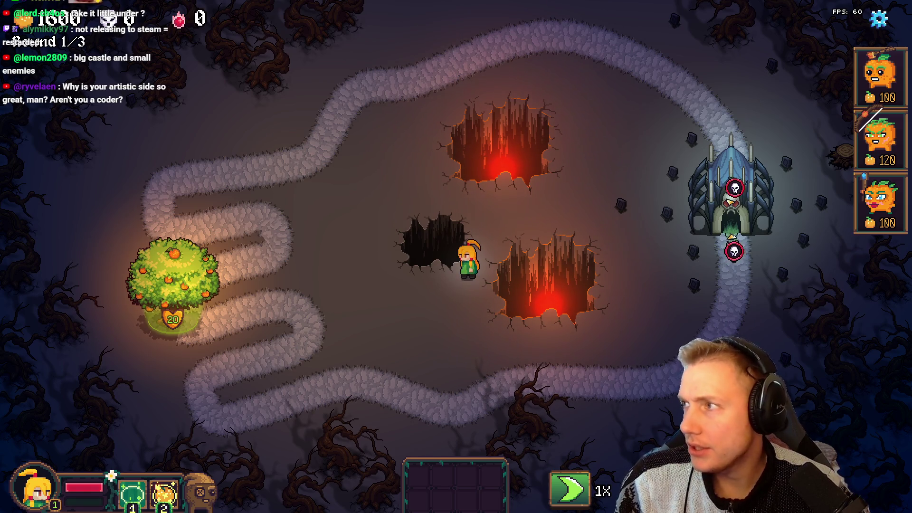
Step: Switch from the tower defense game to the browser showing Steam's Charts Overview
{"action": "key", "text": "alt+Tab"}
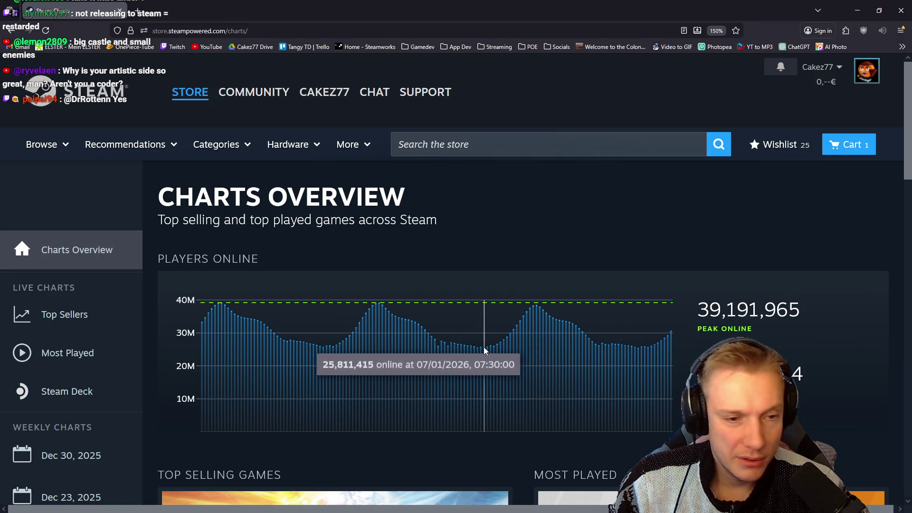
Step: Scroll through the Steam charts page, then return to the Google search results
{"action": "scroll", "coordinate": [484, 345], "scroll_direction": "down", "scroll_amount": 5}
{"action": "scroll", "coordinate": [487, 310], "scroll_direction": "down", "scroll_amount": 6}
{"action": "scroll", "coordinate": [484, 293], "scroll_direction": "down", "scroll_amount": 6}
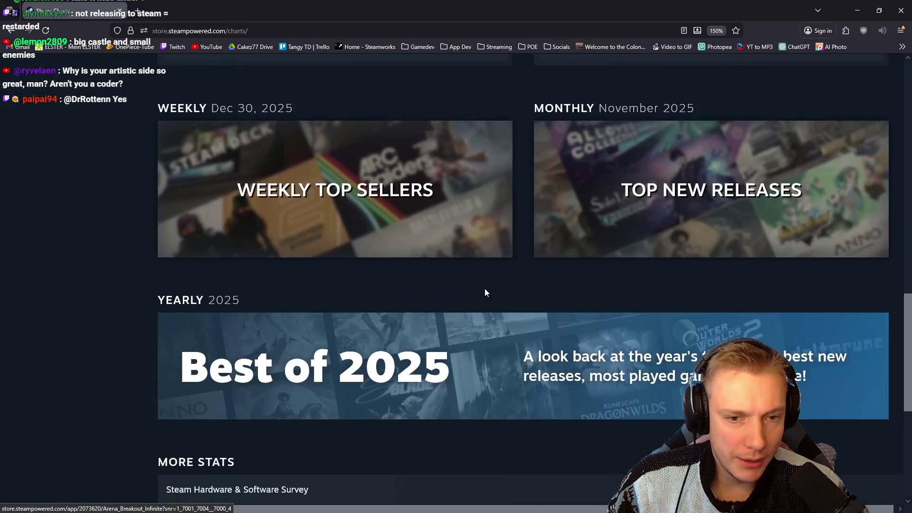
{"action": "scroll", "coordinate": [478, 281], "scroll_direction": "down", "scroll_amount": 6}
{"action": "scroll", "coordinate": [479, 279], "scroll_direction": "up", "scroll_amount": 10}
{"action": "scroll", "coordinate": [428, 214], "scroll_direction": "up", "scroll_amount": 10}
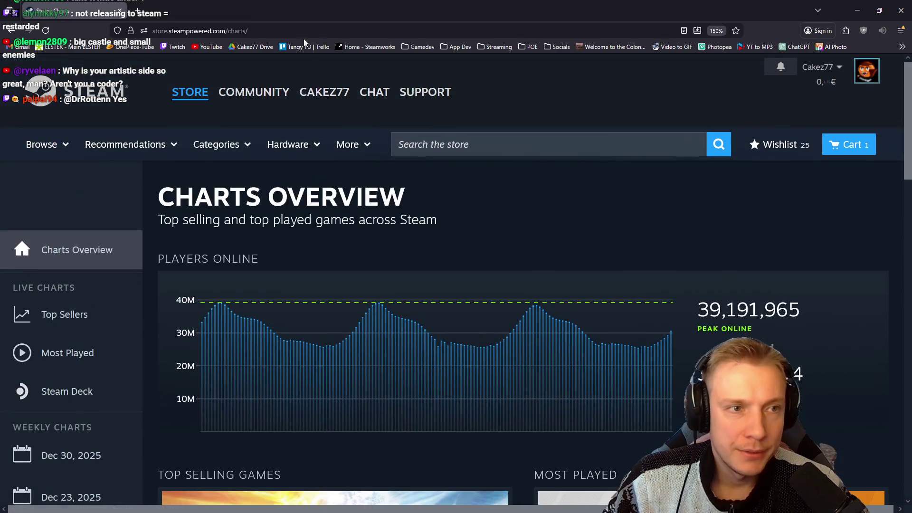
{"action": "key", "text": "alt+Left"}
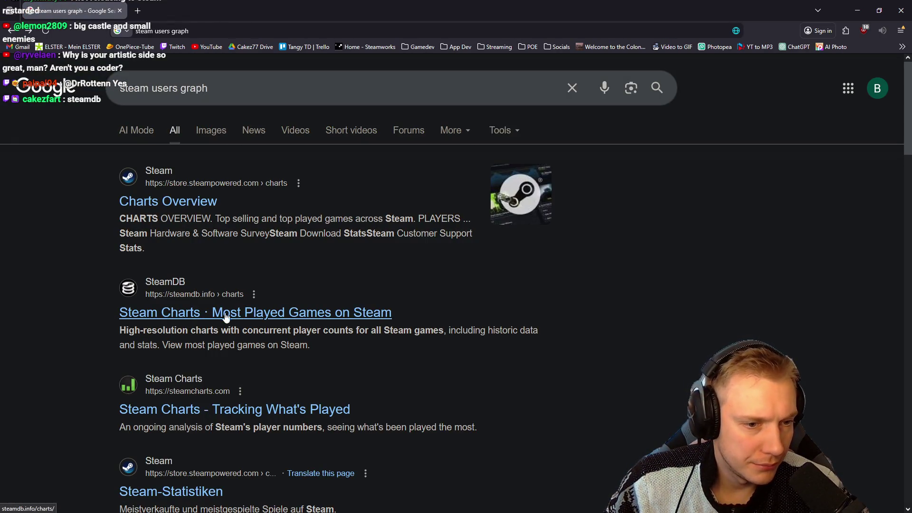
Step: Open the SteamDB most-played charts result, then go back to the search results
{"action": "left_click", "coordinate": [226, 318]}
{"action": "key", "text": "alt+Left"}
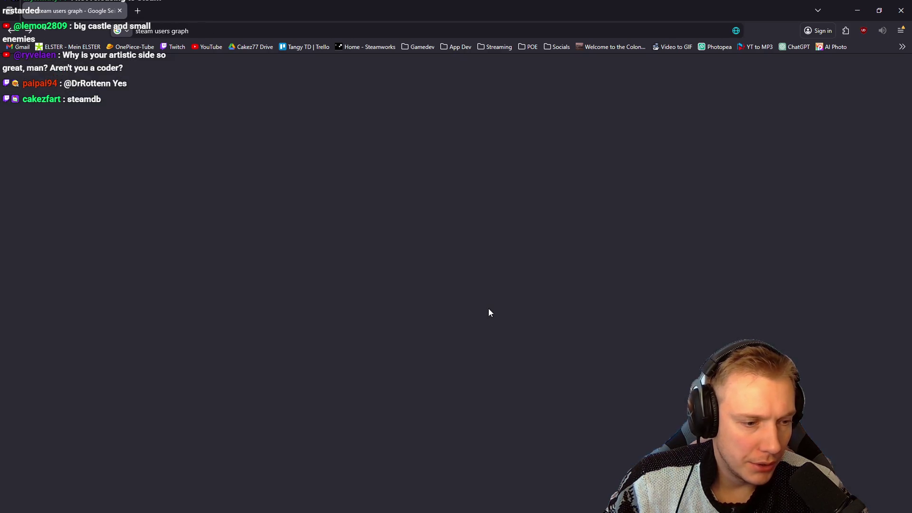
{"action": "scroll", "coordinate": [463, 252], "scroll_direction": "down", "scroll_amount": 2}
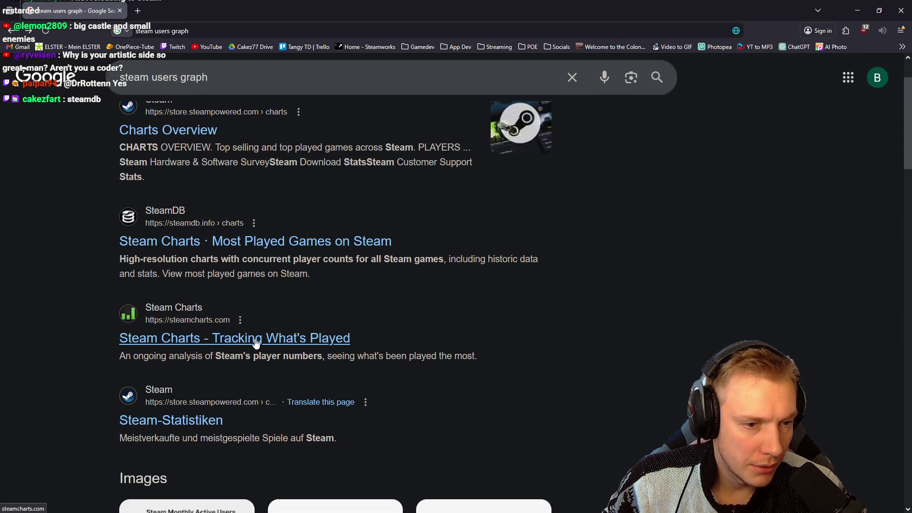
{"action": "scroll", "coordinate": [498, 298], "scroll_direction": "up", "scroll_amount": 2}
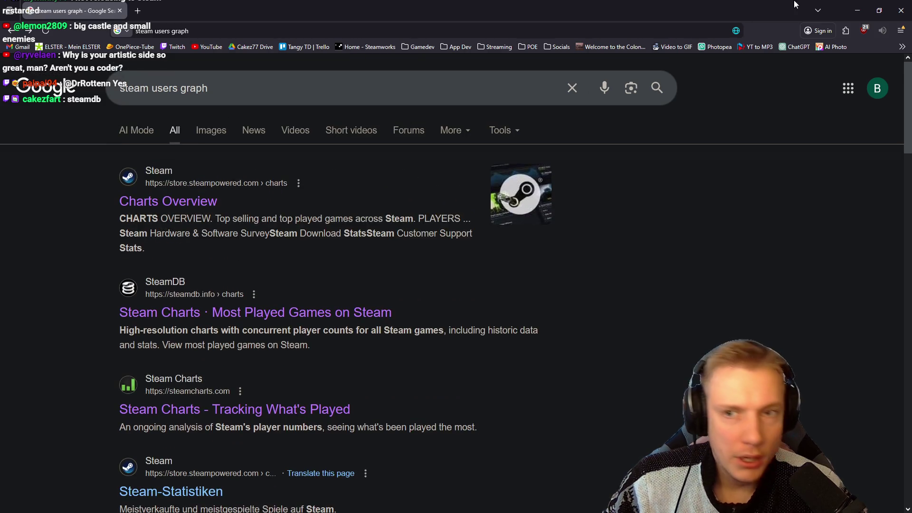
Step: Close the browser, move the hero down the map, and switch to Aseprite
{"action": "left_click", "coordinate": [901, 10]}
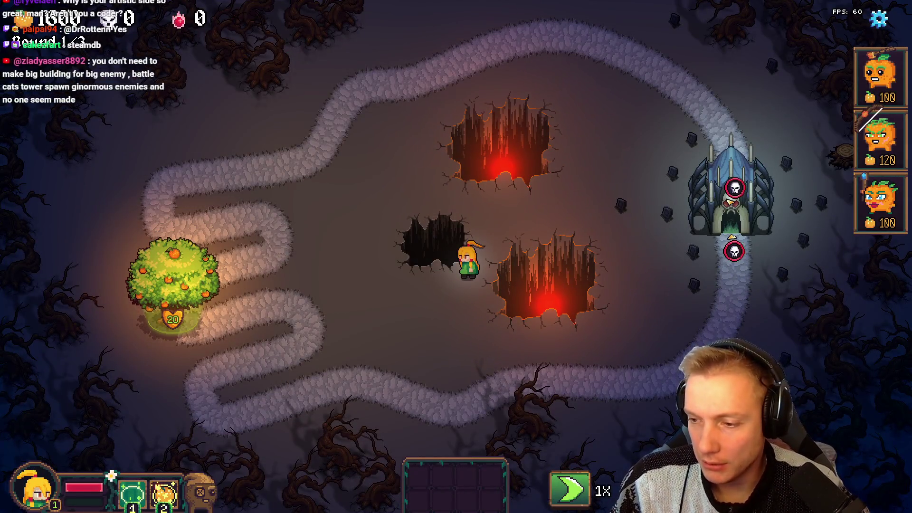
{"action": "left_click", "coordinate": [474, 294]}
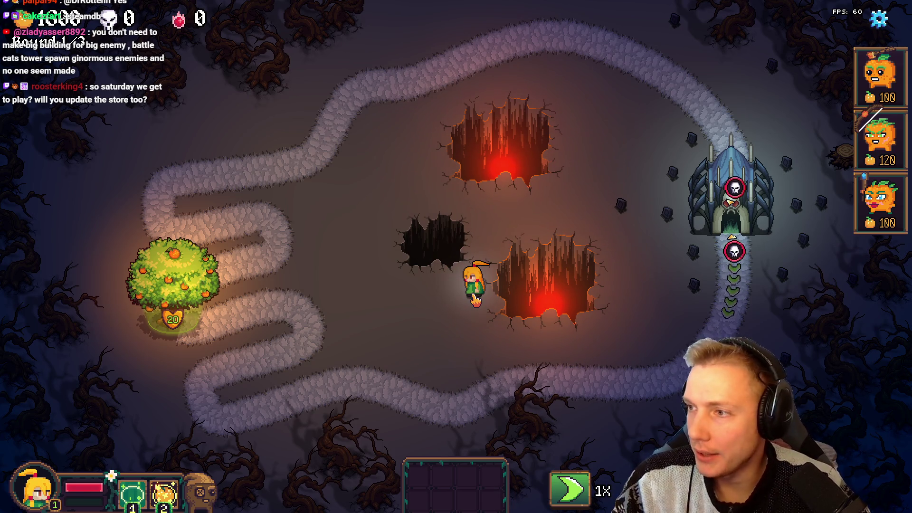
{"action": "key", "text": "alt+Tab"}
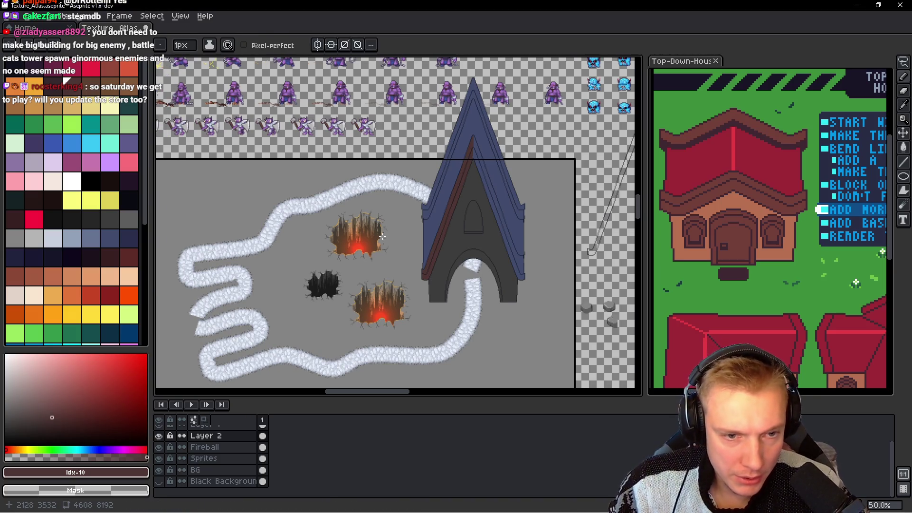
Step: Make Layer 1 active and bring the lower roof trim into view
{"action": "scroll", "coordinate": [323, 189], "scroll_direction": "up", "scroll_amount": 4}
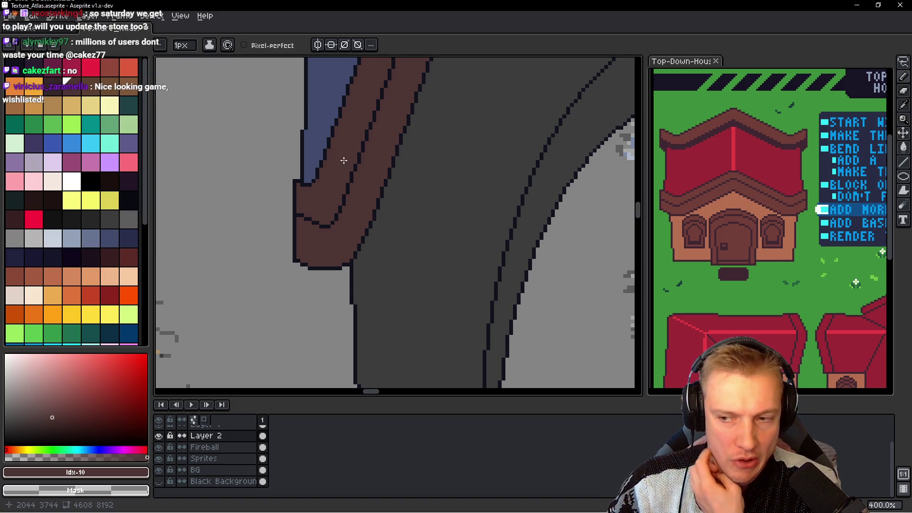
{"action": "scroll", "coordinate": [345, 148], "scroll_direction": "down", "scroll_amount": 1}
{"action": "scroll", "coordinate": [325, 209], "scroll_direction": "down", "scroll_amount": 1}
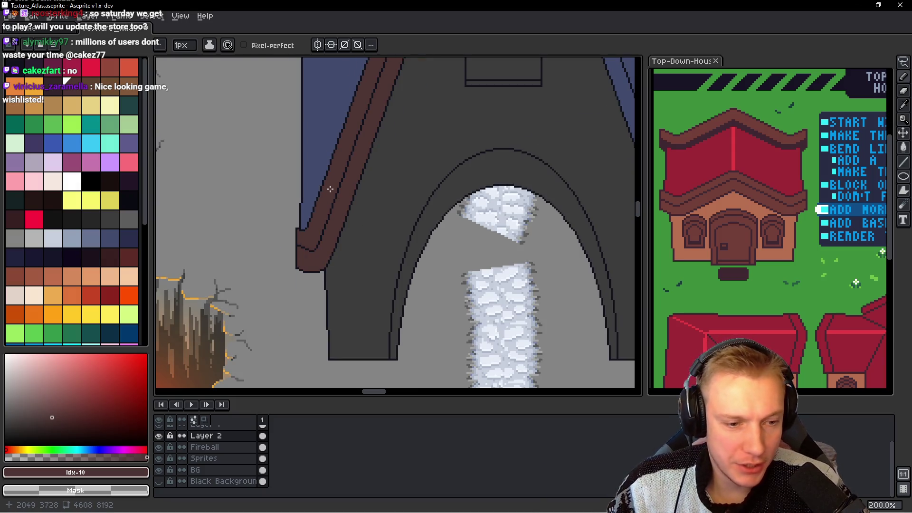
{"action": "scroll", "coordinate": [237, 480], "scroll_direction": "up", "scroll_amount": 1}
{"action": "key", "text": "Up"}
{"action": "left_click_drag", "start_coordinate": [314, 240], "coordinate": [312, 248]}
Step: Switch to the Lasso tool and frame the spire roof down to the trim's lower end
{"action": "key", "text": "q"}
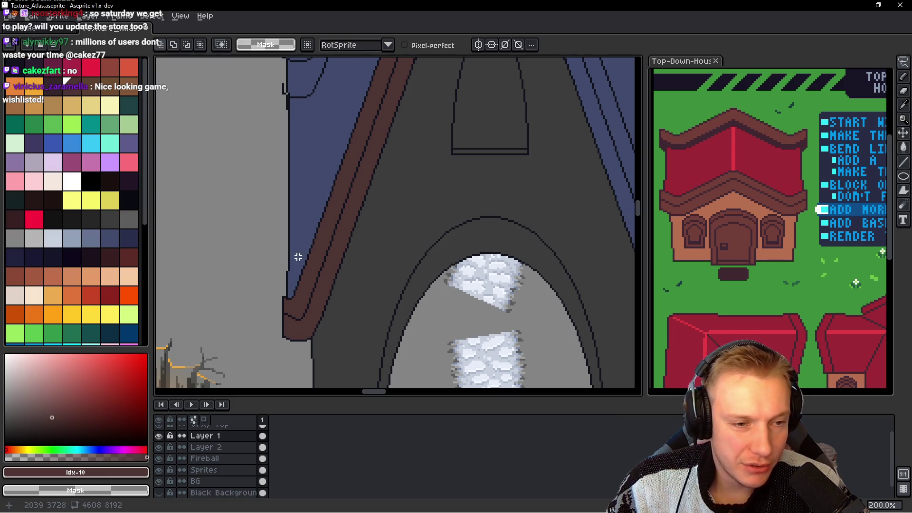
{"action": "scroll", "coordinate": [308, 236], "scroll_direction": "down", "scroll_amount": 1}
{"action": "left_click_drag", "start_coordinate": [320, 208], "coordinate": [345, 231]}
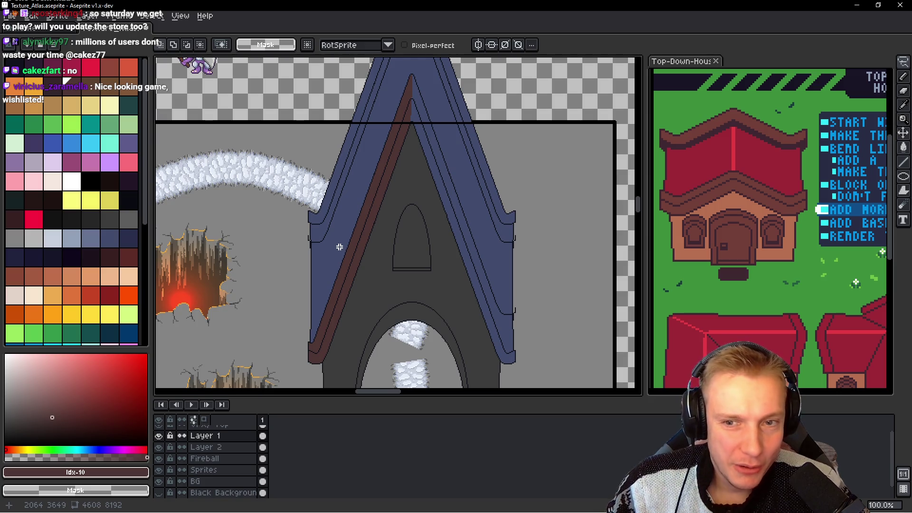
{"action": "scroll", "coordinate": [328, 279], "scroll_direction": "up", "scroll_amount": 1}
{"action": "scroll", "coordinate": [316, 305], "scroll_direction": "up", "scroll_amount": 1}
{"action": "scroll", "coordinate": [347, 210], "scroll_direction": "down", "scroll_amount": 1}
{"action": "left_click_drag", "start_coordinate": [330, 311], "coordinate": [375, 222]}
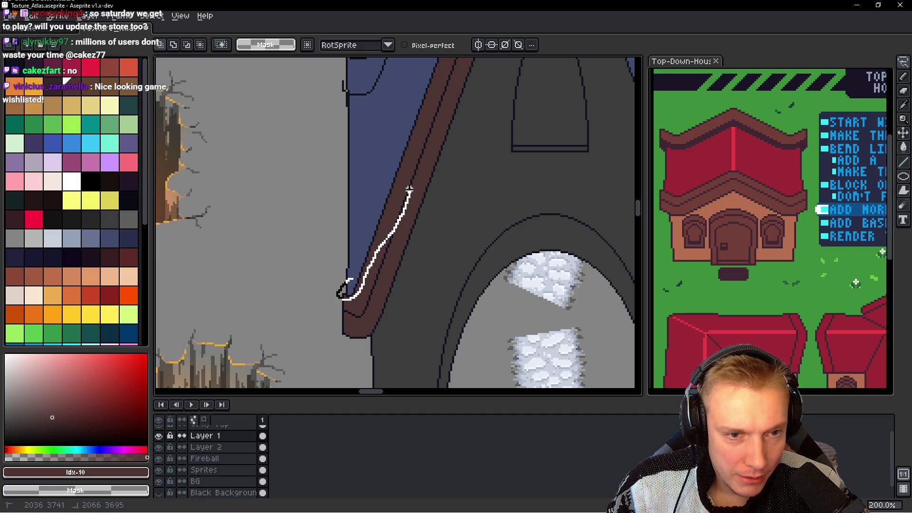
{"action": "scroll", "coordinate": [444, 266], "scroll_direction": "down", "scroll_amount": 1}
{"action": "scroll", "coordinate": [443, 258], "scroll_direction": "up", "scroll_amount": 1}
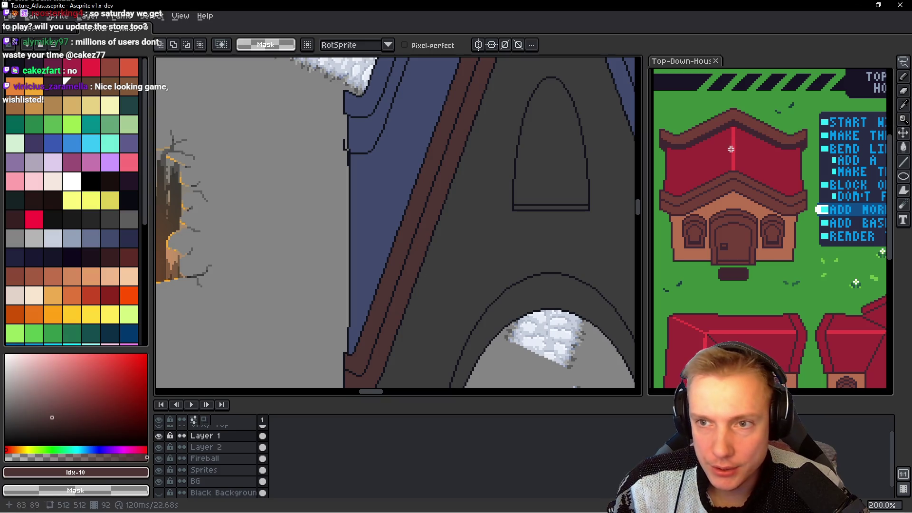
Step: Trace a lasso around the brown trim from its bottom corner up to the peak
{"action": "left_click", "coordinate": [903, 62]}
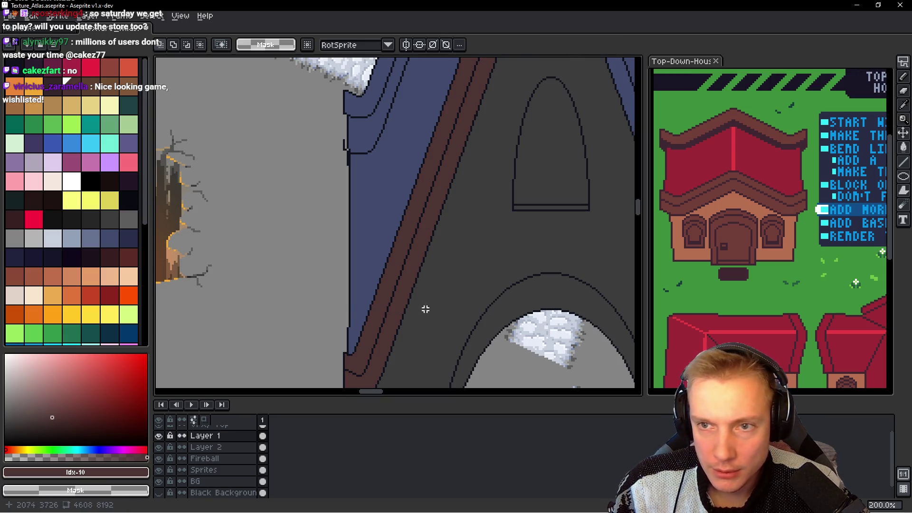
{"action": "scroll", "coordinate": [425, 309], "scroll_direction": "down", "scroll_amount": 2}
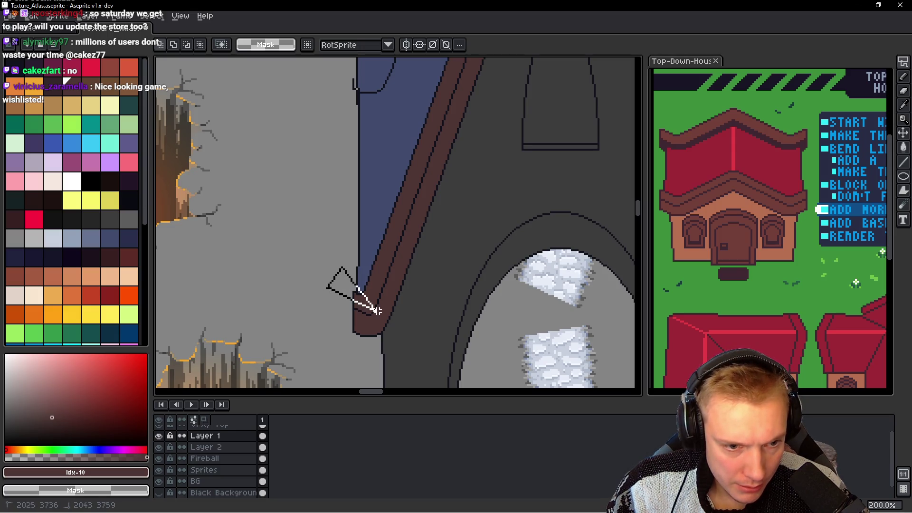
{"action": "scroll", "coordinate": [385, 268], "scroll_direction": "up", "scroll_amount": 4}
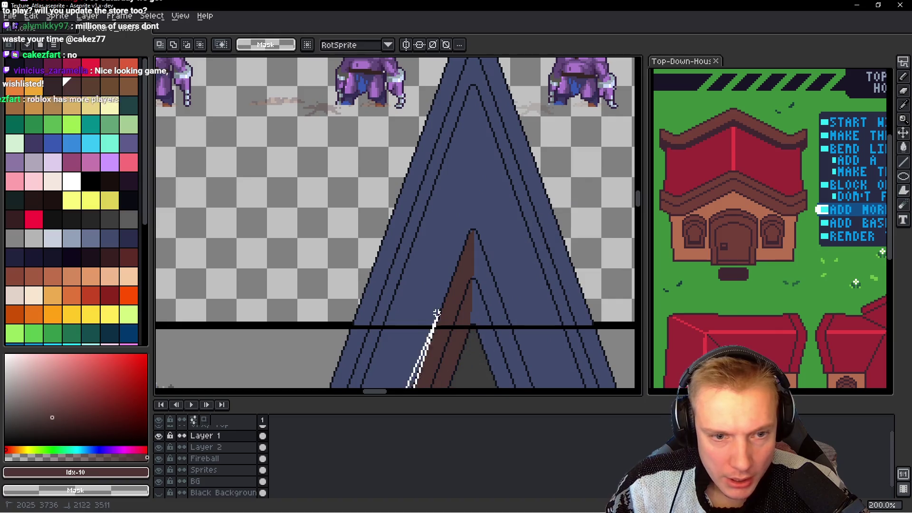
{"action": "mouse_move", "coordinate": [385, 267]}
{"action": "left_mouse_down"}
{"action": "mouse_move", "coordinate": [468, 257]}
{"action": "mouse_move", "coordinate": [469, 214]}
{"action": "left_mouse_up"}
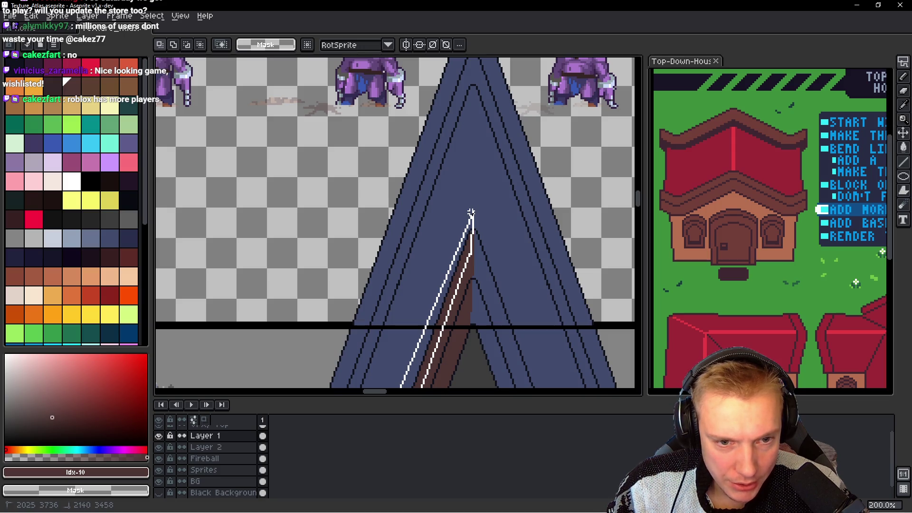
{"action": "mouse_move", "coordinate": [471, 213]}
{"action": "left_mouse_down"}
{"action": "mouse_move", "coordinate": [350, 386]}
{"action": "mouse_move", "coordinate": [433, 182]}
{"action": "mouse_move", "coordinate": [335, 291]}
{"action": "mouse_move", "coordinate": [354, 290]}
{"action": "left_mouse_up"}
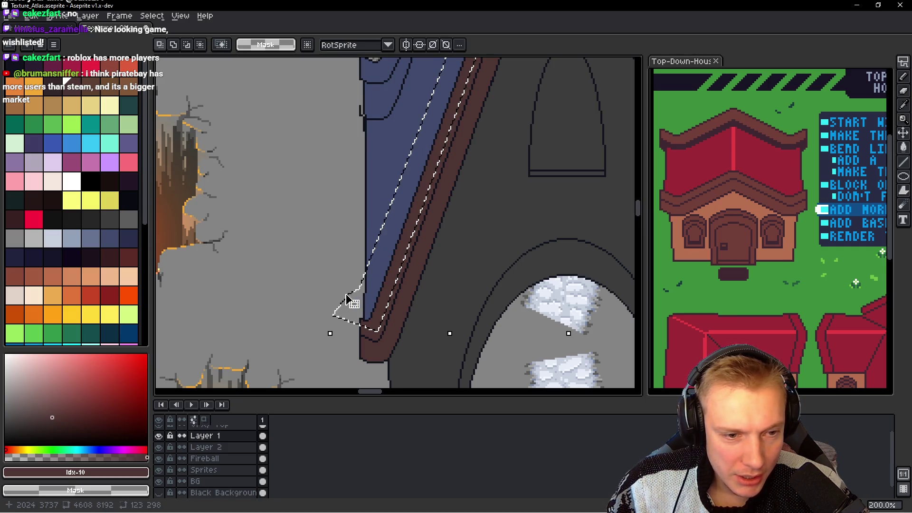
Step: Nudge the selected trim right on Layer 1 and Layer 2, then commit and deselect with Ctrl+D
{"action": "key", "text": "Right"}
{"action": "key", "text": "Right"}
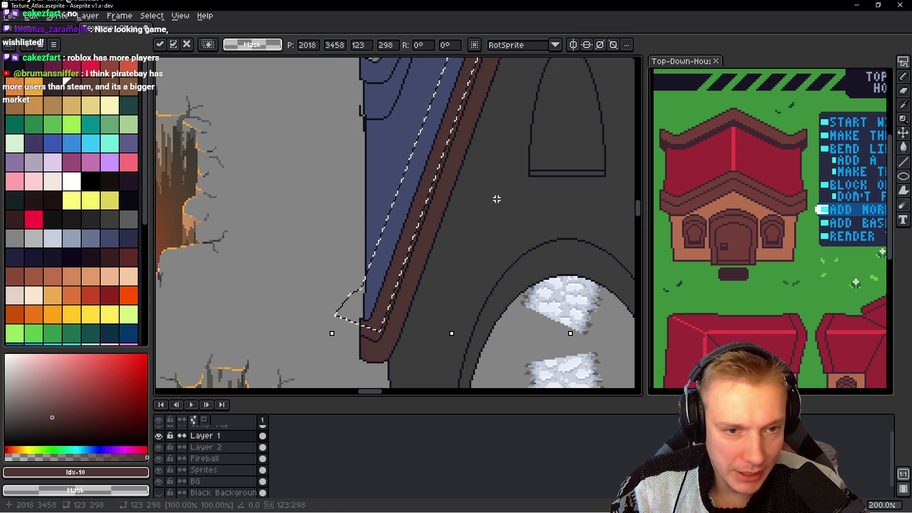
{"action": "key", "text": "alt+Down"}
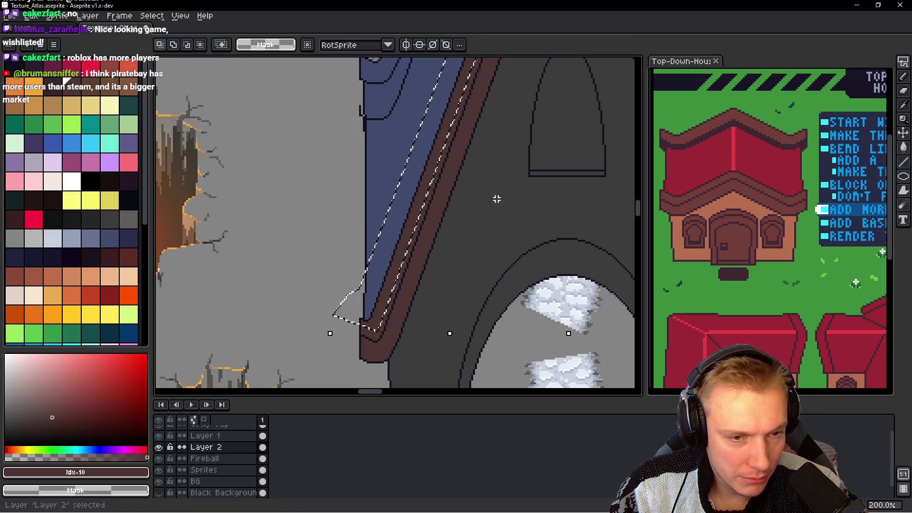
{"action": "key", "text": "Right"}
{"action": "key", "text": "Right"}
{"action": "key", "text": "Right"}
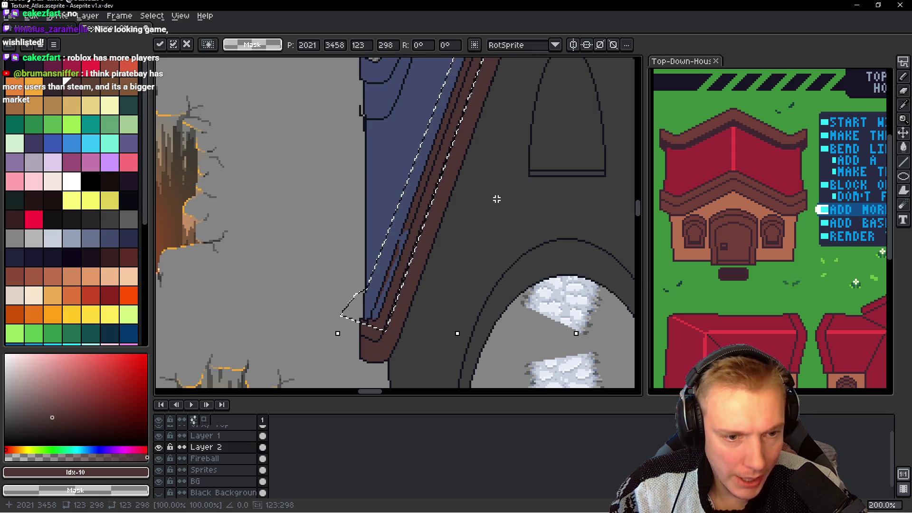
{"action": "scroll", "coordinate": [511, 149], "scroll_direction": "up", "scroll_amount": 5}
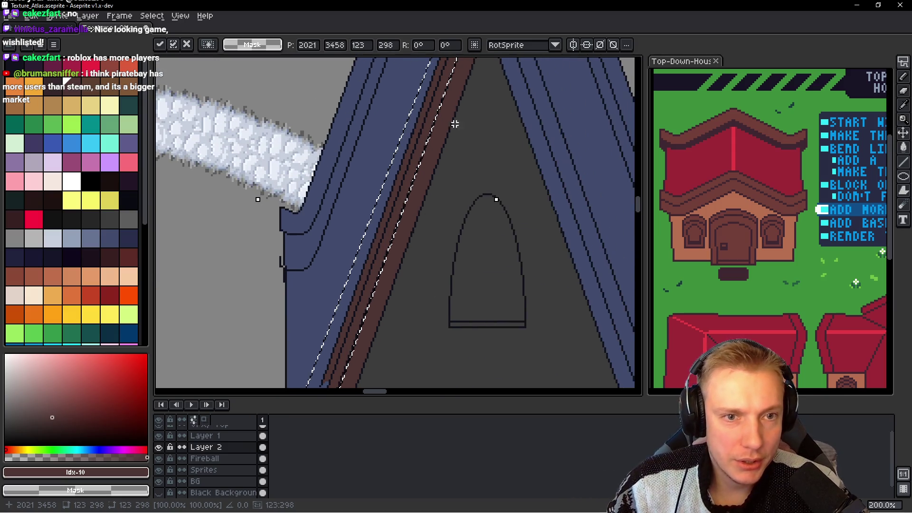
{"action": "scroll", "coordinate": [454, 127], "scroll_direction": "up", "scroll_amount": 3}
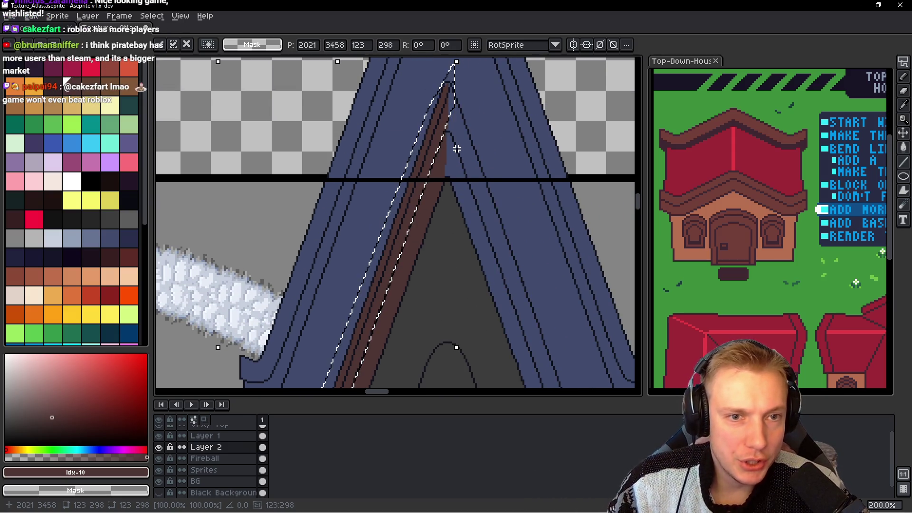
{"action": "key", "text": "ctrl+d"}
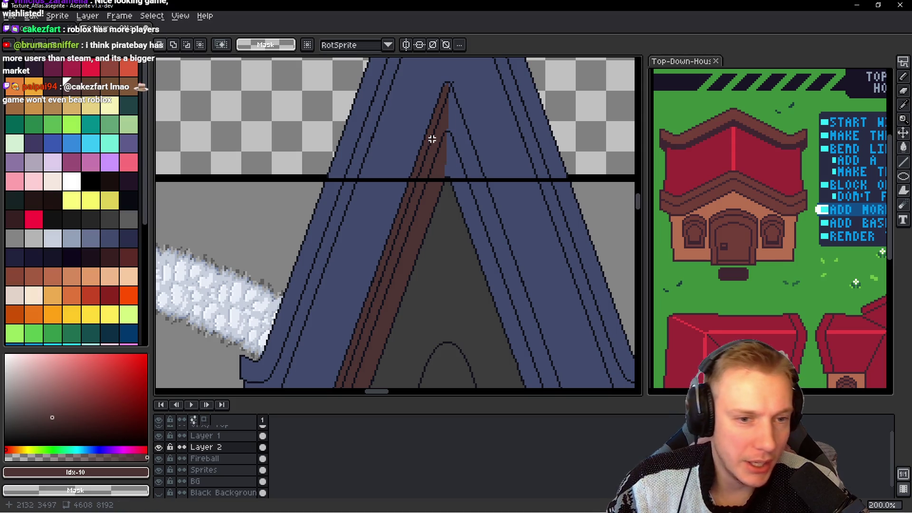
{"action": "scroll", "coordinate": [432, 139], "scroll_direction": "down", "scroll_amount": 2}
{"action": "scroll", "coordinate": [444, 108], "scroll_direction": "down", "scroll_amount": 3}
{"action": "scroll", "coordinate": [456, 189], "scroll_direction": "up", "scroll_amount": 4}
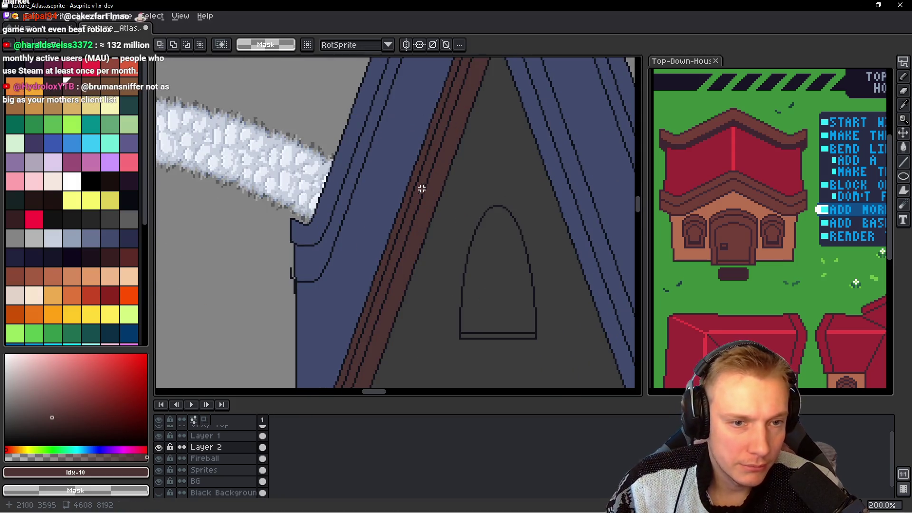
{"action": "left_click_drag", "start_coordinate": [379, 179], "coordinate": [468, 271]}
{"action": "scroll", "coordinate": [424, 268], "scroll_direction": "up", "scroll_amount": 2}
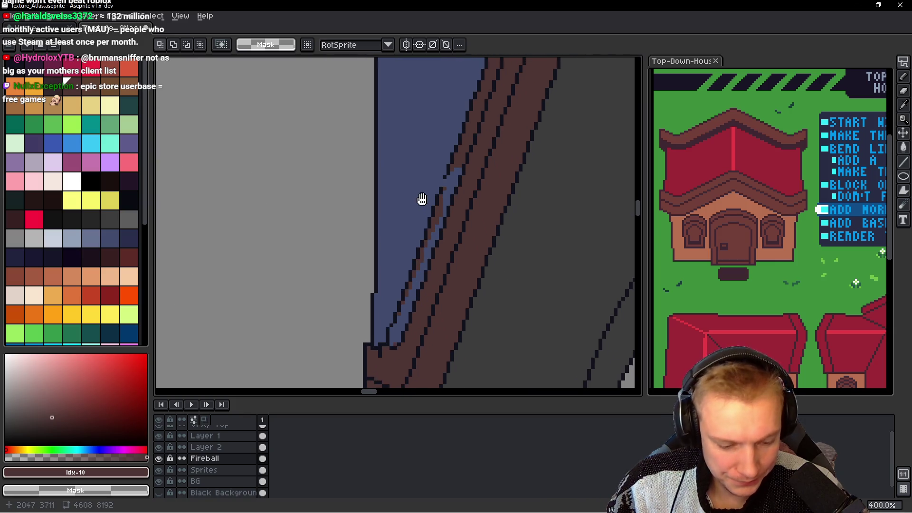
Step: With the pencil in the wall's blue, clean stray pixels along the blue and brown edge
{"action": "key", "text": "b"}
{"action": "scroll", "coordinate": [417, 265], "scroll_direction": "up", "scroll_amount": 1}
{"action": "left_click", "coordinate": [404, 244], "text": "alt"}
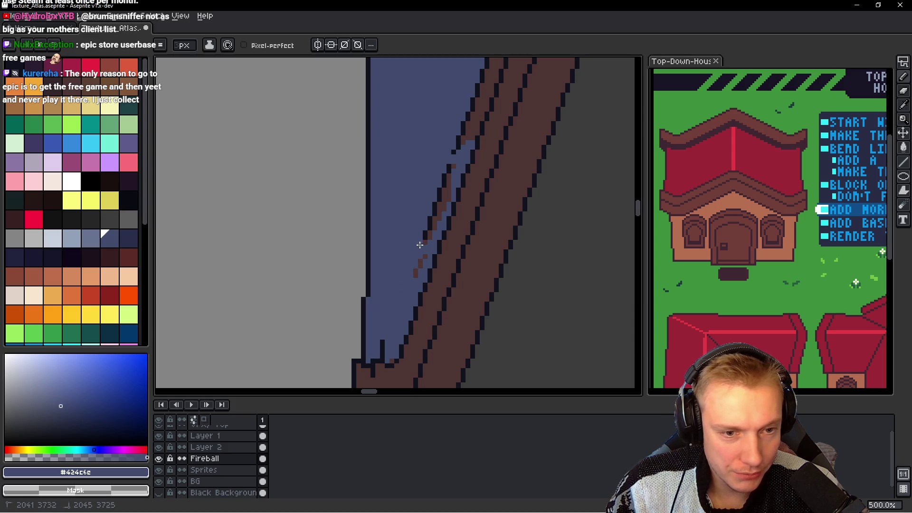
{"action": "left_click_drag", "start_coordinate": [419, 244], "coordinate": [405, 170]}
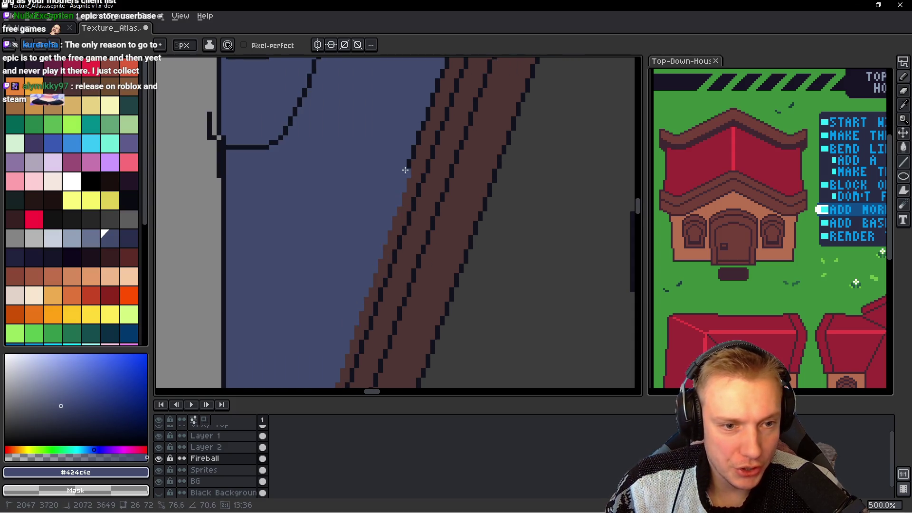
Step: Select Layer 2 and toggle its visibility to compare lines on the spire roof
{"action": "scroll", "coordinate": [404, 190], "scroll_direction": "up", "scroll_amount": 10}
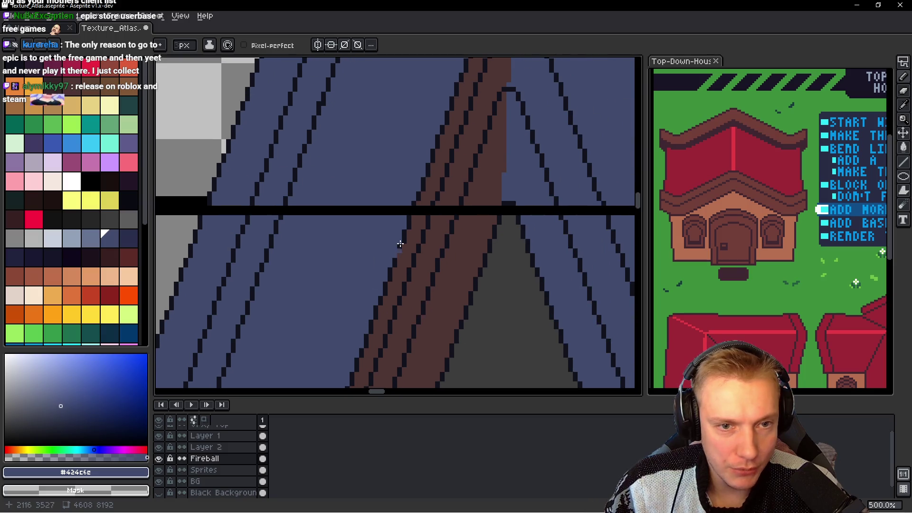
{"action": "scroll", "coordinate": [401, 243], "scroll_direction": "up", "scroll_amount": 4}
{"action": "left_click_drag", "start_coordinate": [447, 86], "coordinate": [375, 304]}
{"action": "scroll", "coordinate": [435, 123], "scroll_direction": "up", "scroll_amount": 1}
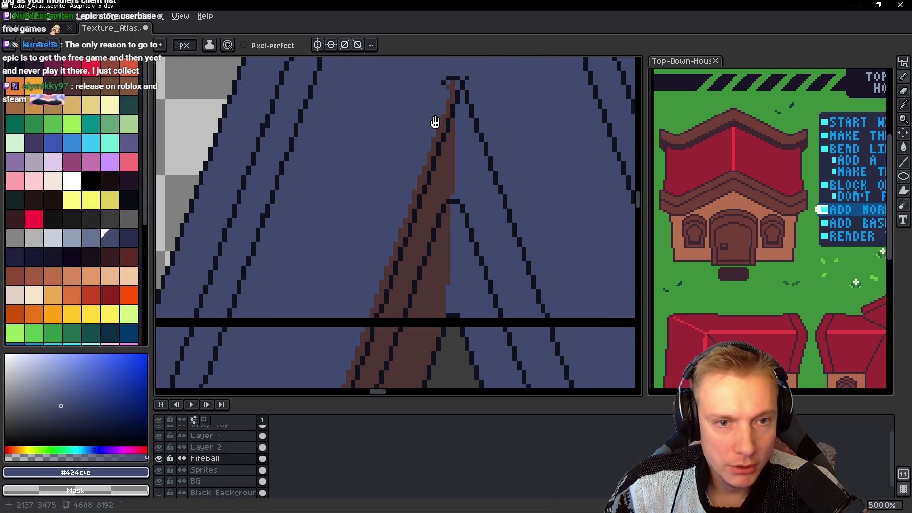
{"action": "left_click_drag", "start_coordinate": [435, 123], "coordinate": [414, 169]}
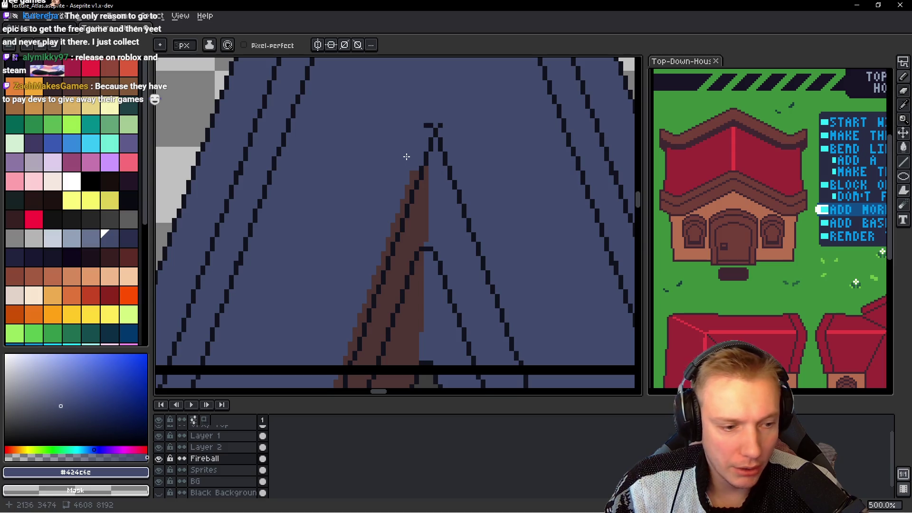
{"action": "left_click", "coordinate": [405, 183], "text": "ctrl"}
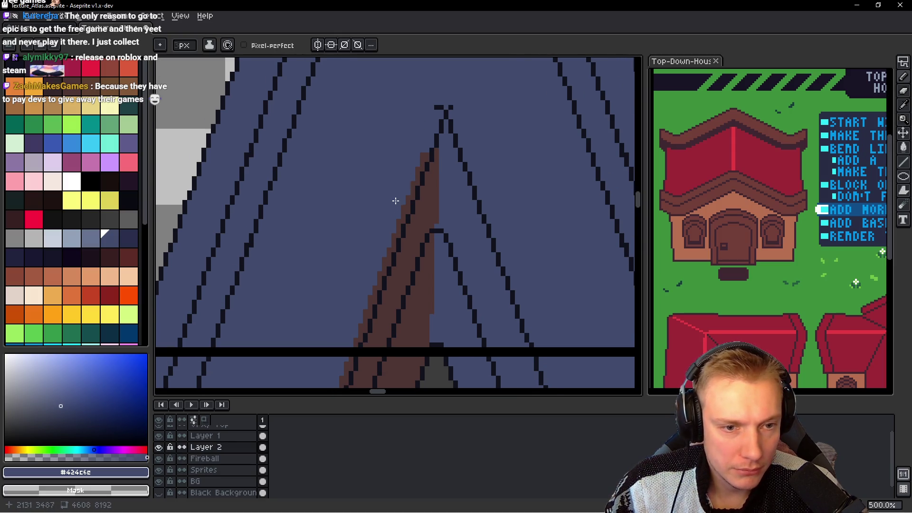
{"action": "scroll", "coordinate": [396, 201], "scroll_direction": "down", "scroll_amount": 2}
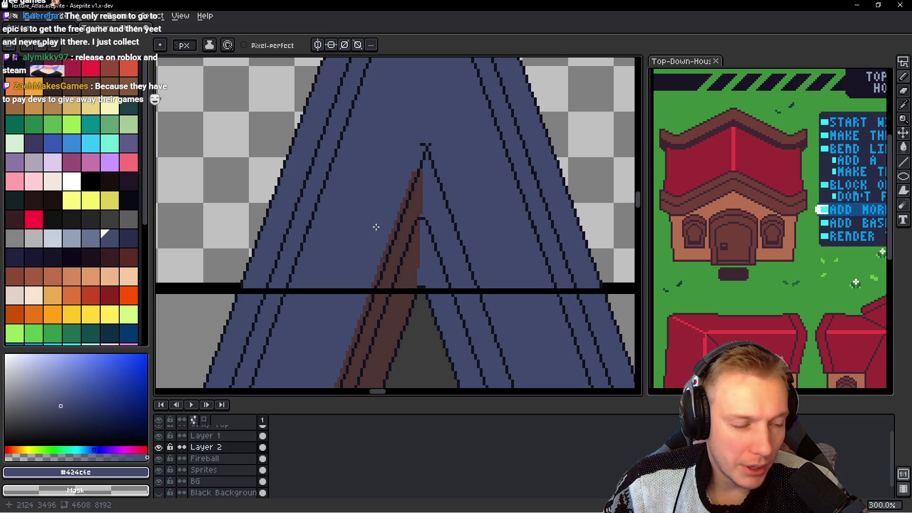
{"action": "left_click_drag", "start_coordinate": [377, 227], "coordinate": [402, 175]}
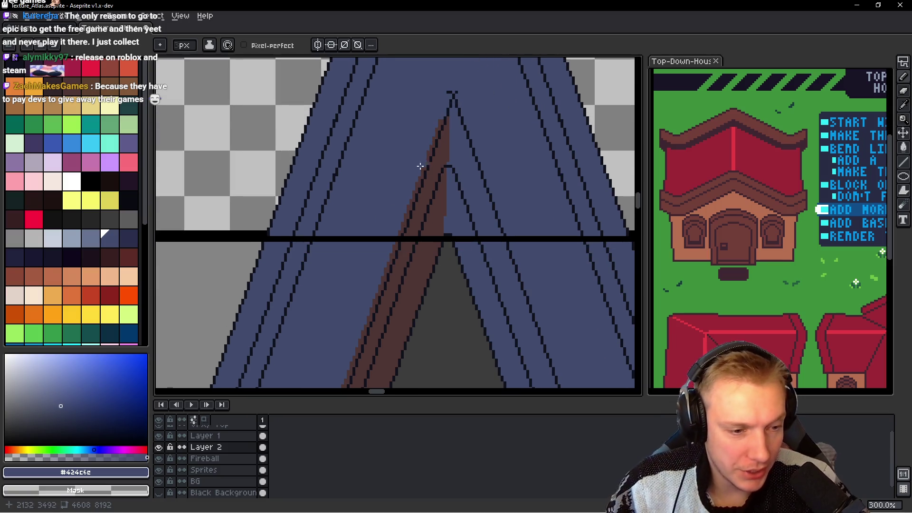
{"action": "left_click", "coordinate": [160, 448]}
{"action": "left_click", "coordinate": [160, 448]}
Step: Darken the outline at the roof edge's bottom sill corner and fill blue pixels beneath it
{"action": "scroll", "coordinate": [386, 228], "scroll_direction": "down", "scroll_amount": 1}
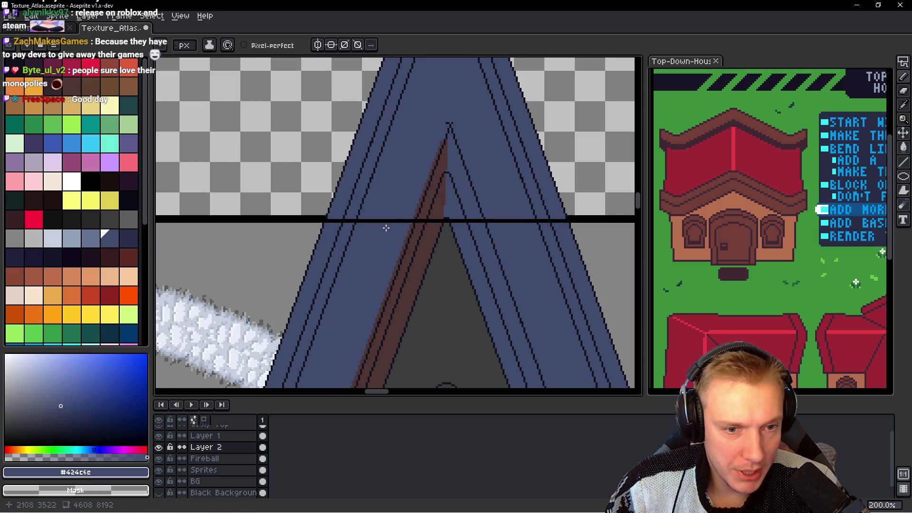
{"action": "scroll", "coordinate": [346, 357], "scroll_direction": "down", "scroll_amount": 1}
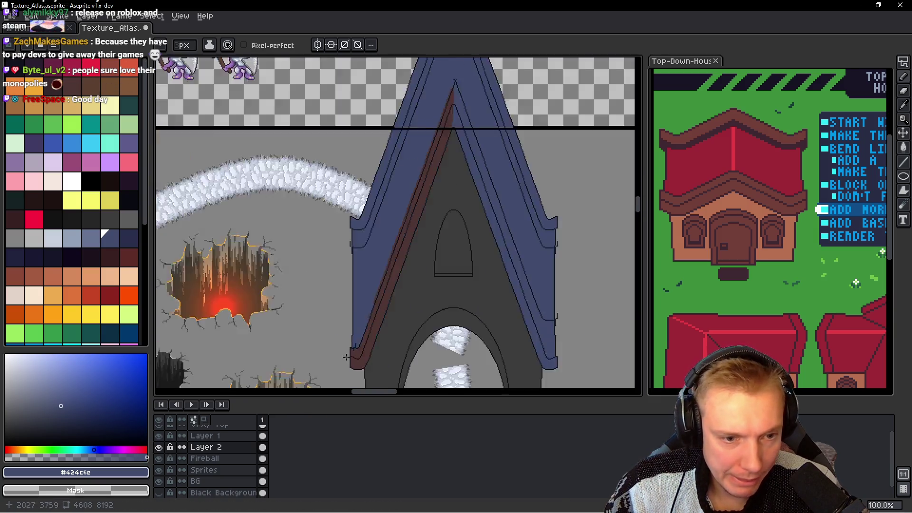
{"action": "scroll", "coordinate": [346, 356], "scroll_direction": "up", "scroll_amount": 3}
{"action": "scroll", "coordinate": [366, 347], "scroll_direction": "up", "scroll_amount": 2}
{"action": "scroll", "coordinate": [387, 310], "scroll_direction": "up", "scroll_amount": 1}
{"action": "scroll", "coordinate": [407, 301], "scroll_direction": "up", "scroll_amount": 2}
{"action": "mouse_move", "coordinate": [370, 249]}
{"action": "left_mouse_down"}
{"action": "mouse_move", "coordinate": [383, 224]}
{"action": "mouse_move", "coordinate": [336, 281]}
{"action": "left_mouse_up"}
{"action": "left_click", "coordinate": [346, 257]}
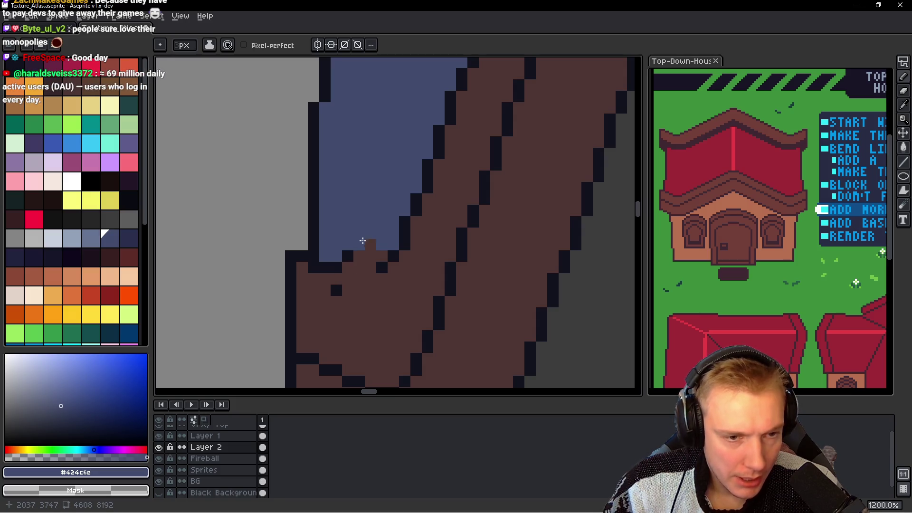
{"action": "left_click_drag", "start_coordinate": [369, 240], "coordinate": [358, 279]}
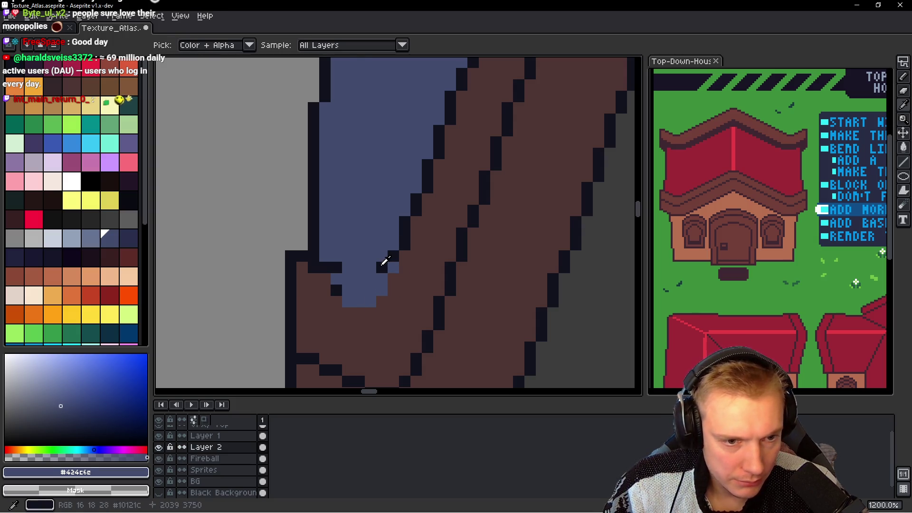
Step: Add a dark #10121c outline pixel at the corner, then start a lasso along the roof
{"action": "left_click", "coordinate": [383, 264], "text": "alt"}
{"action": "left_click", "coordinate": [405, 279]}
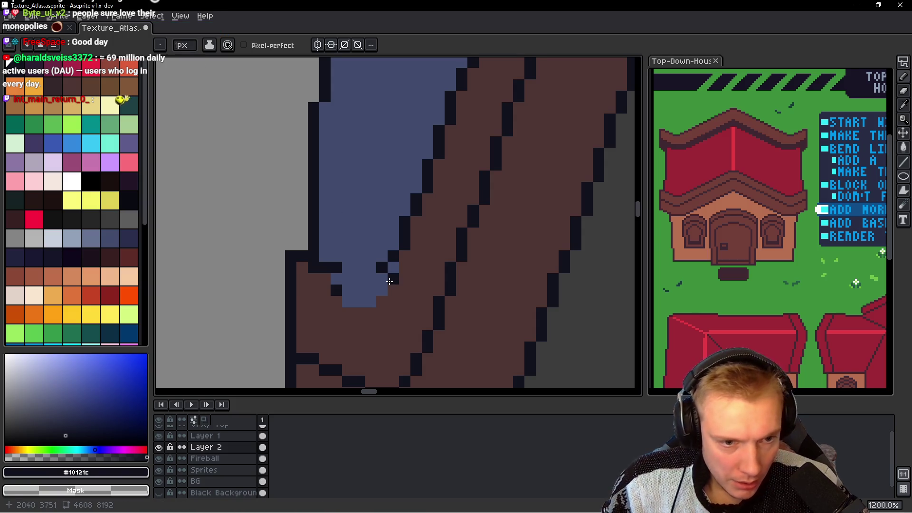
{"action": "scroll", "coordinate": [401, 227], "scroll_direction": "down", "scroll_amount": 3}
{"action": "scroll", "coordinate": [381, 217], "scroll_direction": "down", "scroll_amount": 1}
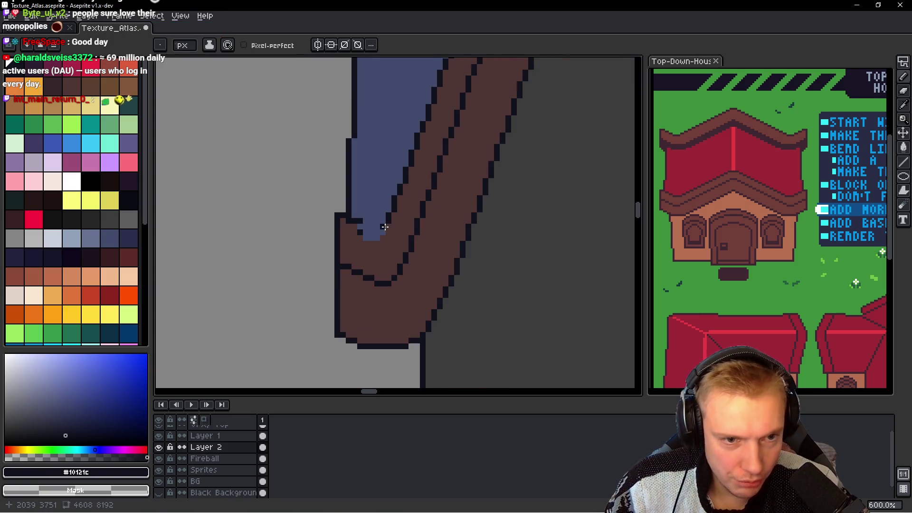
{"action": "scroll", "coordinate": [371, 231], "scroll_direction": "up", "scroll_amount": 2}
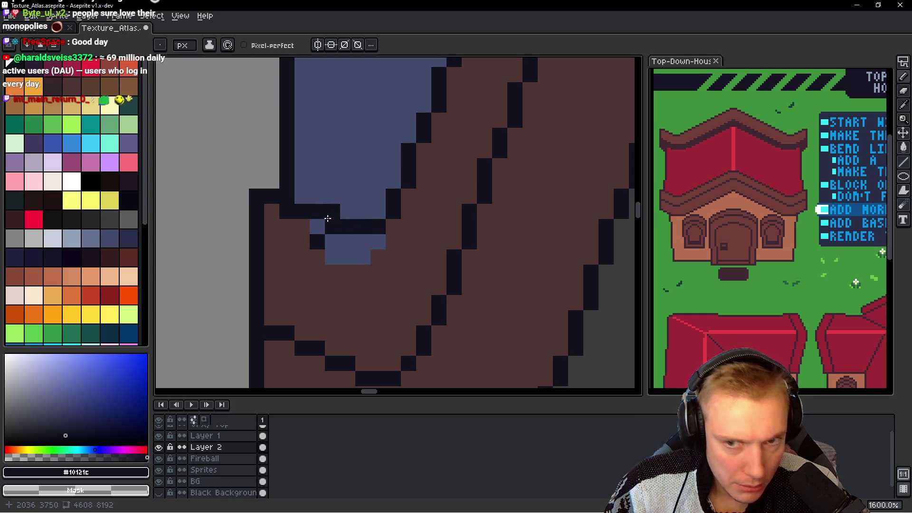
{"action": "scroll", "coordinate": [399, 257], "scroll_direction": "down", "scroll_amount": 3}
{"action": "scroll", "coordinate": [421, 260], "scroll_direction": "down", "scroll_amount": 3}
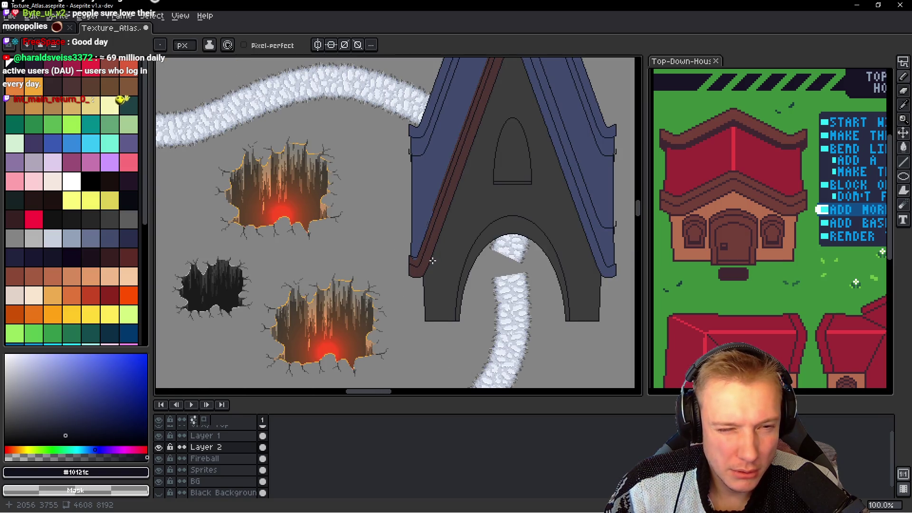
{"action": "scroll", "coordinate": [430, 262], "scroll_direction": "up", "scroll_amount": 4}
{"action": "scroll", "coordinate": [413, 266], "scroll_direction": "up", "scroll_amount": 3}
{"action": "scroll", "coordinate": [404, 276], "scroll_direction": "up", "scroll_amount": 1}
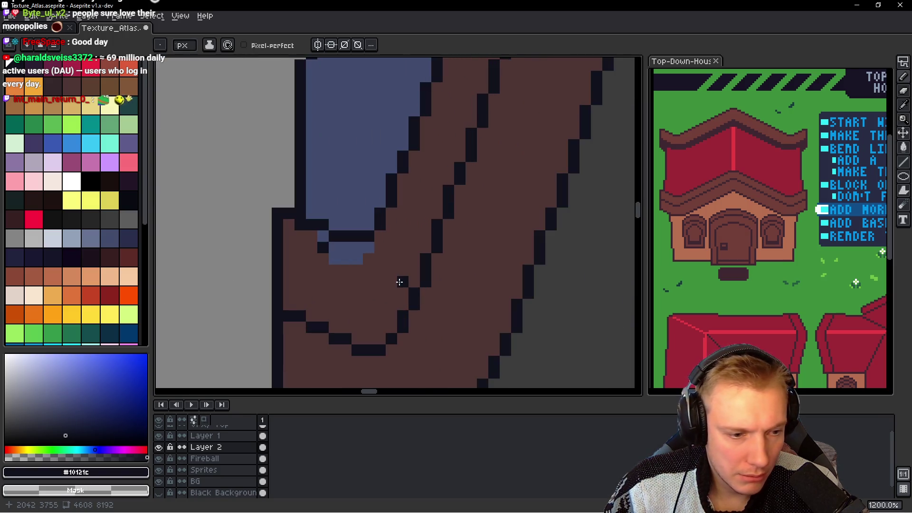
{"action": "scroll", "coordinate": [398, 278], "scroll_direction": "down", "scroll_amount": 5}
{"action": "scroll", "coordinate": [399, 278], "scroll_direction": "down", "scroll_amount": 1}
{"action": "scroll", "coordinate": [383, 251], "scroll_direction": "down", "scroll_amount": 1}
{"action": "key", "text": "q"}
{"action": "mouse_move", "coordinate": [372, 261]}
{"action": "left_mouse_down"}
{"action": "mouse_move", "coordinate": [480, 217]}
{"action": "mouse_move", "coordinate": [567, 61]}
{"action": "mouse_move", "coordinate": [331, 385]}
{"action": "left_mouse_up"}
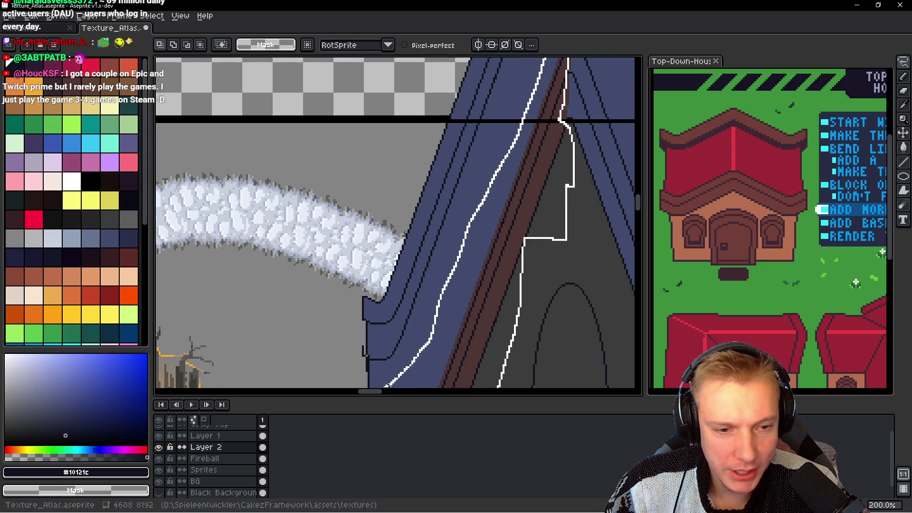
Step: Close the lasso around the roof band, discard it, and make the Fireball layer active
{"action": "left_click_drag", "start_coordinate": [331, 386], "coordinate": [394, 274]}
{"action": "key", "text": "ctrl+d"}
{"action": "key", "text": "alt+Down"}
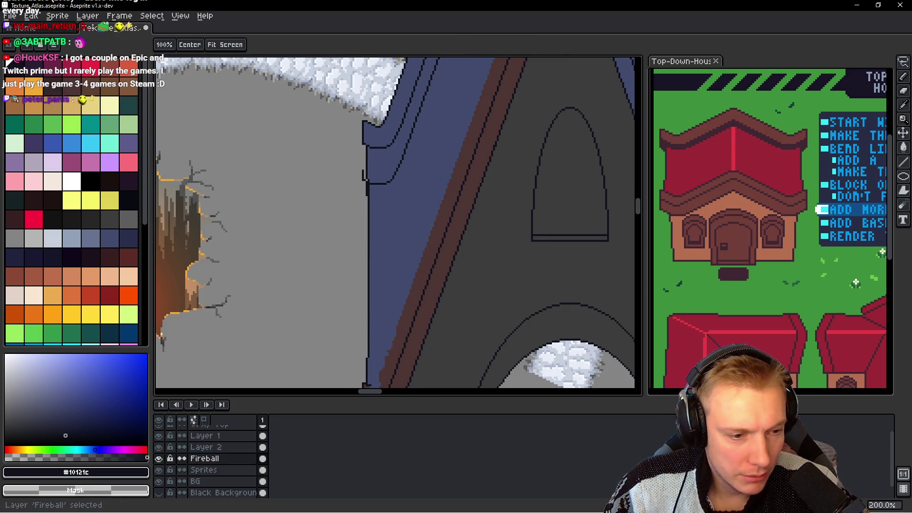
{"action": "scroll", "coordinate": [418, 257], "scroll_direction": "down", "scroll_amount": 1}
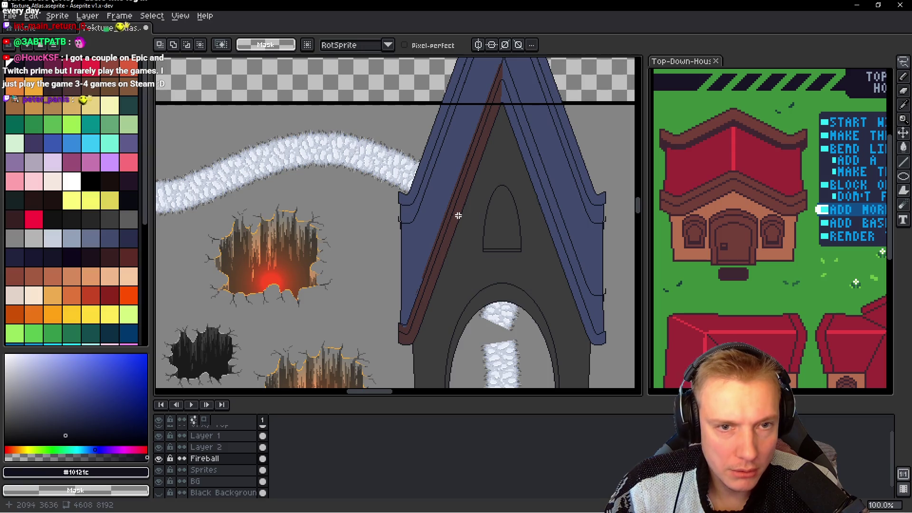
{"action": "scroll", "coordinate": [451, 237], "scroll_direction": "up", "scroll_amount": 3}
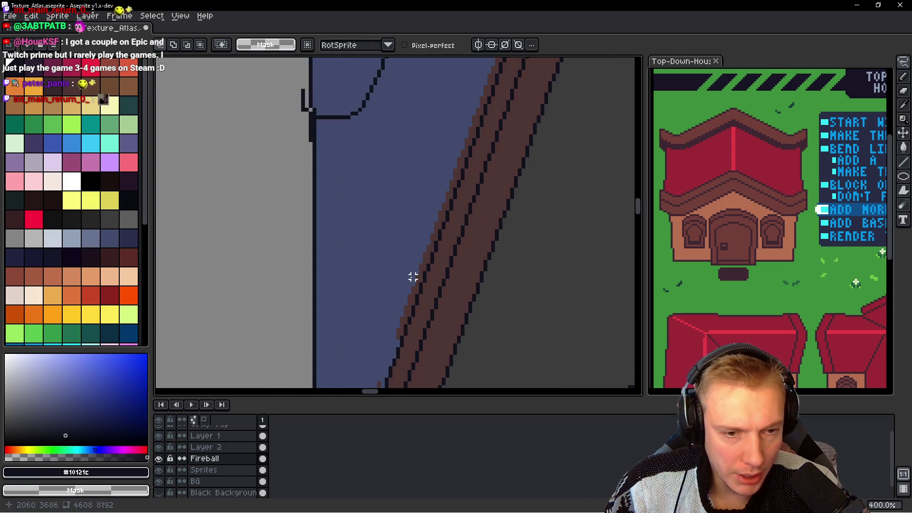
{"action": "scroll", "coordinate": [412, 270], "scroll_direction": "down", "scroll_amount": 2}
Step: Redraw the roof band selection, pick roof blue #424c6c, then go from Magic Wand back to Pencil
{"action": "left_click_drag", "start_coordinate": [387, 261], "coordinate": [328, 386]}
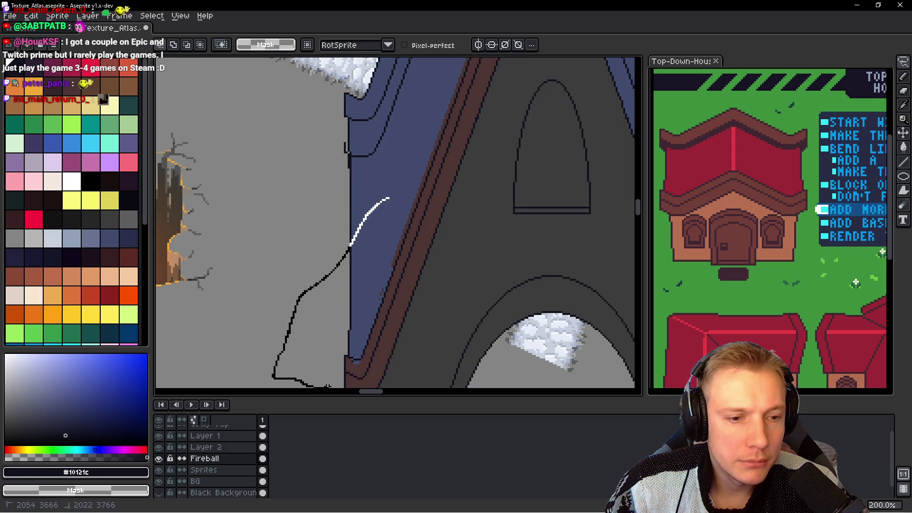
{"action": "scroll", "coordinate": [398, 223], "scroll_direction": "up", "scroll_amount": 5}
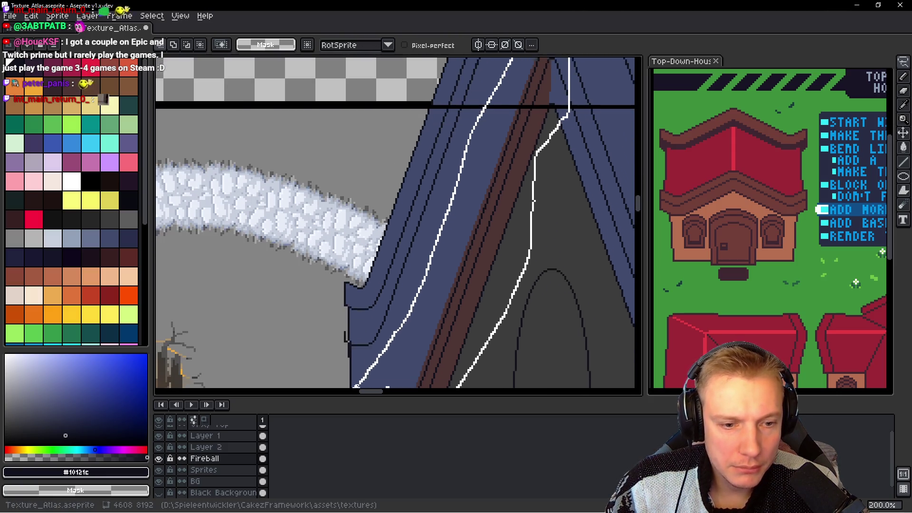
{"action": "left_click_drag", "start_coordinate": [504, 386], "coordinate": [382, 337]}
{"action": "left_click_drag", "start_coordinate": [420, 275], "coordinate": [411, 294]}
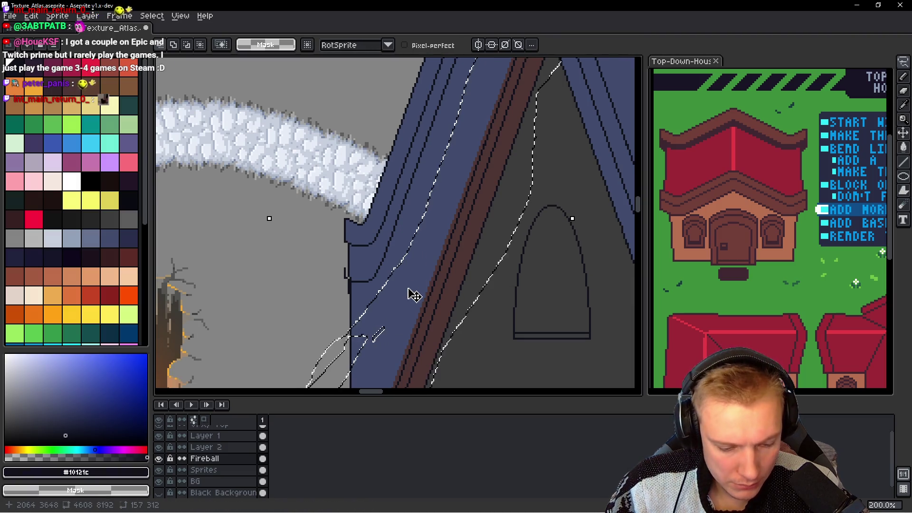
{"action": "scroll", "coordinate": [411, 294], "scroll_direction": "up", "scroll_amount": 1}
{"action": "left_click", "coordinate": [428, 244], "text": "alt"}
{"action": "key", "text": "w"}
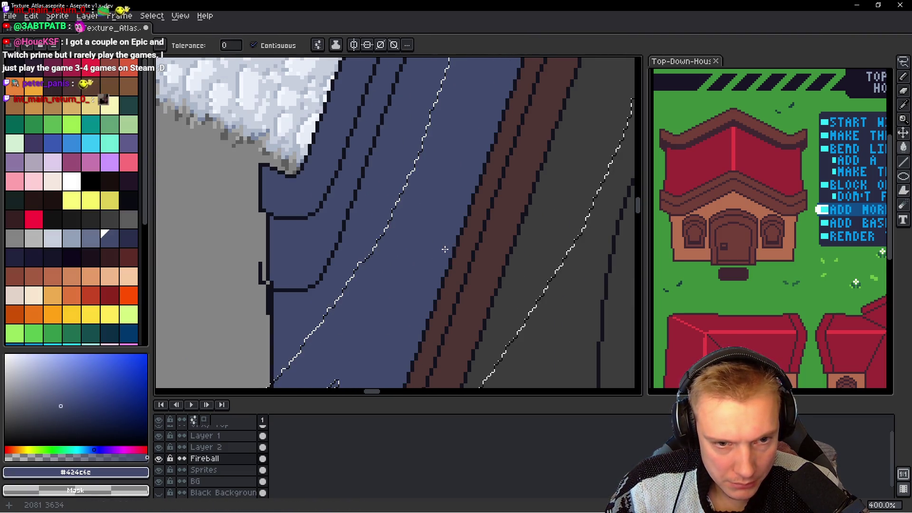
{"action": "scroll", "coordinate": [441, 250], "scroll_direction": "down", "scroll_amount": 3}
{"action": "scroll", "coordinate": [435, 251], "scroll_direction": "up", "scroll_amount": 2}
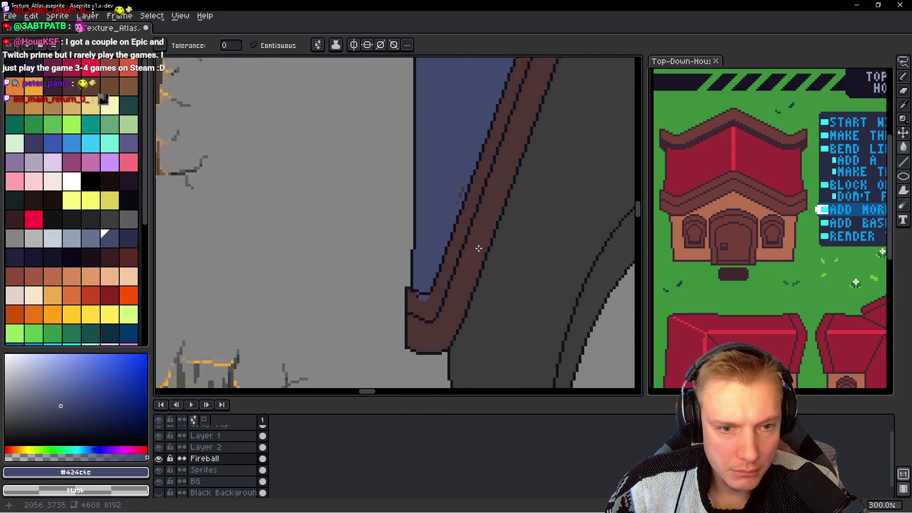
{"action": "scroll", "coordinate": [442, 247], "scroll_direction": "up", "scroll_amount": 2}
{"action": "key", "text": "b"}
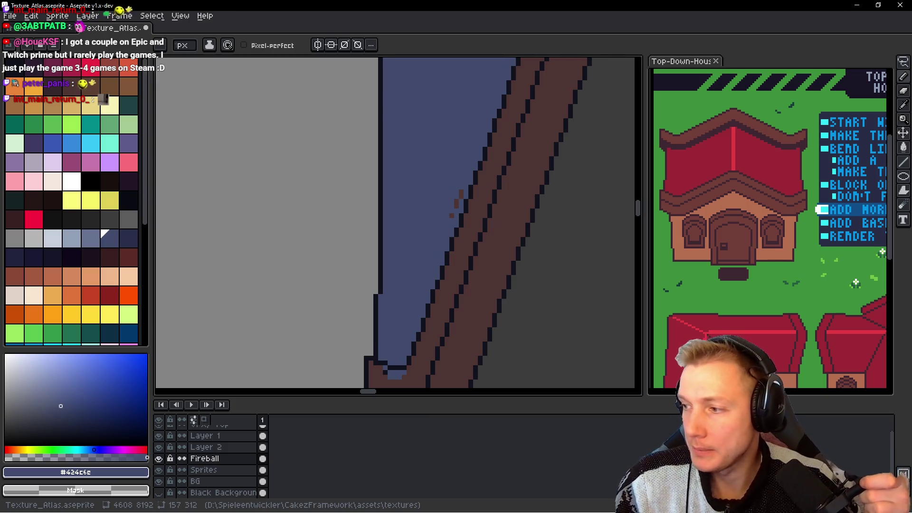
Step: Zoom into the lower-left corner and turn a stray blue pixel brown #4d3533
{"action": "scroll", "coordinate": [424, 201], "scroll_direction": "up", "scroll_amount": 1}
{"action": "scroll", "coordinate": [462, 227], "scroll_direction": "up", "scroll_amount": 1}
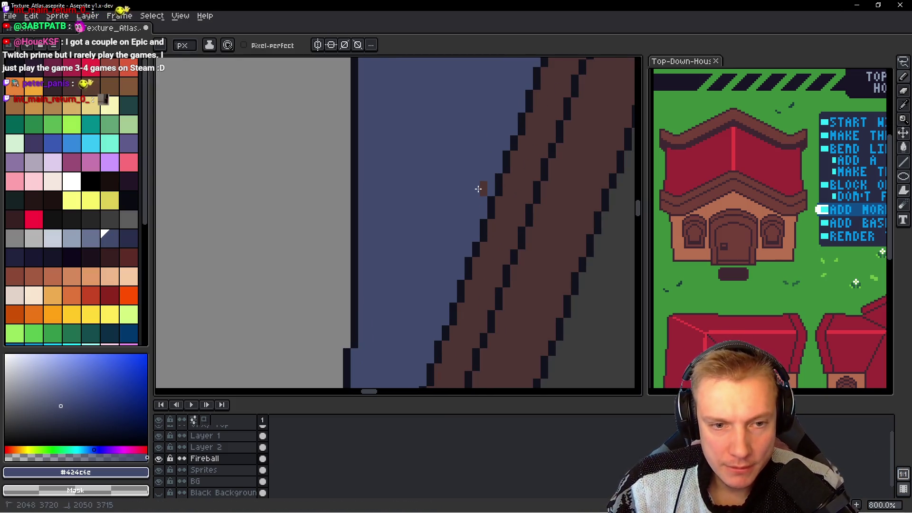
{"action": "scroll", "coordinate": [475, 166], "scroll_direction": "down", "scroll_amount": 4}
{"action": "scroll", "coordinate": [428, 237], "scroll_direction": "up", "scroll_amount": 1}
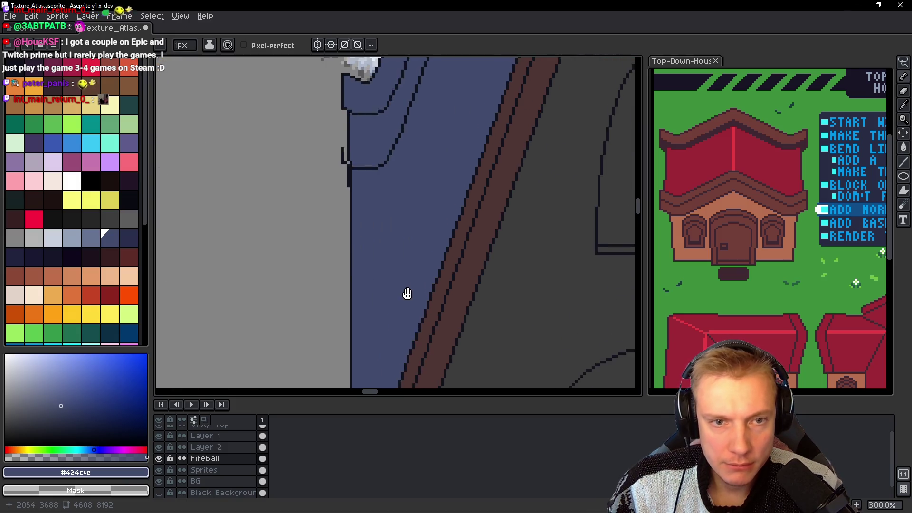
{"action": "scroll", "coordinate": [427, 290], "scroll_direction": "down", "scroll_amount": 1}
{"action": "scroll", "coordinate": [413, 231], "scroll_direction": "up", "scroll_amount": 4}
{"action": "scroll", "coordinate": [414, 231], "scroll_direction": "up", "scroll_amount": 3}
{"action": "left_click", "coordinate": [409, 252], "text": "alt"}
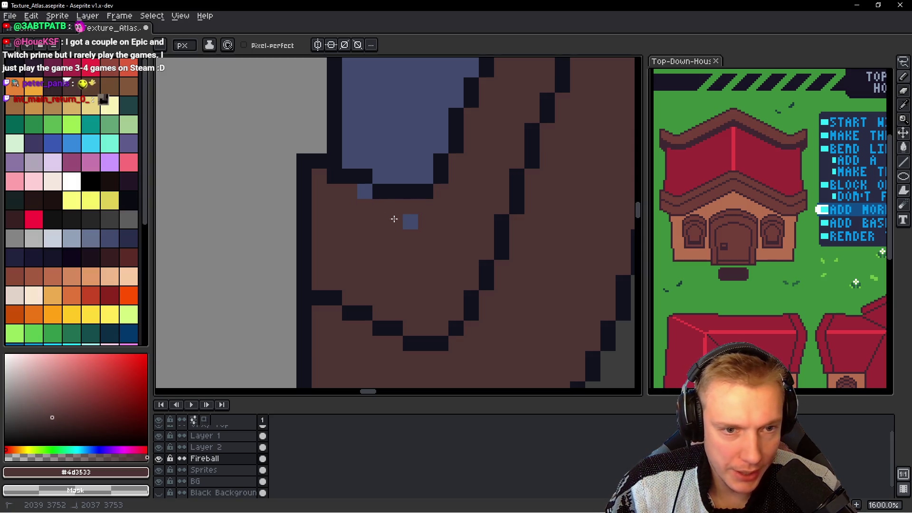
{"action": "left_click", "coordinate": [361, 199]}
Step: Repaint the stray dark outline pixel in roof blue #424c6c
{"action": "scroll", "coordinate": [428, 214], "scroll_direction": "down", "scroll_amount": 2}
{"action": "scroll", "coordinate": [475, 223], "scroll_direction": "down", "scroll_amount": 3}
{"action": "scroll", "coordinate": [498, 225], "scroll_direction": "down", "scroll_amount": 3}
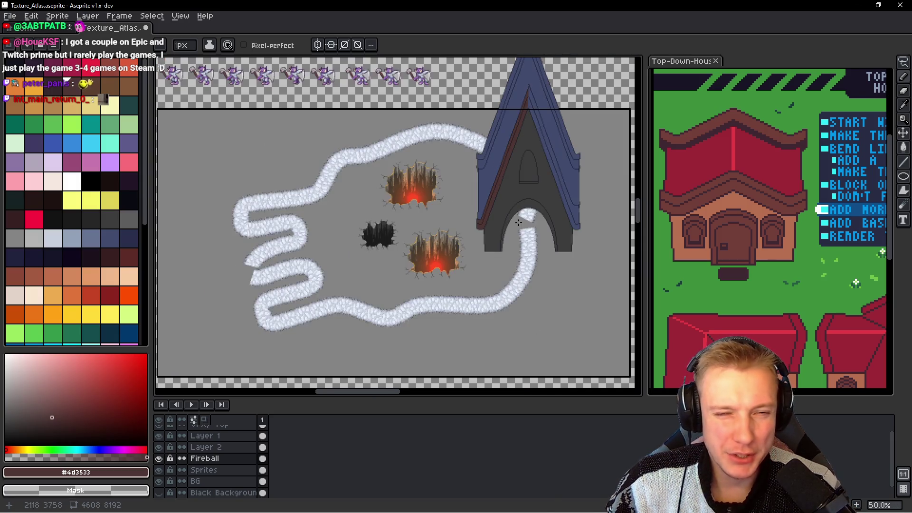
{"action": "scroll", "coordinate": [498, 225], "scroll_direction": "up", "scroll_amount": 1}
{"action": "scroll", "coordinate": [458, 225], "scroll_direction": "up", "scroll_amount": 1}
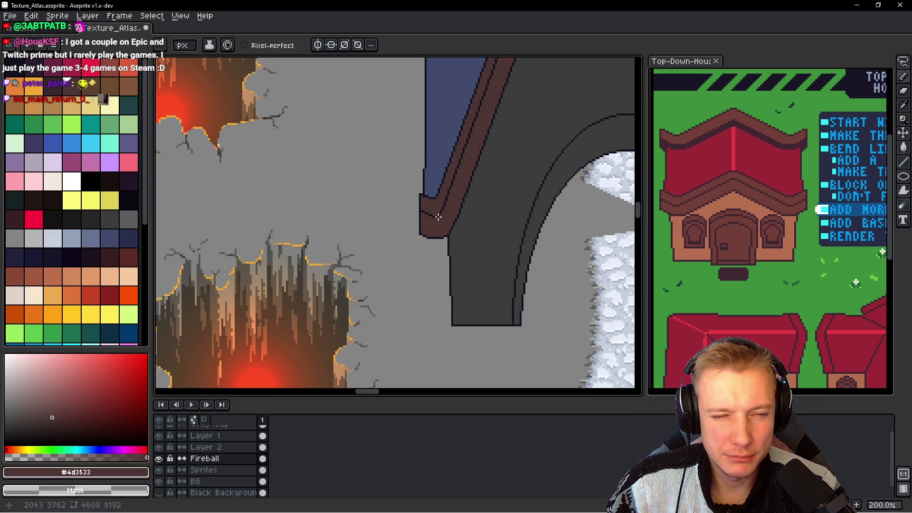
{"action": "scroll", "coordinate": [438, 217], "scroll_direction": "up", "scroll_amount": 1}
{"action": "scroll", "coordinate": [438, 216], "scroll_direction": "up", "scroll_amount": 2}
{"action": "scroll", "coordinate": [437, 190], "scroll_direction": "up", "scroll_amount": 2}
{"action": "scroll", "coordinate": [436, 171], "scroll_direction": "up", "scroll_amount": 2}
{"action": "left_click", "coordinate": [434, 168], "text": "alt"}
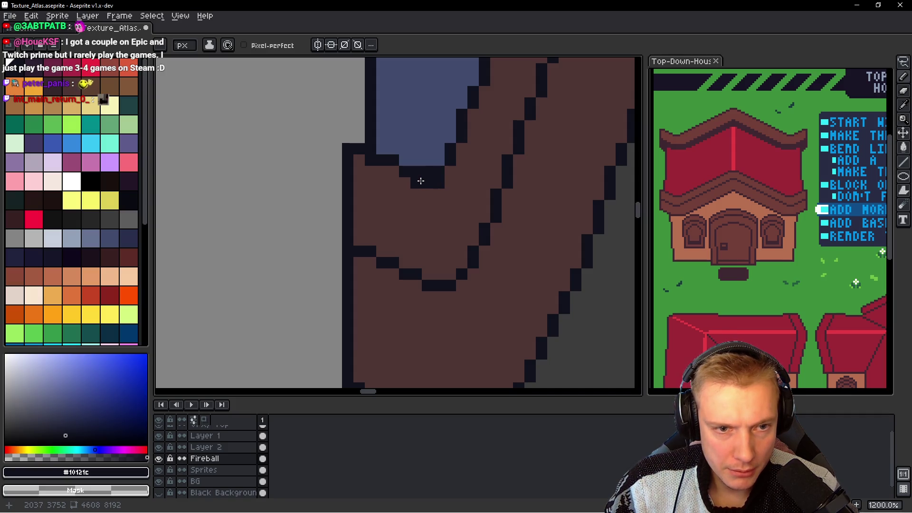
{"action": "left_click", "coordinate": [422, 148], "text": "alt"}
{"action": "left_click", "coordinate": [416, 169]}
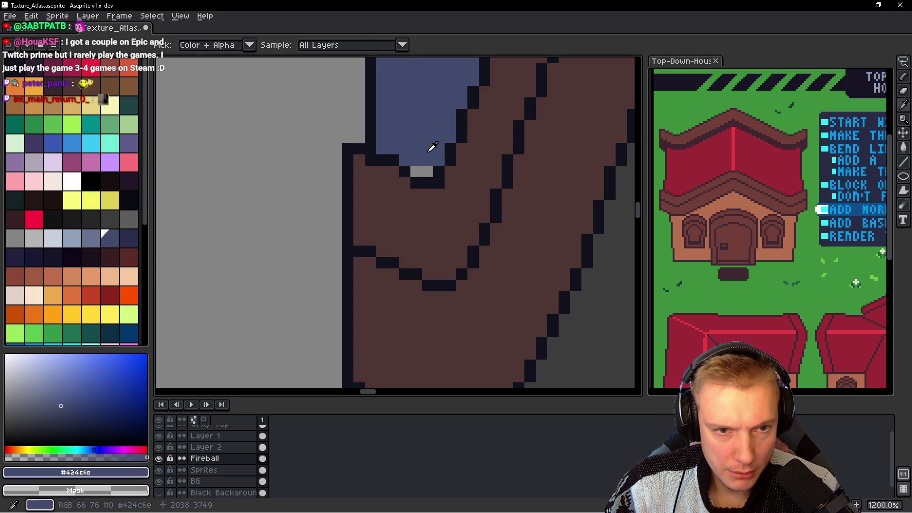
{"action": "scroll", "coordinate": [483, 202], "scroll_direction": "down", "scroll_amount": 6}
{"action": "scroll", "coordinate": [483, 202], "scroll_direction": "down", "scroll_amount": 2}
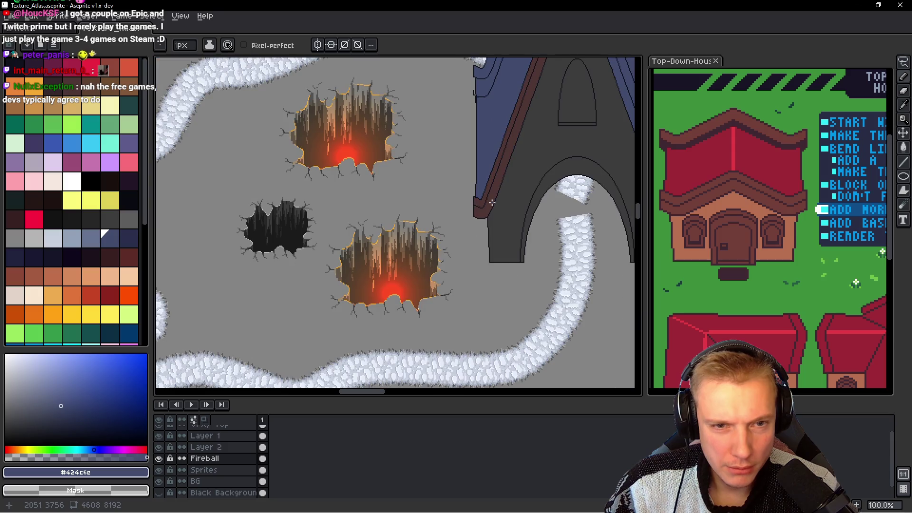
{"action": "scroll", "coordinate": [496, 202], "scroll_direction": "down", "scroll_amount": 2}
Step: Draw #10121c outline pixels along the brown roof trim and paint the extra pixels back to blue
{"action": "scroll", "coordinate": [513, 187], "scroll_direction": "up", "scroll_amount": 2}
{"action": "scroll", "coordinate": [465, 264], "scroll_direction": "down", "scroll_amount": 2}
{"action": "scroll", "coordinate": [497, 189], "scroll_direction": "up", "scroll_amount": 2}
{"action": "scroll", "coordinate": [469, 135], "scroll_direction": "up", "scroll_amount": 2}
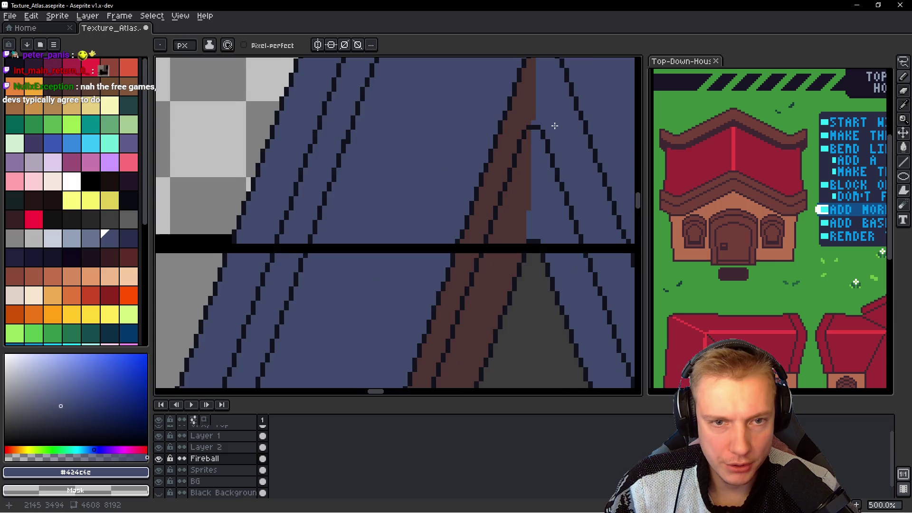
{"action": "scroll", "coordinate": [549, 126], "scroll_direction": "up", "scroll_amount": 2}
{"action": "scroll", "coordinate": [474, 185], "scroll_direction": "up", "scroll_amount": 2}
{"action": "scroll", "coordinate": [460, 162], "scroll_direction": "up", "scroll_amount": 1}
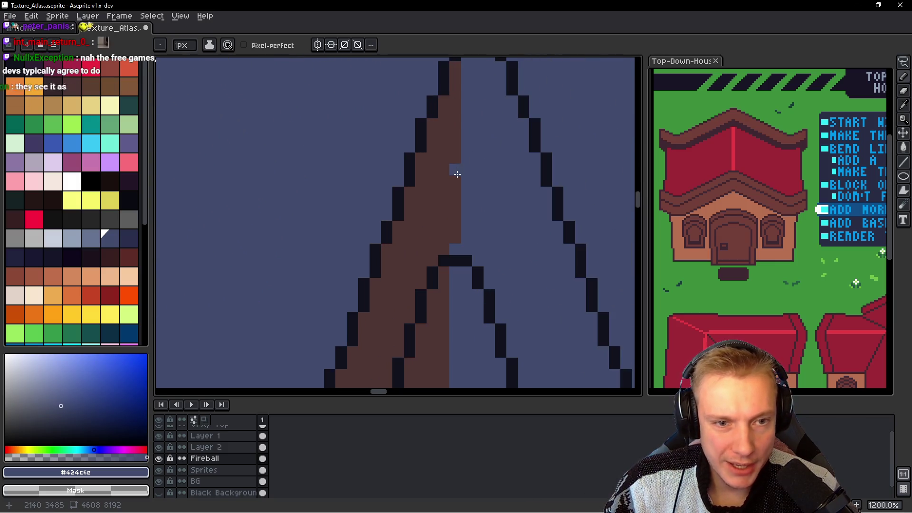
{"action": "left_click", "coordinate": [427, 132], "text": "alt"}
{"action": "left_click", "coordinate": [439, 127]}
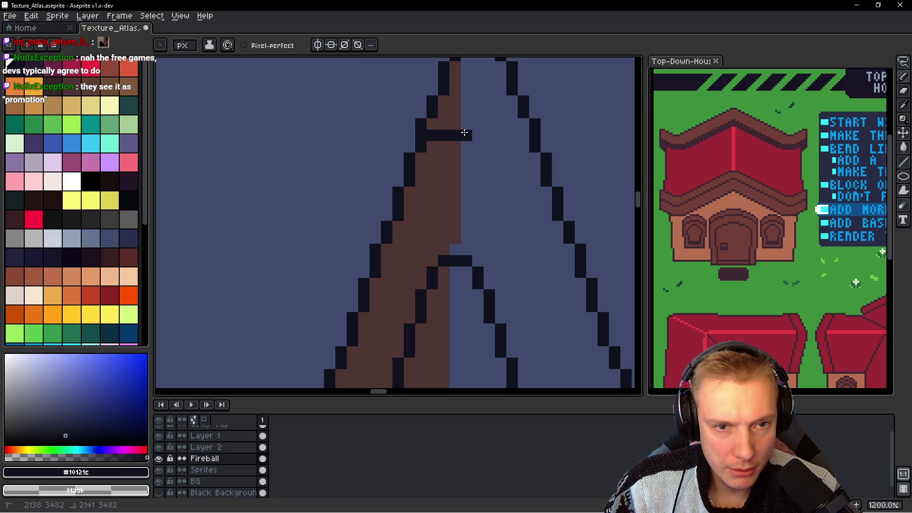
{"action": "left_click_drag", "start_coordinate": [442, 122], "coordinate": [443, 88]}
{"action": "left_click", "coordinate": [393, 148], "text": "alt"}
{"action": "left_click_drag", "start_coordinate": [408, 169], "coordinate": [449, 167]}
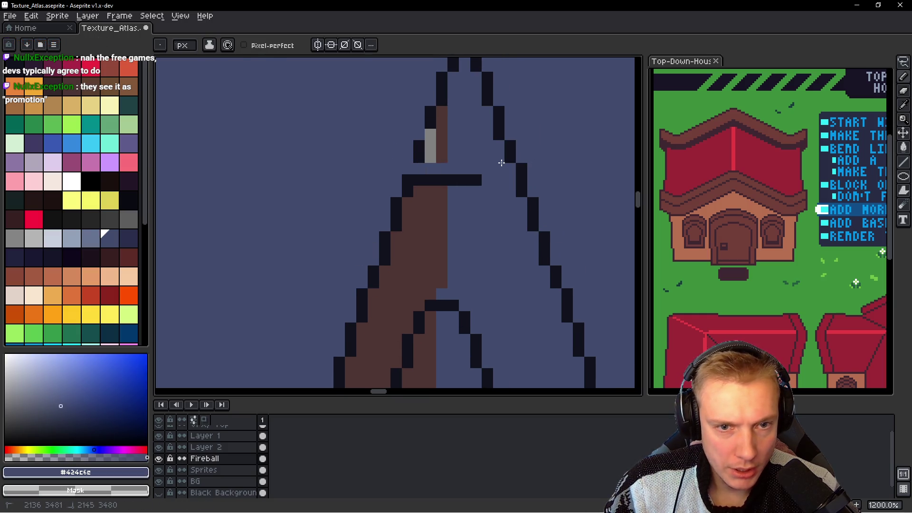
Step: On Layer 2, lasso and delete the stray pixels around the line peak
{"action": "left_click", "coordinate": [452, 109], "text": "ctrl"}
{"action": "scroll", "coordinate": [475, 113], "scroll_direction": "down", "scroll_amount": 2}
{"action": "scroll", "coordinate": [458, 156], "scroll_direction": "down", "scroll_amount": 2}
{"action": "key", "text": "q"}
{"action": "left_click_drag", "start_coordinate": [409, 125], "coordinate": [411, 142]}
{"action": "key", "text": "Delete"}
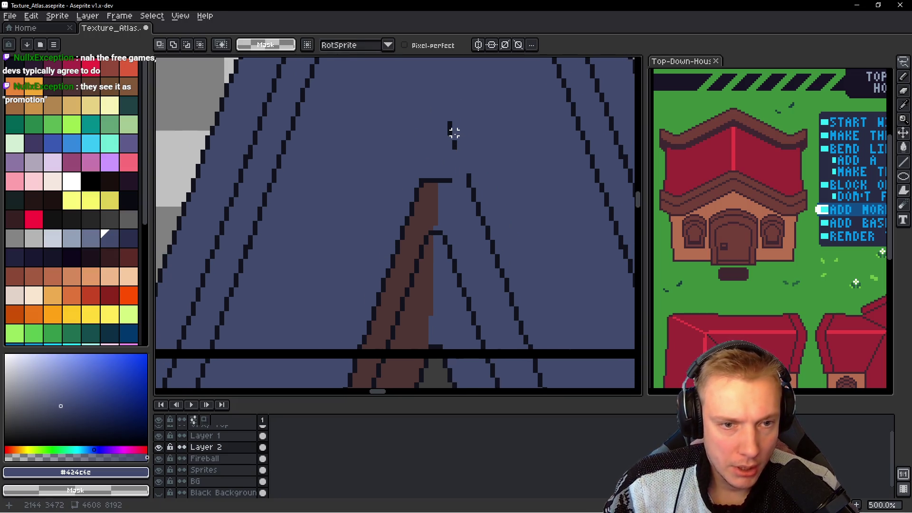
{"action": "scroll", "coordinate": [454, 136], "scroll_direction": "down", "scroll_amount": 2}
{"action": "mouse_move", "coordinate": [448, 224]}
{"action": "left_mouse_down"}
{"action": "mouse_move", "coordinate": [423, 214]}
{"action": "mouse_move", "coordinate": [434, 149]}
{"action": "left_mouse_up"}
{"action": "scroll", "coordinate": [426, 215], "scroll_direction": "down", "scroll_amount": 1}
{"action": "scroll", "coordinate": [434, 142], "scroll_direction": "down", "scroll_amount": 1}
{"action": "scroll", "coordinate": [444, 198], "scroll_direction": "down", "scroll_amount": 1}
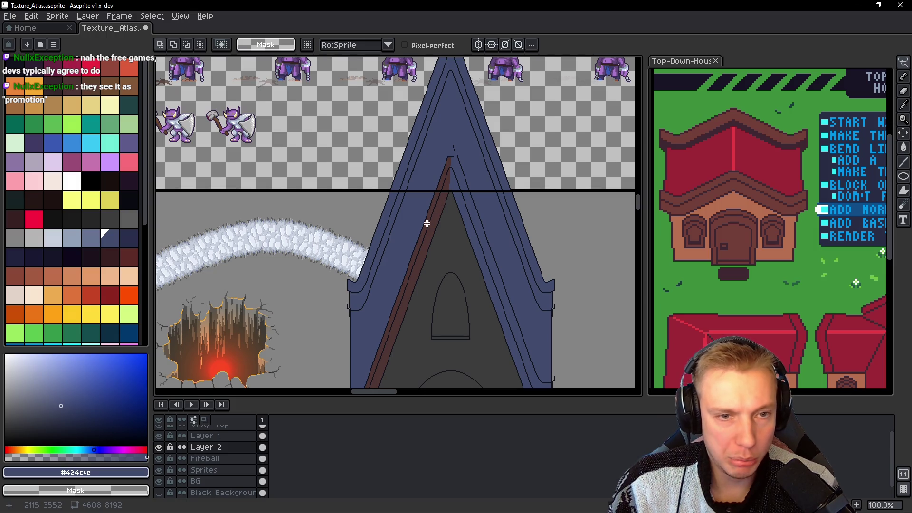
{"action": "scroll", "coordinate": [427, 223], "scroll_direction": "up", "scroll_amount": 2}
{"action": "scroll", "coordinate": [464, 170], "scroll_direction": "up", "scroll_amount": 3}
{"action": "scroll", "coordinate": [373, 136], "scroll_direction": "up", "scroll_amount": 2}
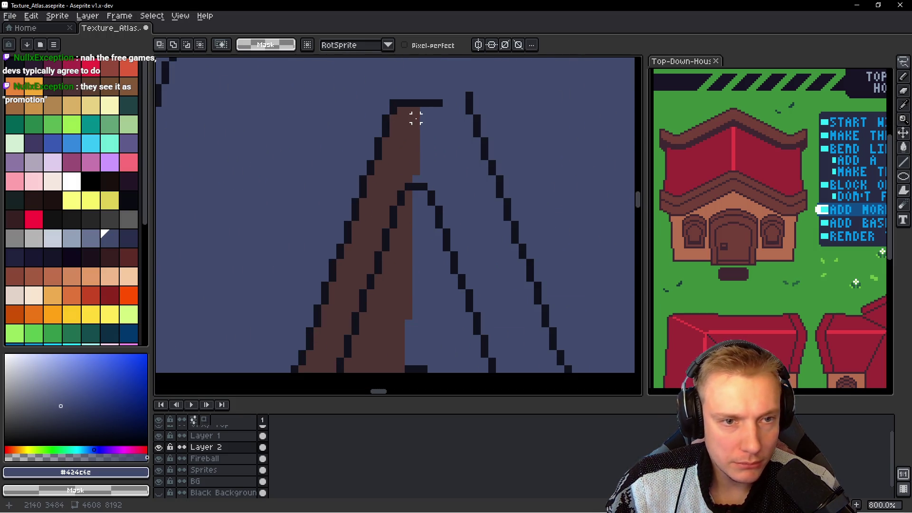
Step: Repaint the grey pixels near the roof tip and fix the roof's top-left edge pixel
{"action": "key", "text": "b"}
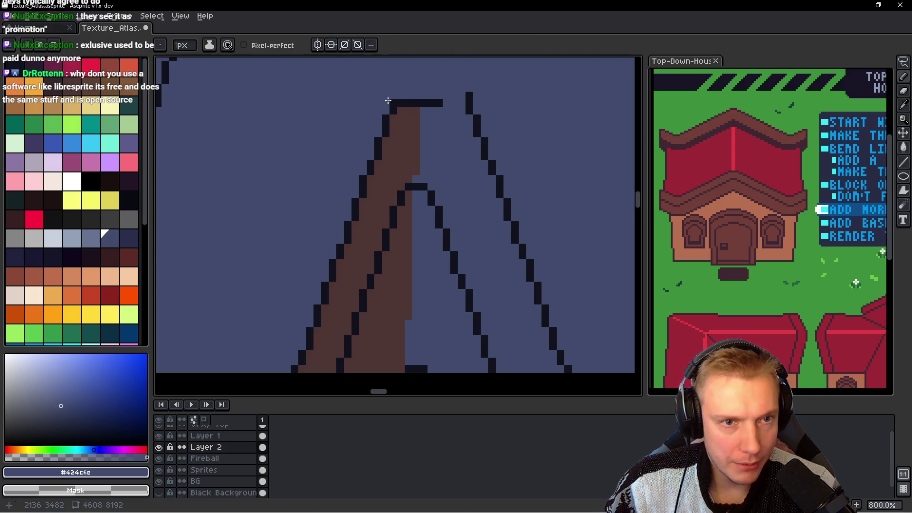
{"action": "key", "text": "alt+Down"}
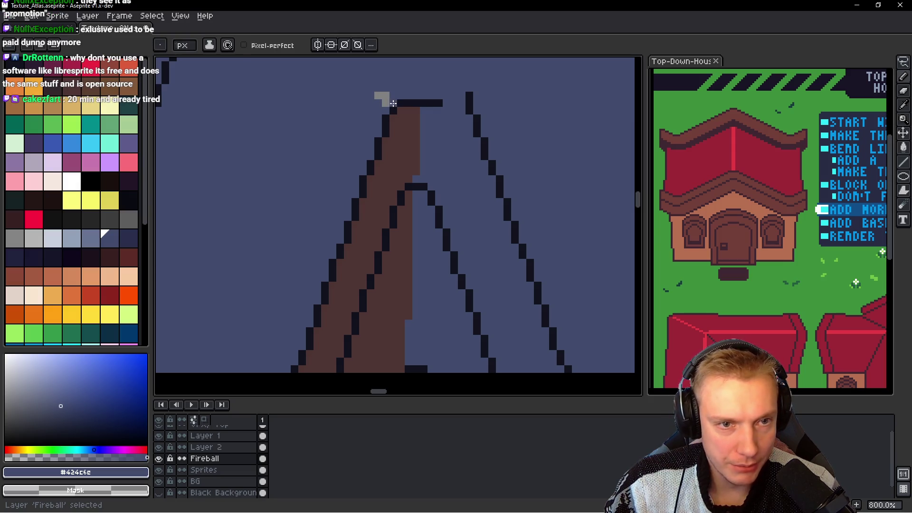
{"action": "mouse_move", "coordinate": [378, 100]}
{"action": "left_mouse_down"}
{"action": "mouse_move", "coordinate": [385, 94]}
{"action": "mouse_move", "coordinate": [394, 104]}
{"action": "left_mouse_up"}
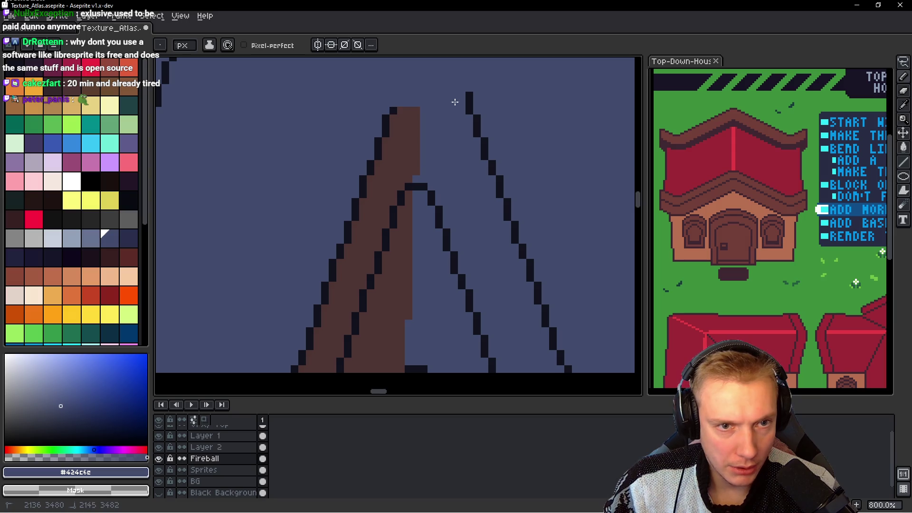
{"action": "left_click", "coordinate": [387, 118], "text": "alt"}
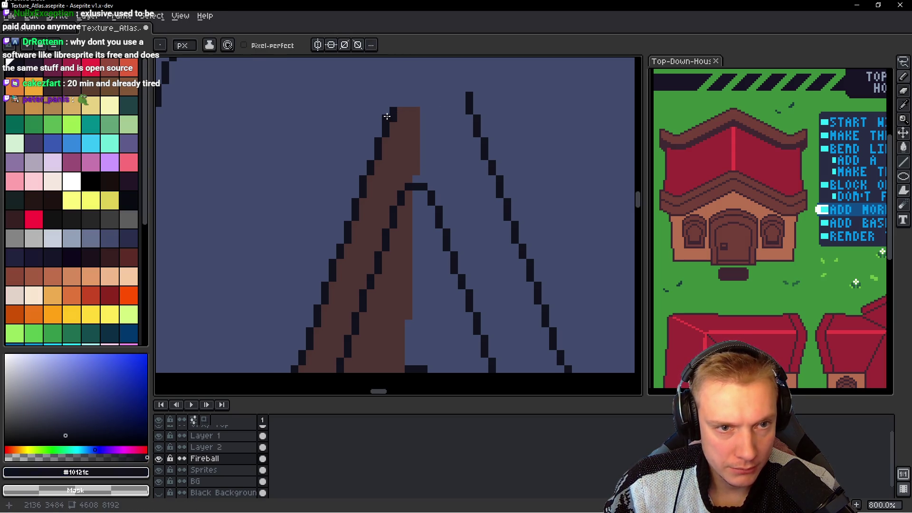
{"action": "left_click", "coordinate": [385, 118]}
Step: Draw a dark cap across the brown roof tip and touch up its end pixel
{"action": "left_click_drag", "start_coordinate": [397, 102], "coordinate": [416, 102]}
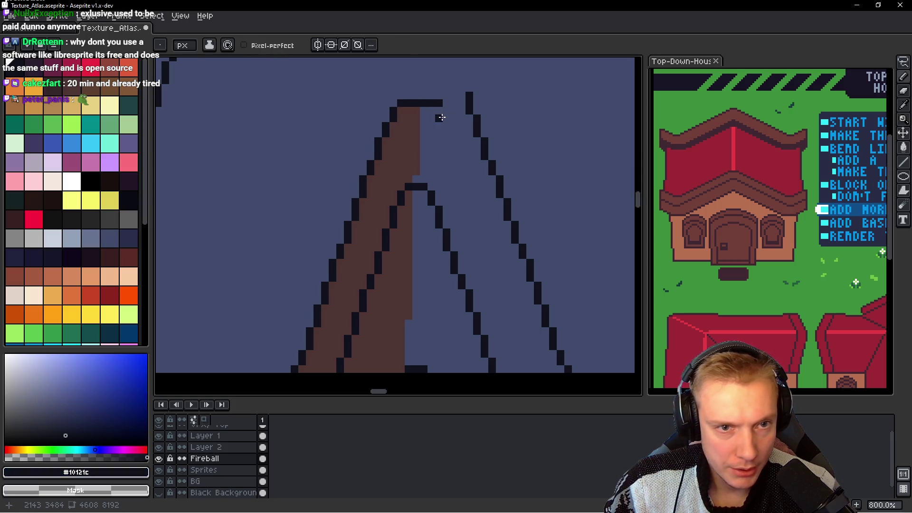
{"action": "left_click", "coordinate": [451, 92], "text": "alt"}
{"action": "left_click", "coordinate": [438, 102]}
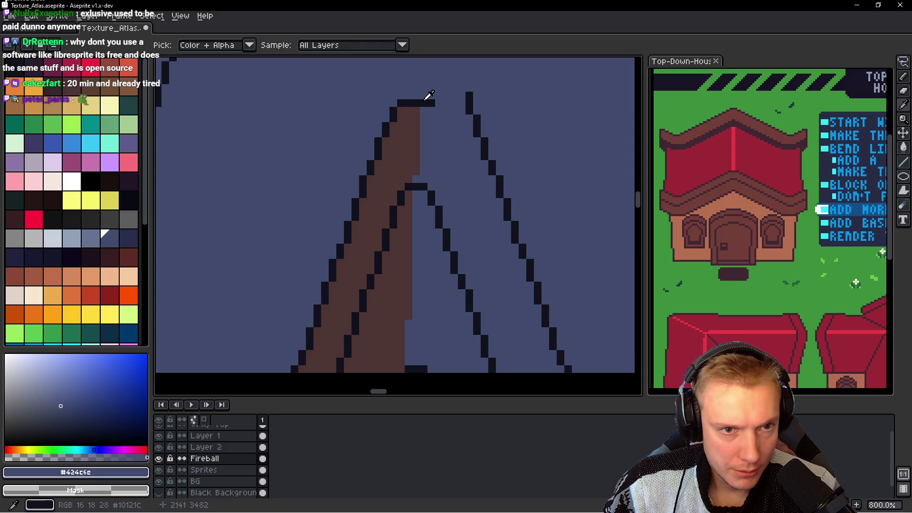
{"action": "left_click", "coordinate": [434, 97], "text": "alt"}
{"action": "left_click", "coordinate": [440, 104]}
{"action": "left_click", "coordinate": [416, 118], "text": "alt"}
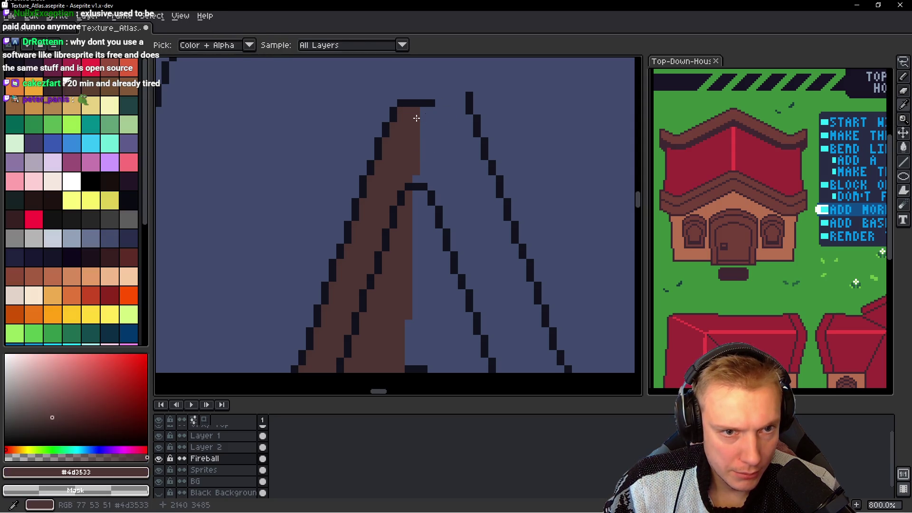
{"action": "left_click", "coordinate": [434, 101], "text": "alt"}
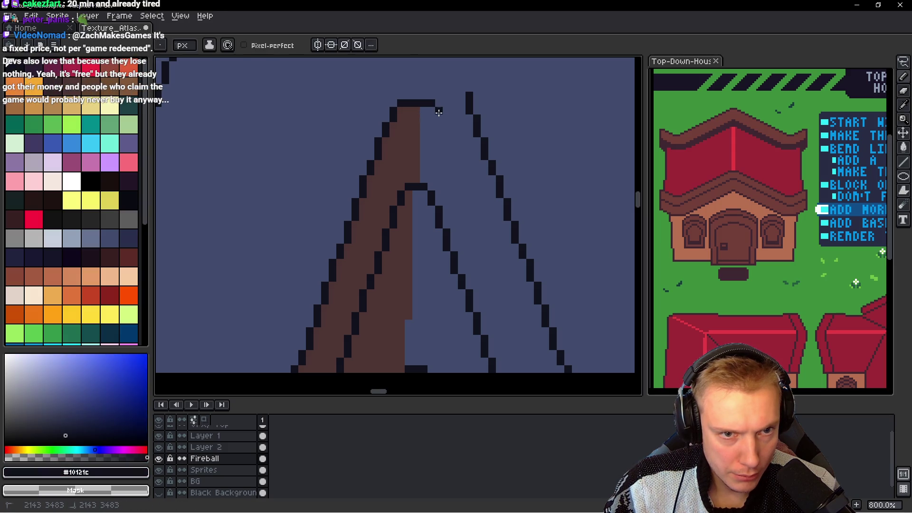
{"action": "scroll", "coordinate": [438, 120], "scroll_direction": "down", "scroll_amount": 2}
{"action": "scroll", "coordinate": [438, 120], "scroll_direction": "down", "scroll_amount": 2}
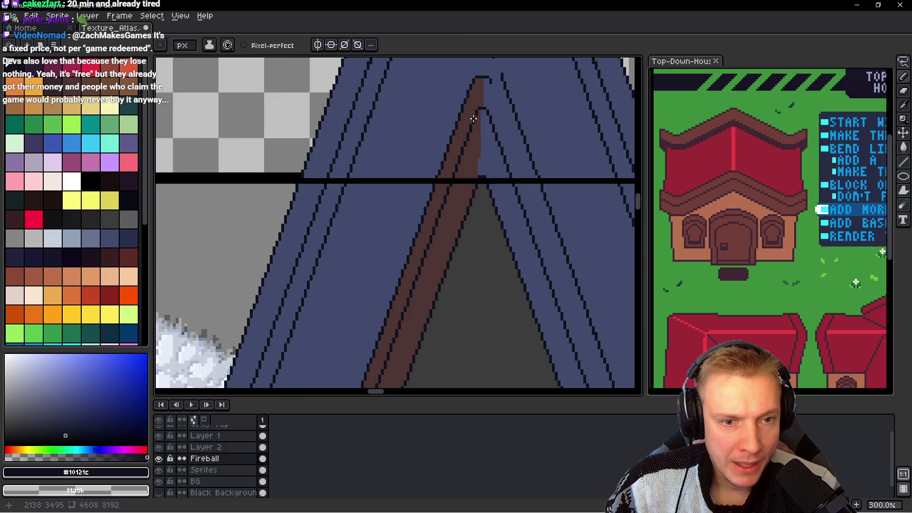
{"action": "scroll", "coordinate": [465, 129], "scroll_direction": "down", "scroll_amount": 1}
{"action": "scroll", "coordinate": [446, 186], "scroll_direction": "down", "scroll_amount": 1}
{"action": "left_click_drag", "start_coordinate": [437, 208], "coordinate": [427, 180]}
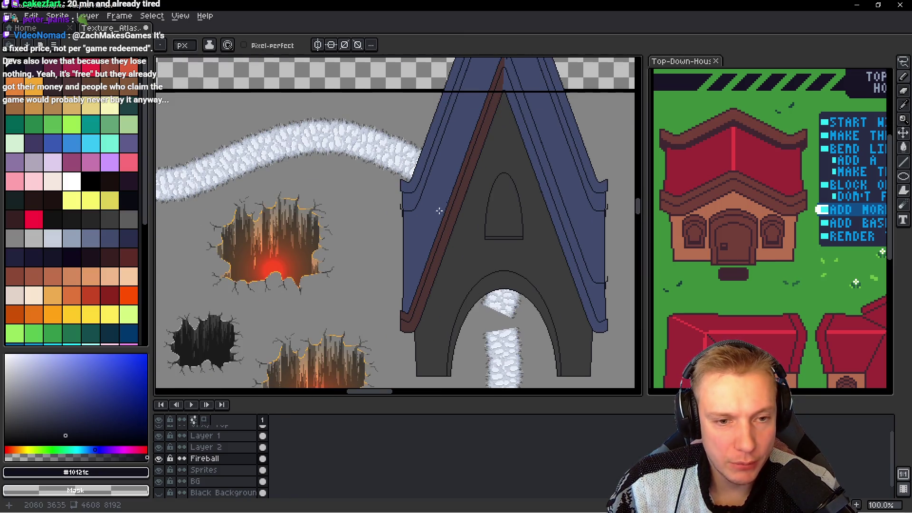
Step: Lasso the left roof-edge strip, duplicate it with Ctrl+T and flip it horizontally
{"action": "key", "text": "q"}
{"action": "mouse_move", "coordinate": [410, 296]}
{"action": "left_mouse_down"}
{"action": "mouse_move", "coordinate": [388, 332]}
{"action": "mouse_move", "coordinate": [458, 238]}
{"action": "left_mouse_up"}
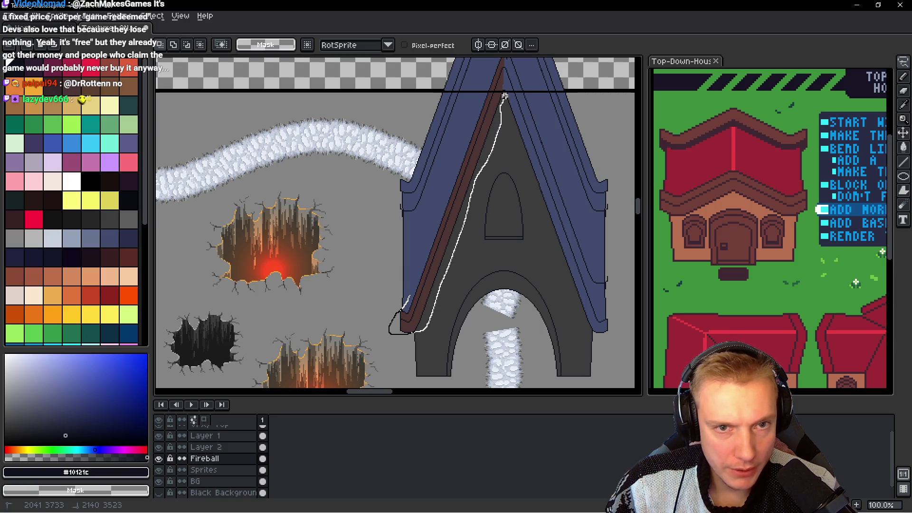
{"action": "left_click_drag", "start_coordinate": [504, 97], "coordinate": [496, 67]}
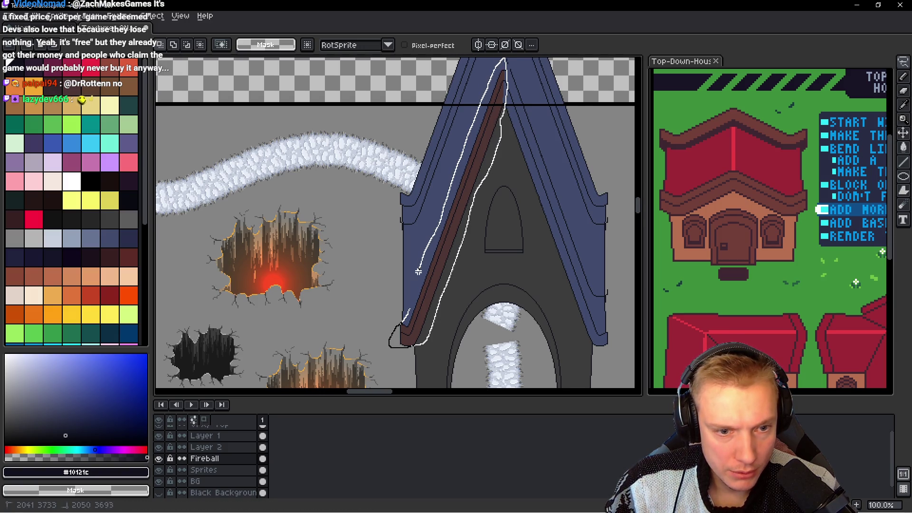
{"action": "left_click_drag", "start_coordinate": [409, 307], "coordinate": [407, 316]}
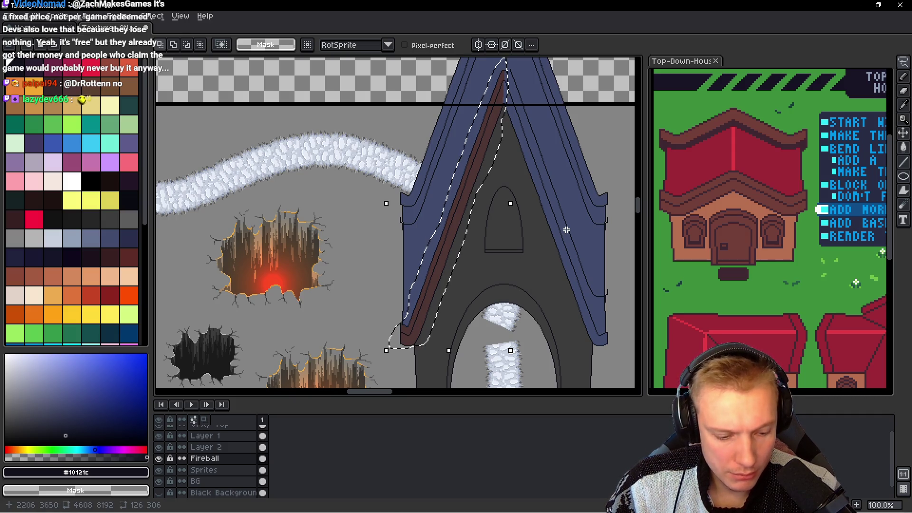
{"action": "key", "text": "ctrl+t"}
{"action": "key", "text": "shift+h"}
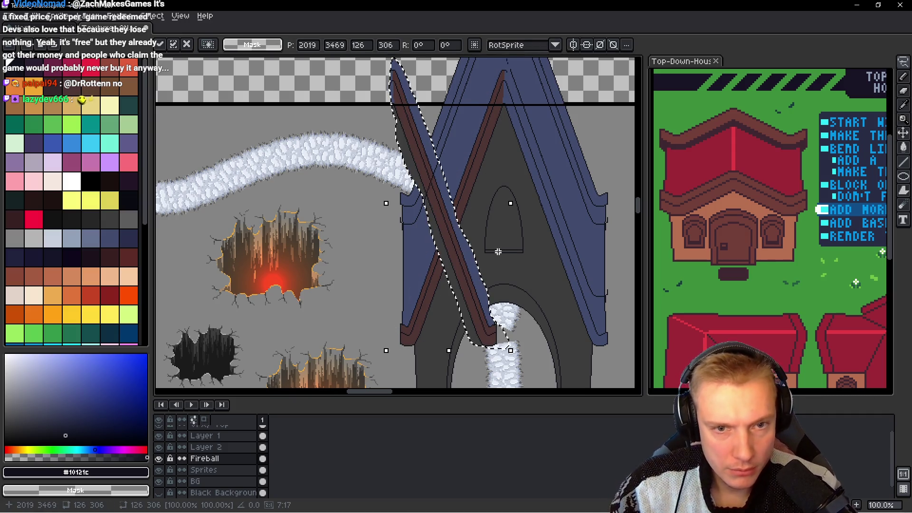
{"action": "left_click_drag", "start_coordinate": [406, 252], "coordinate": [498, 252]}
{"action": "key", "text": "Right"}
{"action": "key", "text": "Right"}
{"action": "key", "text": "Right"}
{"action": "key", "text": "Right"}
{"action": "key", "text": "Right"}
{"action": "key", "text": "Right"}
{"action": "key", "text": "Right"}
{"action": "key", "text": "Right"}
{"action": "key", "text": "Right"}
{"action": "key", "text": "Right"}
{"action": "key", "text": "Right"}
{"action": "key", "text": "Right"}
{"action": "key", "text": "Left"}
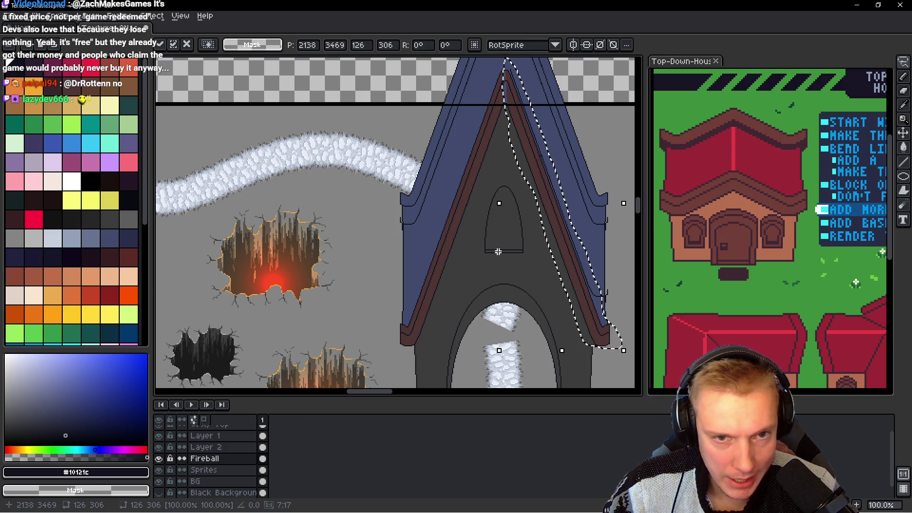
Step: Drag the mirrored strip off the spire into an empty transparent area of the atlas
{"action": "scroll", "coordinate": [489, 95], "scroll_direction": "up", "scroll_amount": 3}
{"action": "scroll", "coordinate": [489, 106], "scroll_direction": "down", "scroll_amount": 1}
{"action": "mouse_move", "coordinate": [459, 252]}
{"action": "left_mouse_down"}
{"action": "mouse_move", "coordinate": [499, 247]}
{"action": "mouse_move", "coordinate": [162, 176]}
{"action": "mouse_move", "coordinate": [346, 199]}
{"action": "left_mouse_up"}
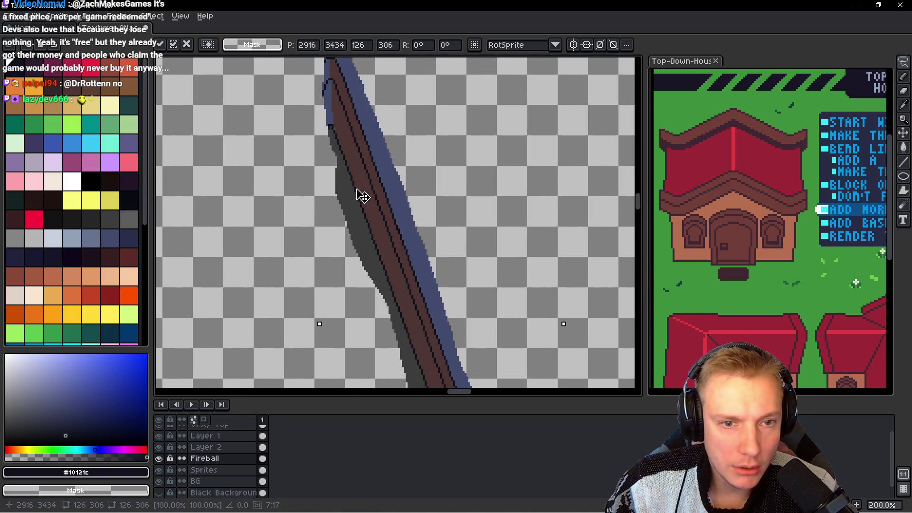
{"action": "scroll", "coordinate": [349, 185], "scroll_direction": "down", "scroll_amount": 1}
{"action": "scroll", "coordinate": [357, 190], "scroll_direction": "down", "scroll_amount": 2}
{"action": "scroll", "coordinate": [366, 198], "scroll_direction": "up", "scroll_amount": 1}
{"action": "scroll", "coordinate": [399, 203], "scroll_direction": "down", "scroll_amount": 1}
{"action": "mouse_move", "coordinate": [398, 202]}
{"action": "left_mouse_down"}
{"action": "mouse_move", "coordinate": [370, 251]}
{"action": "mouse_move", "coordinate": [442, 204]}
{"action": "left_mouse_up"}
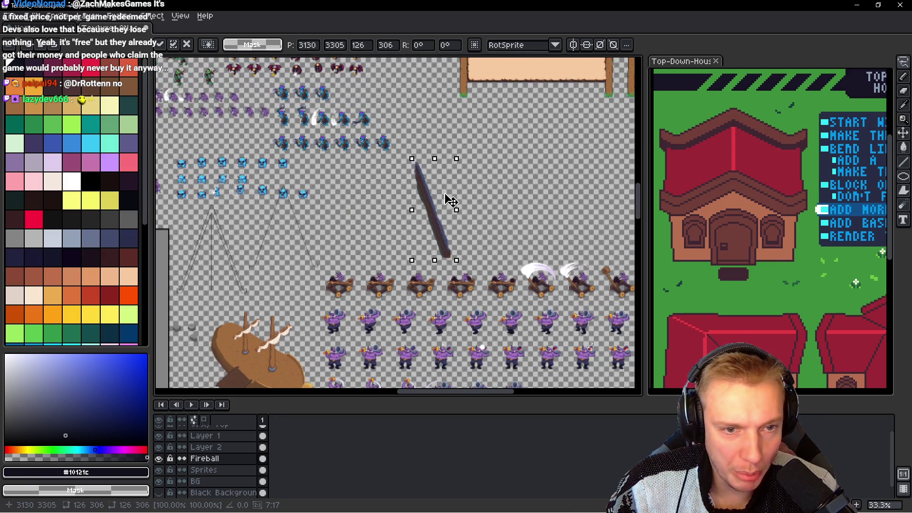
{"action": "scroll", "coordinate": [415, 183], "scroll_direction": "up", "scroll_amount": 5}
Step: Commit the strip in view and draw a dark straight edge along it
{"action": "mouse_move", "coordinate": [517, 177]}
{"action": "left_mouse_down"}
{"action": "mouse_move", "coordinate": [411, 211]}
{"action": "mouse_move", "coordinate": [350, 215]}
{"action": "left_mouse_up"}
{"action": "scroll", "coordinate": [304, 199], "scroll_direction": "up", "scroll_amount": 1}
{"action": "scroll", "coordinate": [257, 181], "scroll_direction": "up", "scroll_amount": 1}
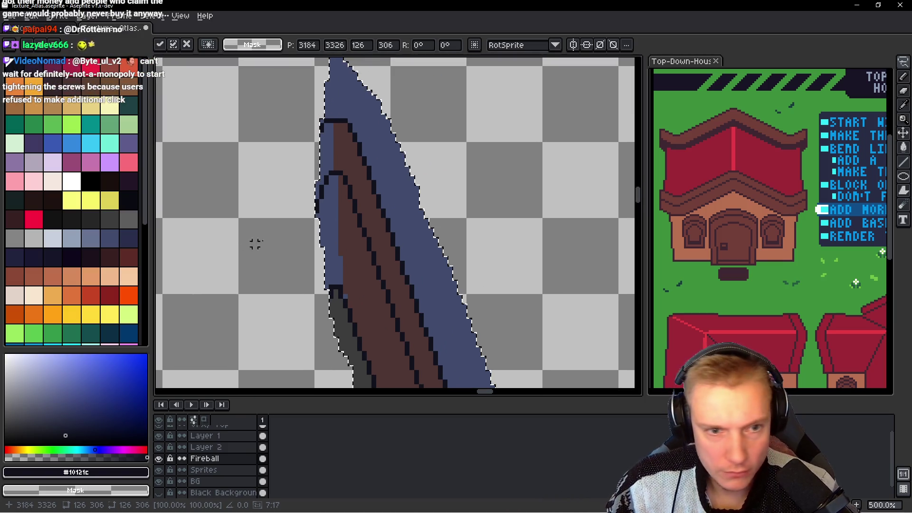
{"action": "key", "text": "Return"}
{"action": "scroll", "coordinate": [352, 179], "scroll_direction": "left", "scroll_amount": 3}
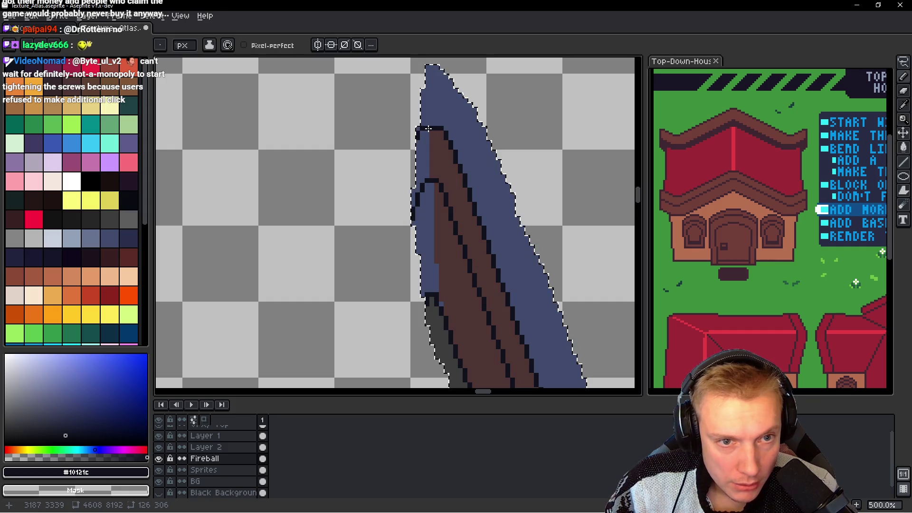
{"action": "left_click", "coordinate": [435, 297], "text": "shift"}
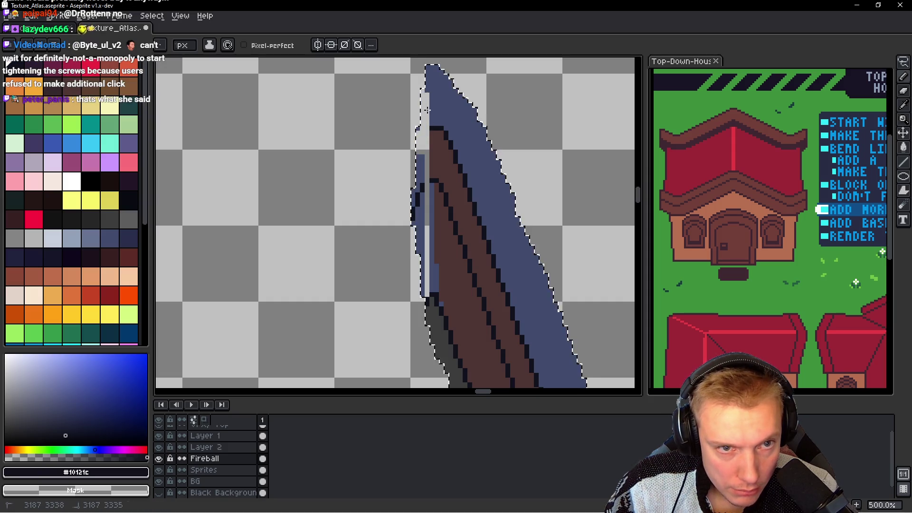
Step: Clear the stray grey pixels left of the strip with the Paint Bucket
{"action": "left_click_drag", "start_coordinate": [391, 171], "coordinate": [381, 143]}
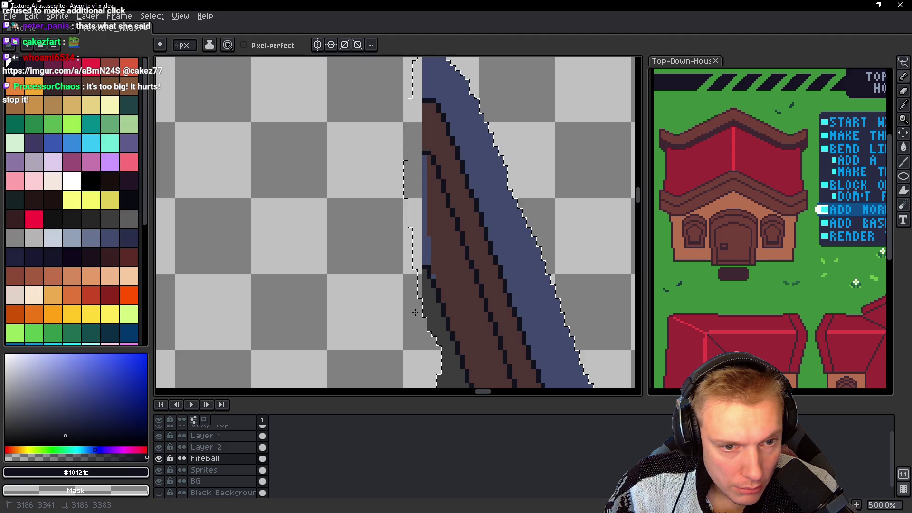
{"action": "left_click_drag", "start_coordinate": [444, 247], "coordinate": [393, 220]}
{"action": "key", "text": "g"}
{"action": "left_click", "coordinate": [378, 217]}
{"action": "scroll", "coordinate": [378, 216], "scroll_direction": "down", "scroll_amount": 3}
{"action": "scroll", "coordinate": [375, 199], "scroll_direction": "up", "scroll_amount": 3}
{"action": "scroll", "coordinate": [368, 143], "scroll_direction": "up", "scroll_amount": 2}
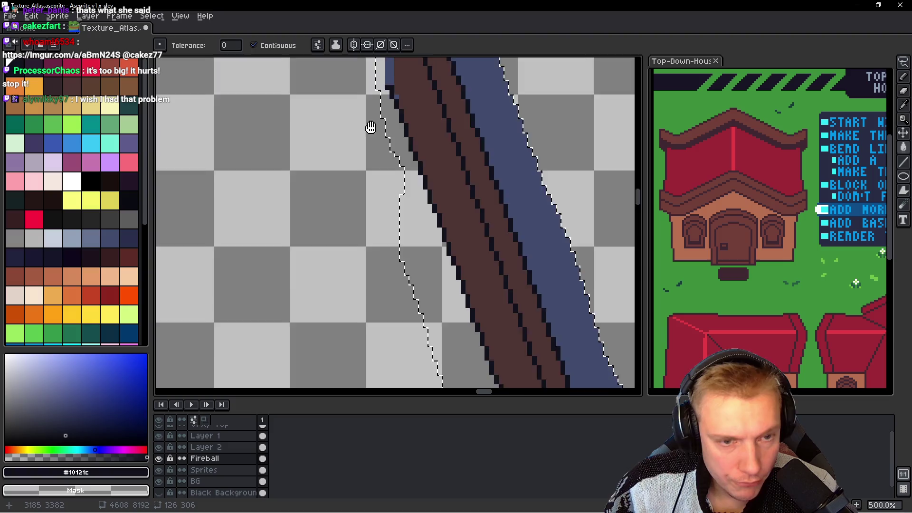
Step: Eyedrop the brown #4d3533 and pencil it over the blue strip on the edge
{"action": "key", "text": "i"}
{"action": "left_click", "coordinate": [435, 172]}
{"action": "key", "text": "b"}
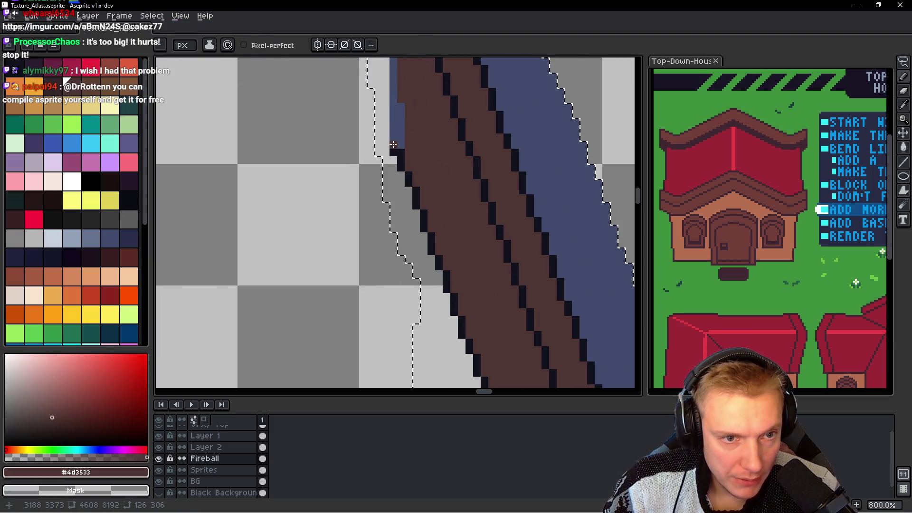
{"action": "left_click_drag", "start_coordinate": [391, 141], "coordinate": [382, 112]}
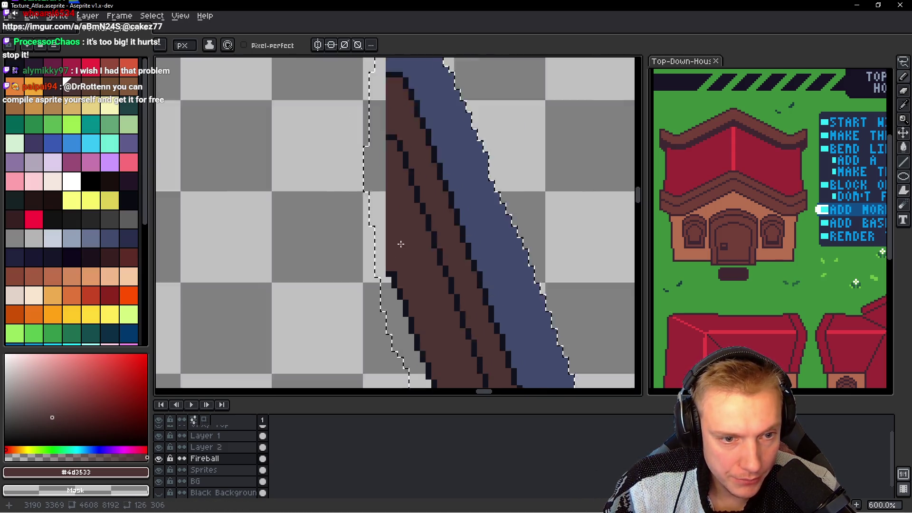
{"action": "scroll", "coordinate": [440, 252], "scroll_direction": "down", "scroll_amount": 5}
{"action": "scroll", "coordinate": [439, 252], "scroll_direction": "down", "scroll_amount": 3}
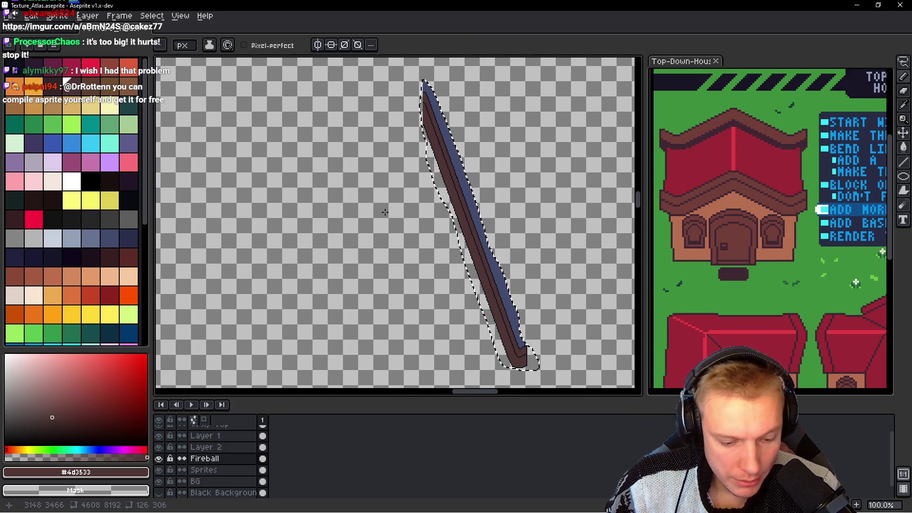
Step: Start moving the selected strip toward the castle with the Move tool
{"action": "key", "text": "m"}
{"action": "scroll", "coordinate": [463, 232], "scroll_direction": "down", "scroll_amount": 1}
{"action": "mouse_move", "coordinate": [462, 222]}
{"action": "left_mouse_down"}
{"action": "mouse_move", "coordinate": [659, 221]}
{"action": "mouse_move", "coordinate": [239, 200]}
{"action": "left_mouse_up"}
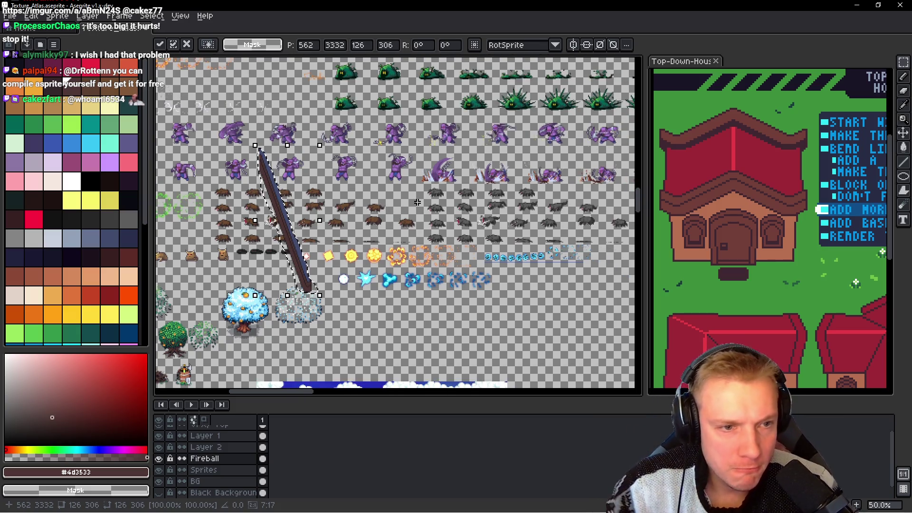
Step: Carry the roof-trim strip right across the atlas toward the blue spire
{"action": "left_click_drag", "start_coordinate": [276, 139], "coordinate": [417, 202]}
{"action": "key", "text": "shift+Right"}
{"action": "key", "text": "shift+Right"}
{"action": "key", "text": "shift+Right"}
{"action": "key", "text": "shift+Right"}
{"action": "key", "text": "shift+Right"}
{"action": "key", "text": "shift+Right"}
{"action": "key", "text": "shift+Right"}
{"action": "key", "text": "shift+Right"}
{"action": "key", "text": "shift+Right"}
{"action": "key", "text": "shift+Right"}
{"action": "key", "text": "shift+Right"}
{"action": "left_click_drag", "start_coordinate": [536, 236], "coordinate": [175, 192]}
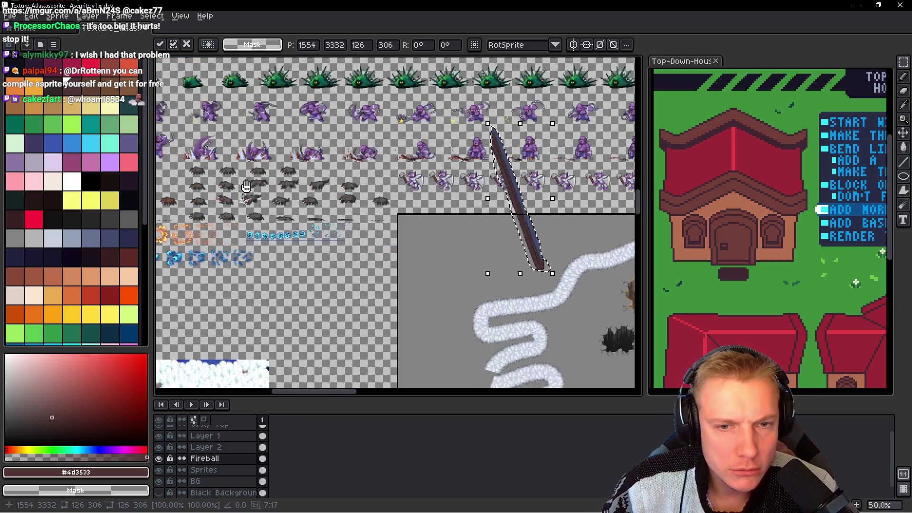
{"action": "key", "text": "shift+Right"}
{"action": "key", "text": "shift+Right"}
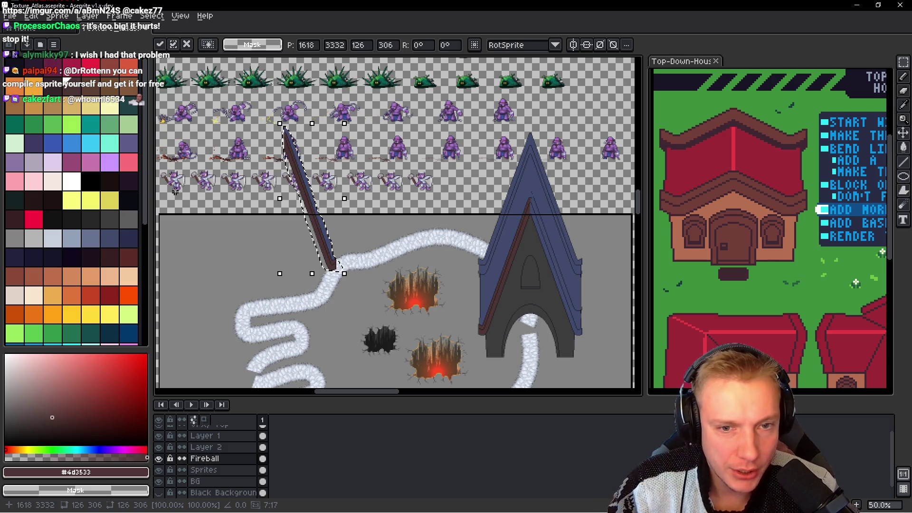
{"action": "key", "text": "shift+Right"}
{"action": "key", "text": "shift+Right"}
{"action": "key", "text": "shift+Right"}
{"action": "key", "text": "shift+Right"}
{"action": "key", "text": "shift+Right"}
{"action": "key", "text": "shift+Right"}
{"action": "key", "text": "shift+Right"}
{"action": "key", "text": "shift+Right"}
{"action": "key", "text": "shift+Right"}
{"action": "key", "text": "shift+Right"}
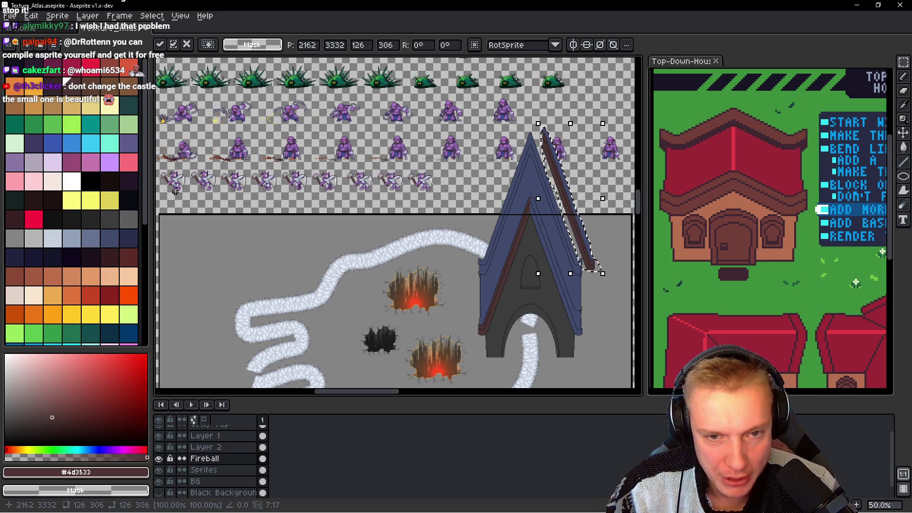
Step: Nudge the strip down and left until it sits on the spire's right roof slope
{"action": "key", "text": "shift+Down"}
{"action": "key", "text": "shift+Down"}
{"action": "key", "text": "shift+Down"}
{"action": "key", "text": "shift+Down"}
{"action": "key", "text": "Down"}
{"action": "key", "text": "Down"}
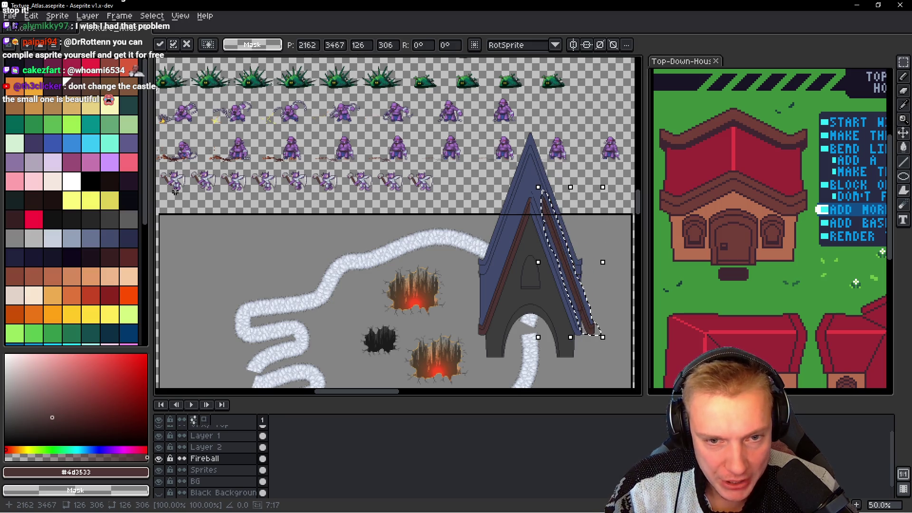
{"action": "scroll", "coordinate": [215, 191], "scroll_direction": "up", "scroll_amount": 1}
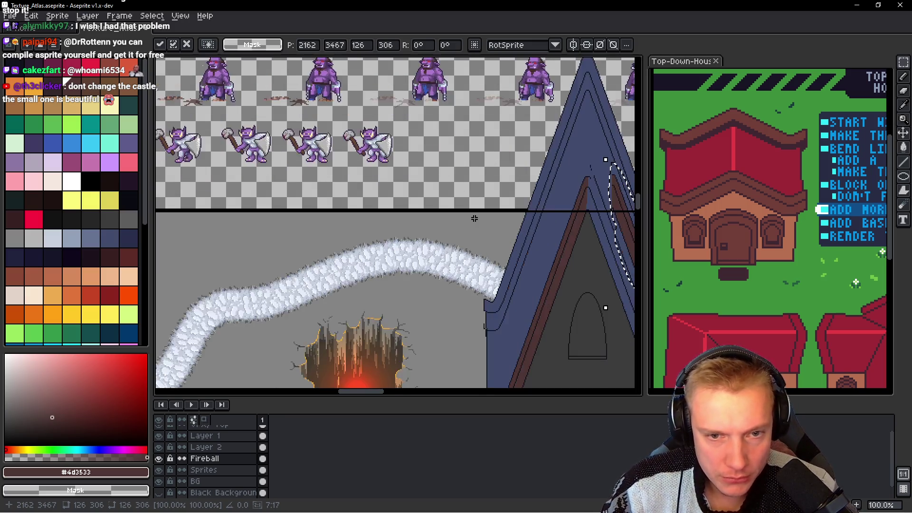
{"action": "scroll", "coordinate": [212, 175], "scroll_direction": "up", "scroll_amount": 1}
{"action": "scroll", "coordinate": [185, 138], "scroll_direction": "up", "scroll_amount": 1}
{"action": "key", "text": "Left"}
{"action": "key", "text": "Left"}
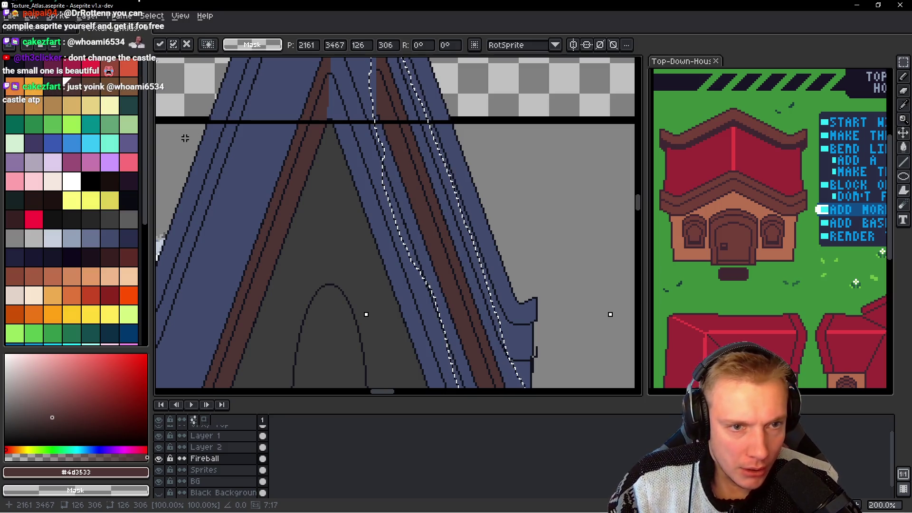
{"action": "key", "text": "Left"}
{"action": "key", "text": "Left"}
{"action": "key", "text": "Left"}
{"action": "key", "text": "Left"}
{"action": "key", "text": "Left"}
{"action": "key", "text": "Left"}
{"action": "key", "text": "Left"}
{"action": "key", "text": "Down"}
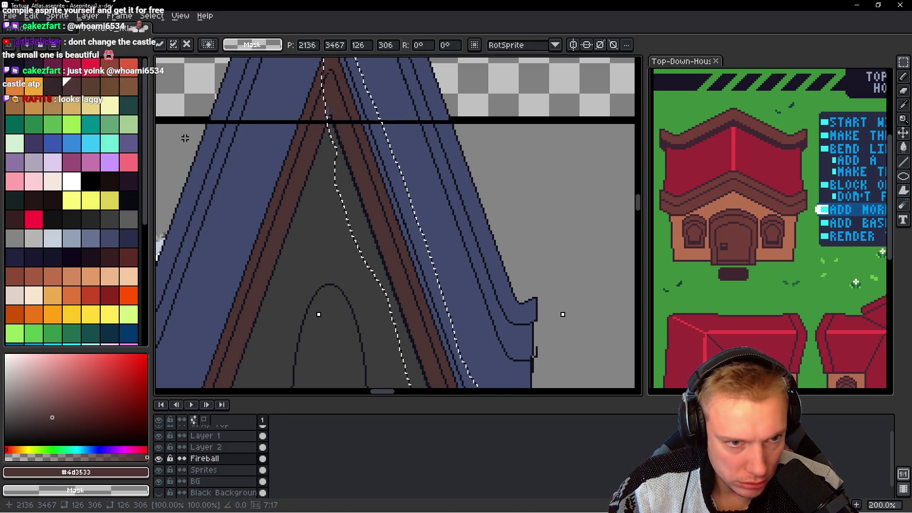
{"action": "key", "text": "Down"}
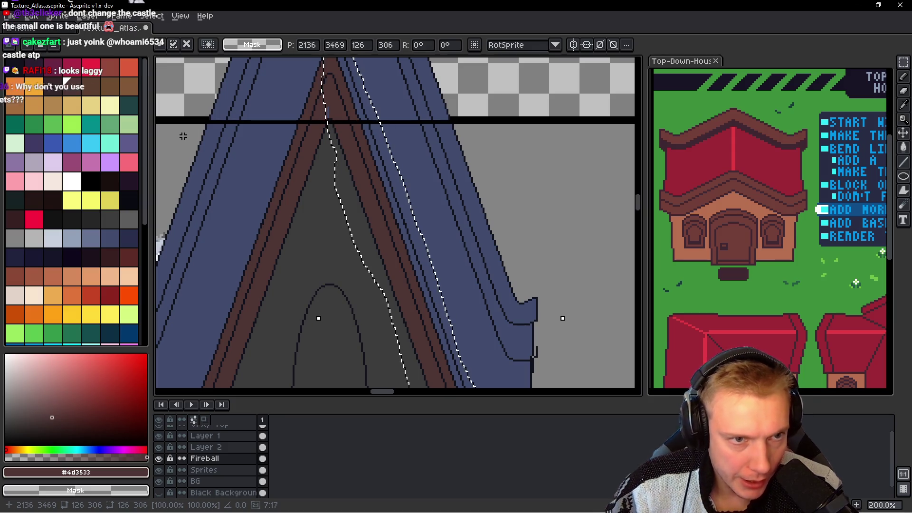
{"action": "left_click_drag", "start_coordinate": [332, 242], "coordinate": [306, 101]}
{"action": "scroll", "coordinate": [299, 90], "scroll_direction": "up", "scroll_amount": 2}
{"action": "key", "text": "alt+Tab"}
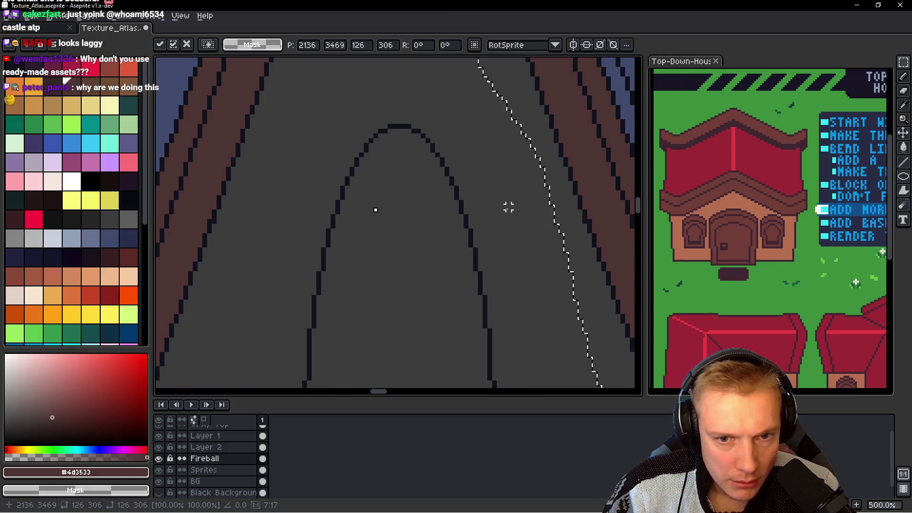
{"action": "mouse_move", "coordinate": [508, 206]}
{"action": "left_mouse_down"}
{"action": "mouse_move", "coordinate": [438, 228]}
{"action": "mouse_move", "coordinate": [326, 367]}
{"action": "left_mouse_up"}
{"action": "scroll", "coordinate": [438, 227], "scroll_direction": "down", "scroll_amount": 1}
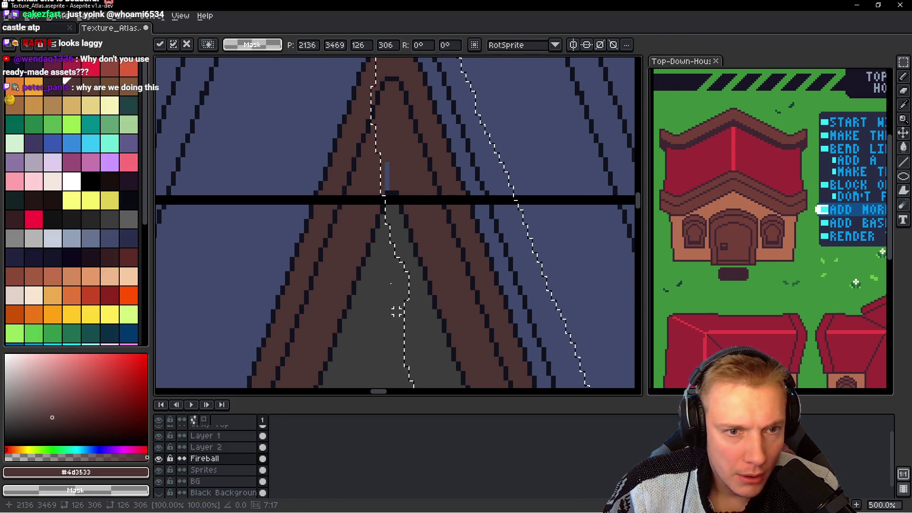
Step: Drop the strip onto the roof and hide the VFX/Top layer covering it
{"action": "left_click", "coordinate": [442, 207]}
{"action": "scroll", "coordinate": [441, 207], "scroll_direction": "up", "scroll_amount": 1}
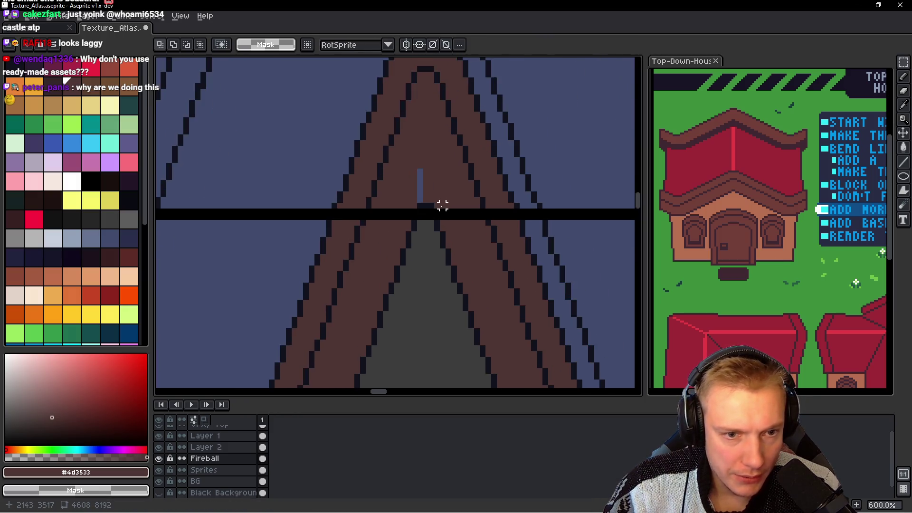
{"action": "scroll", "coordinate": [441, 207], "scroll_direction": "up", "scroll_amount": 4}
{"action": "key", "text": "b"}
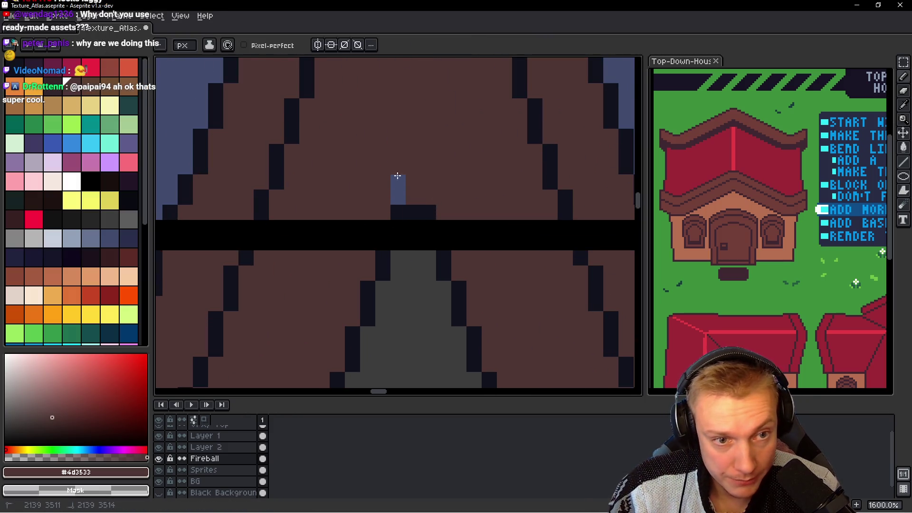
{"action": "scroll", "coordinate": [209, 456], "scroll_direction": "up", "scroll_amount": 1}
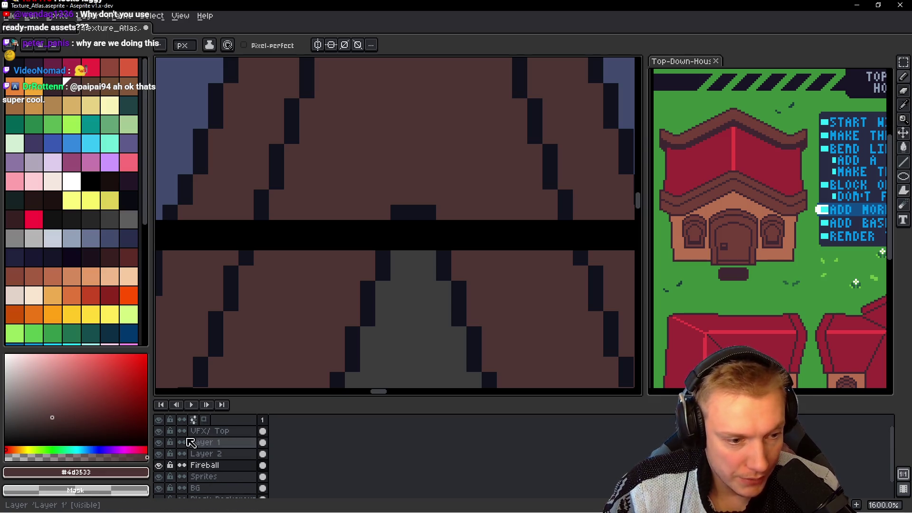
{"action": "left_click", "coordinate": [158, 431]}
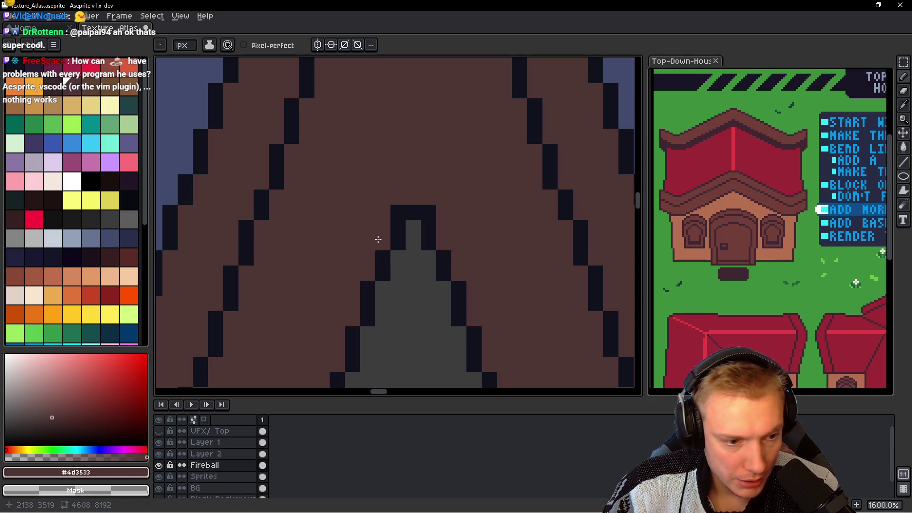
{"action": "scroll", "coordinate": [490, 191], "scroll_direction": "up", "scroll_amount": 5}
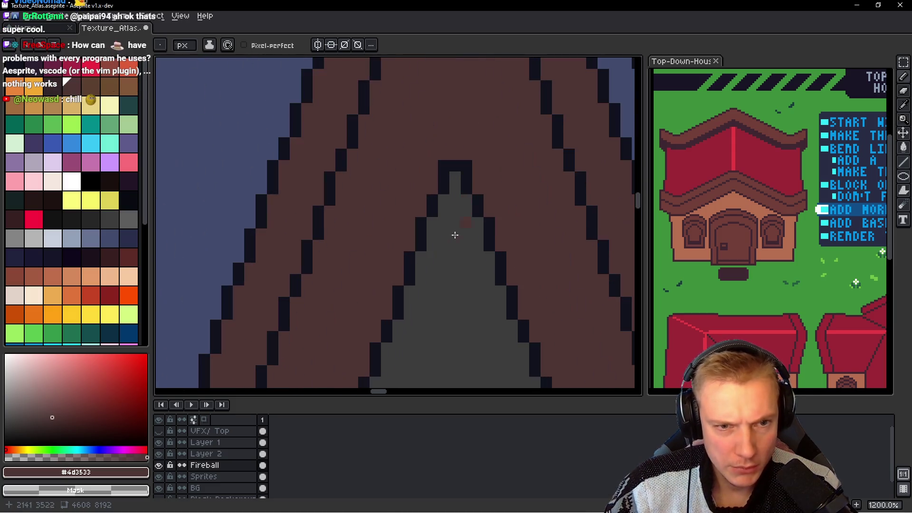
Step: Paint the dark apex cap pixels brown, then pick the dark #10121c outline colour
{"action": "left_click_drag", "start_coordinate": [437, 169], "coordinate": [467, 168]}
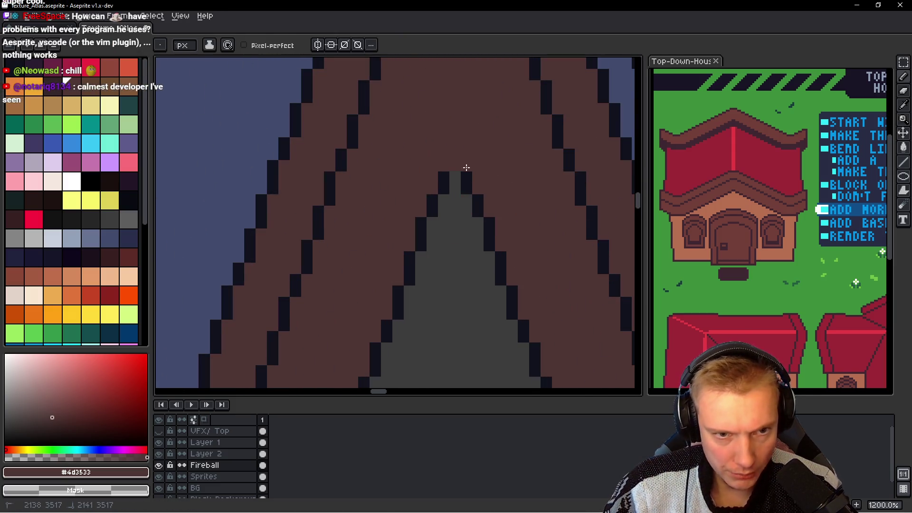
{"action": "left_click", "coordinate": [477, 194], "text": "alt"}
{"action": "scroll", "coordinate": [494, 185], "scroll_direction": "down", "scroll_amount": 3}
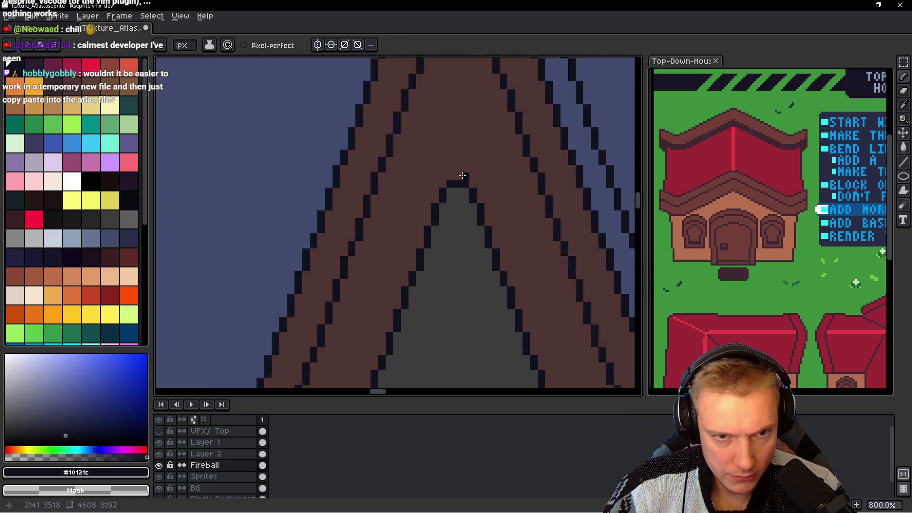
{"action": "scroll", "coordinate": [512, 177], "scroll_direction": "down", "scroll_amount": 3}
{"action": "scroll", "coordinate": [516, 173], "scroll_direction": "up", "scroll_amount": 4}
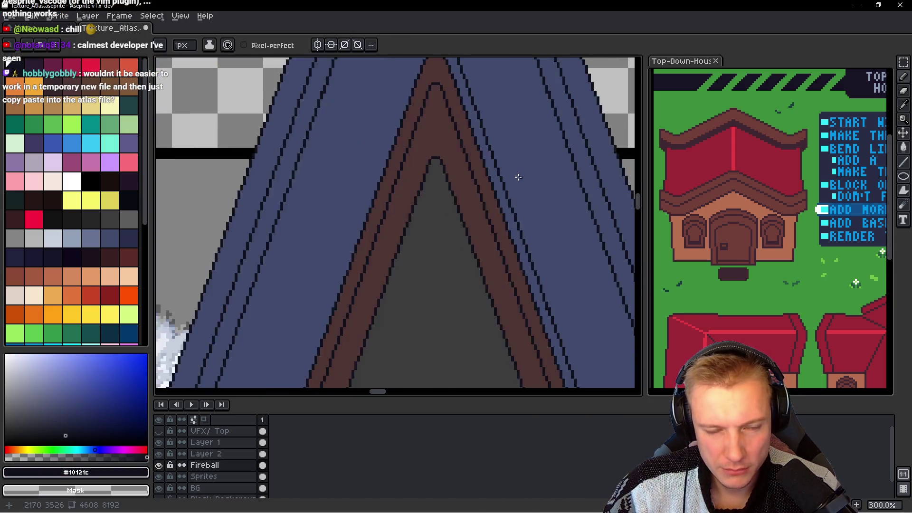
{"action": "scroll", "coordinate": [454, 111], "scroll_direction": "up", "scroll_amount": 1}
Step: Lasso part of the roof trim near the arch and switch the active layer to Fireball
{"action": "key", "text": "q"}
{"action": "scroll", "coordinate": [442, 171], "scroll_direction": "down", "scroll_amount": 1}
{"action": "scroll", "coordinate": [456, 210], "scroll_direction": "down", "scroll_amount": 2}
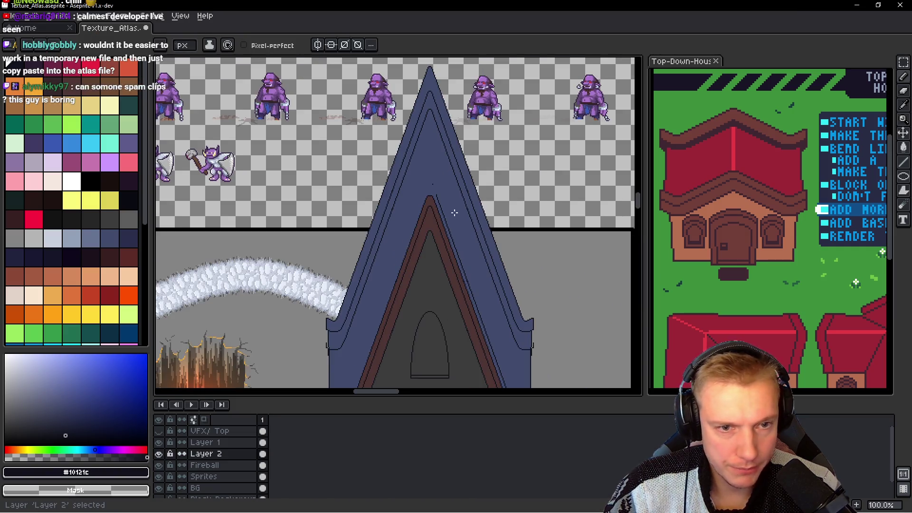
{"action": "scroll", "coordinate": [375, 116], "scroll_direction": "up", "scroll_amount": 1}
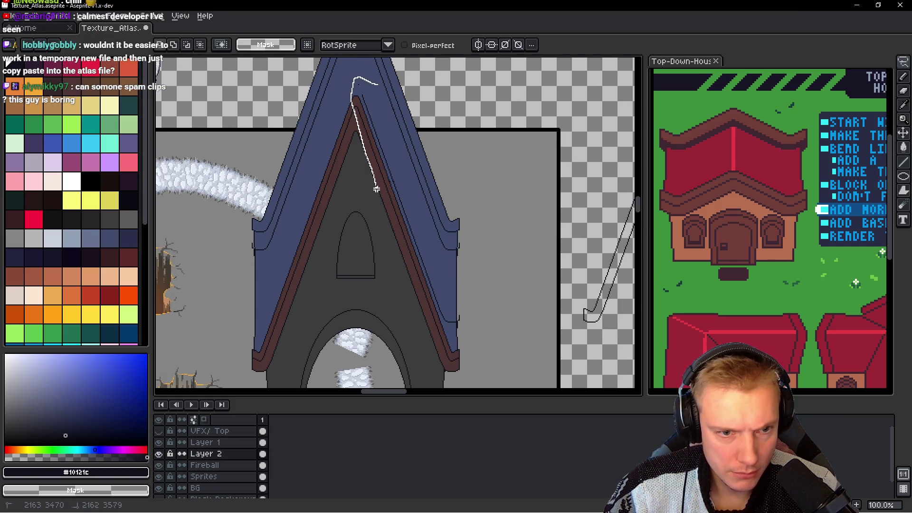
{"action": "left_click_drag", "start_coordinate": [369, 94], "coordinate": [371, 97]}
{"action": "scroll", "coordinate": [409, 209], "scroll_direction": "down", "scroll_amount": 1}
{"action": "scroll", "coordinate": [404, 190], "scroll_direction": "down", "scroll_amount": 1}
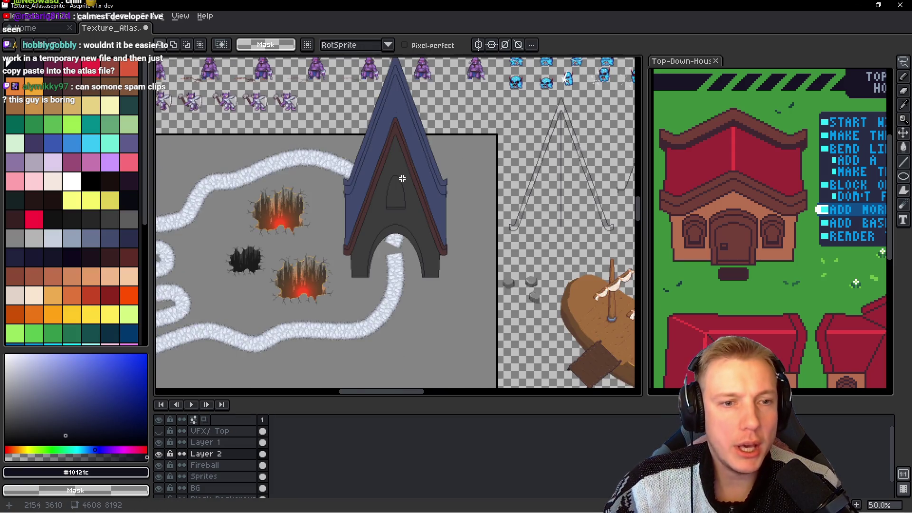
{"action": "scroll", "coordinate": [404, 178], "scroll_direction": "up", "scroll_amount": 2}
{"action": "left_click_drag", "start_coordinate": [392, 182], "coordinate": [392, 209]}
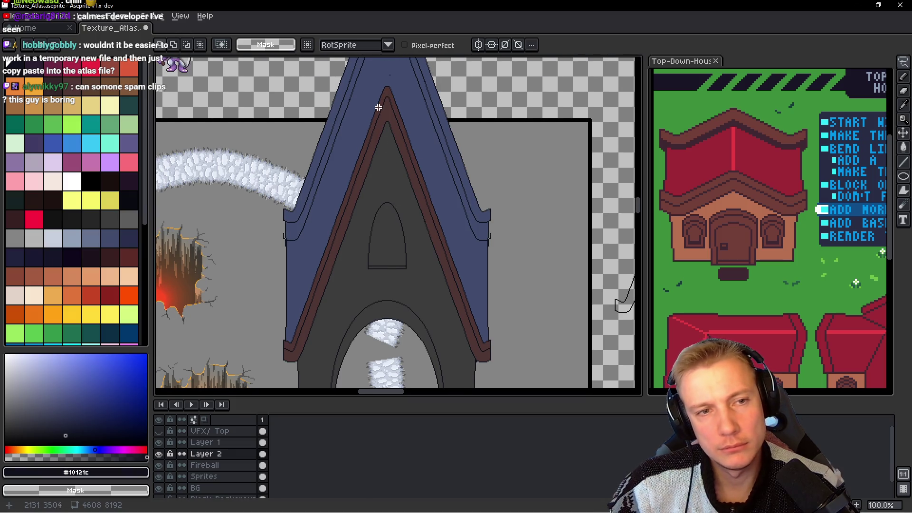
{"action": "scroll", "coordinate": [383, 93], "scroll_direction": "up", "scroll_amount": 2}
{"action": "scroll", "coordinate": [403, 204], "scroll_direction": "up", "scroll_amount": 1}
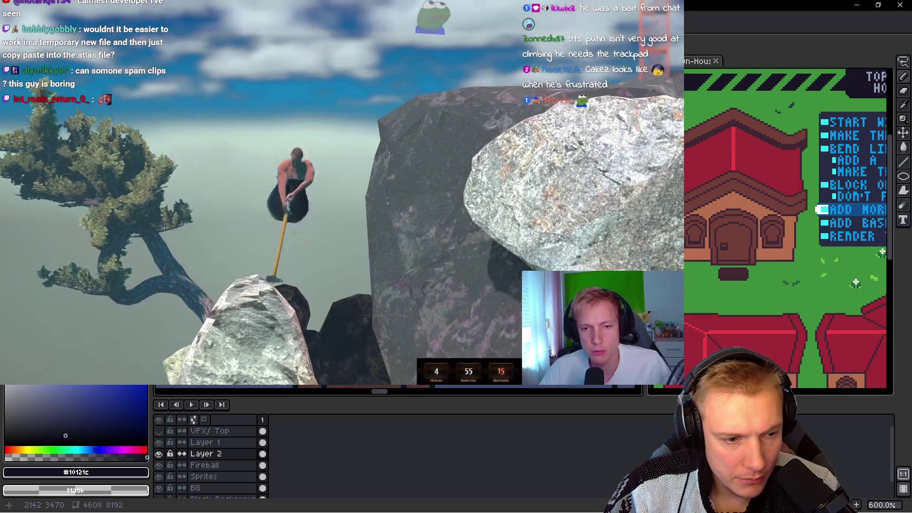
{"action": "key", "text": "alt+Down"}
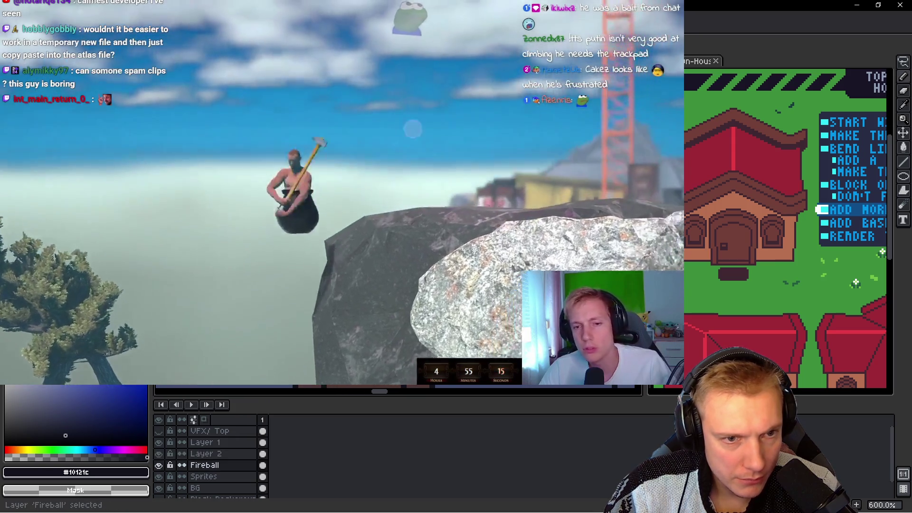
Step: While the game clips play, eyedrop the brown trim colour and switch to the Paint Bucket
{"action": "scroll", "coordinate": [403, 203], "scroll_direction": "down", "scroll_amount": 3}
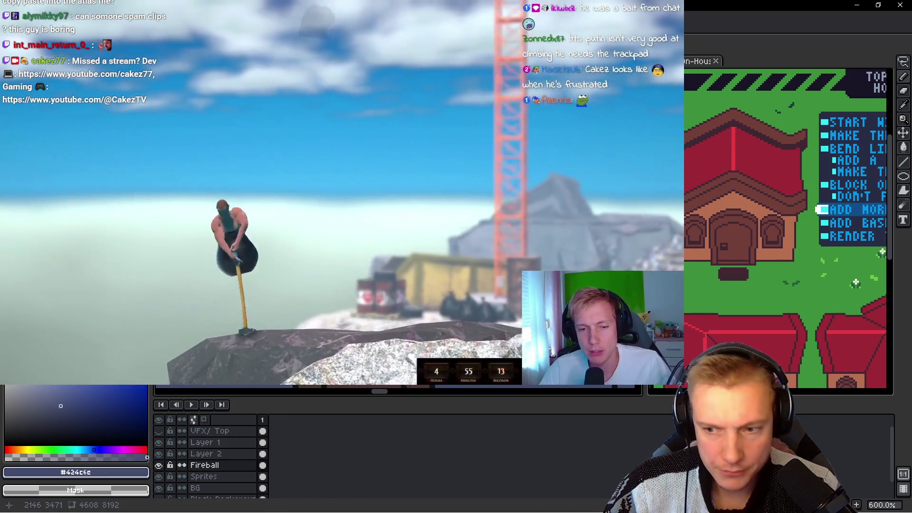
{"action": "scroll", "coordinate": [403, 203], "scroll_direction": "down", "scroll_amount": 2}
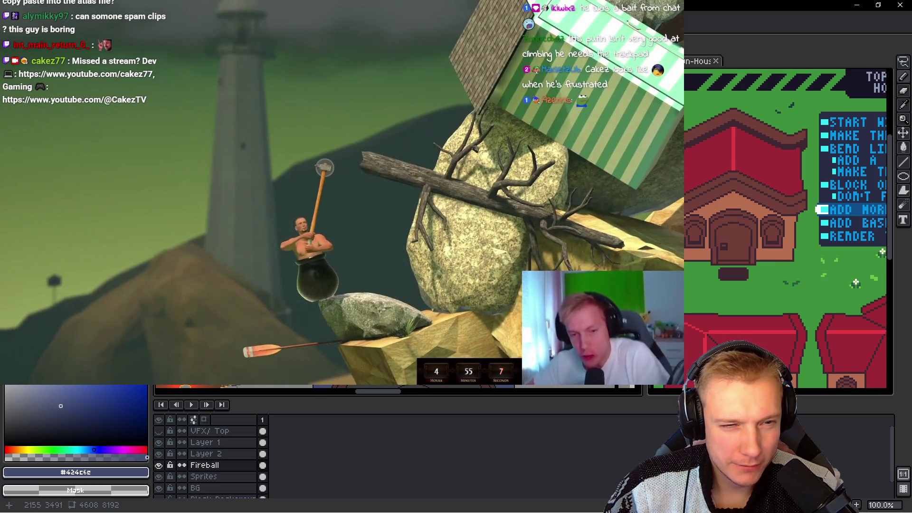
{"action": "scroll", "coordinate": [403, 204], "scroll_direction": "down", "scroll_amount": 1}
{"action": "scroll", "coordinate": [403, 203], "scroll_direction": "up", "scroll_amount": 1}
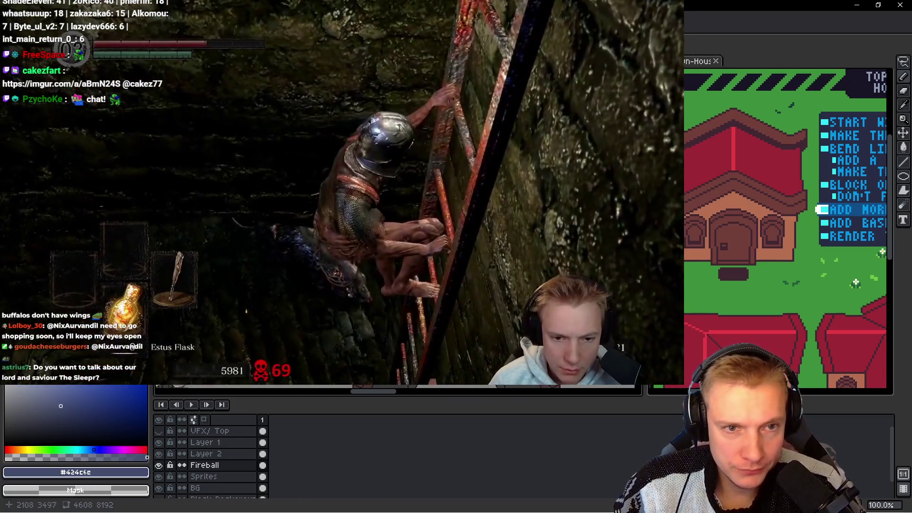
{"action": "scroll", "coordinate": [342, 190], "scroll_direction": "up", "scroll_amount": 1}
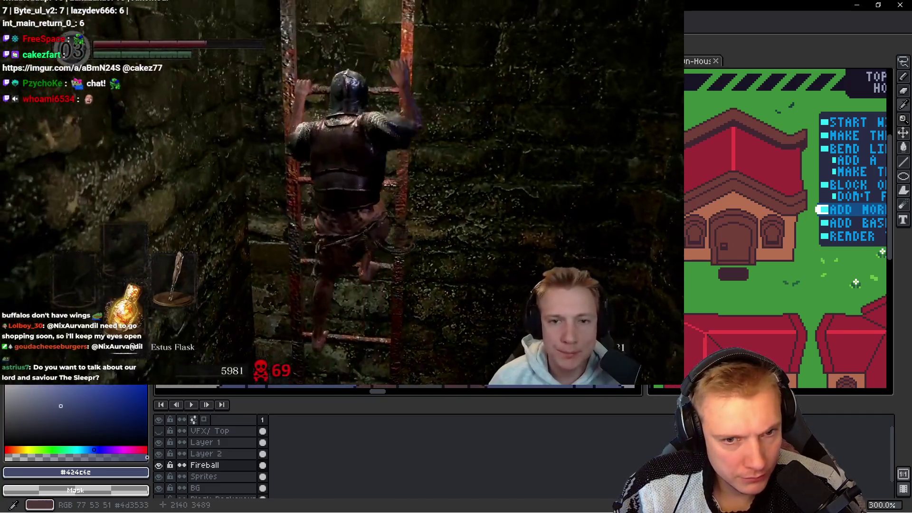
{"action": "left_click", "coordinate": [342, 190], "text": "alt"}
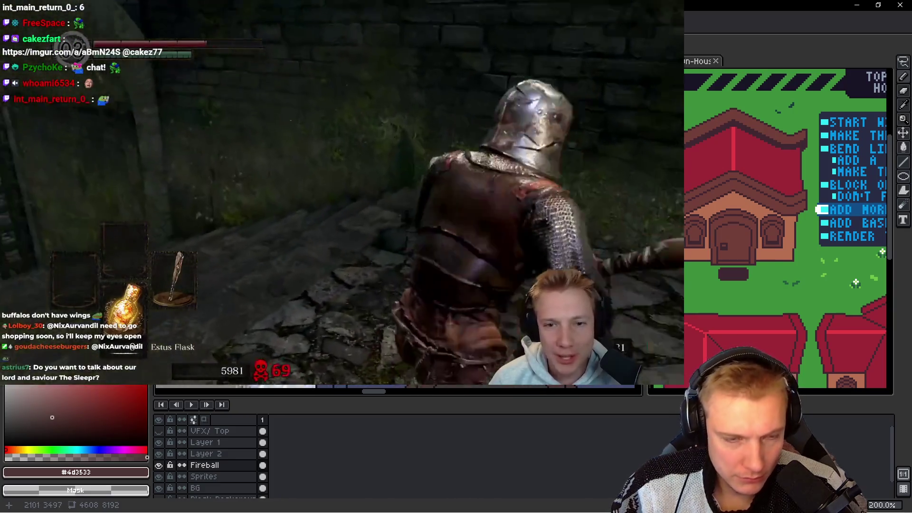
{"action": "key", "text": "g"}
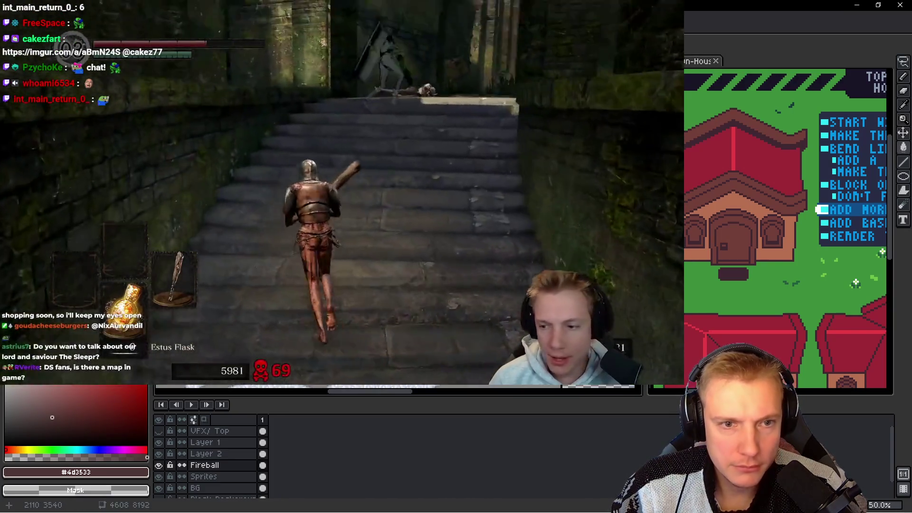
{"action": "scroll", "coordinate": [461, 195], "scroll_direction": "up", "scroll_amount": 1}
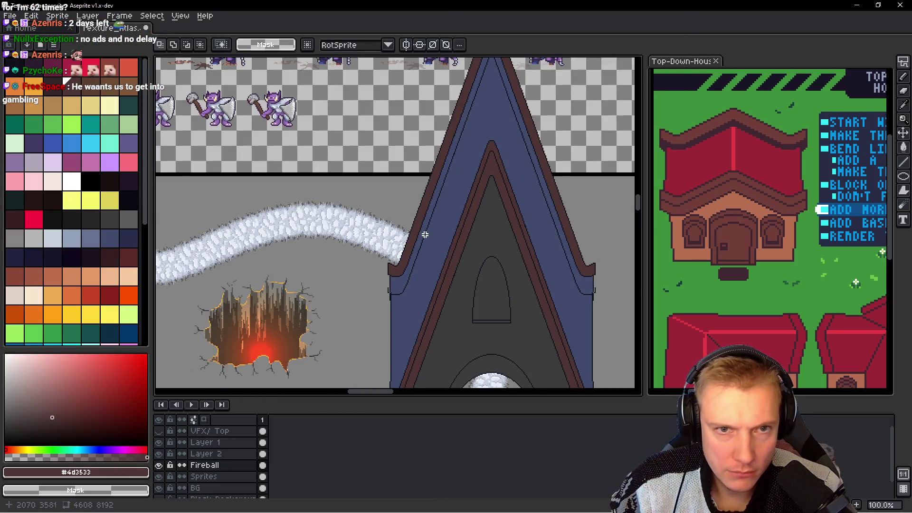
{"action": "scroll", "coordinate": [427, 270], "scroll_direction": "up", "scroll_amount": 3}
Step: Lasso the dark outline corner at the wall and raise it one pixel beneath the brown eave
{"action": "mouse_move", "coordinate": [387, 271]}
{"action": "left_mouse_down"}
{"action": "mouse_move", "coordinate": [376, 265]}
{"action": "mouse_move", "coordinate": [380, 250]}
{"action": "left_mouse_up"}
{"action": "key", "text": "q"}
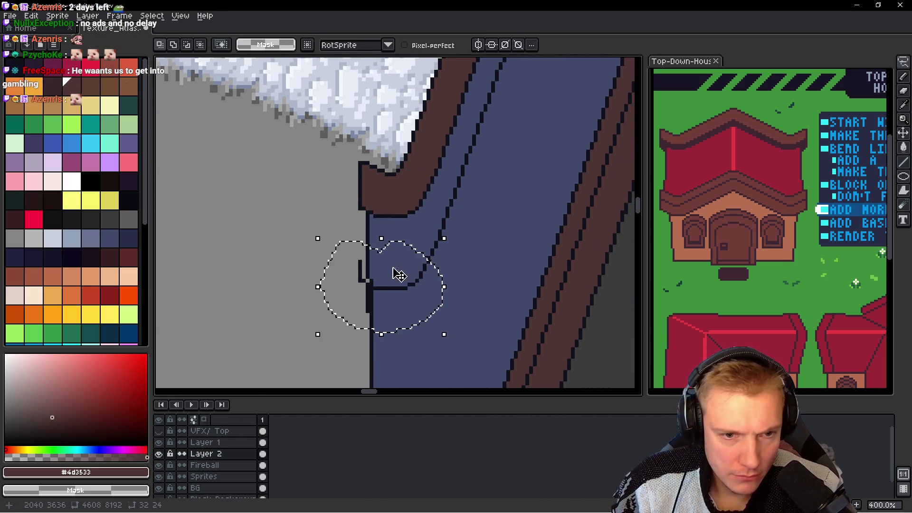
{"action": "key", "text": "Up"}
{"action": "key", "text": "Up"}
{"action": "key", "text": "Up"}
{"action": "key", "text": "Up"}
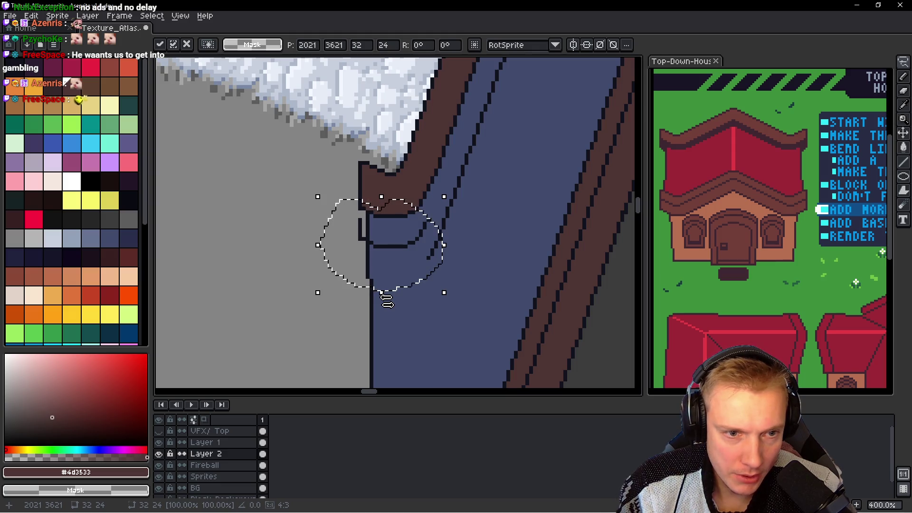
{"action": "key", "text": "Up"}
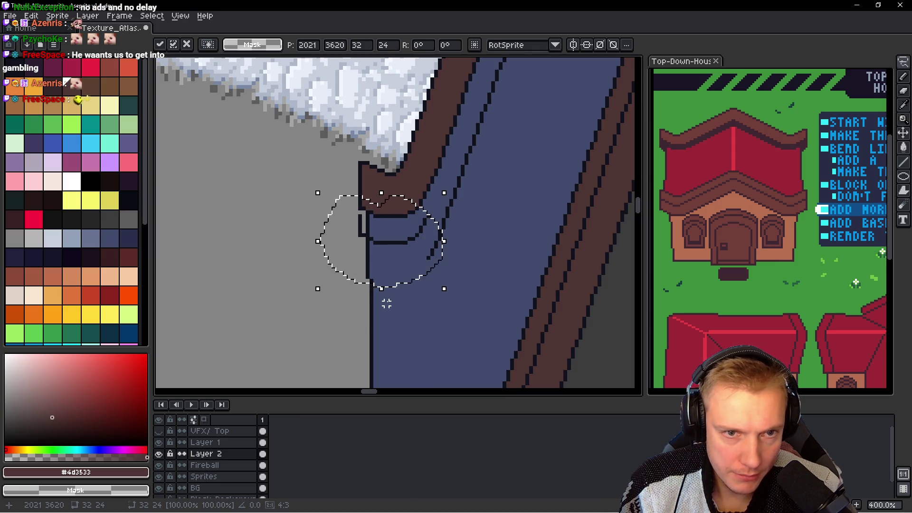
{"action": "key", "text": "Down"}
Step: Pick the dark navy #10121c outline colour from the canvas
{"action": "key", "text": "b"}
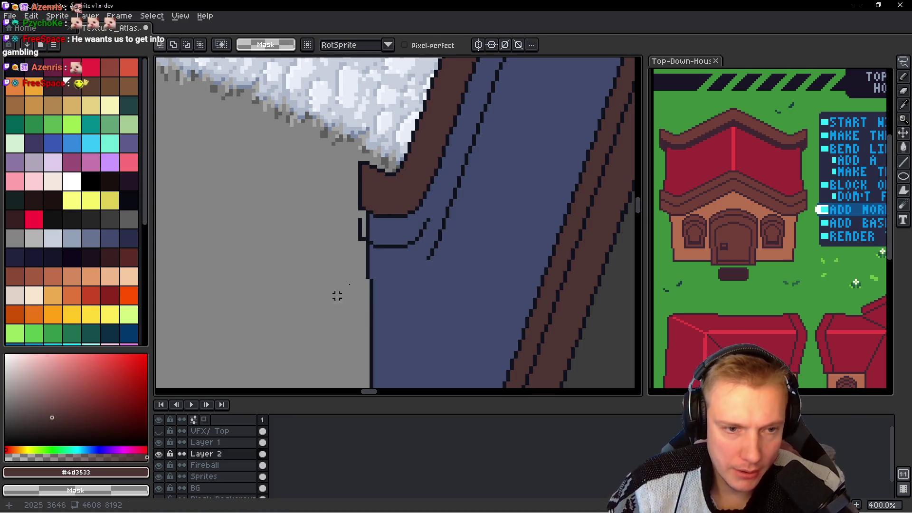
{"action": "scroll", "coordinate": [366, 243], "scroll_direction": "up", "scroll_amount": 2}
{"action": "scroll", "coordinate": [332, 237], "scroll_direction": "up", "scroll_amount": 1}
{"action": "scroll", "coordinate": [296, 250], "scroll_direction": "up", "scroll_amount": 2}
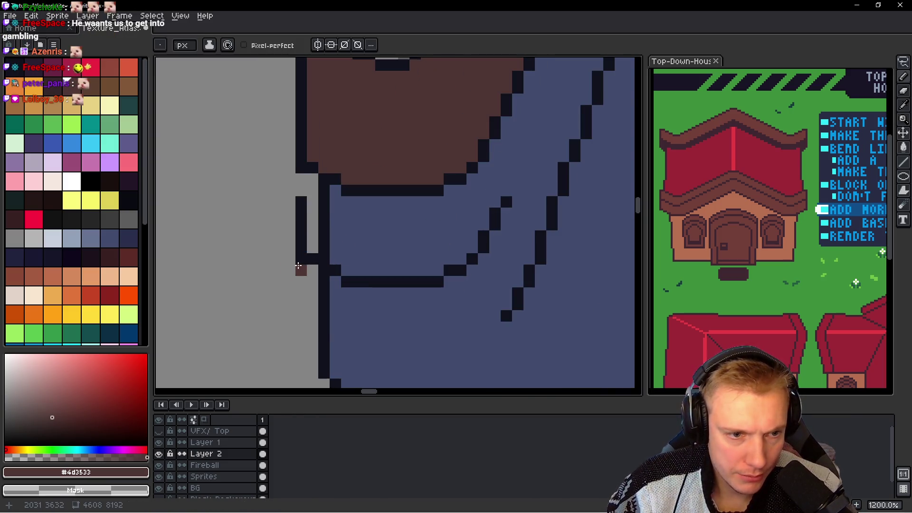
{"action": "left_click", "coordinate": [383, 280], "text": "alt"}
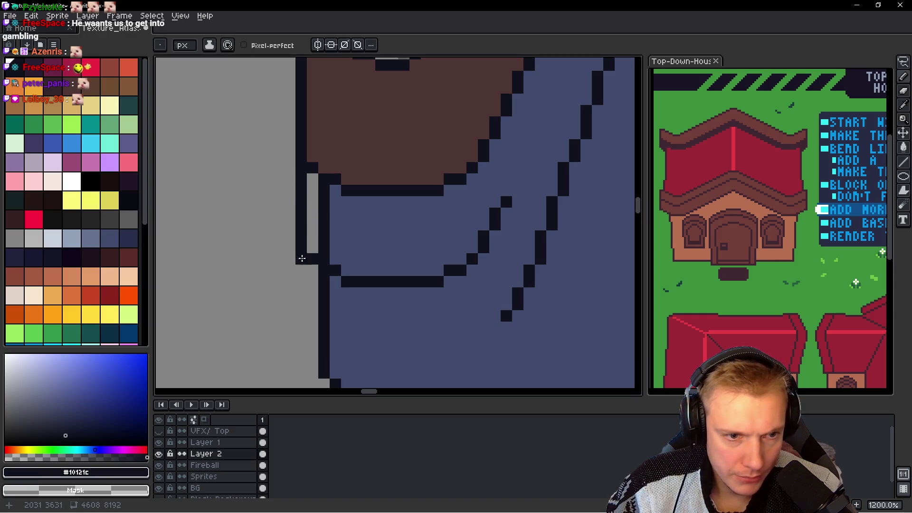
{"action": "scroll", "coordinate": [302, 258], "scroll_direction": "down", "scroll_amount": 3}
{"action": "scroll", "coordinate": [367, 254], "scroll_direction": "down", "scroll_amount": 3}
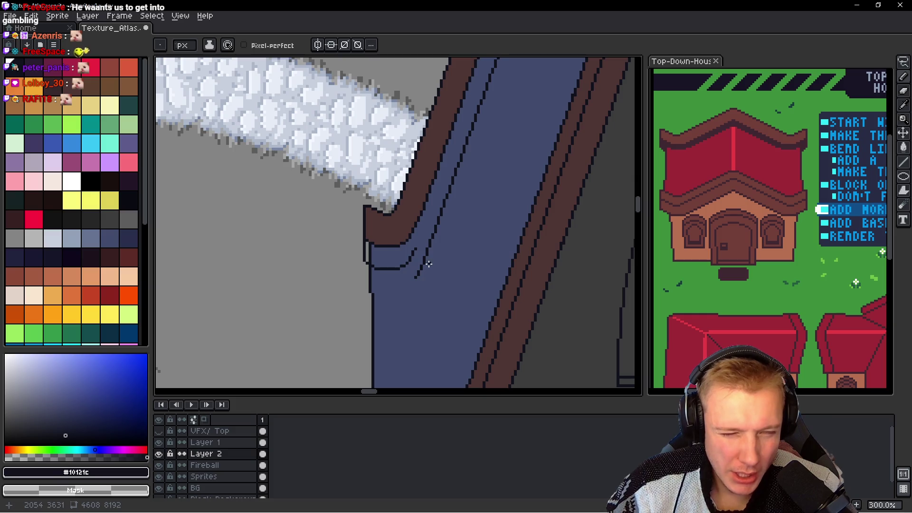
{"action": "scroll", "coordinate": [429, 264], "scroll_direction": "up", "scroll_amount": 2}
{"action": "scroll", "coordinate": [411, 235], "scroll_direction": "up", "scroll_amount": 1}
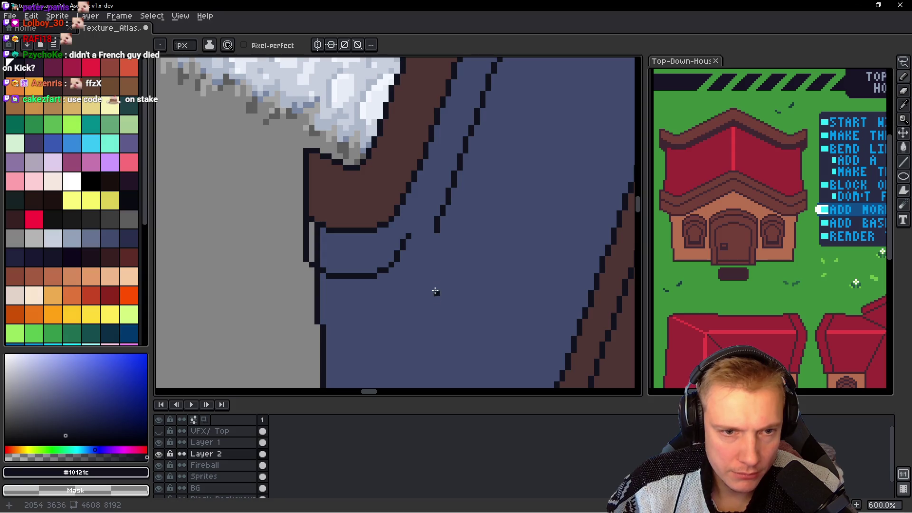
Step: Extend the sill line to the diagonal and fill the curve's gap pixels in dark navy
{"action": "key", "text": "q"}
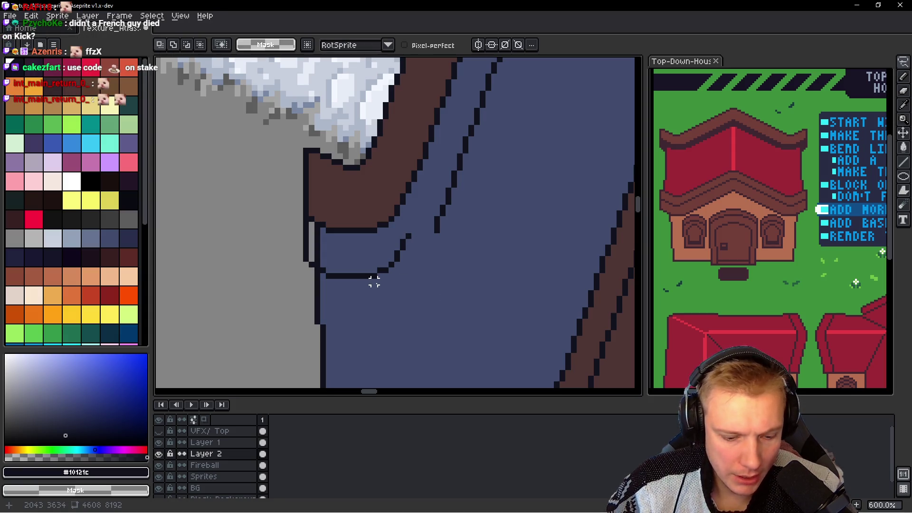
{"action": "key", "text": "b"}
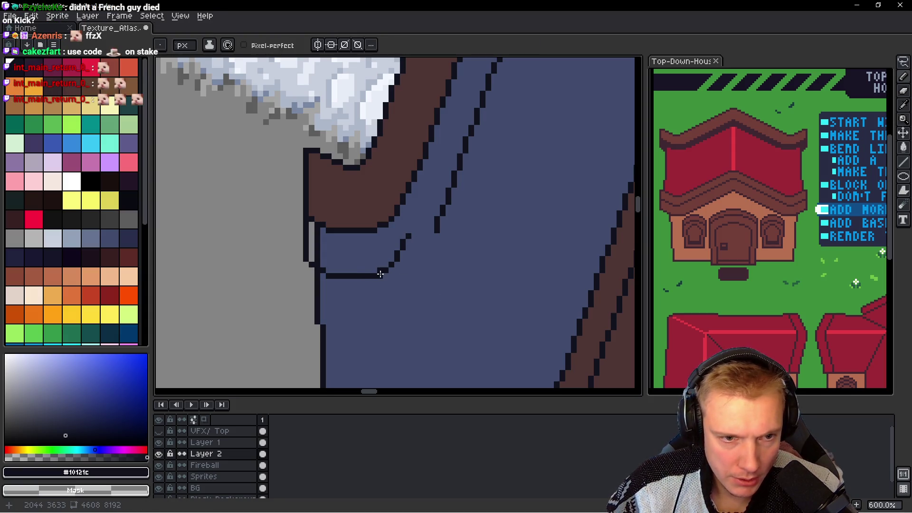
{"action": "left_click", "coordinate": [397, 273]}
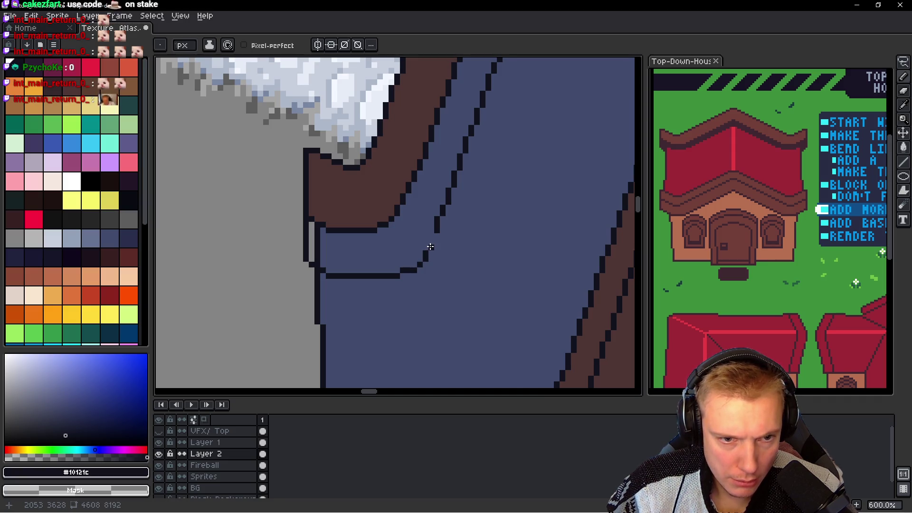
{"action": "left_click", "coordinate": [431, 245]}
{"action": "scroll", "coordinate": [451, 244], "scroll_direction": "down", "scroll_amount": 3}
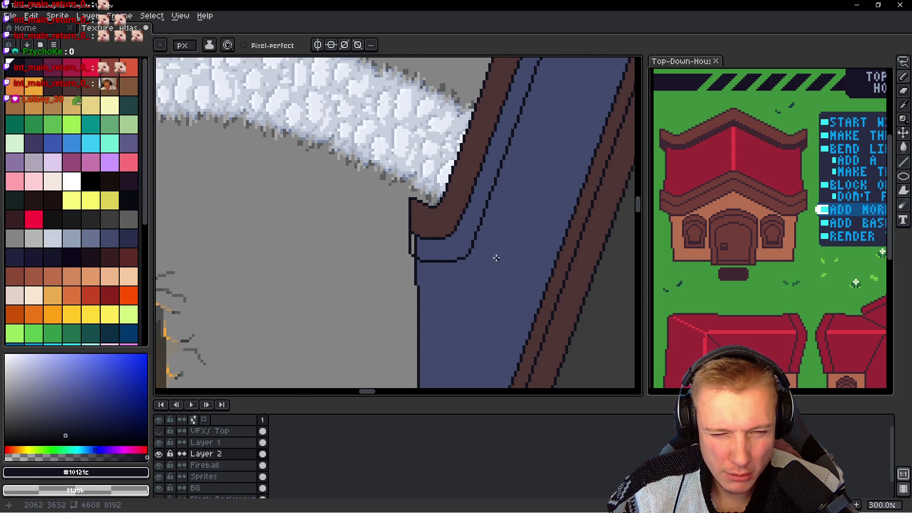
{"action": "scroll", "coordinate": [475, 251], "scroll_direction": "up", "scroll_amount": 3}
{"action": "scroll", "coordinate": [459, 245], "scroll_direction": "up", "scroll_amount": 3}
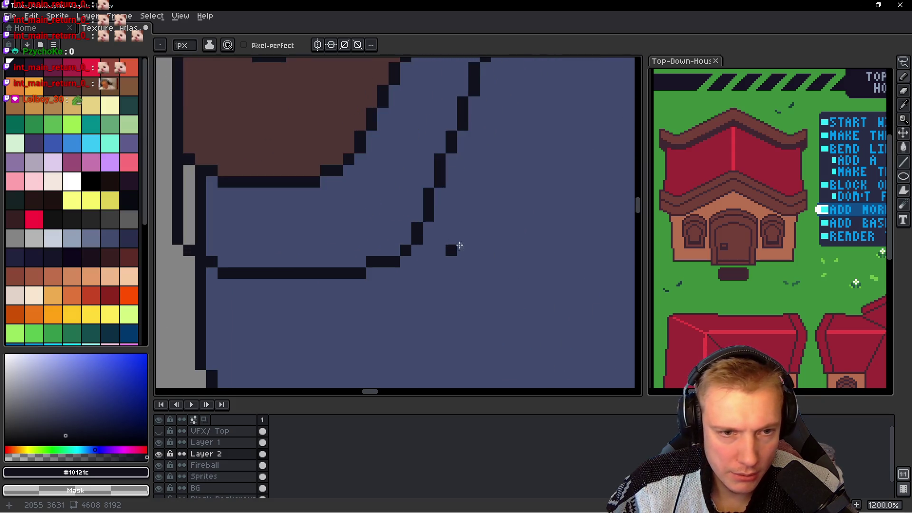
{"action": "left_click", "coordinate": [395, 251]}
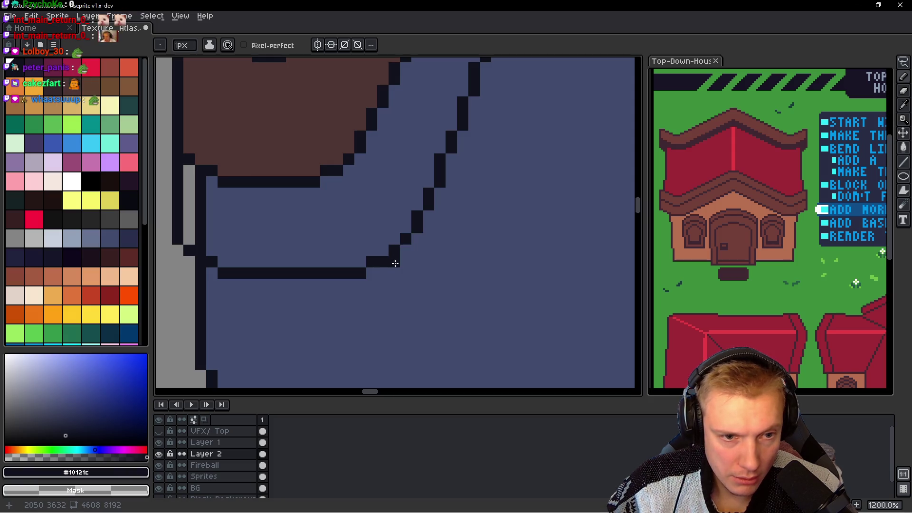
{"action": "scroll", "coordinate": [358, 274], "scroll_direction": "down", "scroll_amount": 5}
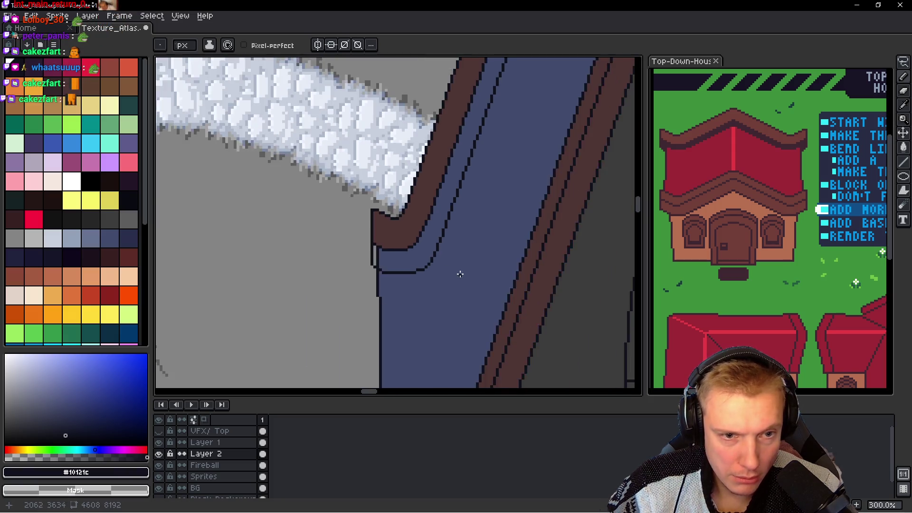
{"action": "scroll", "coordinate": [469, 277], "scroll_direction": "down", "scroll_amount": 3}
{"action": "scroll", "coordinate": [469, 275], "scroll_direction": "up", "scroll_amount": 6}
{"action": "scroll", "coordinate": [446, 285], "scroll_direction": "up", "scroll_amount": 2}
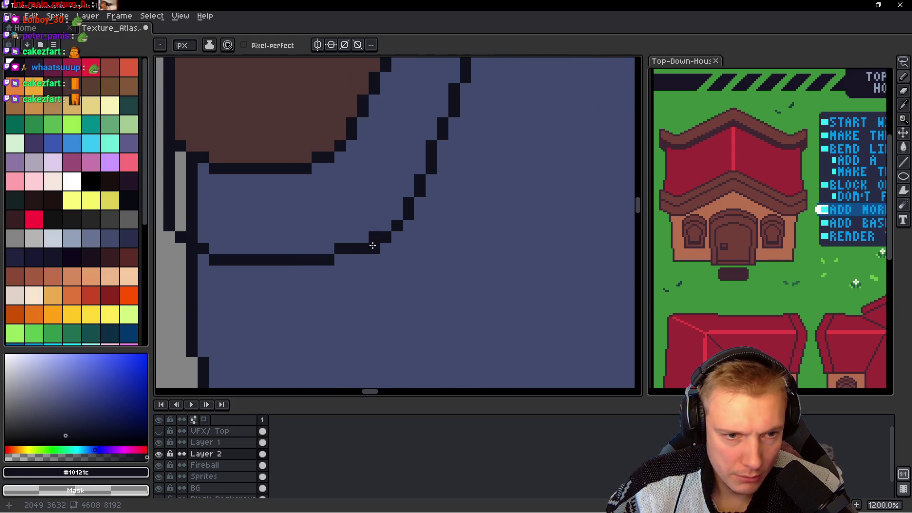
{"action": "scroll", "coordinate": [427, 263], "scroll_direction": "down", "scroll_amount": 5}
{"action": "scroll", "coordinate": [453, 267], "scroll_direction": "down", "scroll_amount": 3}
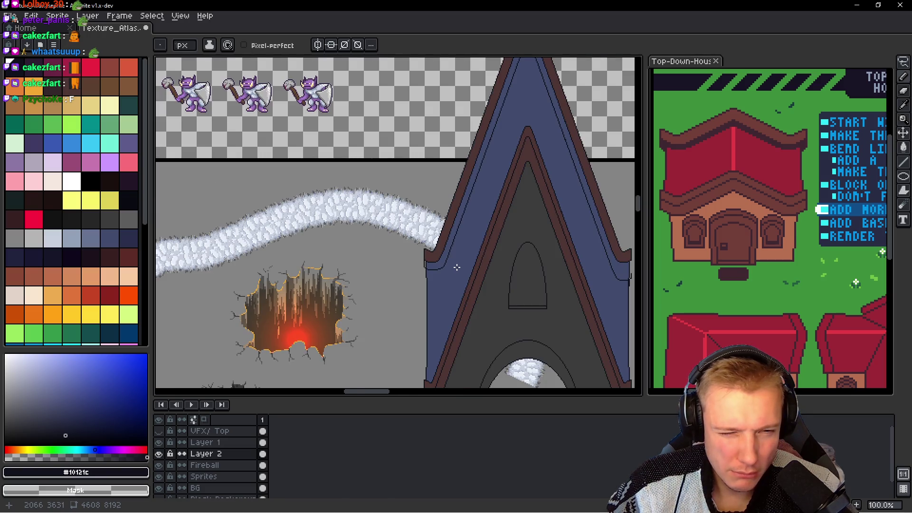
Step: Add a dark pixel at the first step in the curved outline
{"action": "left_click_drag", "start_coordinate": [477, 248], "coordinate": [446, 308]}
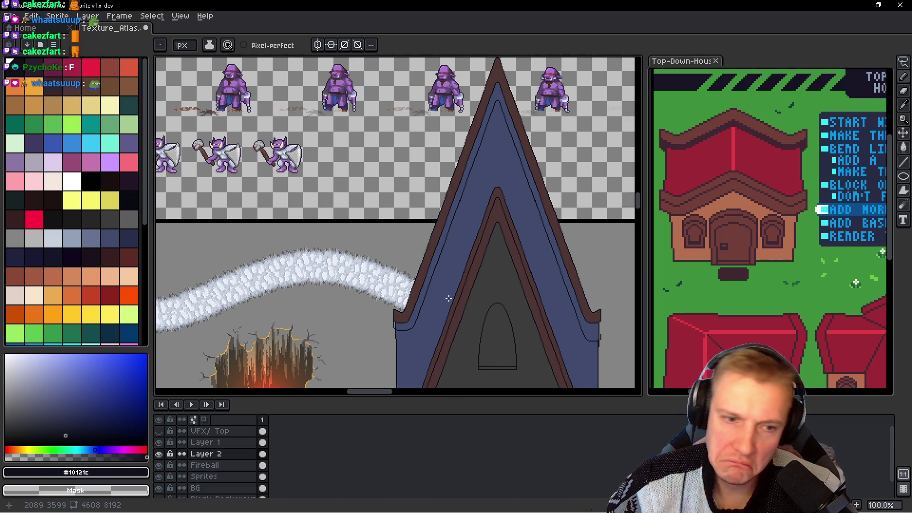
{"action": "scroll", "coordinate": [441, 299], "scroll_direction": "up", "scroll_amount": 3}
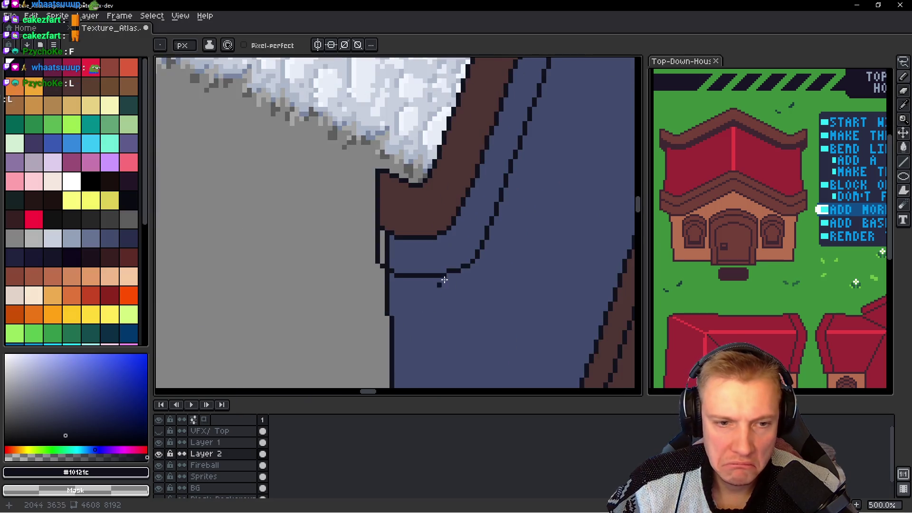
{"action": "scroll", "coordinate": [440, 280], "scroll_direction": "up", "scroll_amount": 3}
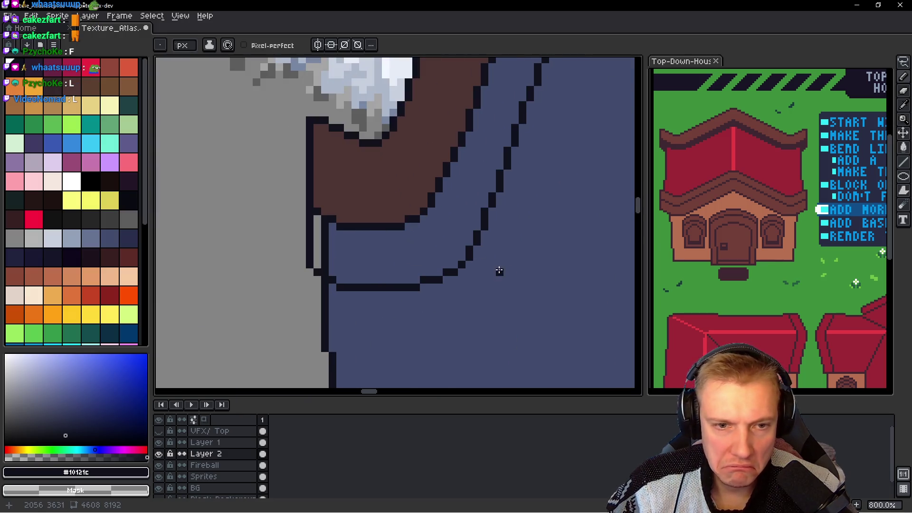
{"action": "left_click", "coordinate": [462, 266]}
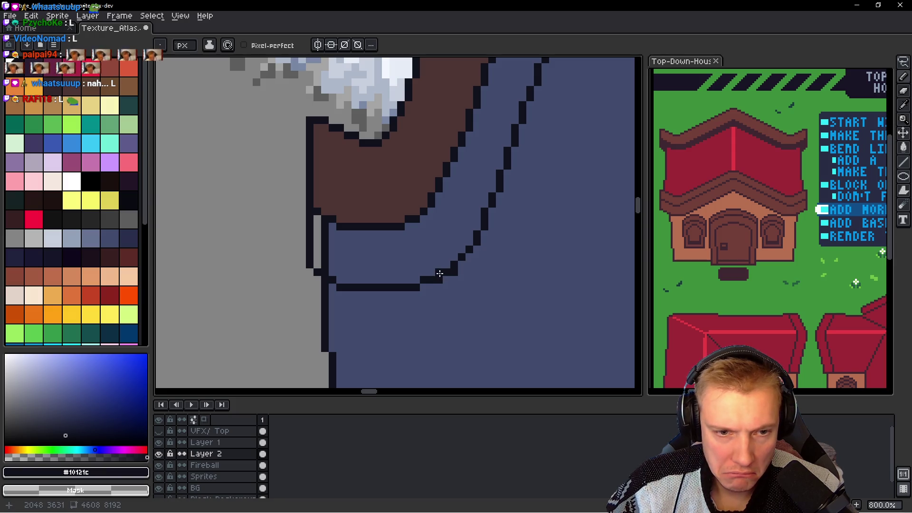
{"action": "scroll", "coordinate": [492, 272], "scroll_direction": "down", "scroll_amount": 3}
{"action": "scroll", "coordinate": [492, 272], "scroll_direction": "down", "scroll_amount": 3}
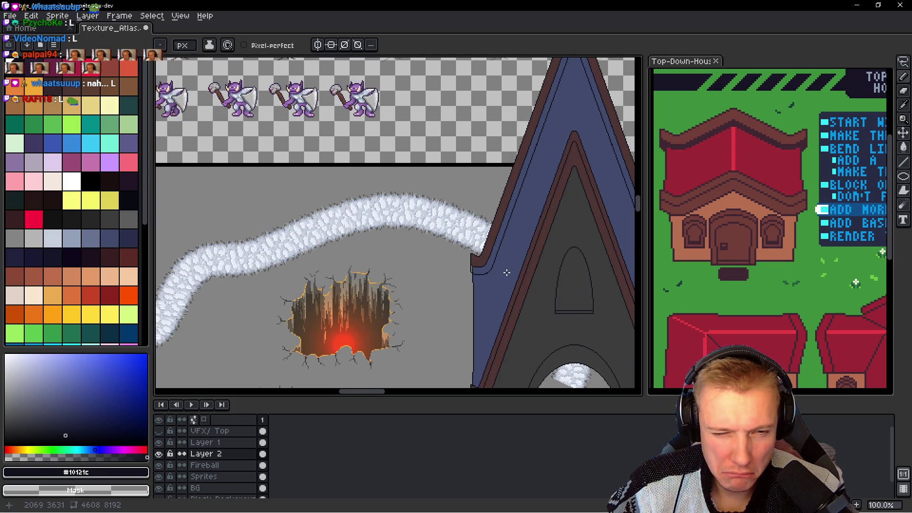
{"action": "scroll", "coordinate": [495, 271], "scroll_direction": "up", "scroll_amount": 3}
{"action": "scroll", "coordinate": [488, 258], "scroll_direction": "up", "scroll_amount": 2}
Step: Fill the remaining gaps in the dark curve and erase two stray outline pixels
{"action": "left_click_drag", "start_coordinate": [416, 208], "coordinate": [418, 262]}
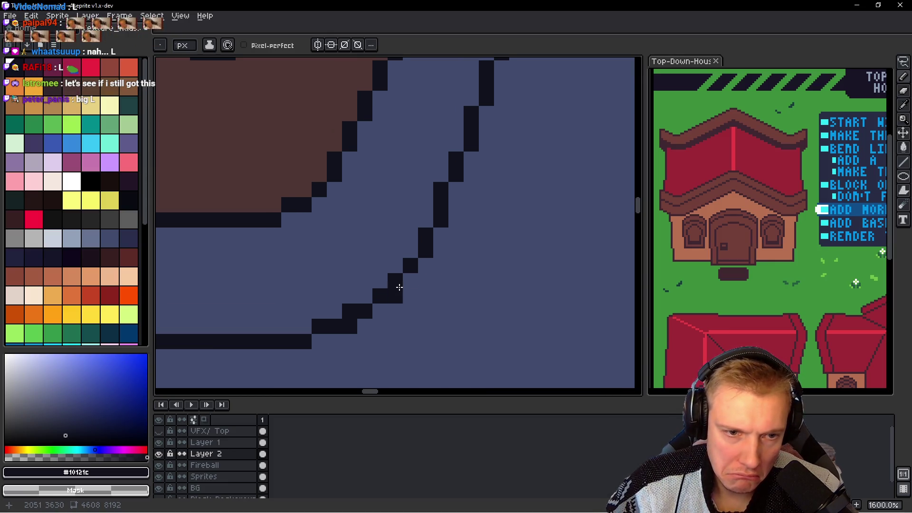
{"action": "left_click", "coordinate": [396, 281]}
{"action": "left_click", "coordinate": [411, 250]}
{"action": "right_click", "coordinate": [430, 251]}
{"action": "left_click", "coordinate": [425, 220]}
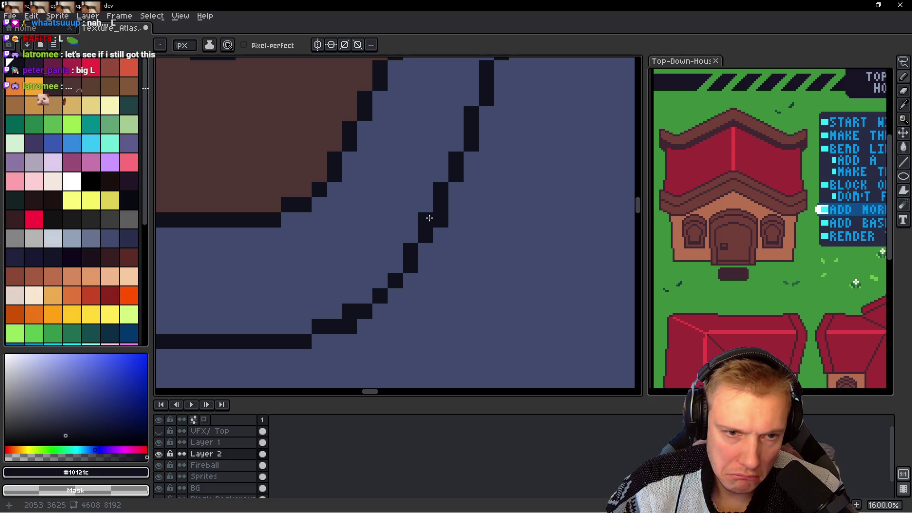
{"action": "right_click", "coordinate": [441, 220]}
{"action": "scroll", "coordinate": [487, 245], "scroll_direction": "down", "scroll_amount": 3}
{"action": "scroll", "coordinate": [486, 246], "scroll_direction": "down", "scroll_amount": 3}
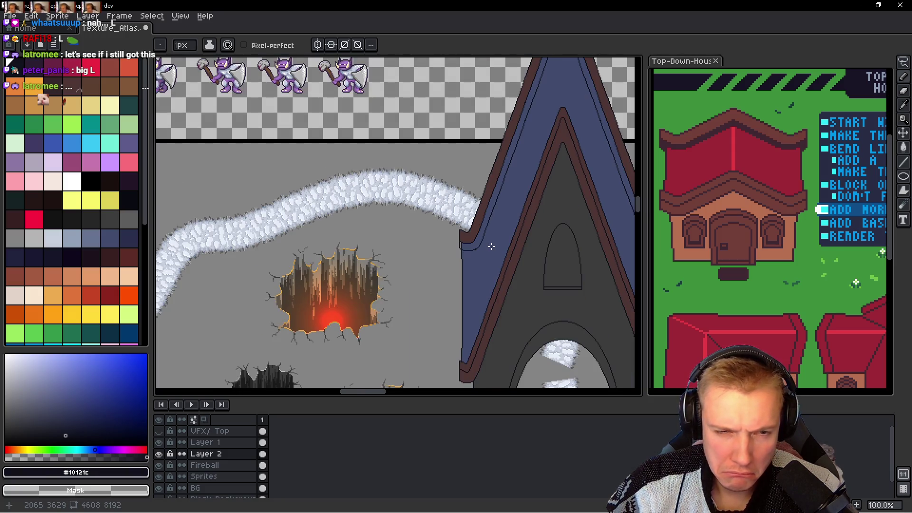
{"action": "scroll", "coordinate": [491, 247], "scroll_direction": "up", "scroll_amount": 5}
{"action": "scroll", "coordinate": [473, 241], "scroll_direction": "up", "scroll_amount": 2}
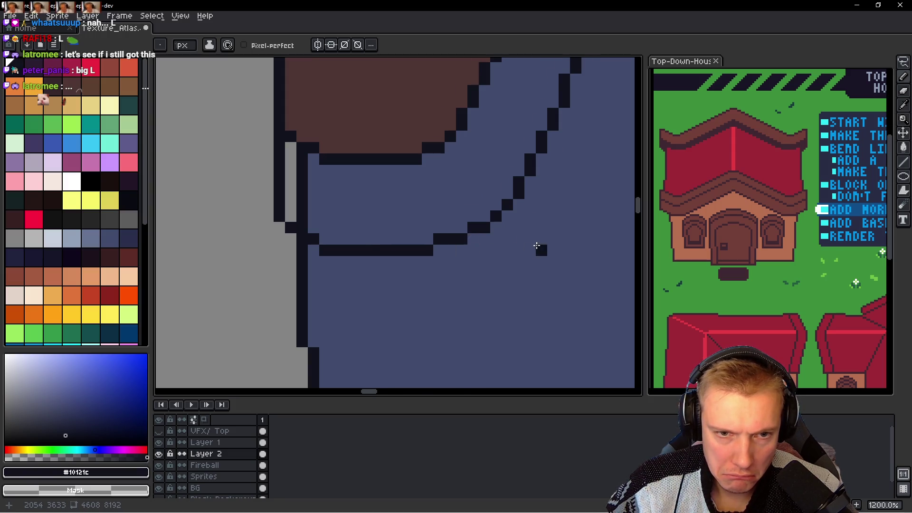
{"action": "scroll", "coordinate": [539, 248], "scroll_direction": "down", "scroll_amount": 3}
{"action": "scroll", "coordinate": [522, 256], "scroll_direction": "down", "scroll_amount": 2}
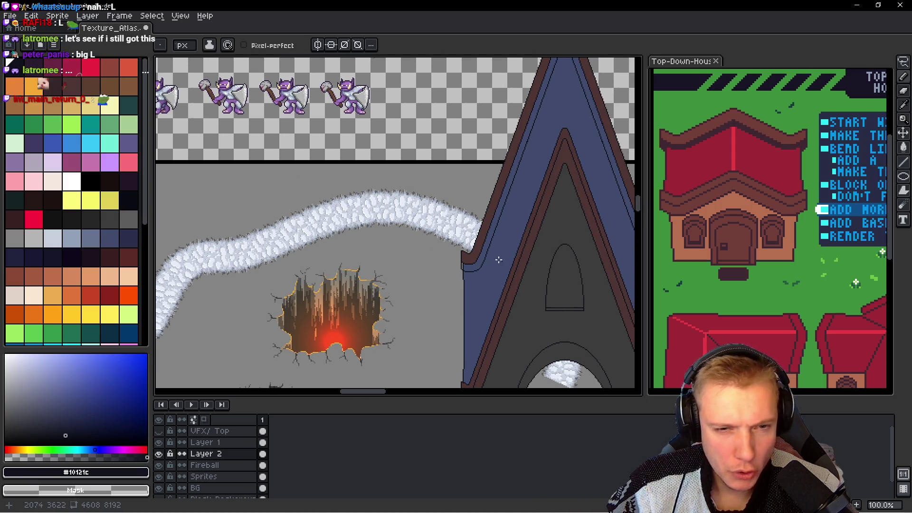
Step: Pan and zoom to centre the spire's lower-left corner below the roof edge
{"action": "mouse_move", "coordinate": [510, 261]}
{"action": "left_mouse_down"}
{"action": "mouse_move", "coordinate": [428, 250]}
{"action": "mouse_move", "coordinate": [369, 208]}
{"action": "left_mouse_up"}
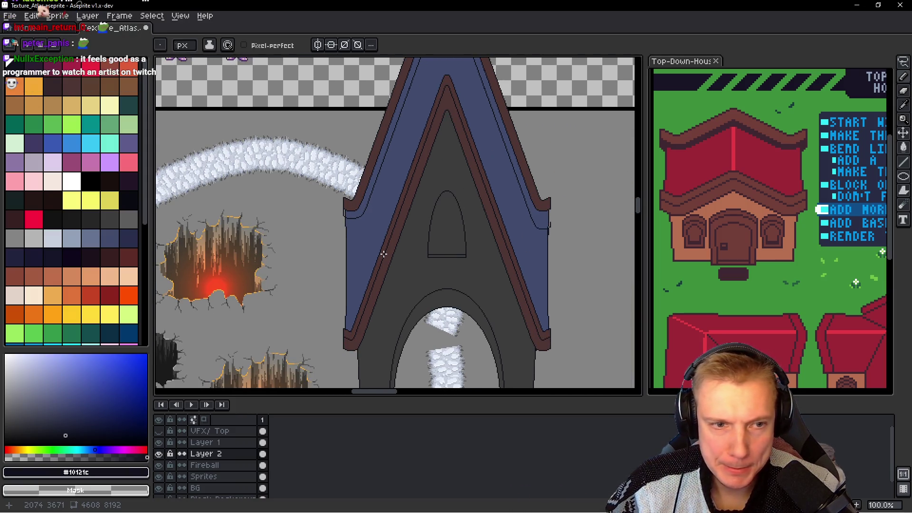
{"action": "scroll", "coordinate": [346, 219], "scroll_direction": "up", "scroll_amount": 5}
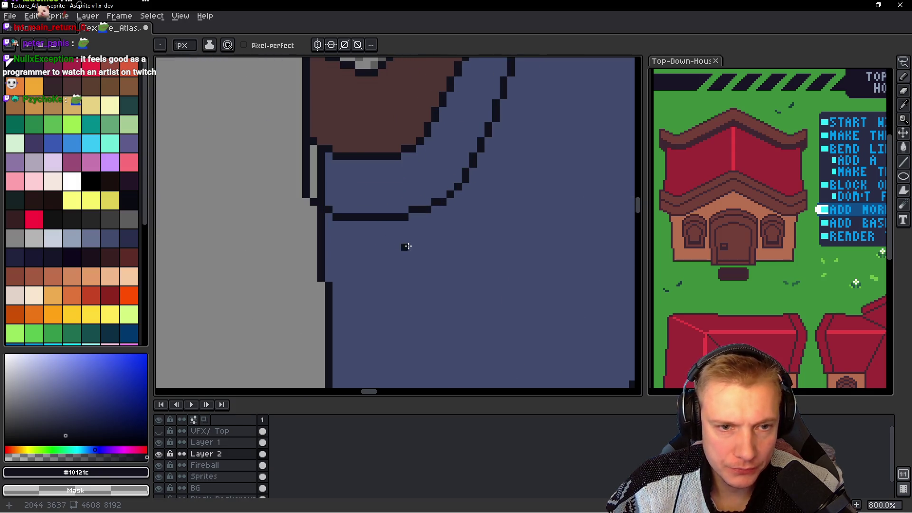
{"action": "left_click_drag", "start_coordinate": [451, 231], "coordinate": [412, 272]}
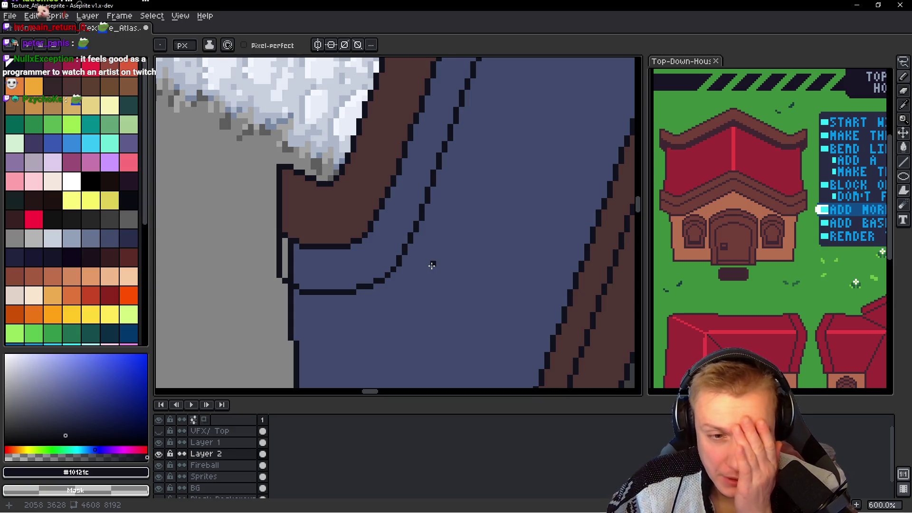
{"action": "left_click_drag", "start_coordinate": [310, 331], "coordinate": [340, 269]}
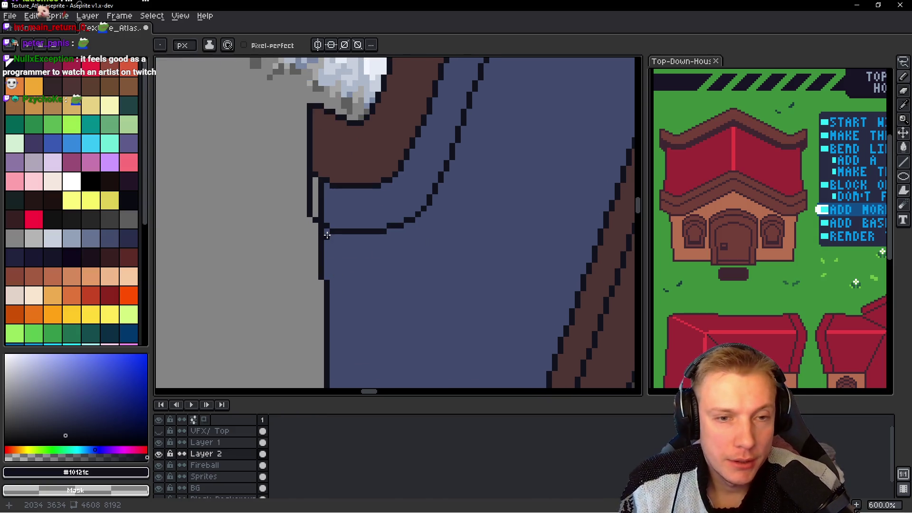
{"action": "scroll", "coordinate": [327, 235], "scroll_direction": "down", "scroll_amount": 1}
{"action": "scroll", "coordinate": [332, 237], "scroll_direction": "down", "scroll_amount": 3}
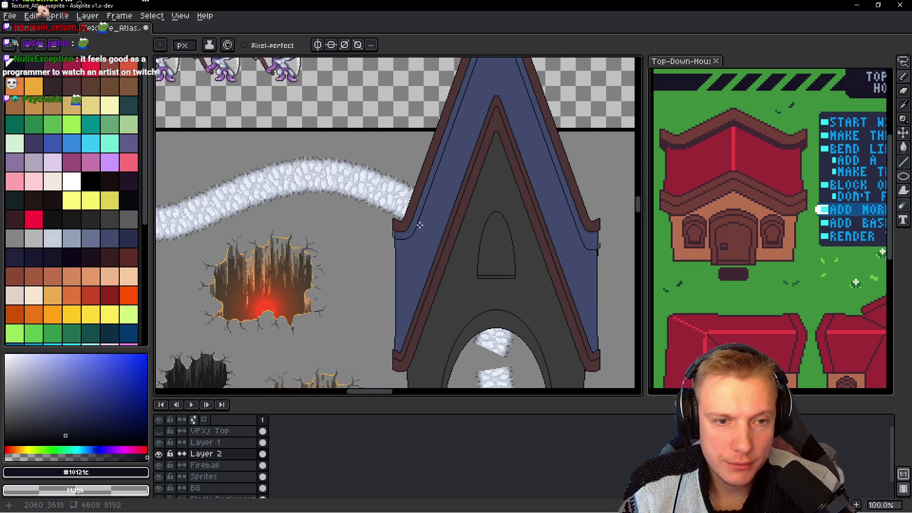
{"action": "scroll", "coordinate": [410, 244], "scroll_direction": "up", "scroll_amount": 3}
{"action": "mouse_move", "coordinate": [409, 244]}
{"action": "left_mouse_down"}
{"action": "mouse_move", "coordinate": [377, 309]}
{"action": "mouse_move", "coordinate": [326, 309]}
{"action": "mouse_move", "coordinate": [355, 255]}
{"action": "left_mouse_up"}
{"action": "key", "text": "q"}
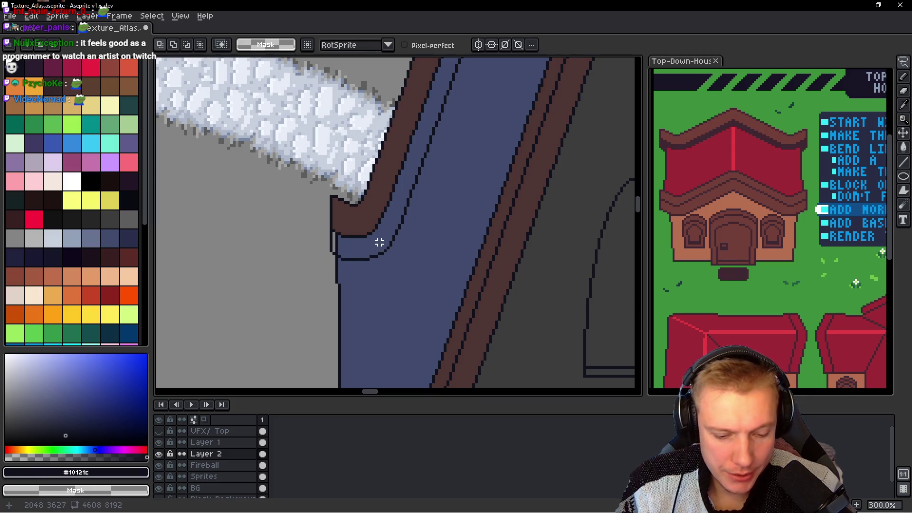
Step: Polygon-lasso the inner outline strip on the spire's left edge and lift it two pixels
{"action": "left_click", "coordinate": [903, 62]}
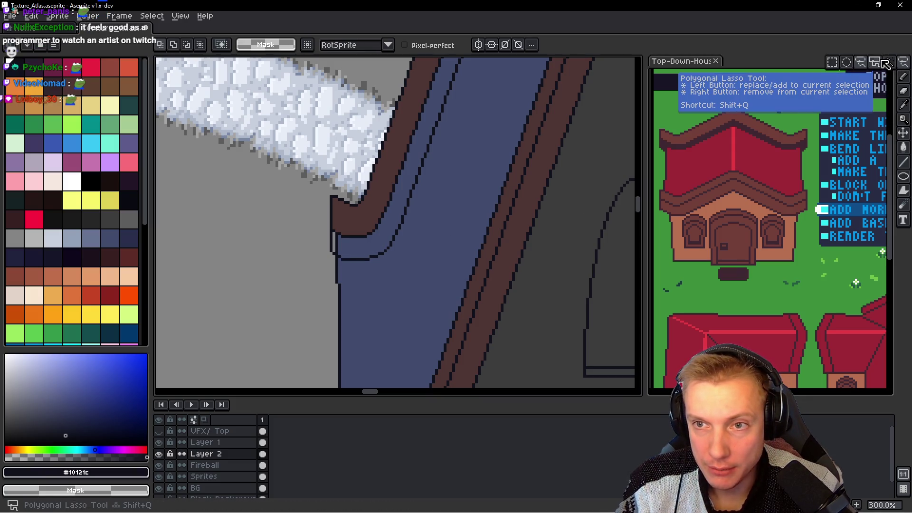
{"action": "left_click_drag", "start_coordinate": [531, 197], "coordinate": [518, 200]}
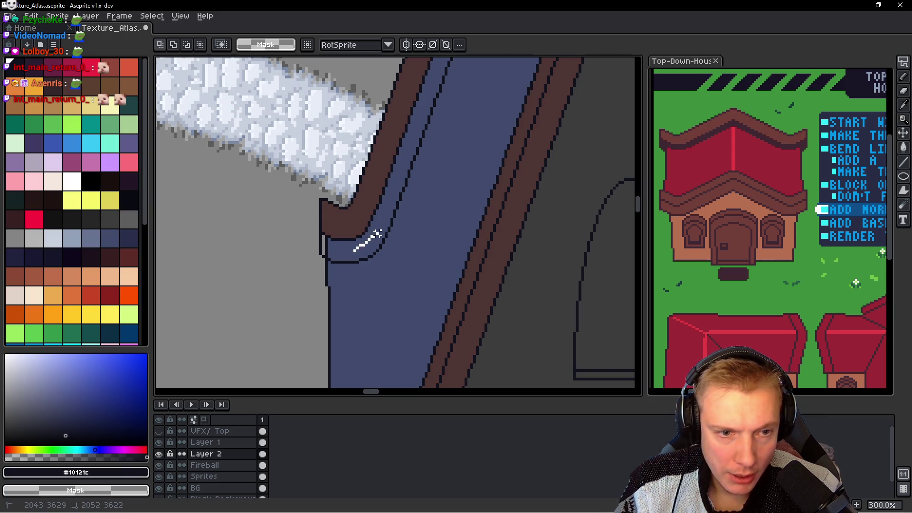
{"action": "left_click_drag", "start_coordinate": [377, 236], "coordinate": [394, 78]}
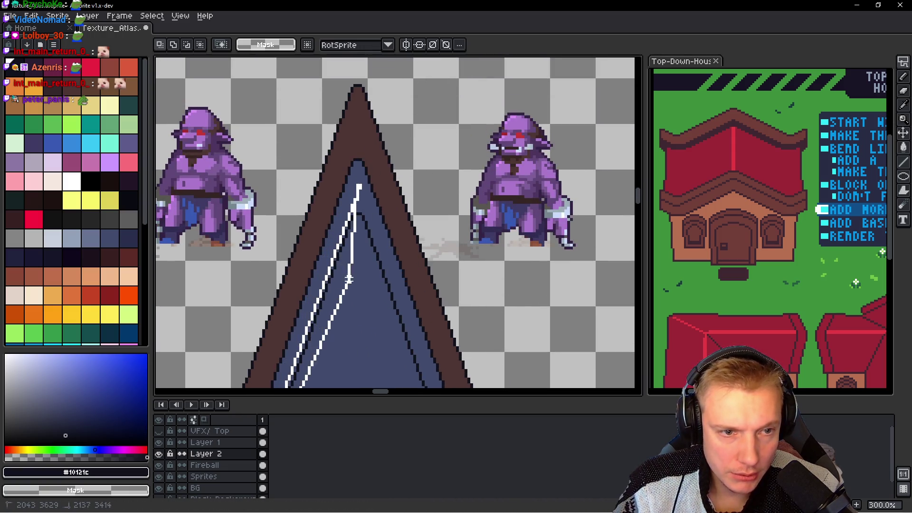
{"action": "mouse_move", "coordinate": [395, 78]}
{"action": "left_mouse_down"}
{"action": "mouse_move", "coordinate": [161, 385]}
{"action": "mouse_move", "coordinate": [442, 182]}
{"action": "mouse_move", "coordinate": [219, 364]}
{"action": "mouse_move", "coordinate": [436, 200]}
{"action": "left_mouse_up"}
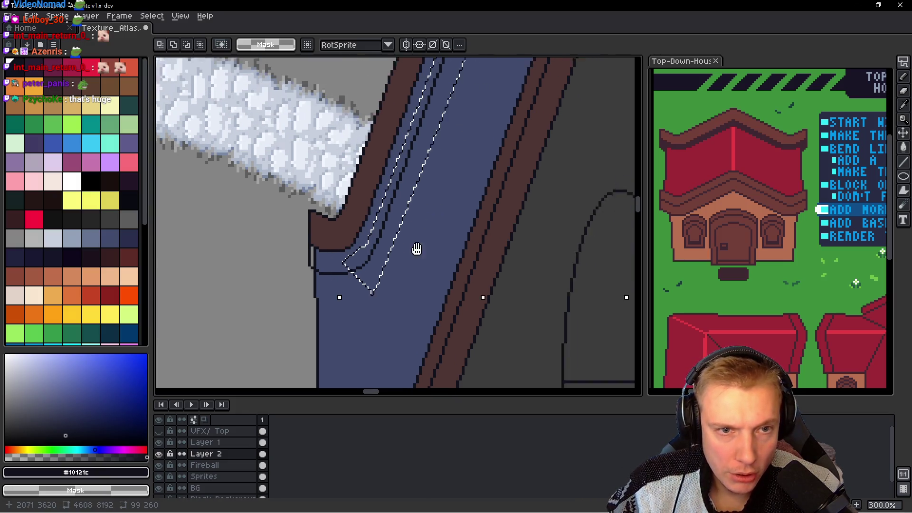
{"action": "key", "text": "Up"}
{"action": "key", "text": "Up"}
{"action": "key", "text": "Up"}
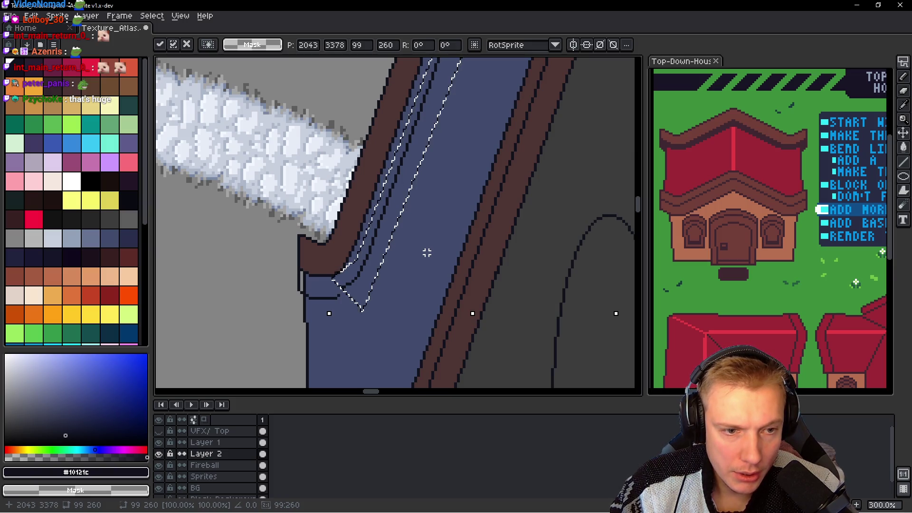
{"action": "key", "text": "Up"}
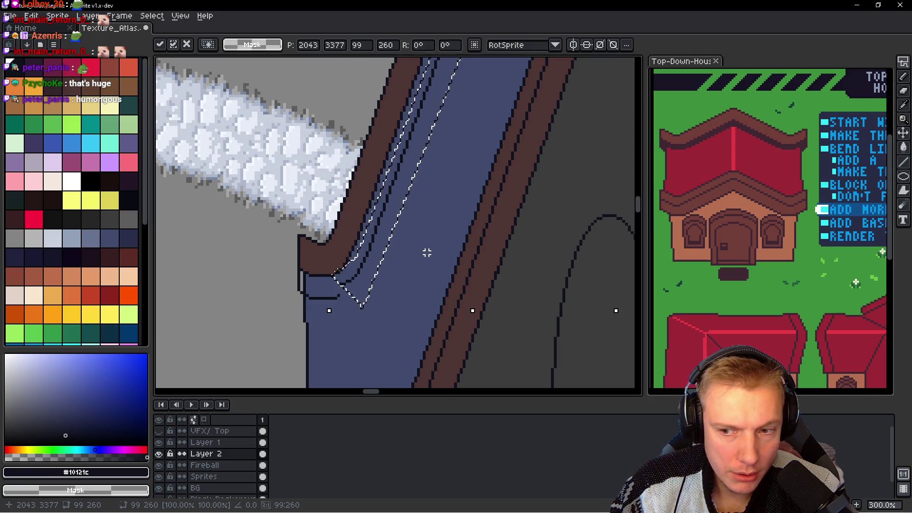
{"action": "mouse_move", "coordinate": [502, 116]}
{"action": "left_mouse_down"}
{"action": "mouse_move", "coordinate": [416, 387]}
{"action": "mouse_move", "coordinate": [499, 223]}
{"action": "mouse_move", "coordinate": [419, 248]}
{"action": "left_mouse_up"}
{"action": "key", "text": "Return"}
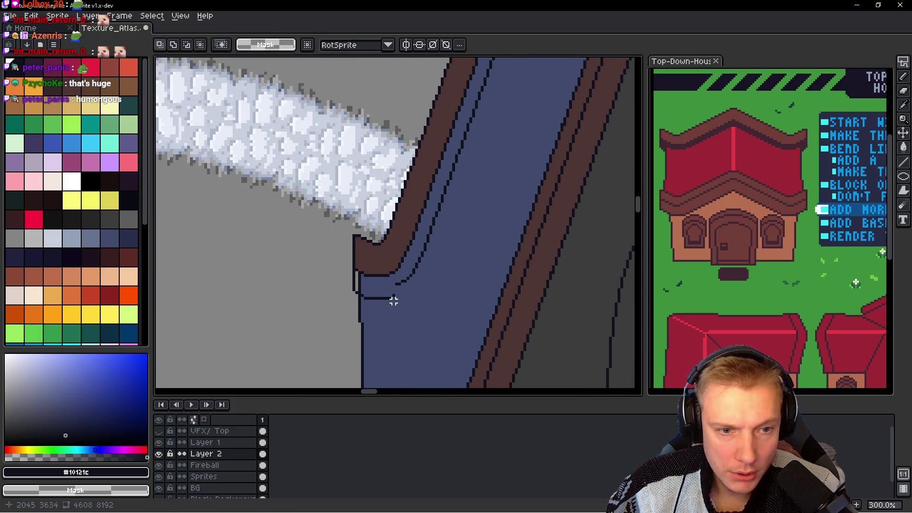
Step: Paint a dark-brown sill band over the grey strip and outline beneath the arch
{"action": "scroll", "coordinate": [394, 300], "scroll_direction": "up", "scroll_amount": 3}
{"action": "scroll", "coordinate": [403, 287], "scroll_direction": "up", "scroll_amount": 3}
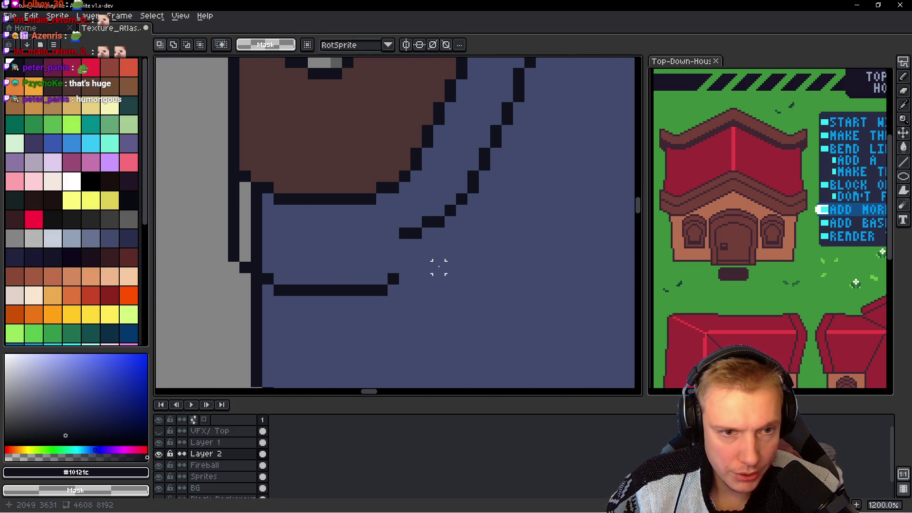
{"action": "scroll", "coordinate": [415, 254], "scroll_direction": "down", "scroll_amount": 2}
{"action": "scroll", "coordinate": [315, 255], "scroll_direction": "up", "scroll_amount": 2}
{"action": "key", "text": "b"}
{"action": "left_click", "coordinate": [364, 180]}
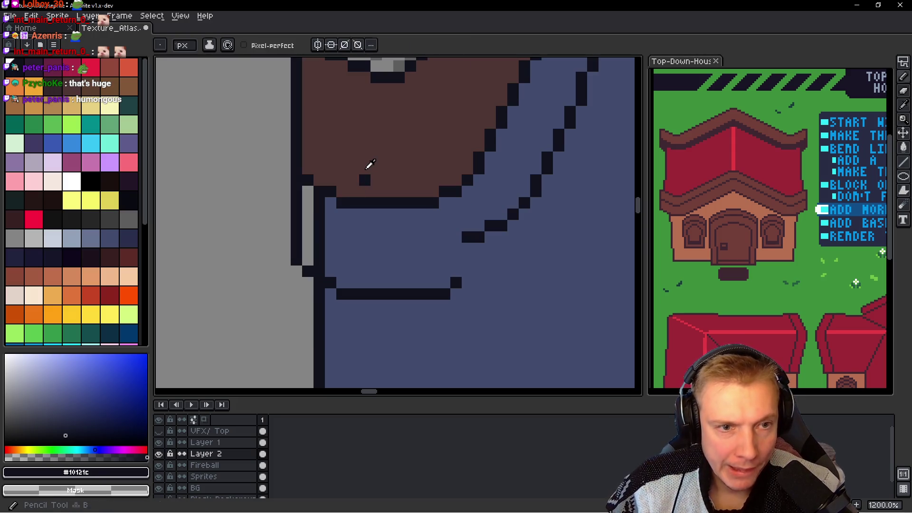
{"action": "key", "text": "ctrl+z"}
{"action": "left_click", "coordinate": [371, 164], "text": "alt"}
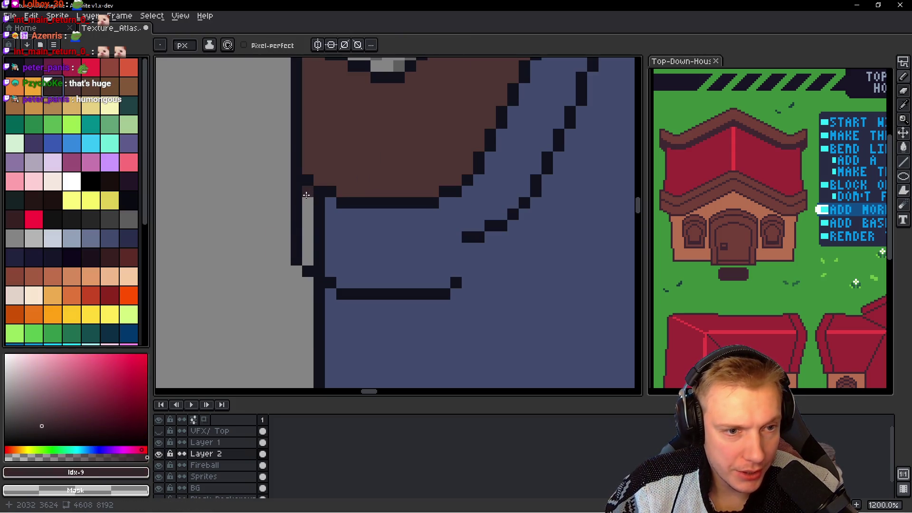
{"action": "left_click_drag", "start_coordinate": [306, 195], "coordinate": [308, 261]}
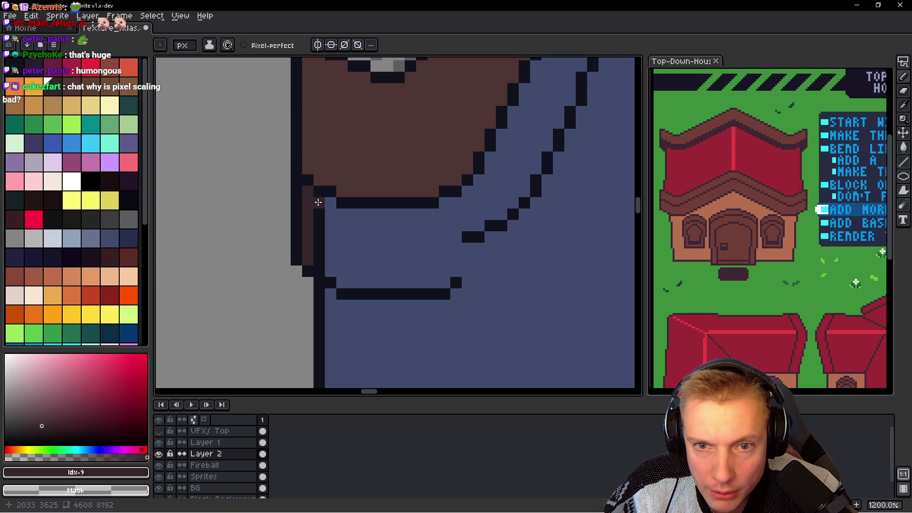
{"action": "mouse_move", "coordinate": [318, 211]}
{"action": "left_mouse_down"}
{"action": "mouse_move", "coordinate": [321, 229]}
{"action": "mouse_move", "coordinate": [467, 227]}
{"action": "left_mouse_up"}
{"action": "left_click", "coordinate": [320, 259]}
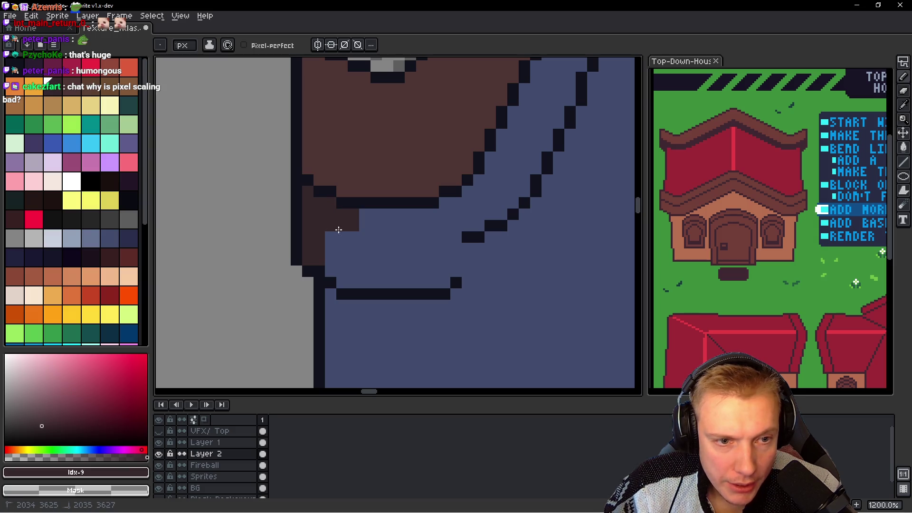
{"action": "left_click", "coordinate": [474, 223]}
{"action": "mouse_move", "coordinate": [416, 214]}
{"action": "left_mouse_down"}
{"action": "mouse_move", "coordinate": [366, 213]}
{"action": "mouse_move", "coordinate": [456, 214]}
{"action": "mouse_move", "coordinate": [448, 236]}
{"action": "mouse_move", "coordinate": [329, 237]}
{"action": "left_mouse_up"}
Step: Draw a dark outline along the underside of the sill with stepped ends
{"action": "key", "text": "alt"}
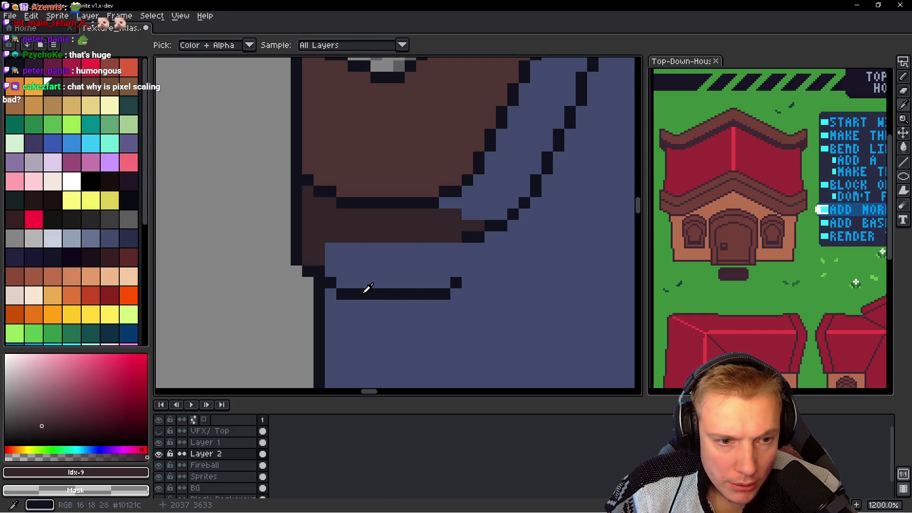
{"action": "left_click", "coordinate": [470, 236]}
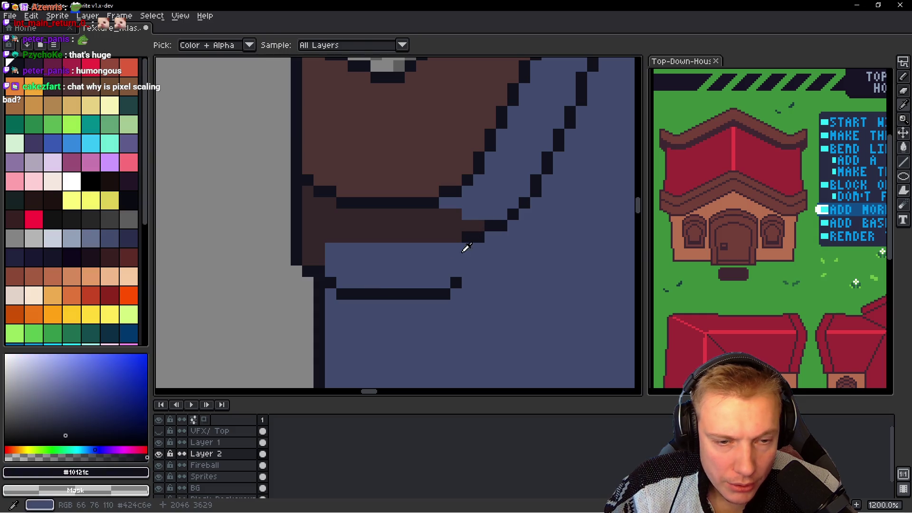
{"action": "left_click_drag", "start_coordinate": [457, 250], "coordinate": [447, 249]}
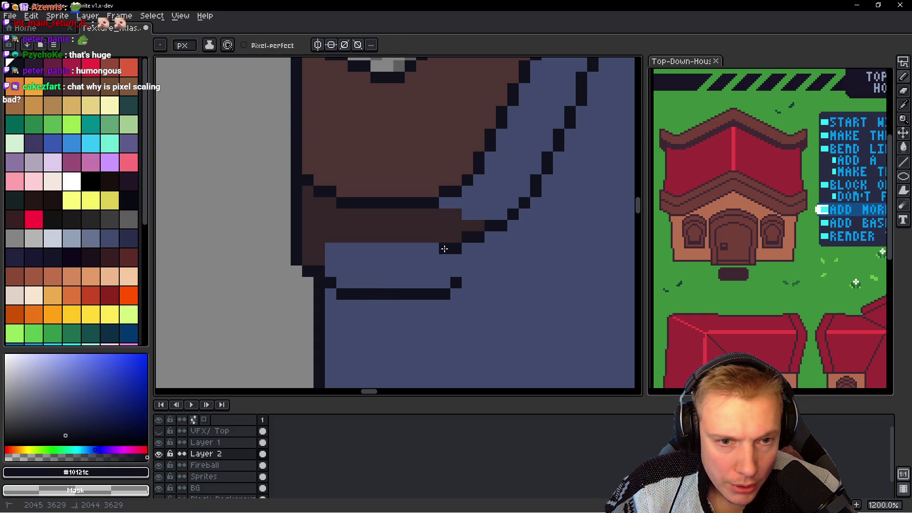
{"action": "left_click", "coordinate": [431, 259]}
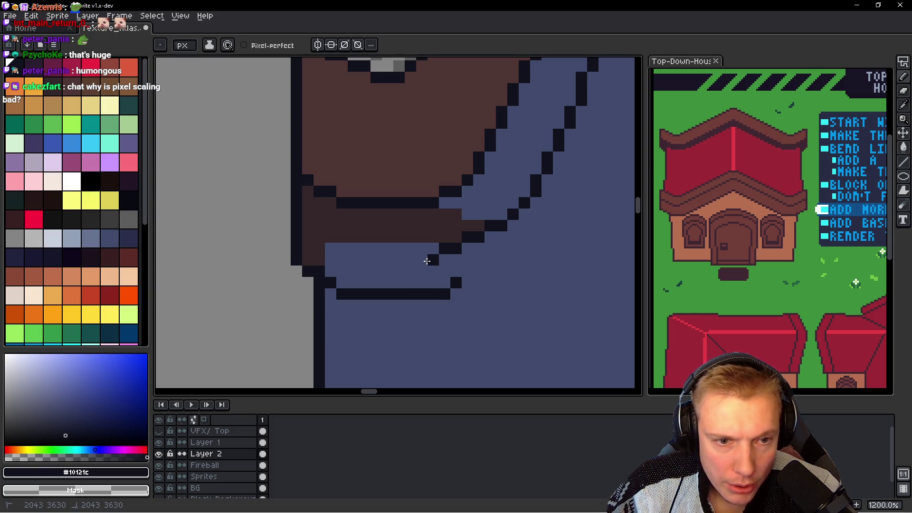
{"action": "left_click_drag", "start_coordinate": [427, 261], "coordinate": [348, 260]}
{"action": "left_click", "coordinate": [331, 248]}
{"action": "left_click", "coordinate": [319, 249]}
{"action": "left_click", "coordinate": [342, 236]}
Step: Thicken the sill with another brown row and erase the old lower outline to blue
{"action": "left_click", "coordinate": [345, 226], "text": "alt"}
{"action": "left_click", "coordinate": [319, 249]}
{"action": "left_click_drag", "start_coordinate": [342, 237], "coordinate": [439, 248]}
{"action": "left_click_drag", "start_coordinate": [456, 283], "coordinate": [354, 294]}
{"action": "left_click", "coordinate": [319, 270], "text": "alt"}
{"action": "left_click", "coordinate": [319, 248]}
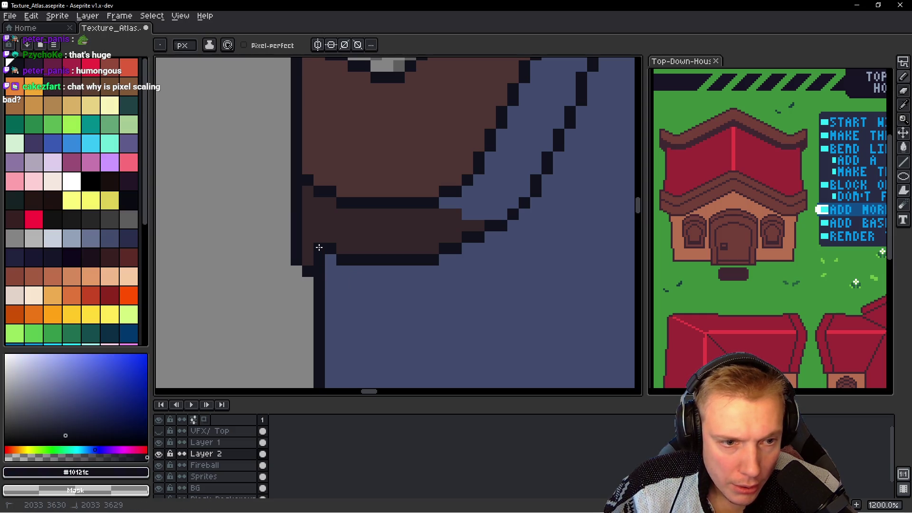
{"action": "scroll", "coordinate": [456, 266], "scroll_direction": "down", "scroll_amount": 5}
{"action": "scroll", "coordinate": [465, 258], "scroll_direction": "down", "scroll_amount": 2}
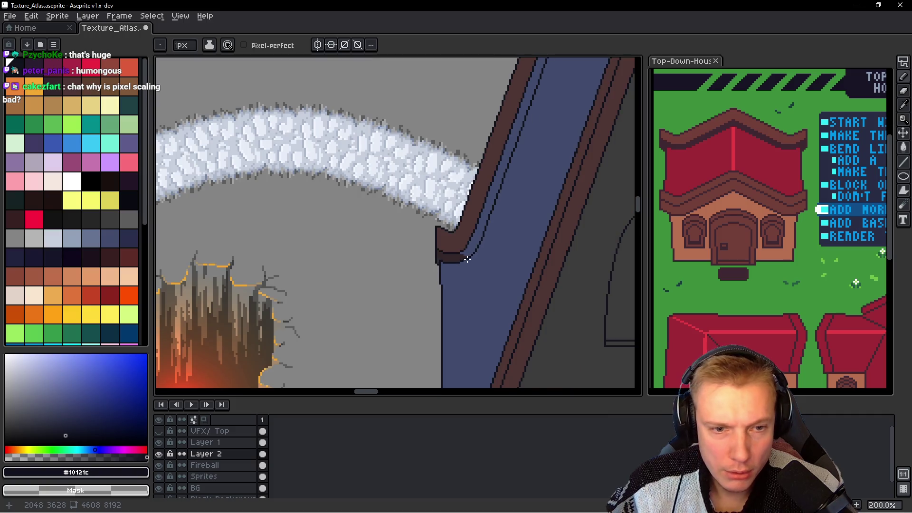
{"action": "scroll", "coordinate": [456, 255], "scroll_direction": "down", "scroll_amount": 1}
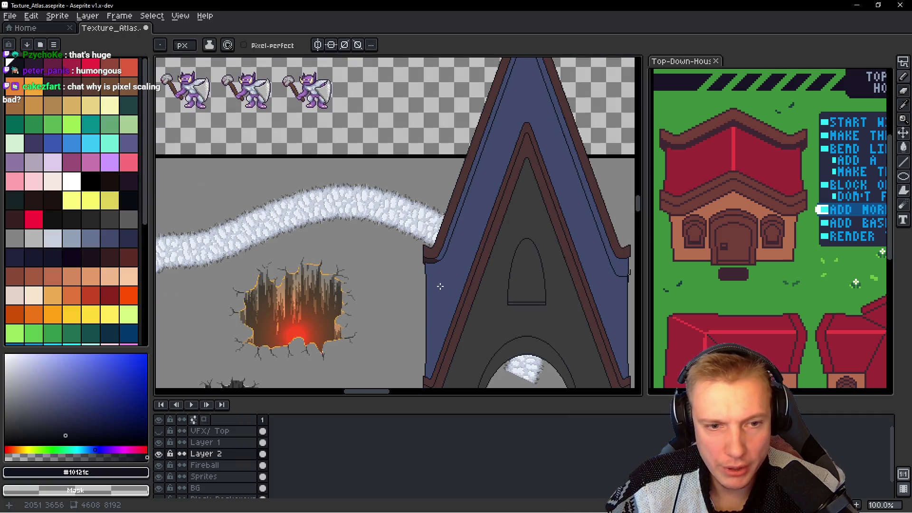
{"action": "left_click_drag", "start_coordinate": [443, 273], "coordinate": [413, 221]}
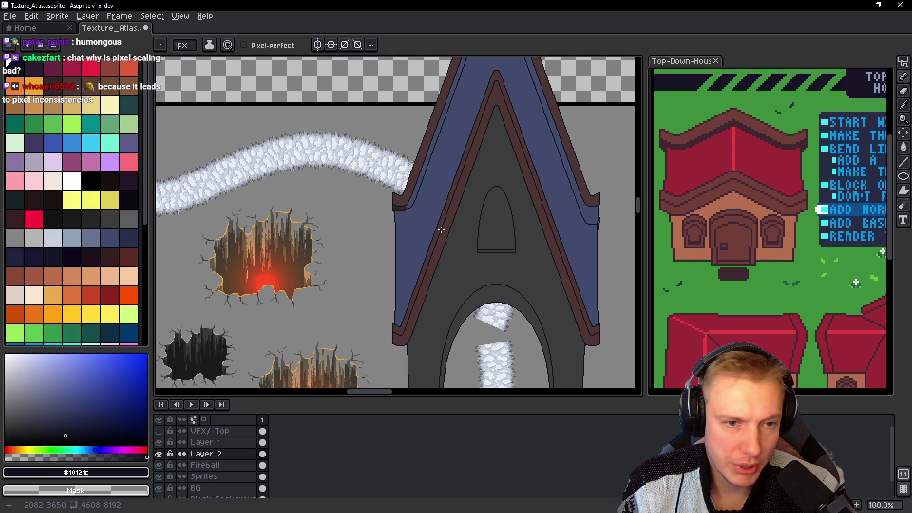
{"action": "scroll", "coordinate": [409, 232], "scroll_direction": "up", "scroll_amount": 2}
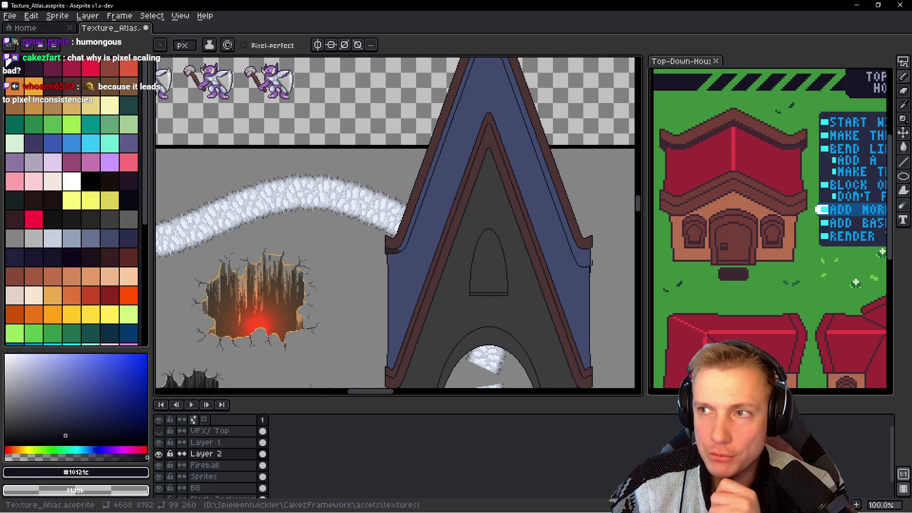
{"action": "key", "text": "F7"}
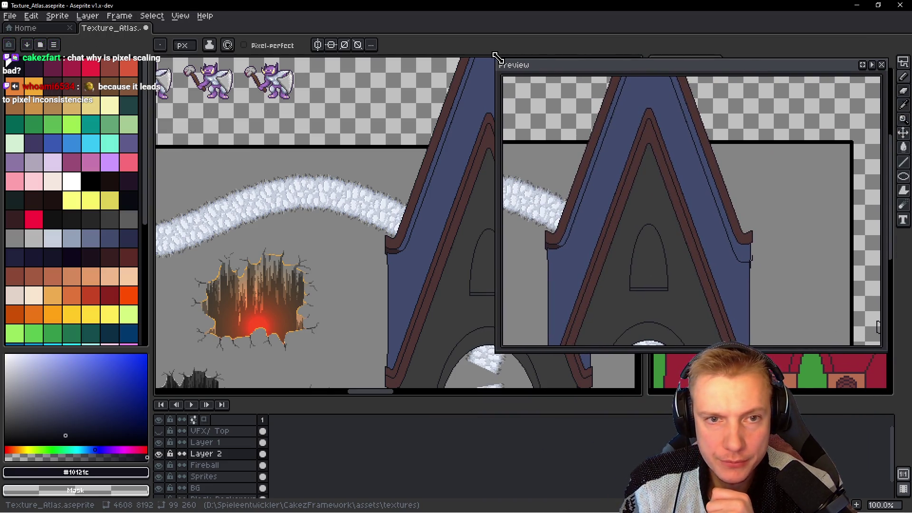
{"action": "left_click_drag", "start_coordinate": [496, 56], "coordinate": [633, 116]}
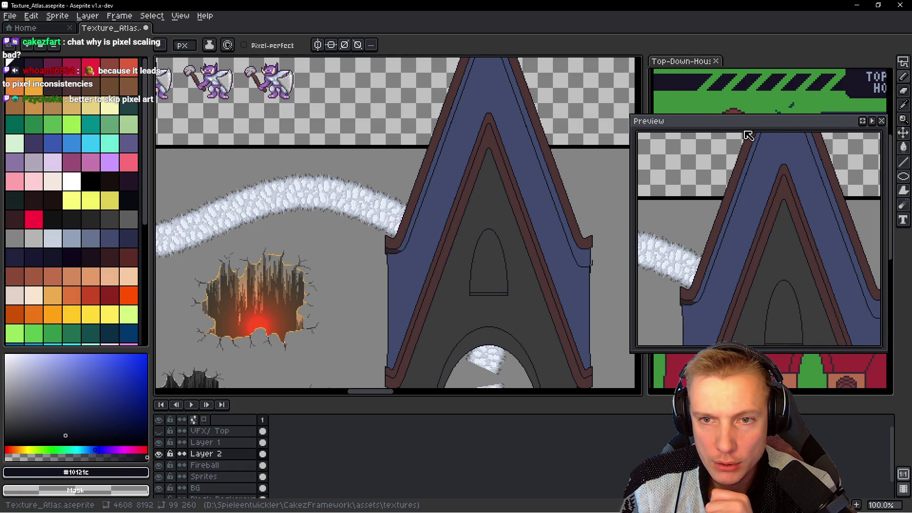
{"action": "left_click_drag", "start_coordinate": [745, 135], "coordinate": [227, 56]}
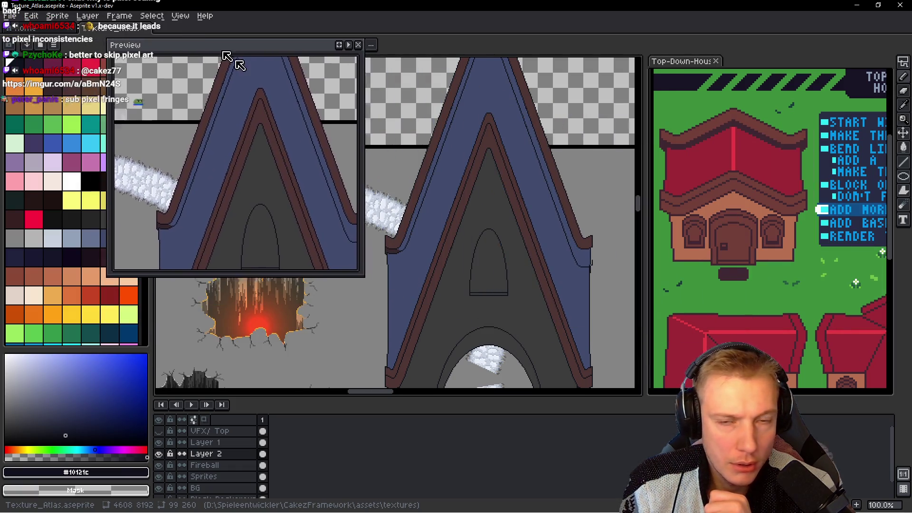
{"action": "key", "text": "F7"}
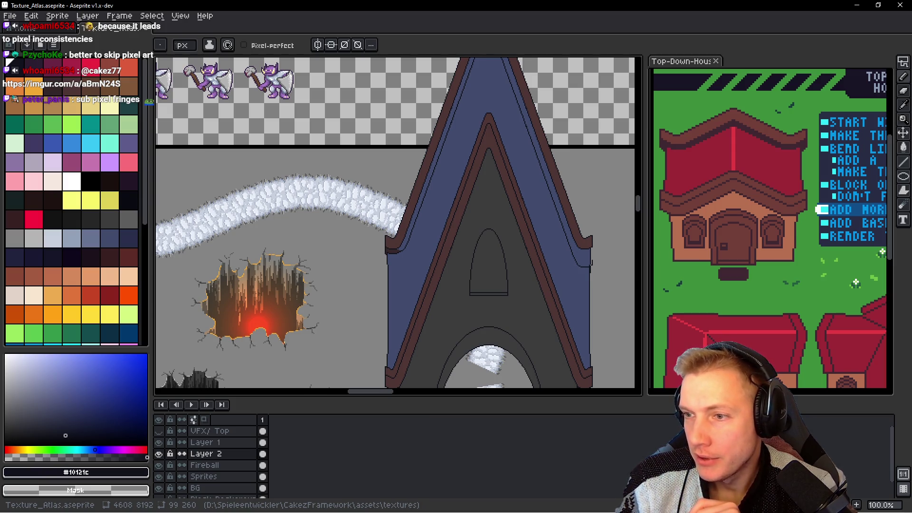
Step: Scroll through the Imgur castle gate reference, then minimise the browser back to the atlas
{"action": "key", "text": "alt+Tab"}
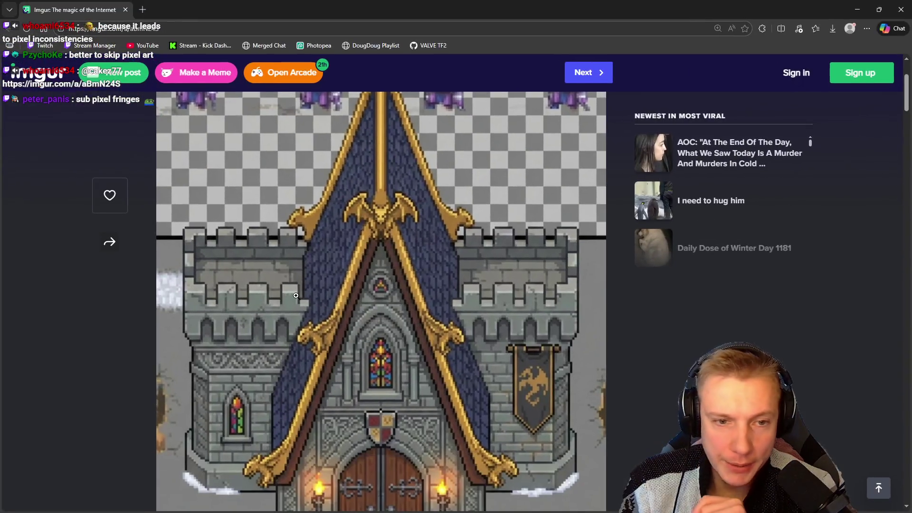
{"action": "scroll", "coordinate": [500, 347], "scroll_direction": "down", "scroll_amount": 3}
{"action": "scroll", "coordinate": [499, 346], "scroll_direction": "down", "scroll_amount": 1}
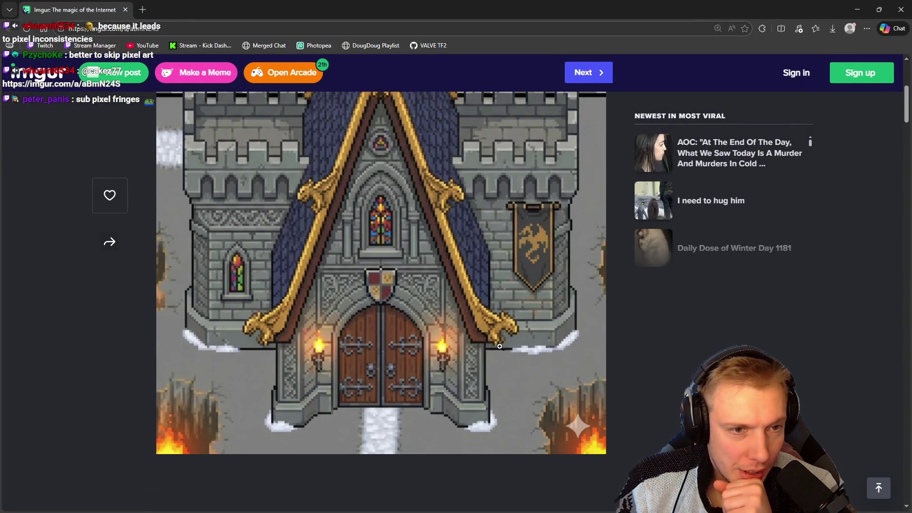
{"action": "scroll", "coordinate": [482, 317], "scroll_direction": "up", "scroll_amount": 1}
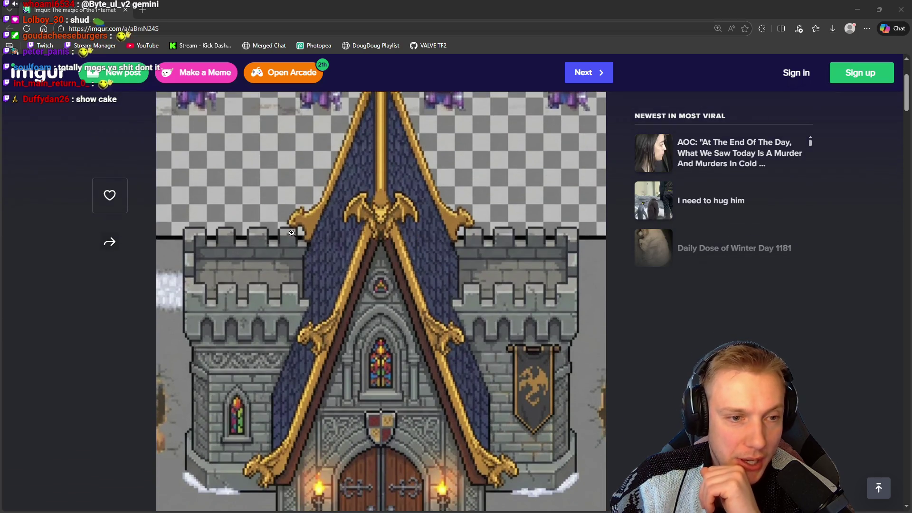
{"action": "scroll", "coordinate": [326, 238], "scroll_direction": "down", "scroll_amount": 2}
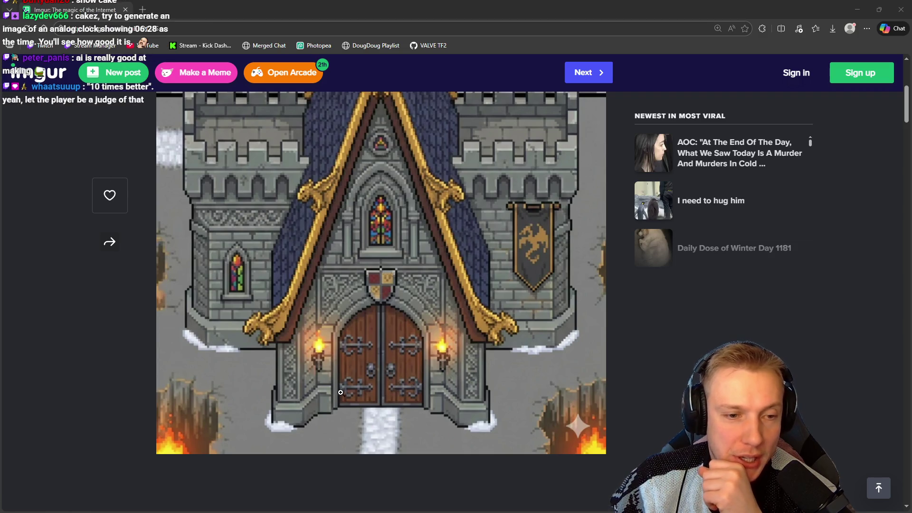
{"action": "left_click", "coordinate": [855, 10]}
{"action": "mouse_move", "coordinate": [493, 254]}
{"action": "left_mouse_down"}
{"action": "mouse_move", "coordinate": [493, 231]}
{"action": "mouse_move", "coordinate": [503, 267]}
{"action": "left_mouse_up"}
{"action": "scroll", "coordinate": [322, 234], "scroll_direction": "up", "scroll_amount": 4}
{"action": "scroll", "coordinate": [322, 234], "scroll_direction": "up", "scroll_amount": 1}
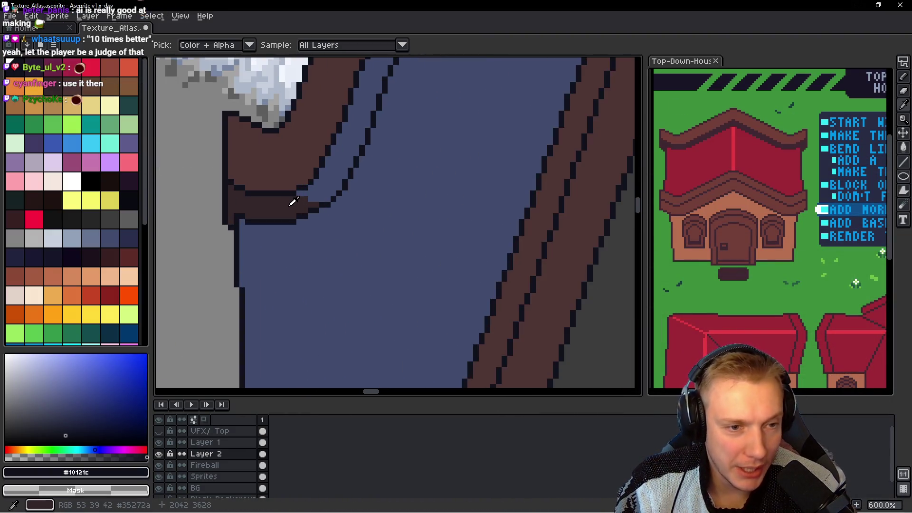
{"action": "left_click_drag", "start_coordinate": [266, 233], "coordinate": [308, 232]}
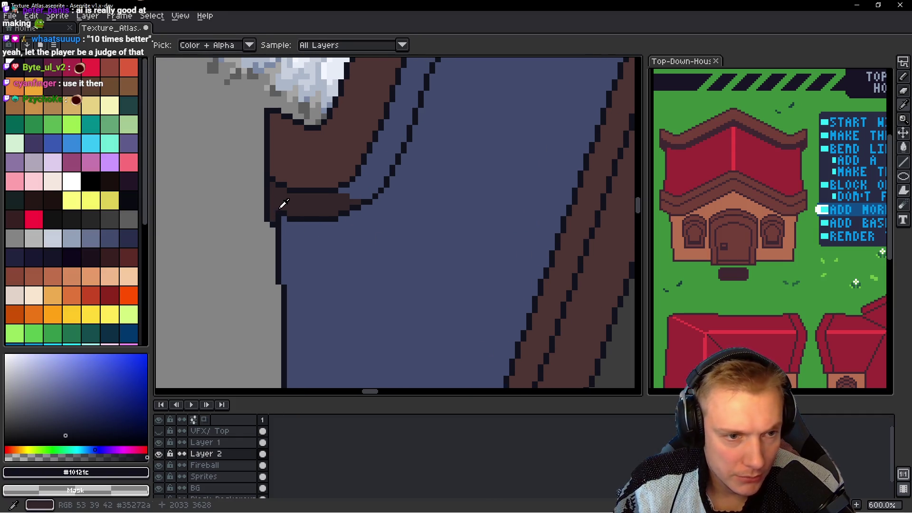
{"action": "left_click", "coordinate": [280, 204], "text": "alt"}
{"action": "scroll", "coordinate": [279, 203], "scroll_direction": "up", "scroll_amount": 3}
{"action": "left_click", "coordinate": [363, 235]}
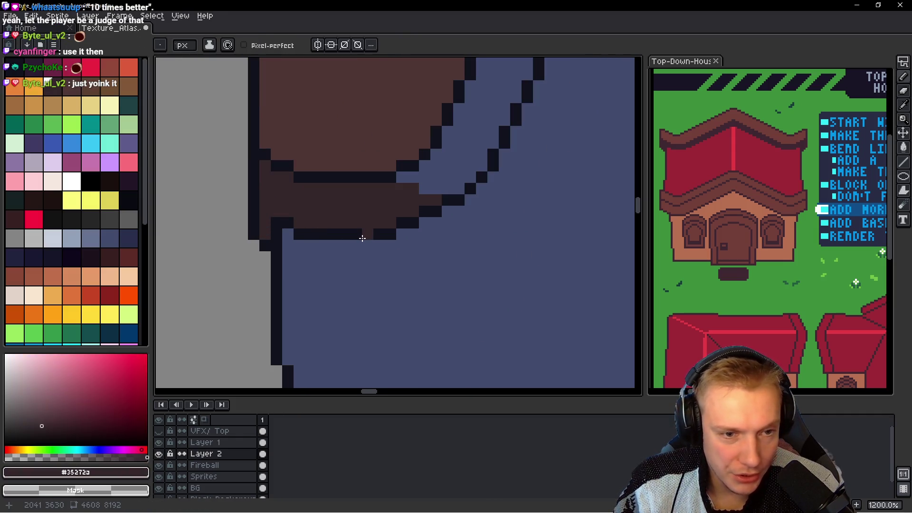
{"action": "key", "text": "ctrl+z"}
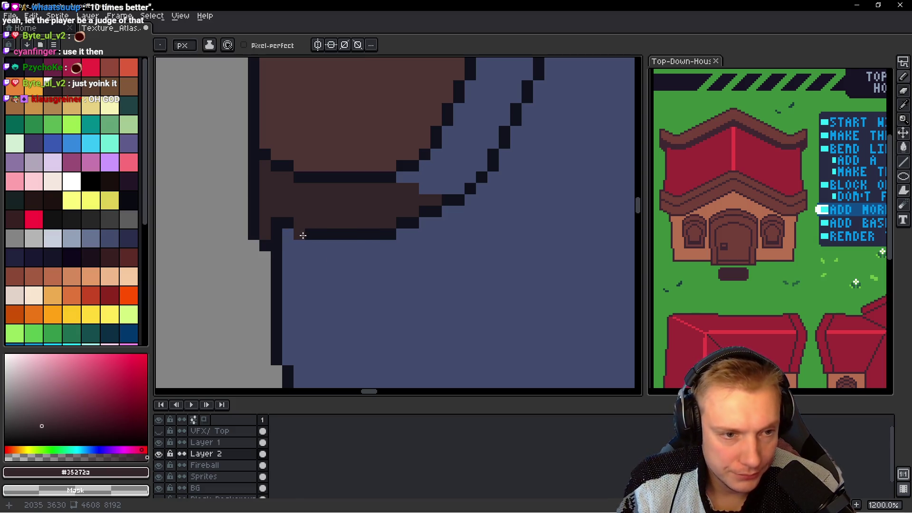
{"action": "left_click", "coordinate": [295, 259], "text": "alt"}
{"action": "left_click", "coordinate": [288, 223]}
{"action": "left_click_drag", "start_coordinate": [294, 232], "coordinate": [381, 236]}
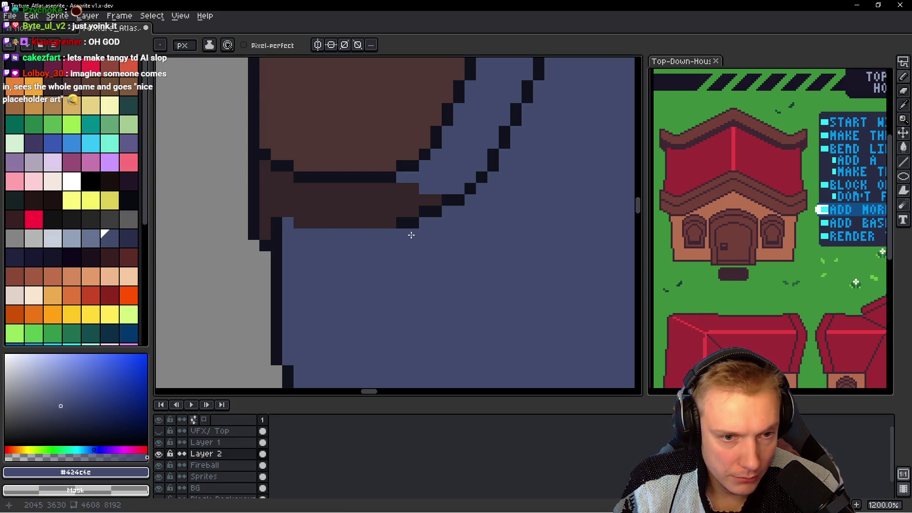
{"action": "scroll", "coordinate": [505, 233], "scroll_direction": "down", "scroll_amount": 5}
{"action": "scroll", "coordinate": [505, 232], "scroll_direction": "up", "scroll_amount": 3}
{"action": "key", "text": "ctrl+z"}
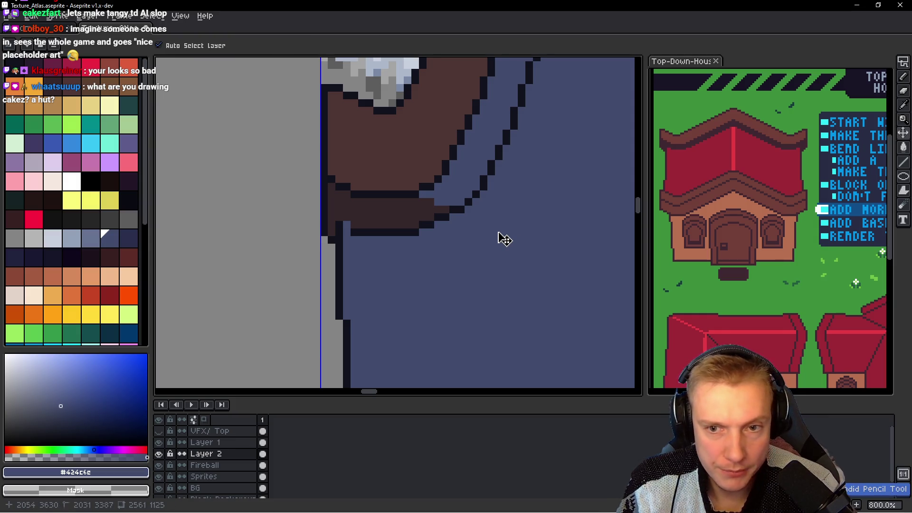
{"action": "key", "text": "ctrl+z"}
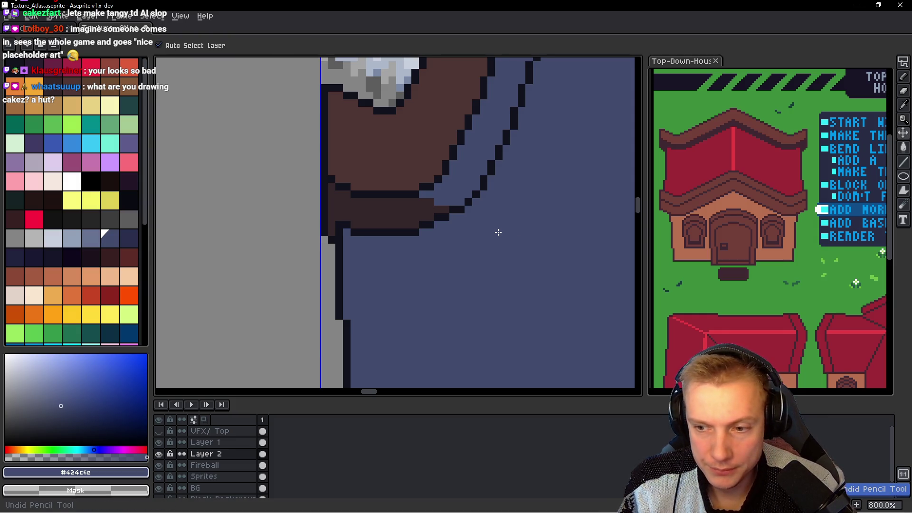
{"action": "scroll", "coordinate": [493, 227], "scroll_direction": "down", "scroll_amount": 2}
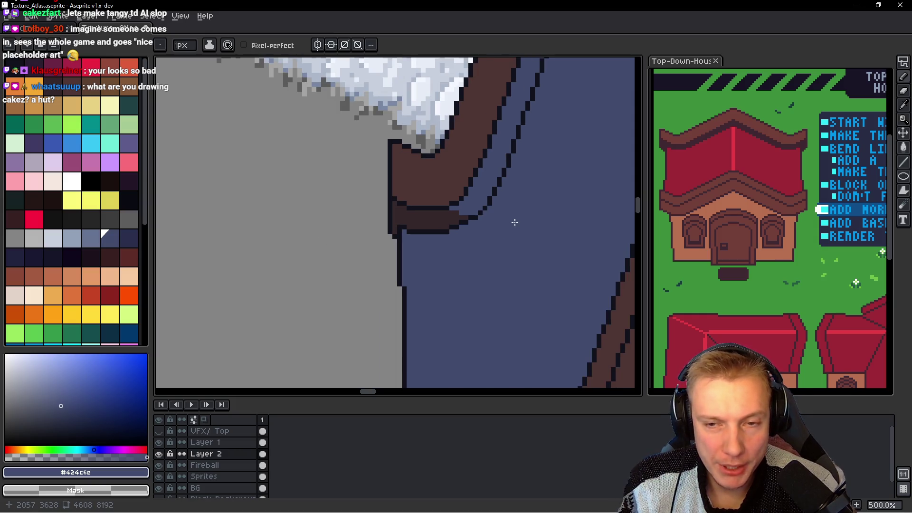
{"action": "left_click_drag", "start_coordinate": [514, 222], "coordinate": [393, 226]}
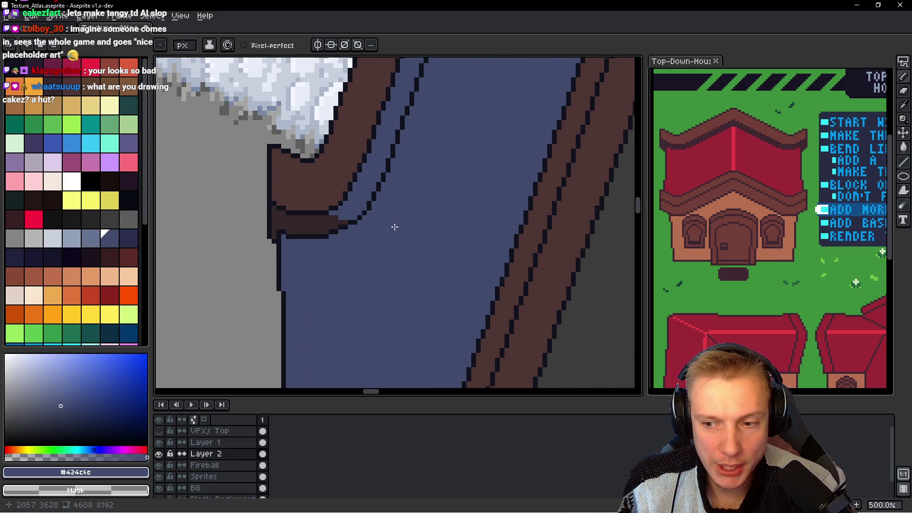
{"action": "left_click", "coordinate": [330, 223], "text": "alt"}
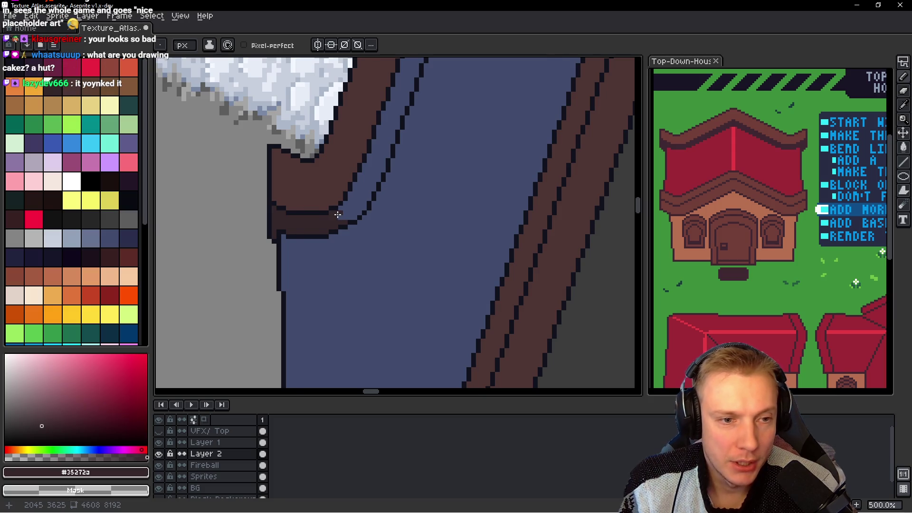
{"action": "scroll", "coordinate": [331, 214], "scroll_direction": "down", "scroll_amount": 4}
{"action": "left_click_drag", "start_coordinate": [373, 189], "coordinate": [386, 291]}
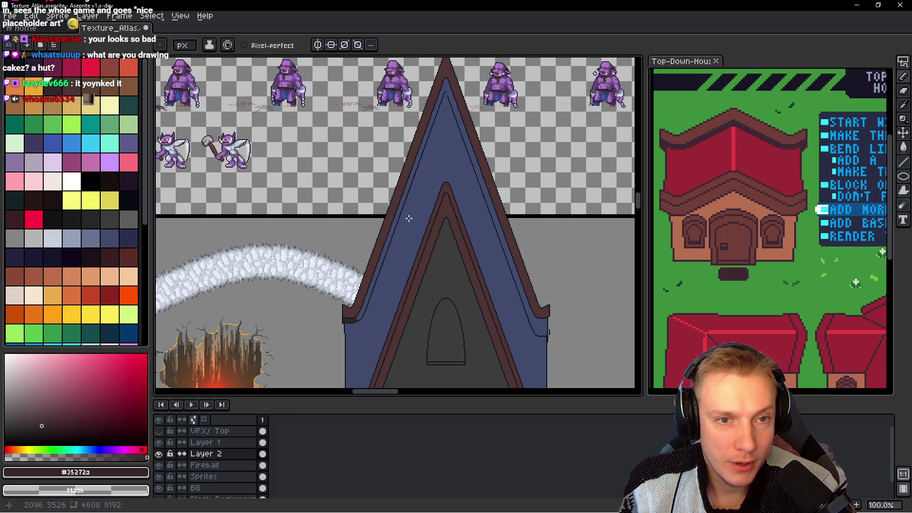
Step: Trace a freehand selection down the spire's right edge, then deselect it
{"action": "scroll", "coordinate": [449, 107], "scroll_direction": "up", "scroll_amount": 2}
{"action": "scroll", "coordinate": [437, 95], "scroll_direction": "up", "scroll_amount": 1}
{"action": "scroll", "coordinate": [435, 110], "scroll_direction": "down", "scroll_amount": 1}
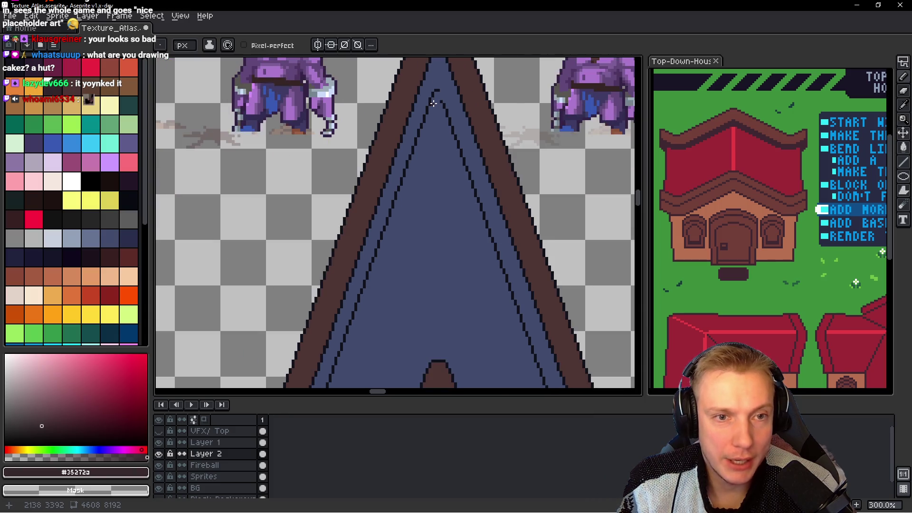
{"action": "scroll", "coordinate": [430, 123], "scroll_direction": "down", "scroll_amount": 2}
{"action": "scroll", "coordinate": [430, 123], "scroll_direction": "up", "scroll_amount": 1}
{"action": "key", "text": "q"}
{"action": "left_click_drag", "start_coordinate": [433, 133], "coordinate": [386, 98]}
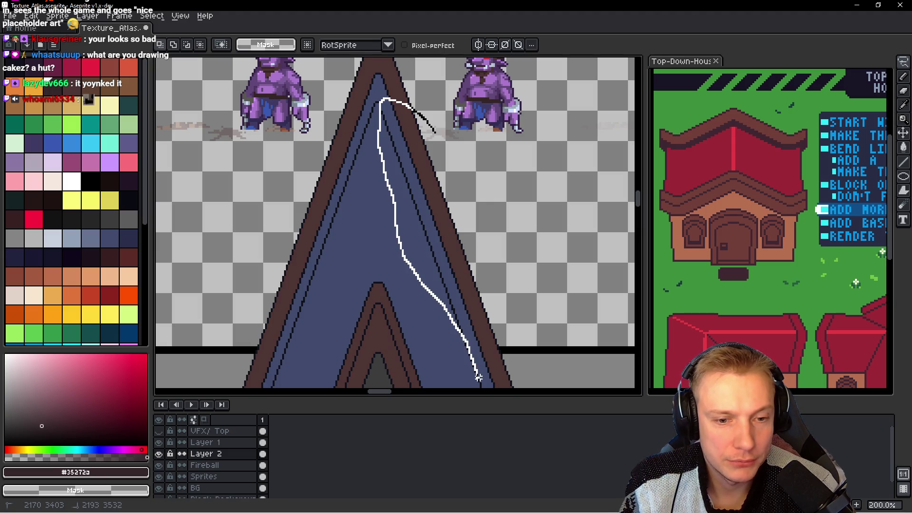
{"action": "mouse_move", "coordinate": [378, 135]}
{"action": "left_mouse_down"}
{"action": "mouse_move", "coordinate": [491, 386]}
{"action": "mouse_move", "coordinate": [583, 386]}
{"action": "left_mouse_up"}
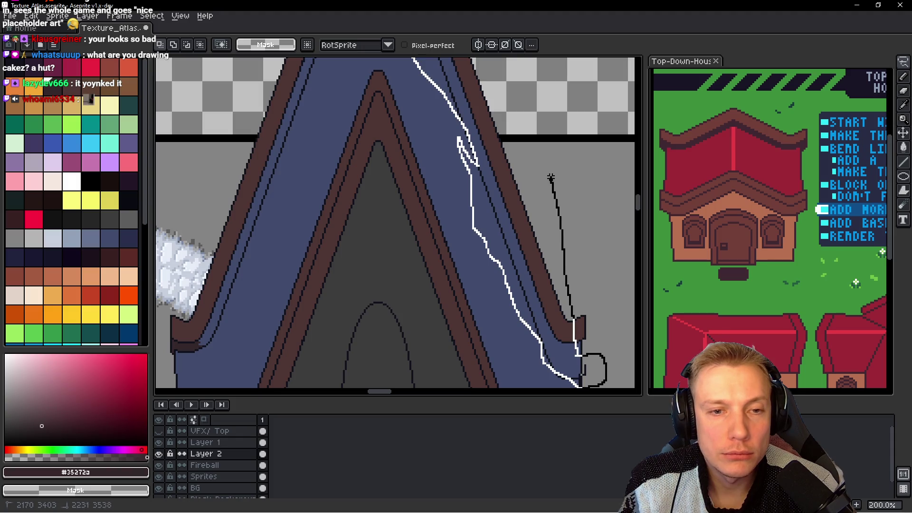
{"action": "left_click_drag", "start_coordinate": [576, 355], "coordinate": [410, 112]}
{"action": "key", "text": "ctrl+d"}
Step: Delete two clusters of stray pixels along the spire's right edge
{"action": "left_click_drag", "start_coordinate": [524, 366], "coordinate": [464, 150]}
{"action": "mouse_move", "coordinate": [421, 125]}
{"action": "left_mouse_down"}
{"action": "mouse_move", "coordinate": [443, 179]}
{"action": "mouse_move", "coordinate": [430, 109]}
{"action": "left_mouse_up"}
{"action": "key", "text": "Delete"}
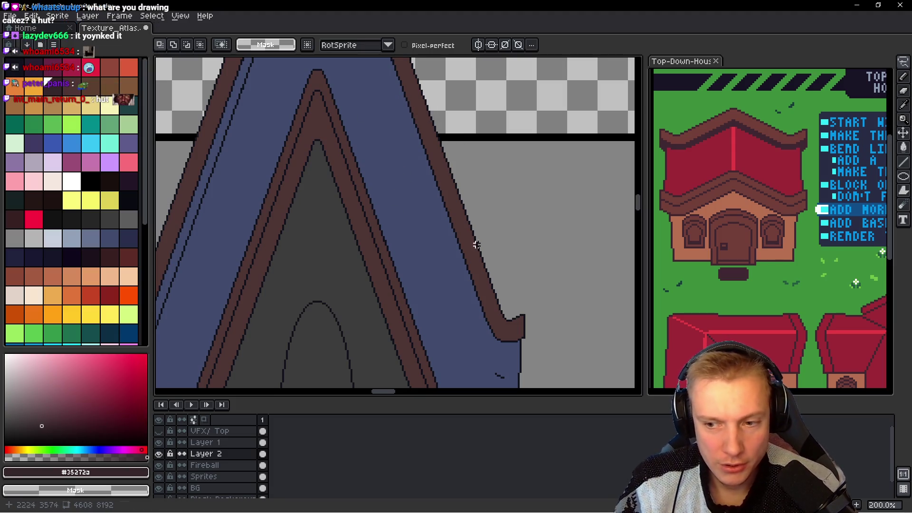
{"action": "scroll", "coordinate": [492, 170], "scroll_direction": "down", "scroll_amount": 3}
{"action": "left_click_drag", "start_coordinate": [492, 261], "coordinate": [510, 264]}
{"action": "key", "text": "Delete"}
{"action": "scroll", "coordinate": [451, 226], "scroll_direction": "up", "scroll_amount": 5}
{"action": "scroll", "coordinate": [542, 283], "scroll_direction": "up", "scroll_amount": 5}
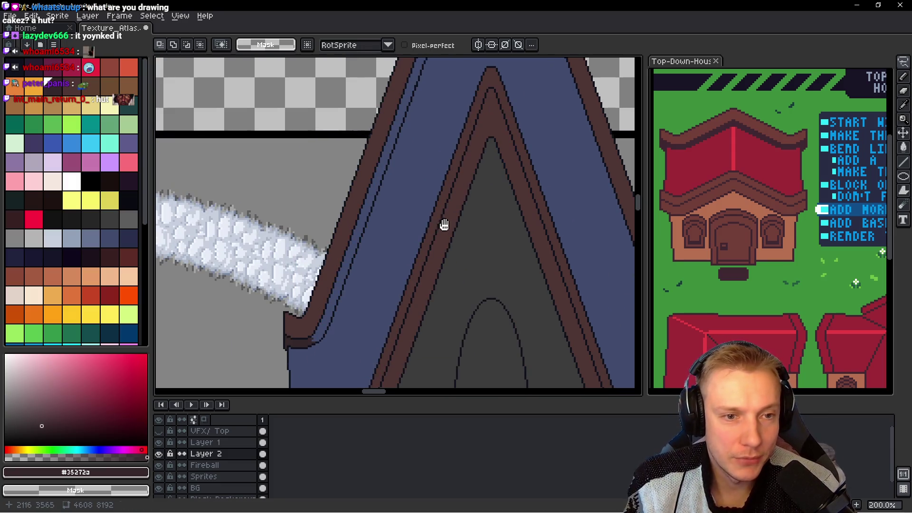
{"action": "scroll", "coordinate": [444, 224], "scroll_direction": "down", "scroll_amount": 1}
{"action": "scroll", "coordinate": [401, 209], "scroll_direction": "up", "scroll_amount": 3}
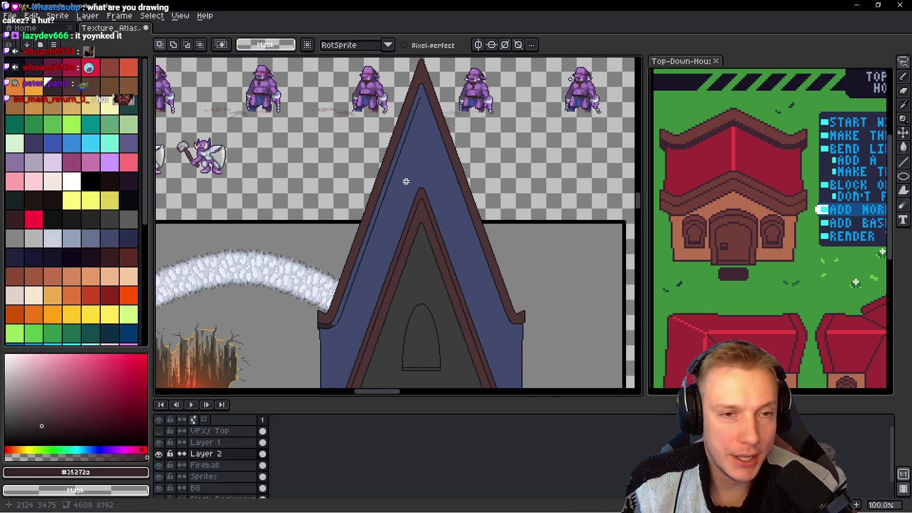
{"action": "scroll", "coordinate": [409, 189], "scroll_direction": "up", "scroll_amount": 2}
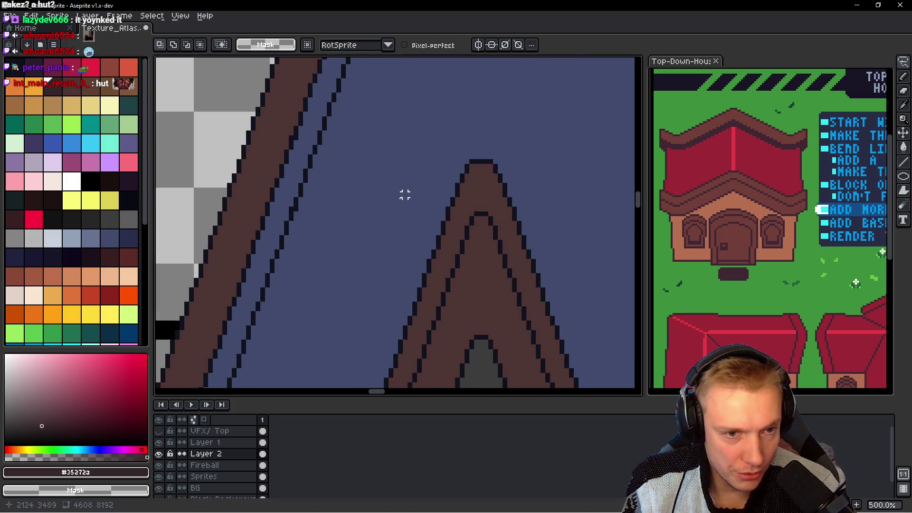
{"action": "scroll", "coordinate": [404, 193], "scroll_direction": "up", "scroll_amount": 2}
{"action": "scroll", "coordinate": [323, 193], "scroll_direction": "up", "scroll_amount": 1}
{"action": "scroll", "coordinate": [334, 224], "scroll_direction": "up", "scroll_amount": 1}
Step: Lasso the roof apex, deselect, and return to drawing on Layer 2
{"action": "key", "text": "b"}
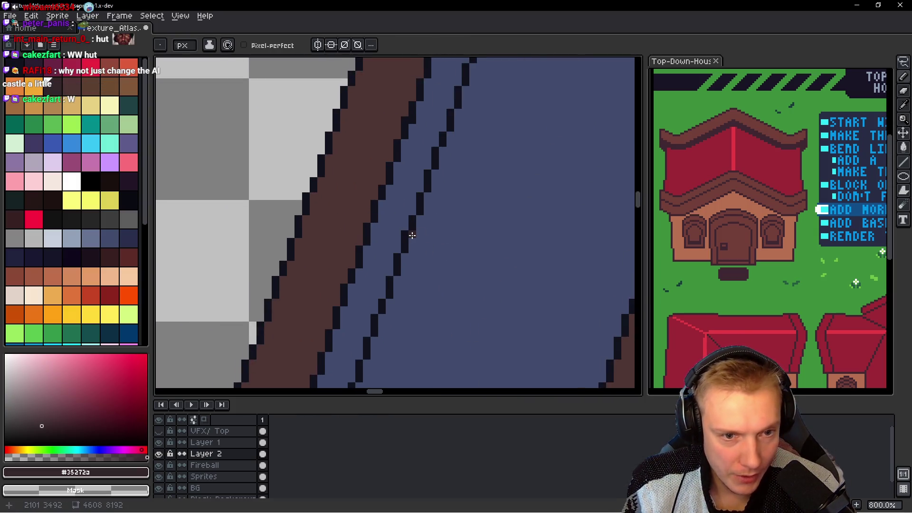
{"action": "scroll", "coordinate": [451, 235], "scroll_direction": "down", "scroll_amount": 1}
{"action": "scroll", "coordinate": [462, 234], "scroll_direction": "down", "scroll_amount": 2}
{"action": "scroll", "coordinate": [471, 235], "scroll_direction": "down", "scroll_amount": 1}
{"action": "scroll", "coordinate": [477, 236], "scroll_direction": "down", "scroll_amount": 2}
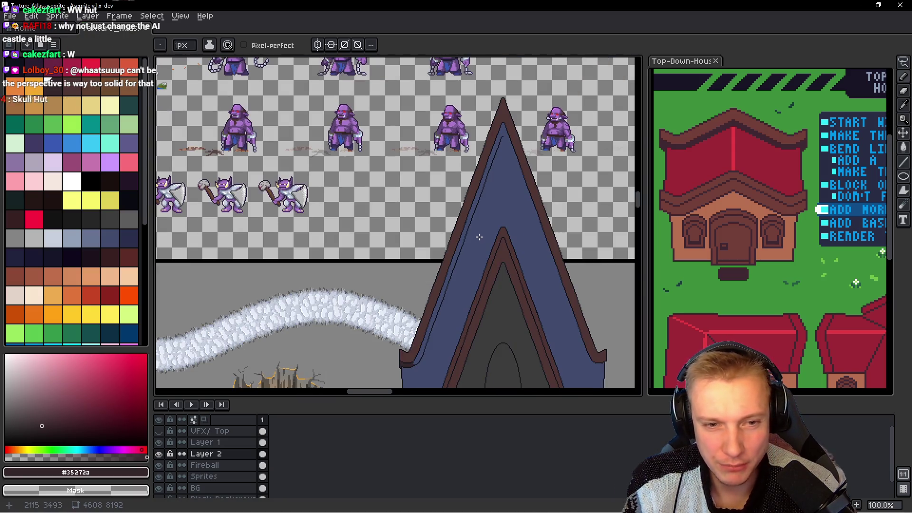
{"action": "scroll", "coordinate": [483, 236], "scroll_direction": "up", "scroll_amount": 1}
{"action": "scroll", "coordinate": [426, 194], "scroll_direction": "down", "scroll_amount": 1}
{"action": "key", "text": "q"}
{"action": "left_click_drag", "start_coordinate": [409, 196], "coordinate": [348, 282]}
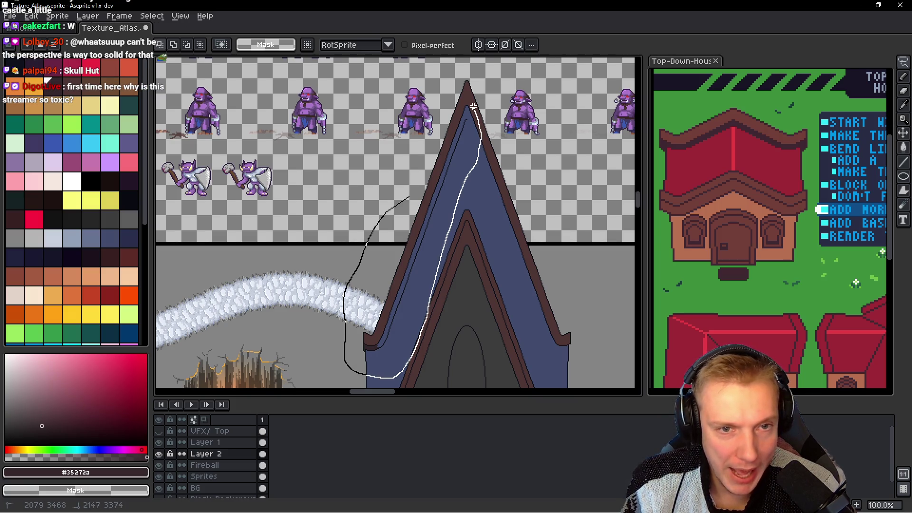
{"action": "left_click_drag", "start_coordinate": [390, 377], "coordinate": [456, 246]}
{"action": "key", "text": "ctrl+d"}
{"action": "key", "text": "alt+Down"}
{"action": "scroll", "coordinate": [489, 265], "scroll_direction": "up", "scroll_amount": 2}
{"action": "key", "text": "alt+Up"}
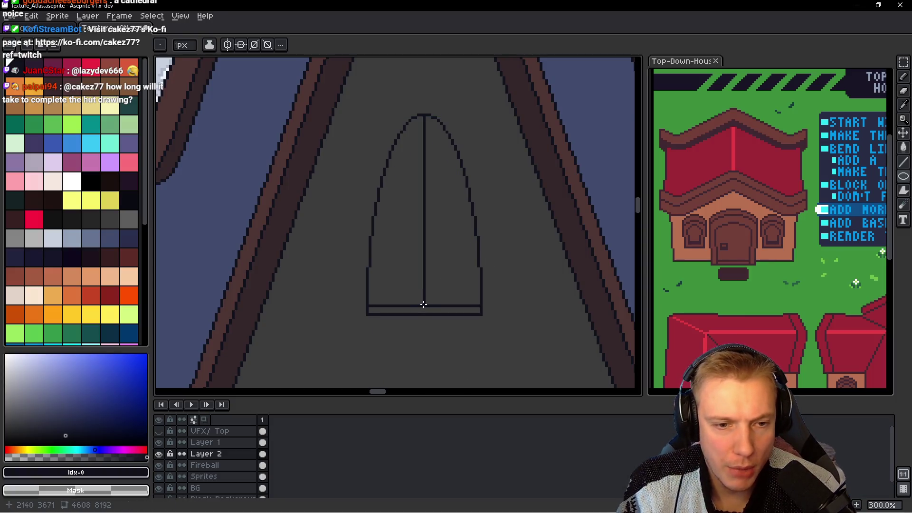
Step: Draw a larger ellipse around the window's centre line and delete its lower half below the sill
{"action": "left_click_drag", "start_coordinate": [423, 304], "coordinate": [475, 140]}
{"action": "scroll", "coordinate": [454, 247], "scroll_direction": "down", "scroll_amount": 3}
{"action": "scroll", "coordinate": [399, 244], "scroll_direction": "down", "scroll_amount": 2}
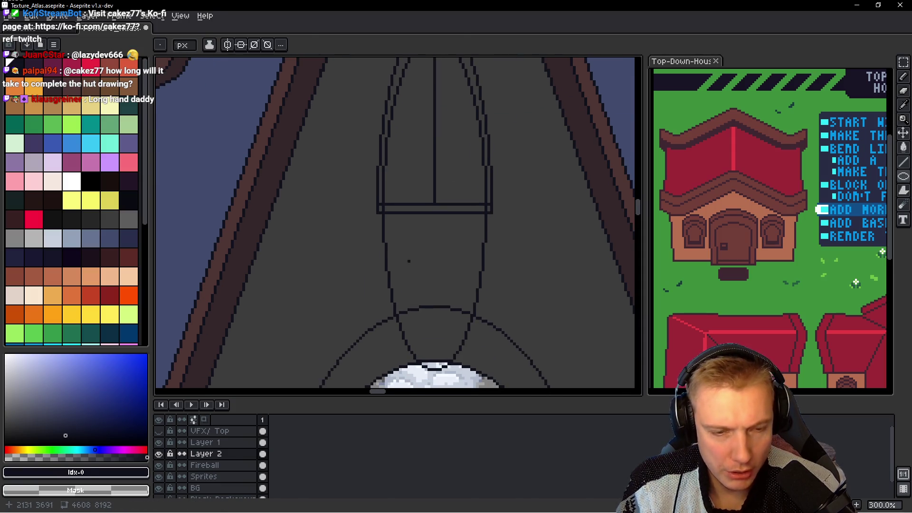
{"action": "key", "text": "m"}
{"action": "mouse_move", "coordinate": [363, 213]}
{"action": "left_mouse_down"}
{"action": "mouse_move", "coordinate": [519, 264]}
{"action": "mouse_move", "coordinate": [517, 368]}
{"action": "mouse_move", "coordinate": [529, 373]}
{"action": "left_mouse_up"}
{"action": "key", "text": "Delete"}
Step: Lasso-select the whole arched window
{"action": "scroll", "coordinate": [503, 211], "scroll_direction": "down", "scroll_amount": 3}
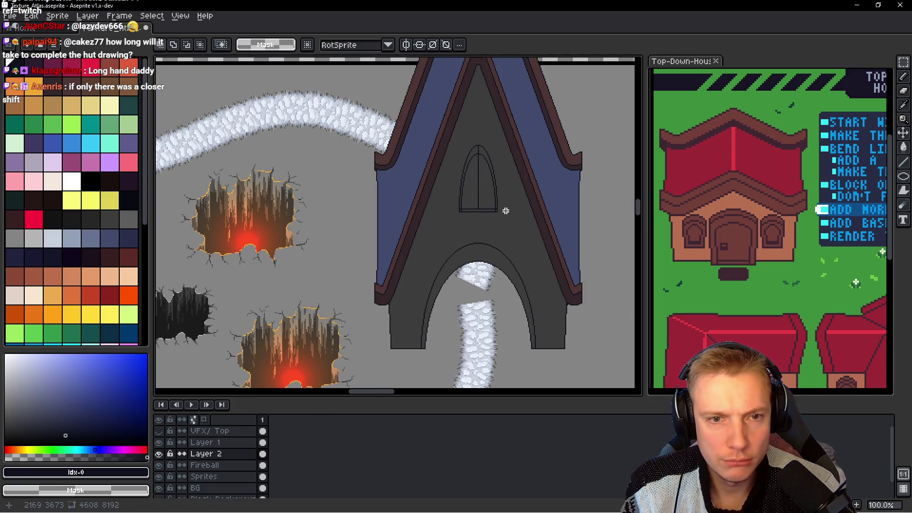
{"action": "scroll", "coordinate": [497, 209], "scroll_direction": "up", "scroll_amount": 4}
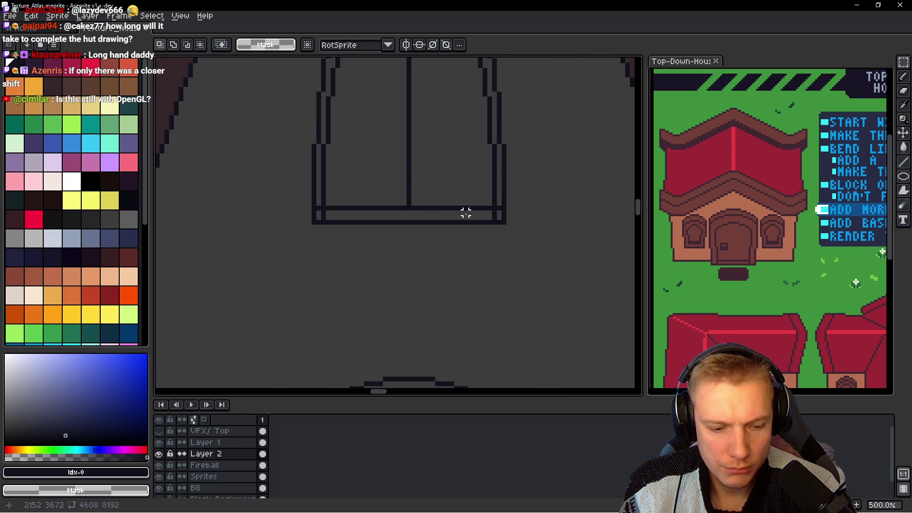
{"action": "scroll", "coordinate": [468, 213], "scroll_direction": "up", "scroll_amount": 1}
{"action": "key", "text": "b"}
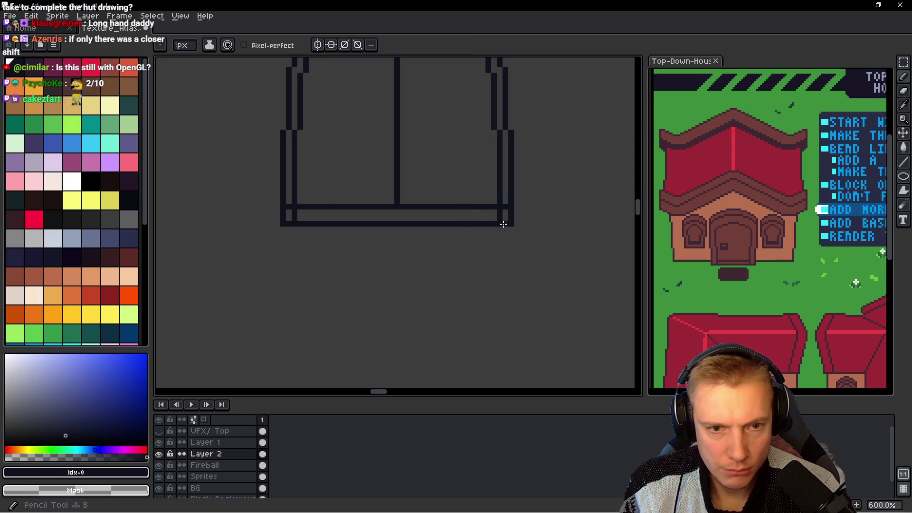
{"action": "scroll", "coordinate": [499, 218], "scroll_direction": "down", "scroll_amount": 2}
{"action": "scroll", "coordinate": [491, 195], "scroll_direction": "down", "scroll_amount": 3}
{"action": "scroll", "coordinate": [483, 193], "scroll_direction": "up", "scroll_amount": 2}
{"action": "key", "text": "q"}
{"action": "left_click_drag", "start_coordinate": [478, 104], "coordinate": [475, 97]}
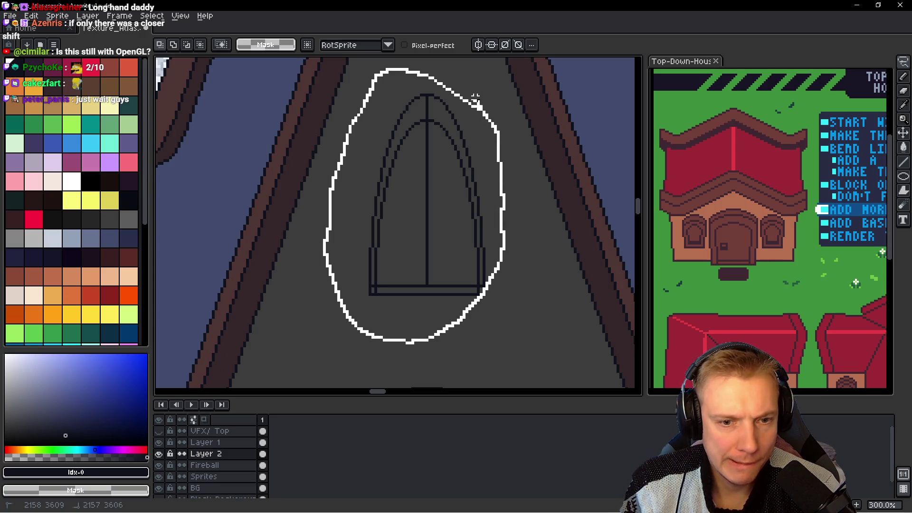
Step: Undo the accidental deletion so the inner arch is restored
{"action": "key", "text": "Delete"}
{"action": "key", "text": "alt+Down"}
{"action": "key", "text": "ctrl+z"}
{"action": "key", "text": "ctrl+z"}
Step: Paint over the window's vertical centre line with the grey wall colour
{"action": "scroll", "coordinate": [433, 156], "scroll_direction": "up", "scroll_amount": 2}
{"action": "key", "text": "b"}
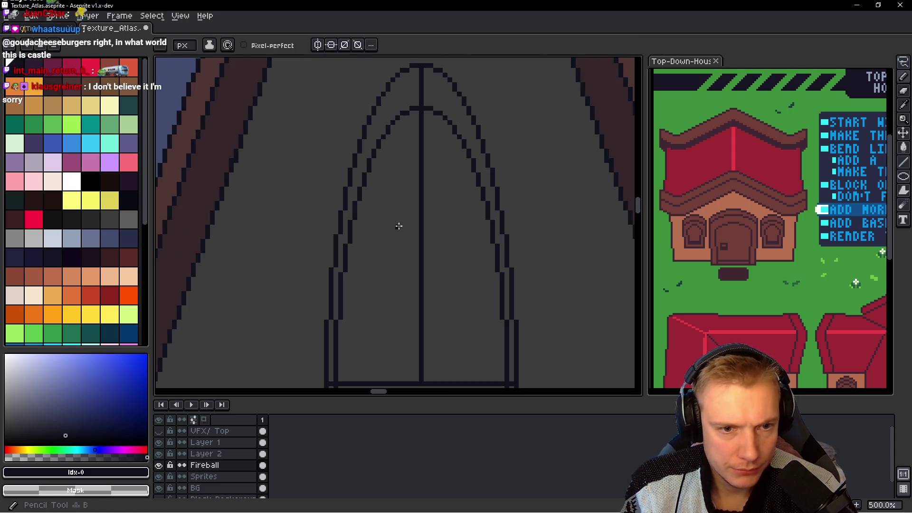
{"action": "left_click", "coordinate": [399, 226], "text": "alt"}
{"action": "scroll", "coordinate": [419, 163], "scroll_direction": "down", "scroll_amount": 3}
{"action": "left_click_drag", "start_coordinate": [429, 57], "coordinate": [428, 149]}
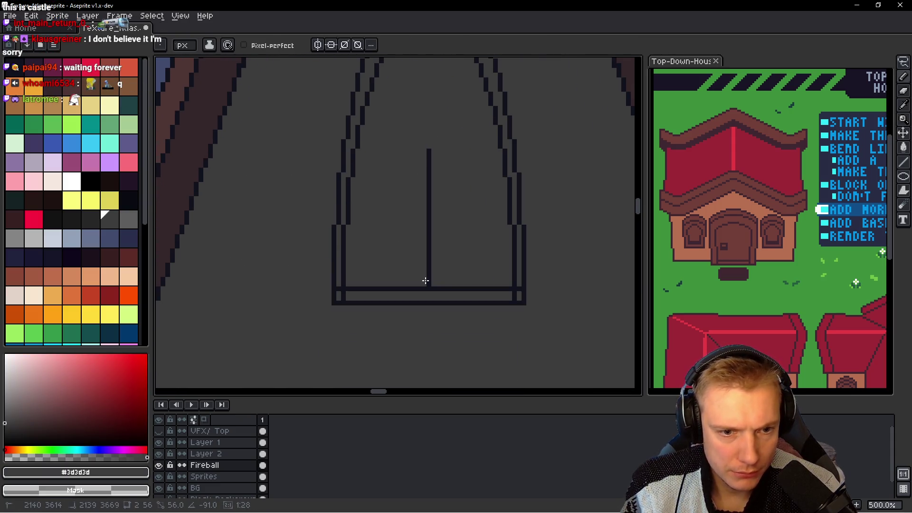
{"action": "left_click", "coordinate": [426, 281], "text": "shift"}
{"action": "scroll", "coordinate": [404, 171], "scroll_direction": "up", "scroll_amount": 2}
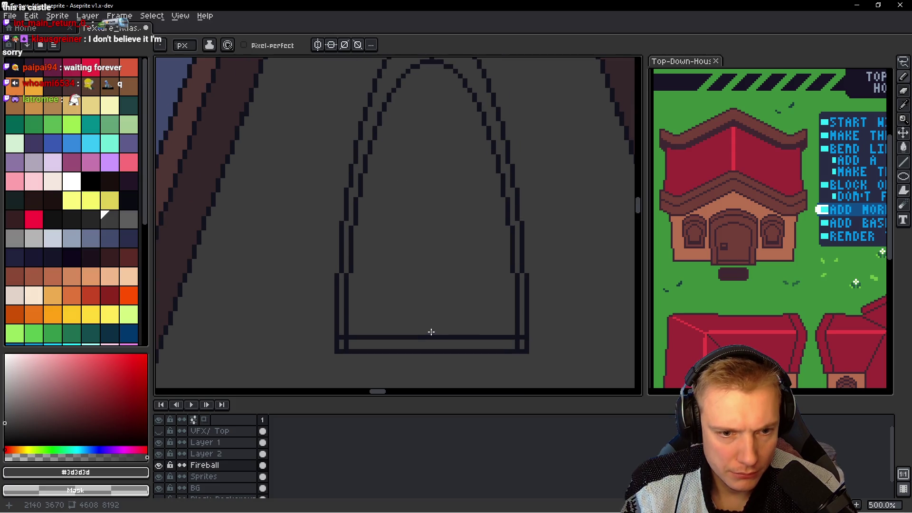
{"action": "scroll", "coordinate": [431, 332], "scroll_direction": "up", "scroll_amount": 2}
{"action": "scroll", "coordinate": [409, 256], "scroll_direction": "up", "scroll_amount": 1}
{"action": "left_click_drag", "start_coordinate": [430, 240], "coordinate": [430, 183]}
{"action": "scroll", "coordinate": [434, 204], "scroll_direction": "down", "scroll_amount": 3}
{"action": "scroll", "coordinate": [491, 256], "scroll_direction": "down", "scroll_amount": 2}
{"action": "scroll", "coordinate": [491, 256], "scroll_direction": "up", "scroll_amount": 1}
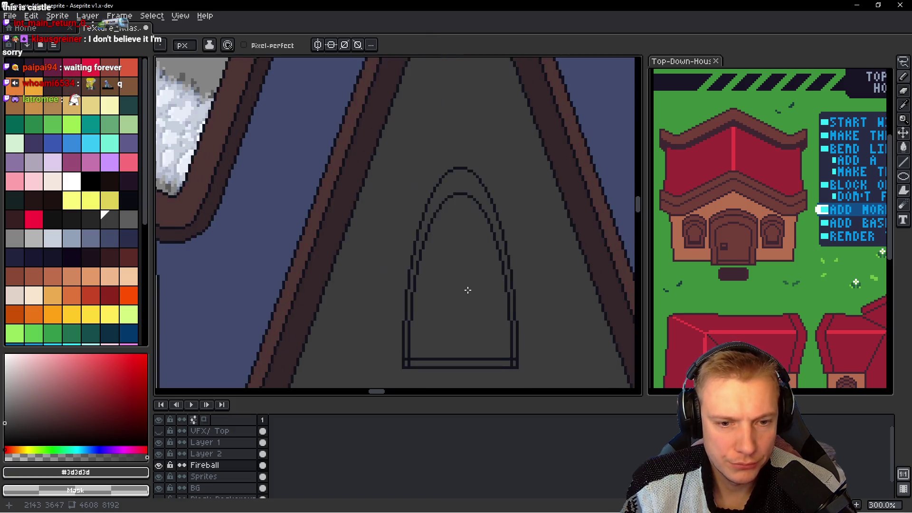
{"action": "scroll", "coordinate": [736, 242], "scroll_direction": "up", "scroll_amount": 2}
{"action": "scroll", "coordinate": [736, 241], "scroll_direction": "up", "scroll_amount": 1}
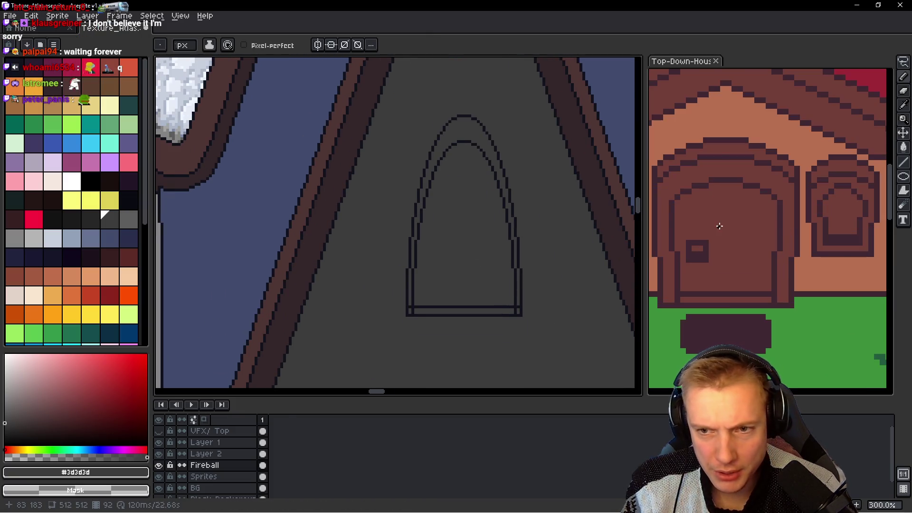
{"action": "scroll", "coordinate": [719, 226], "scroll_direction": "up", "scroll_amount": 2}
{"action": "left_click_drag", "start_coordinate": [493, 196], "coordinate": [486, 201]}
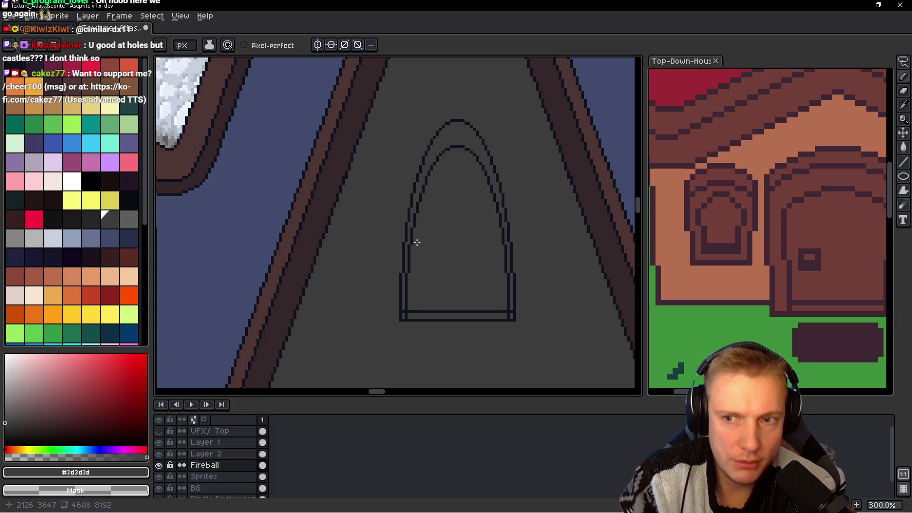
Step: Switch the shape tool to filled ellipses and mark the window's centre point
{"action": "left_click", "coordinate": [904, 177]}
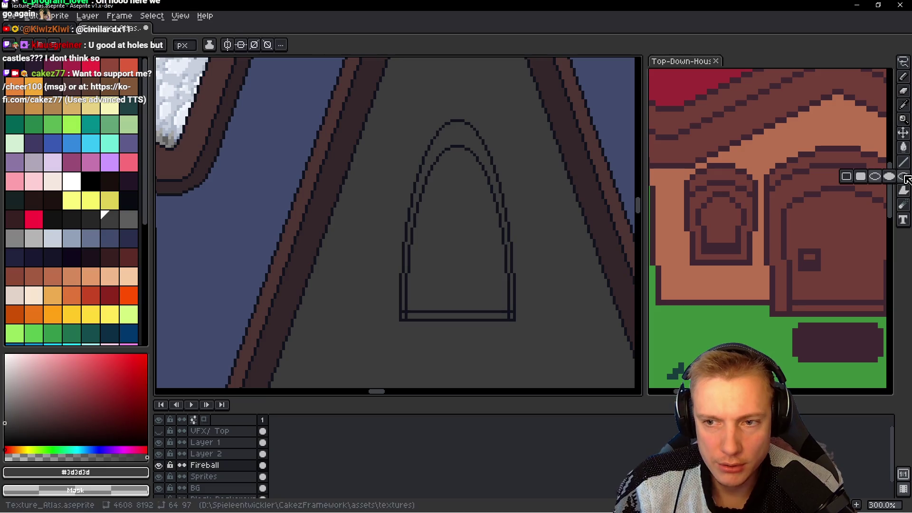
{"action": "left_click", "coordinate": [874, 176]}
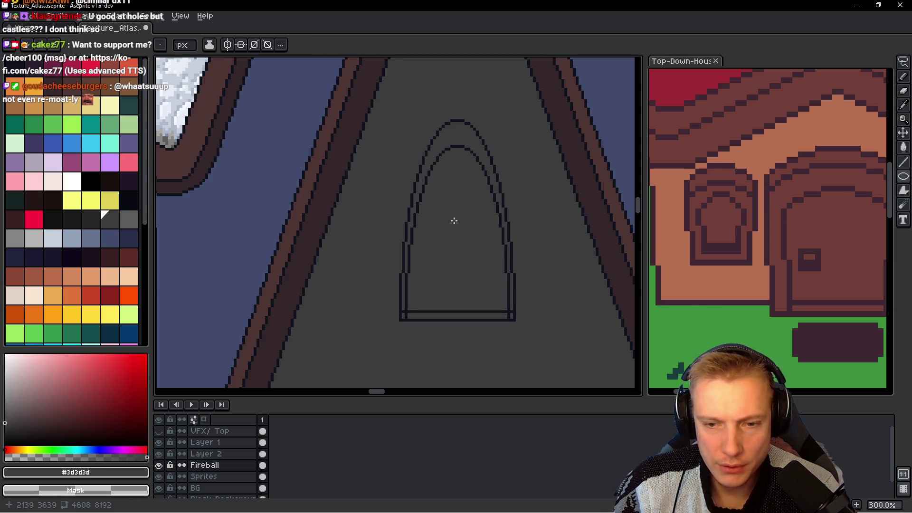
{"action": "key", "text": "shift+u"}
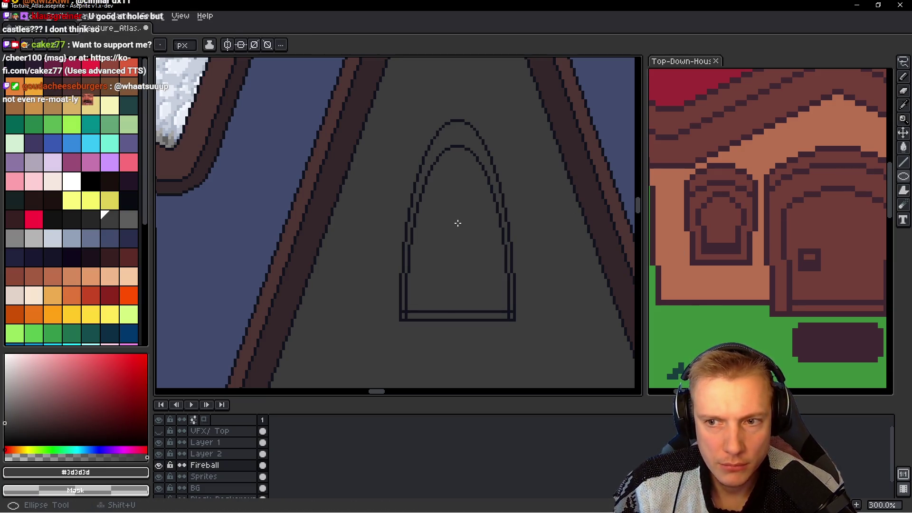
{"action": "left_click", "coordinate": [457, 309]}
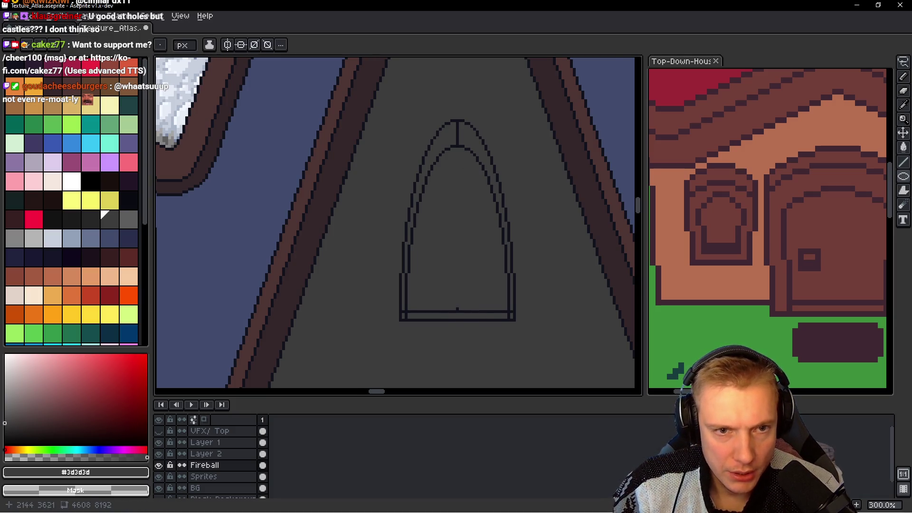
Step: Paint out the stray mark at the top of the arch
{"action": "scroll", "coordinate": [444, 118], "scroll_direction": "up", "scroll_amount": 3}
{"action": "scroll", "coordinate": [445, 119], "scroll_direction": "up", "scroll_amount": 3}
{"action": "mouse_move", "coordinate": [445, 83]}
{"action": "left_mouse_down"}
{"action": "mouse_move", "coordinate": [443, 152]}
{"action": "mouse_move", "coordinate": [442, 122]}
{"action": "left_mouse_up"}
{"action": "key", "text": "alt"}
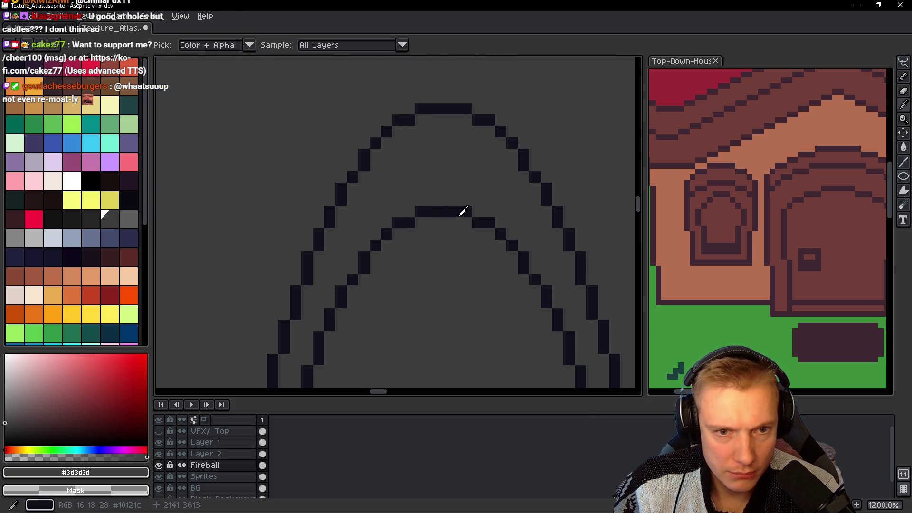
Step: Eyedrop the dark outline colour and drag a wider, taller third ellipse from the window's centre
{"action": "left_click", "coordinate": [463, 212]}
{"action": "scroll", "coordinate": [440, 271], "scroll_direction": "down", "scroll_amount": 2}
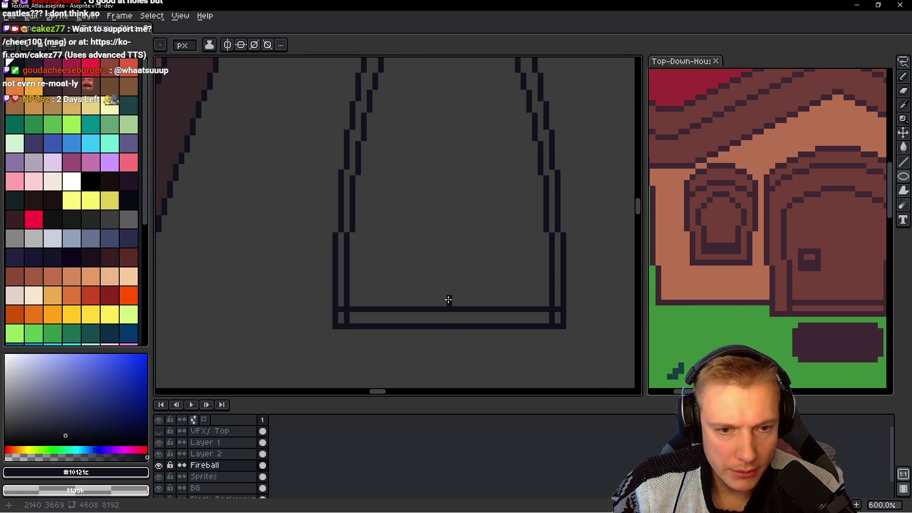
{"action": "scroll", "coordinate": [448, 299], "scroll_direction": "down", "scroll_amount": 1}
{"action": "left_click_drag", "start_coordinate": [432, 330], "coordinate": [493, 81]}
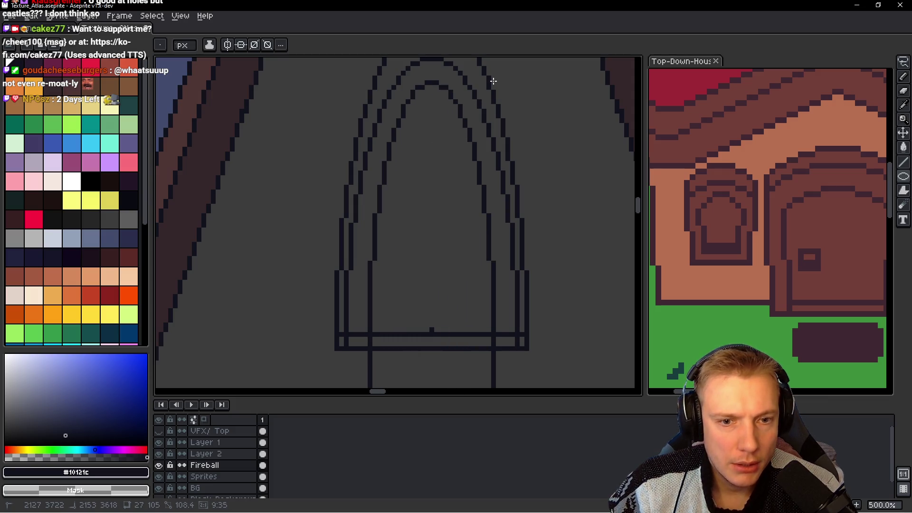
{"action": "left_click_drag", "start_coordinate": [494, 82], "coordinate": [508, 75]}
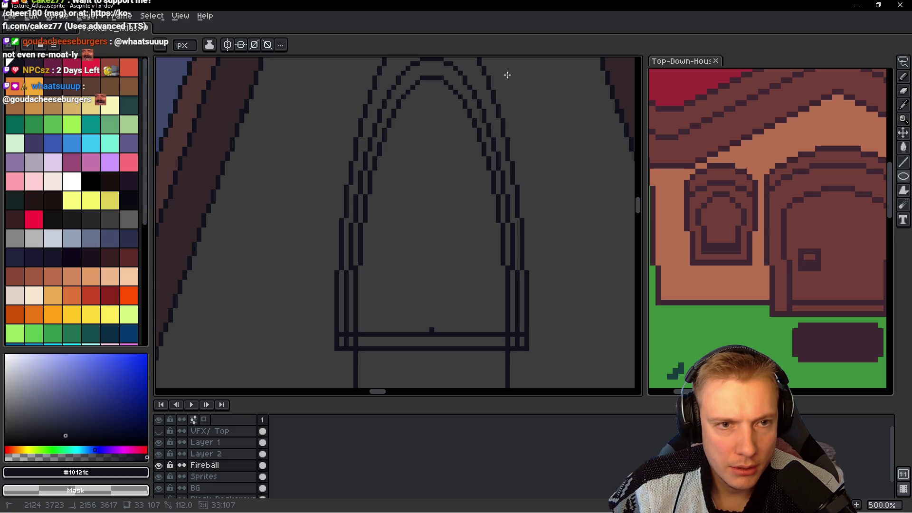
{"action": "left_click_drag", "start_coordinate": [508, 75], "coordinate": [514, 79]}
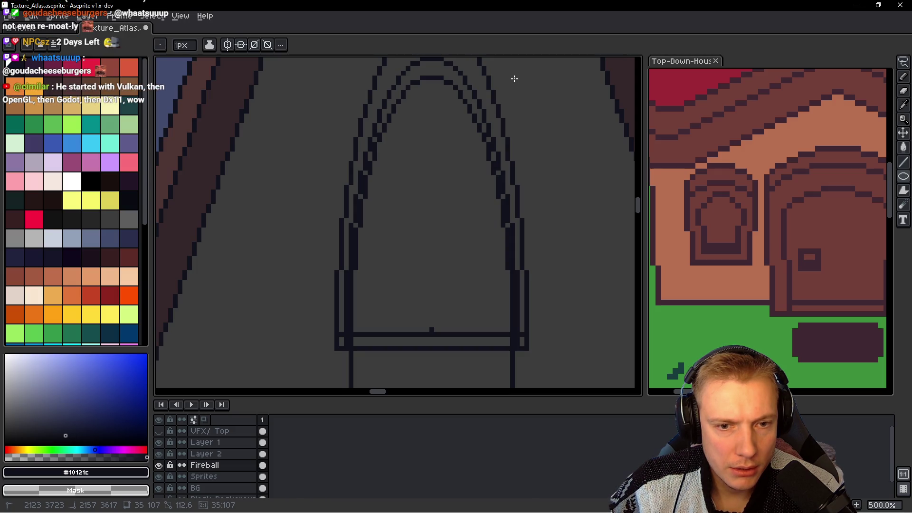
{"action": "left_click_drag", "start_coordinate": [514, 79], "coordinate": [515, 85]}
{"action": "scroll", "coordinate": [531, 264], "scroll_direction": "down", "scroll_amount": 5}
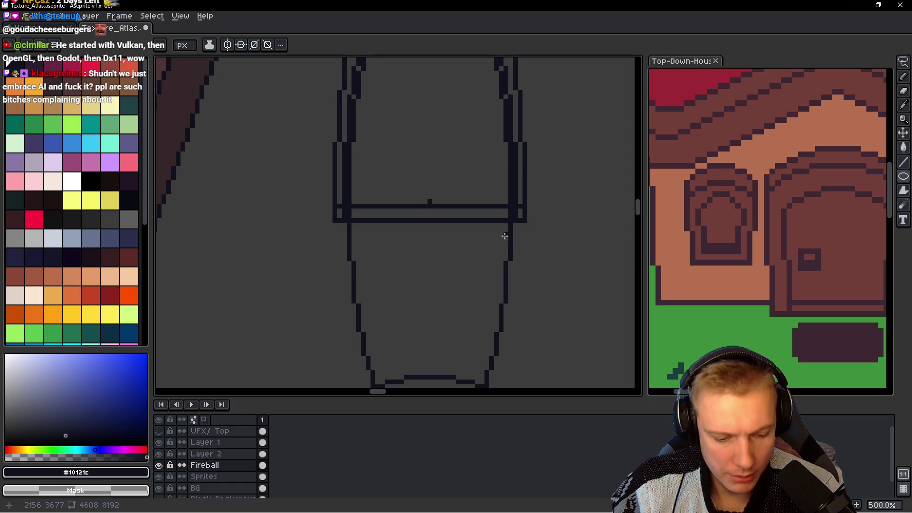
Step: Paint out the outer ellipse's lines below the sill in the grey wall colour
{"action": "scroll", "coordinate": [523, 190], "scroll_direction": "down", "scroll_amount": 3}
{"action": "scroll", "coordinate": [495, 252], "scroll_direction": "down", "scroll_amount": 1}
{"action": "scroll", "coordinate": [513, 306], "scroll_direction": "down", "scroll_amount": 1}
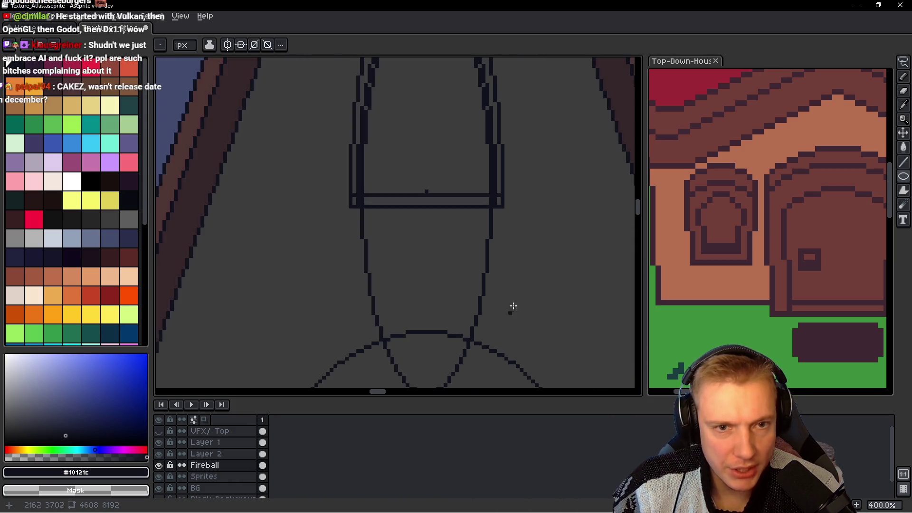
{"action": "scroll", "coordinate": [482, 354], "scroll_direction": "up", "scroll_amount": 3}
{"action": "scroll", "coordinate": [480, 306], "scroll_direction": "down", "scroll_amount": 2}
{"action": "scroll", "coordinate": [474, 320], "scroll_direction": "up", "scroll_amount": 2}
{"action": "scroll", "coordinate": [451, 243], "scroll_direction": "down", "scroll_amount": 3}
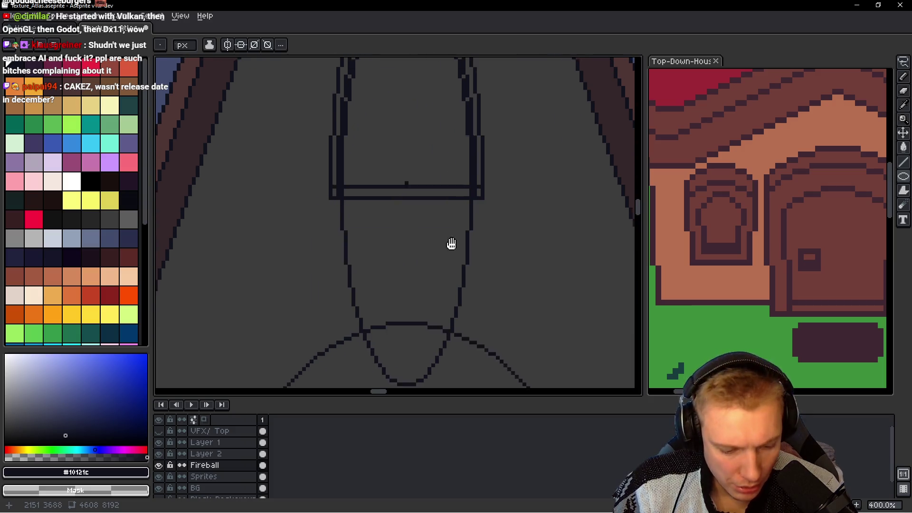
{"action": "scroll", "coordinate": [451, 243], "scroll_direction": "down", "scroll_amount": 1}
{"action": "key", "text": "b"}
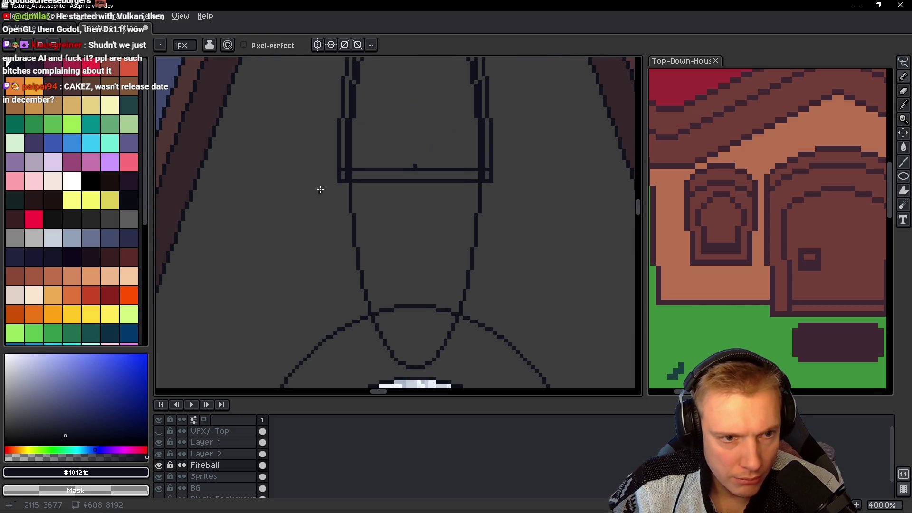
{"action": "key", "text": "m"}
{"action": "left_click_drag", "start_coordinate": [320, 185], "coordinate": [553, 304]}
{"action": "key", "text": "b"}
{"action": "left_click", "coordinate": [527, 265], "text": "alt"}
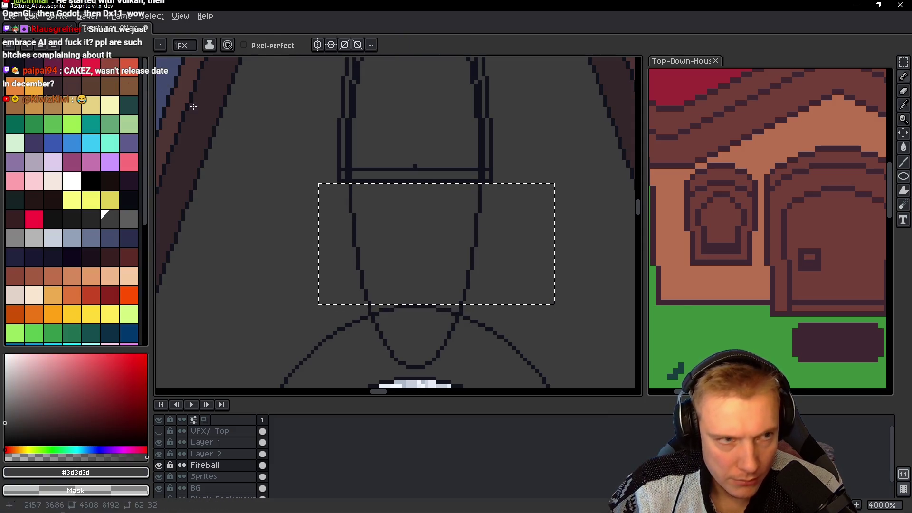
{"action": "left_click_drag", "start_coordinate": [353, 209], "coordinate": [350, 301]}
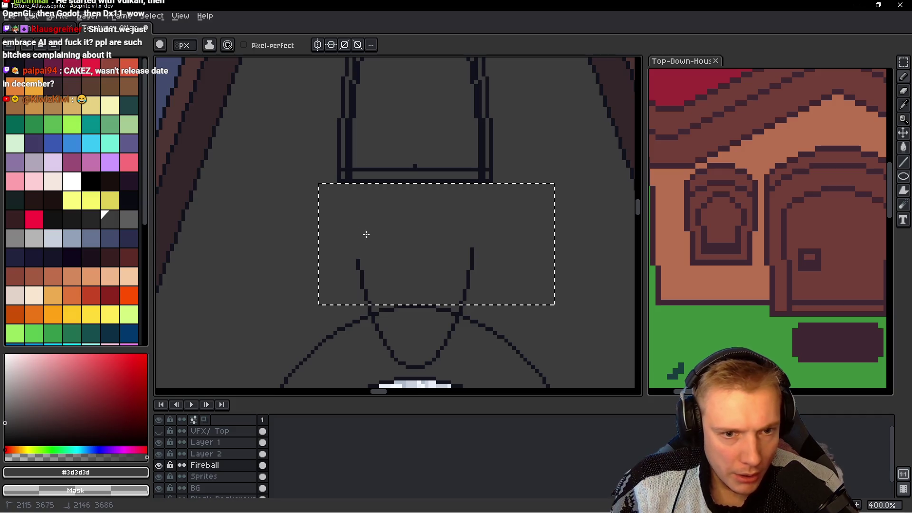
{"action": "scroll", "coordinate": [397, 230], "scroll_direction": "up", "scroll_amount": 1}
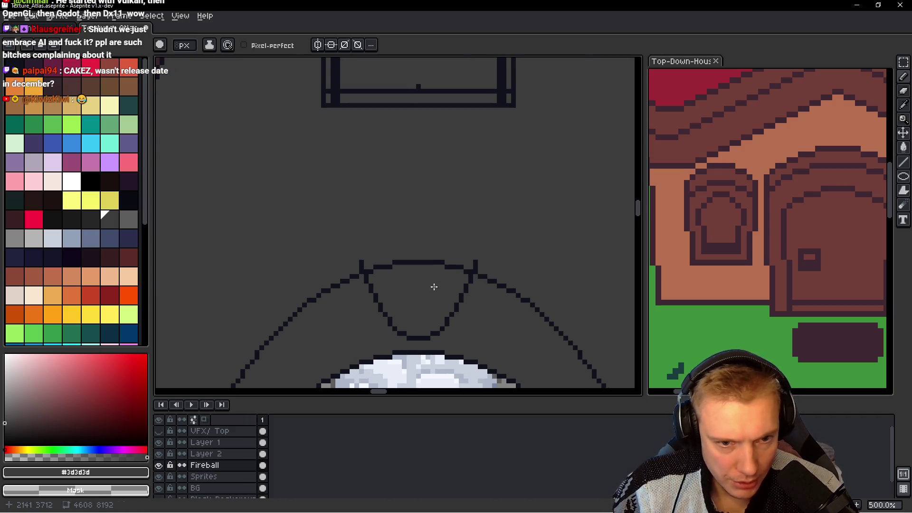
{"action": "key", "text": "ctrl+d"}
Step: Erase the stray V-shaped sketch lines at the dome junction and return to the arched window
{"action": "scroll", "coordinate": [434, 287], "scroll_direction": "up", "scroll_amount": 1}
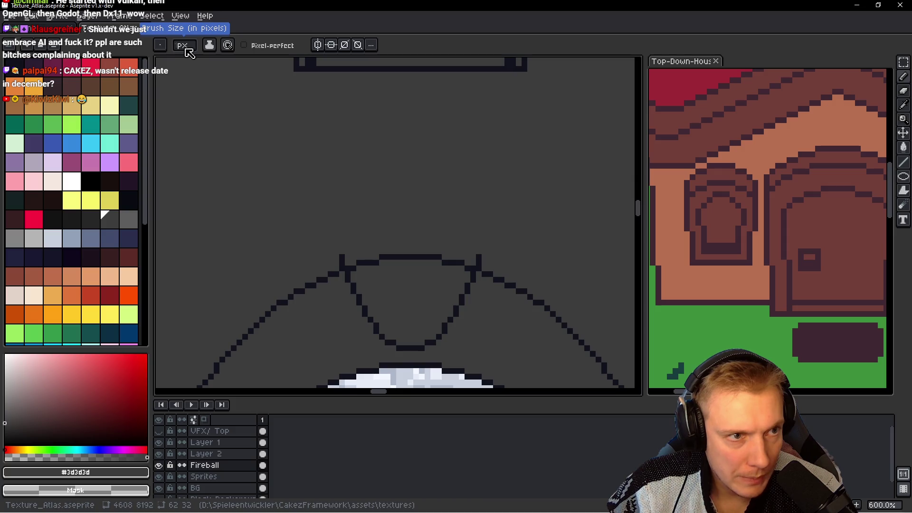
{"action": "scroll", "coordinate": [336, 253], "scroll_direction": "up", "scroll_amount": 2}
{"action": "scroll", "coordinate": [356, 286], "scroll_direction": "up", "scroll_amount": 2}
{"action": "scroll", "coordinate": [346, 262], "scroll_direction": "down", "scroll_amount": 3}
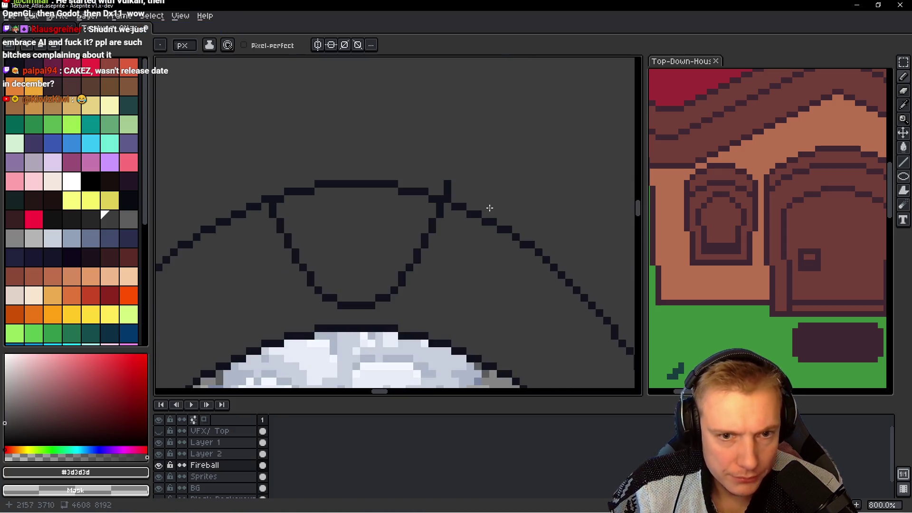
{"action": "scroll", "coordinate": [489, 207], "scroll_direction": "up", "scroll_amount": 3}
{"action": "scroll", "coordinate": [399, 200], "scroll_direction": "down", "scroll_amount": 1}
{"action": "scroll", "coordinate": [418, 196], "scroll_direction": "up", "scroll_amount": 1}
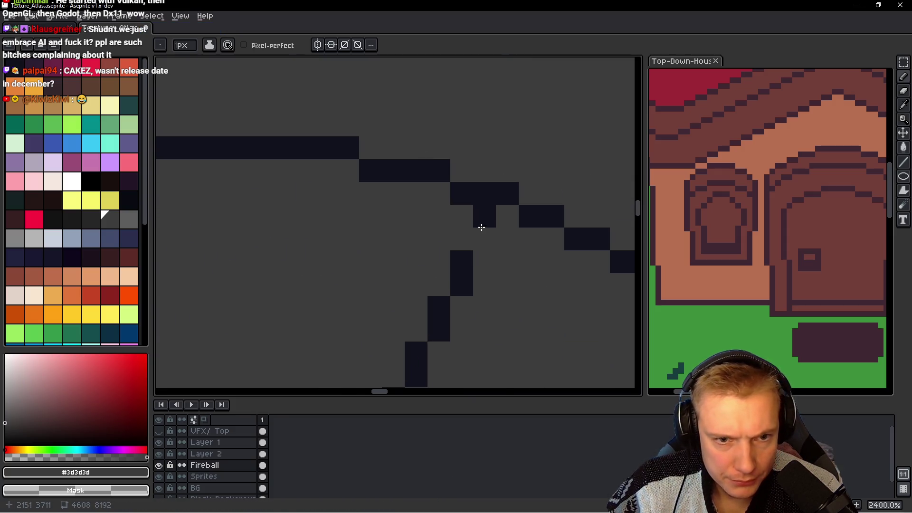
{"action": "left_click_drag", "start_coordinate": [481, 228], "coordinate": [434, 301]}
{"action": "scroll", "coordinate": [433, 301], "scroll_direction": "down", "scroll_amount": 2}
{"action": "scroll", "coordinate": [456, 250], "scroll_direction": "down", "scroll_amount": 1}
{"action": "left_click_drag", "start_coordinate": [452, 198], "coordinate": [393, 265]}
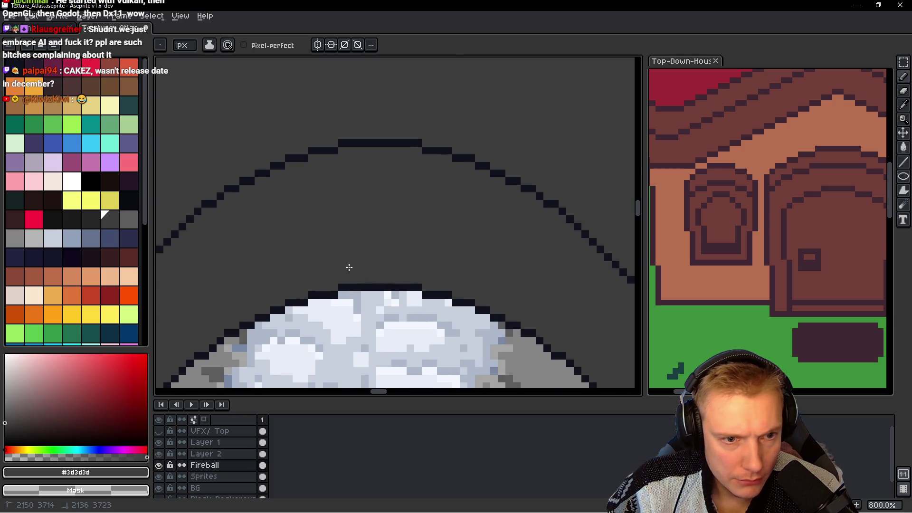
{"action": "scroll", "coordinate": [349, 268], "scroll_direction": "down", "scroll_amount": 2}
{"action": "left_click_drag", "start_coordinate": [438, 173], "coordinate": [430, 240]}
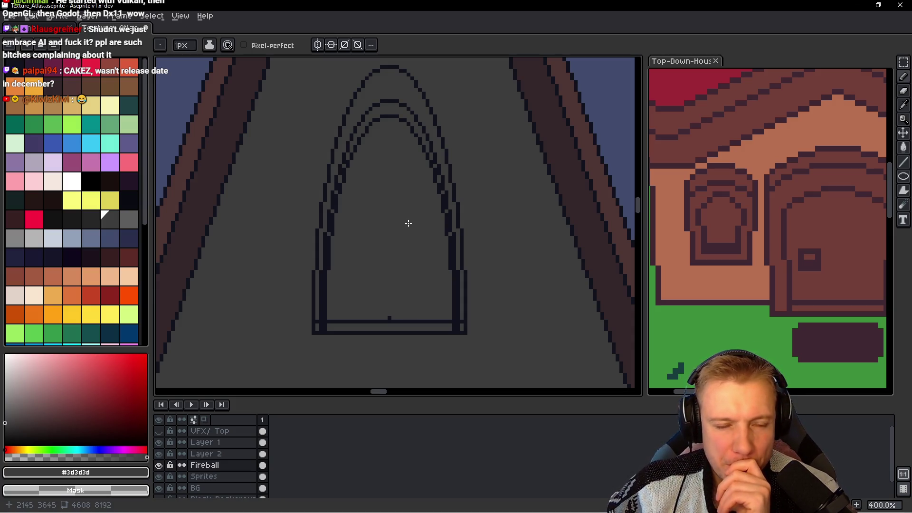
Step: Eyedrop the dark outline colour and paint the sill's light rows dark into a thick bar
{"action": "scroll", "coordinate": [408, 223], "scroll_direction": "up", "scroll_amount": 1}
{"action": "scroll", "coordinate": [424, 337], "scroll_direction": "up", "scroll_amount": 1}
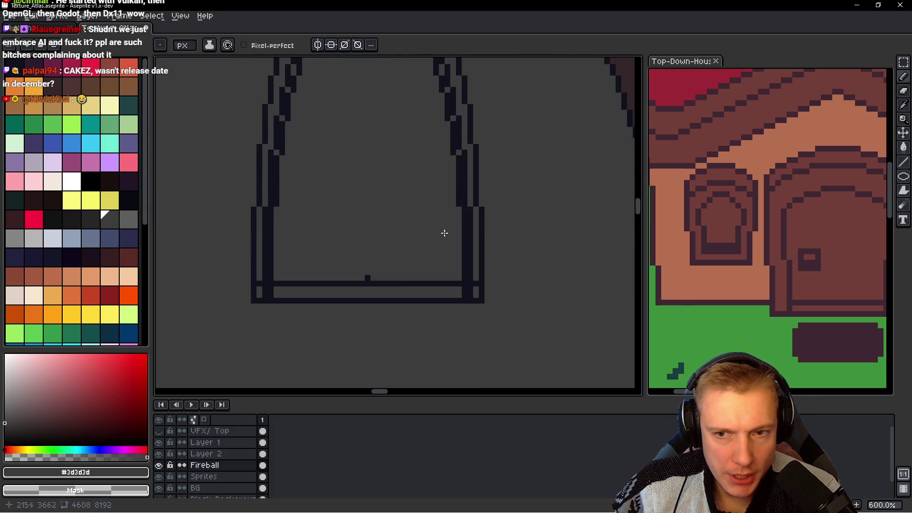
{"action": "scroll", "coordinate": [444, 229], "scroll_direction": "up", "scroll_amount": 1}
{"action": "scroll", "coordinate": [437, 295], "scroll_direction": "up", "scroll_amount": 1}
{"action": "key", "text": "i"}
{"action": "left_click", "coordinate": [301, 255], "text": "alt"}
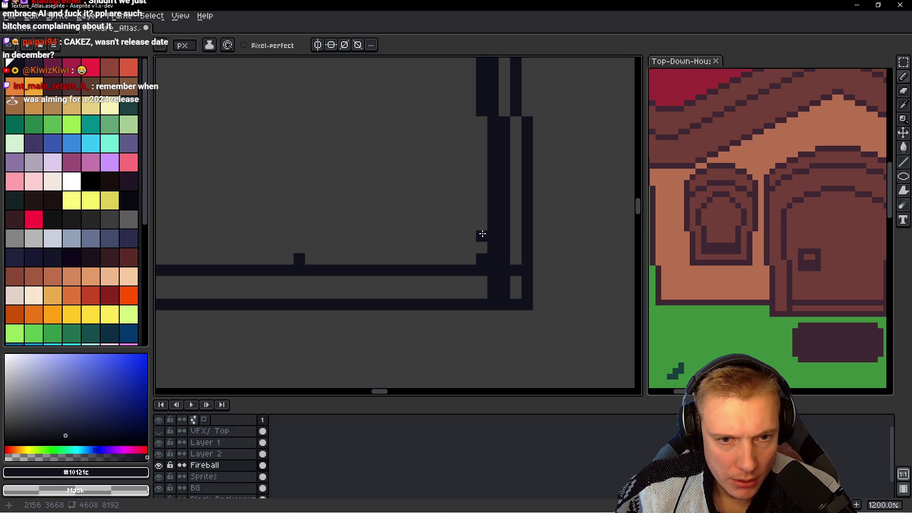
{"action": "scroll", "coordinate": [357, 226], "scroll_direction": "right", "scroll_amount": 5}
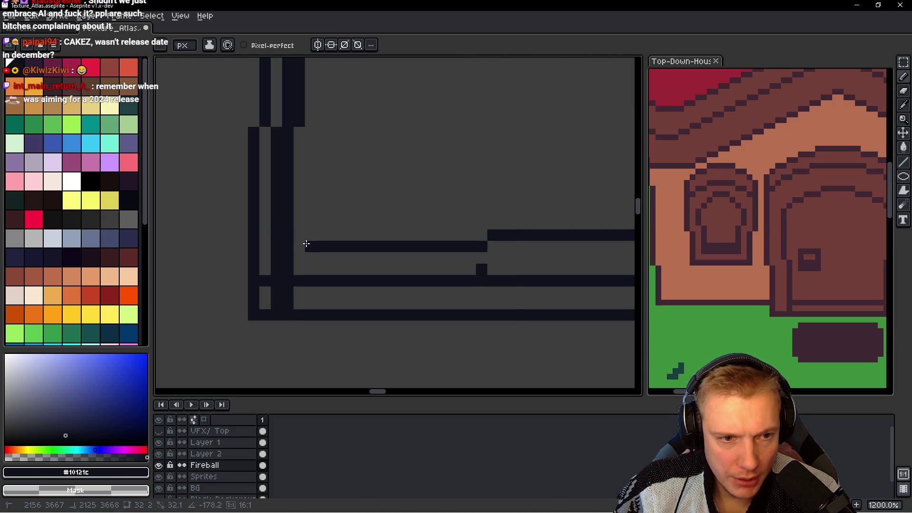
{"action": "scroll", "coordinate": [322, 245], "scroll_direction": "right", "scroll_amount": 1}
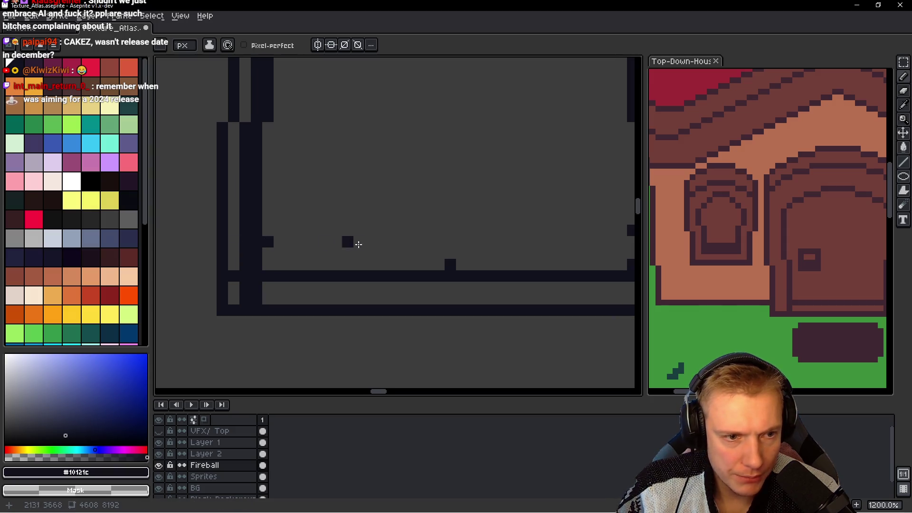
{"action": "scroll", "coordinate": [358, 244], "scroll_direction": "right", "scroll_amount": 3}
{"action": "left_click", "coordinate": [489, 239], "text": "shift"}
{"action": "left_click", "coordinate": [483, 227], "text": "alt"}
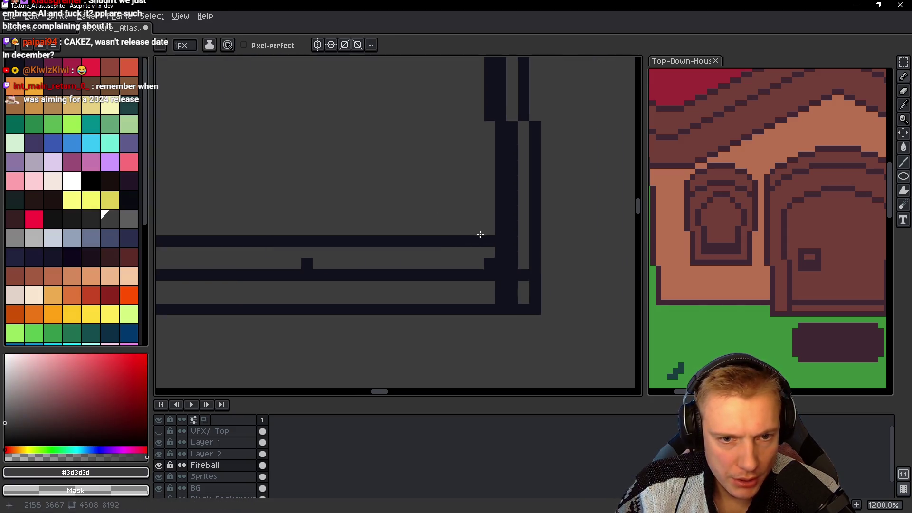
{"action": "left_click", "coordinate": [487, 242], "text": "alt"}
{"action": "scroll", "coordinate": [427, 261], "scroll_direction": "left", "scroll_amount": 4}
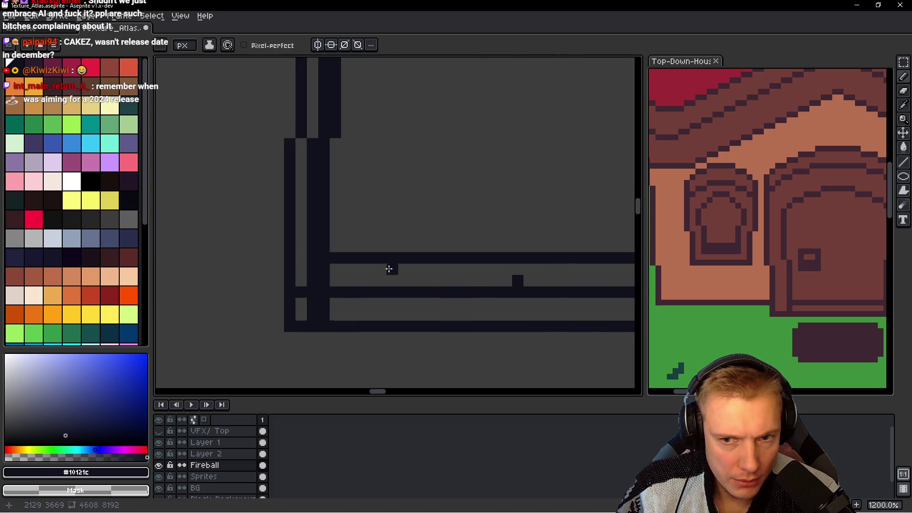
{"action": "scroll", "coordinate": [389, 269], "scroll_direction": "left", "scroll_amount": 1}
{"action": "left_click", "coordinate": [398, 263], "text": "shift"}
{"action": "left_click", "coordinate": [394, 275]}
{"action": "left_click", "coordinate": [564, 275], "text": "shift"}
{"action": "scroll", "coordinate": [417, 281], "scroll_direction": "right", "scroll_amount": 4}
{"action": "left_click_drag", "start_coordinate": [404, 267], "coordinate": [570, 267]}
Step: Pick the grey wall colour, inspect the whole window, and undo the last pencil stroke
{"action": "scroll", "coordinate": [541, 236], "scroll_direction": "down", "scroll_amount": 2}
{"action": "scroll", "coordinate": [555, 226], "scroll_direction": "down", "scroll_amount": 3}
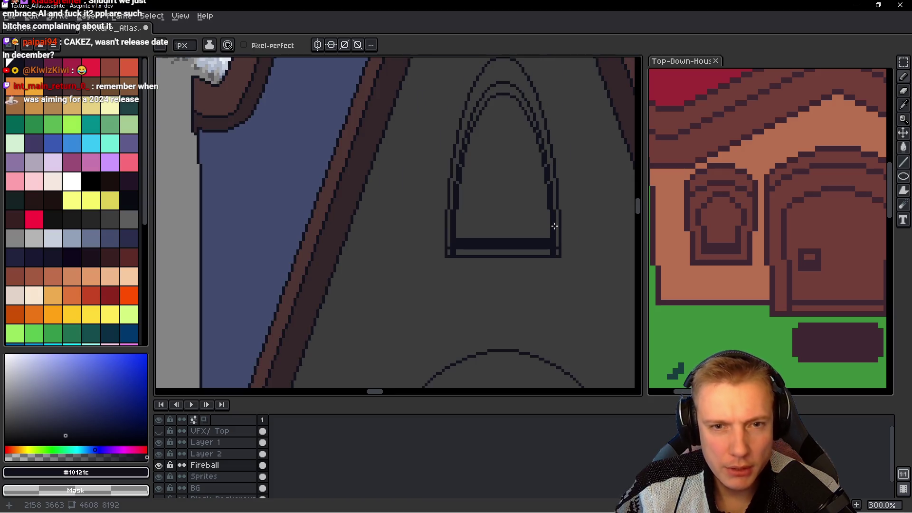
{"action": "left_click_drag", "start_coordinate": [484, 122], "coordinate": [475, 179]}
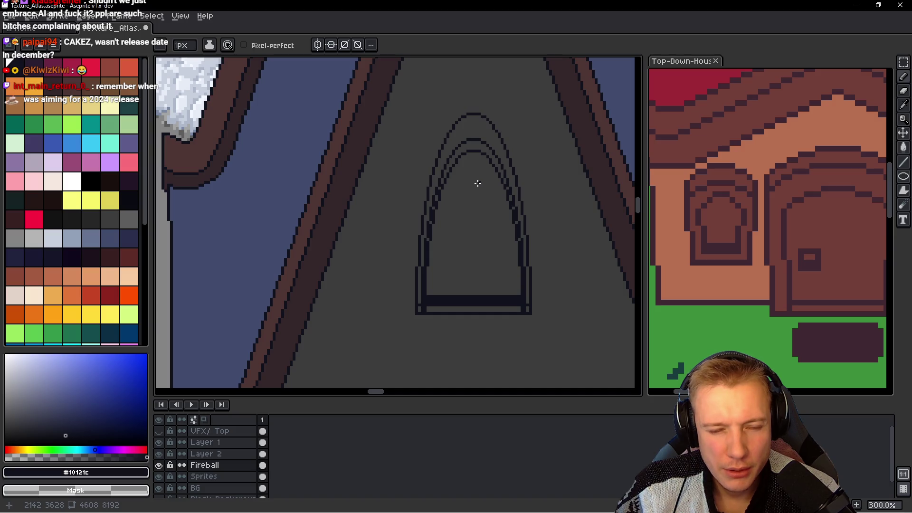
{"action": "scroll", "coordinate": [478, 182], "scroll_direction": "up", "scroll_amount": 2}
{"action": "left_click_drag", "start_coordinate": [517, 283], "coordinate": [472, 236]}
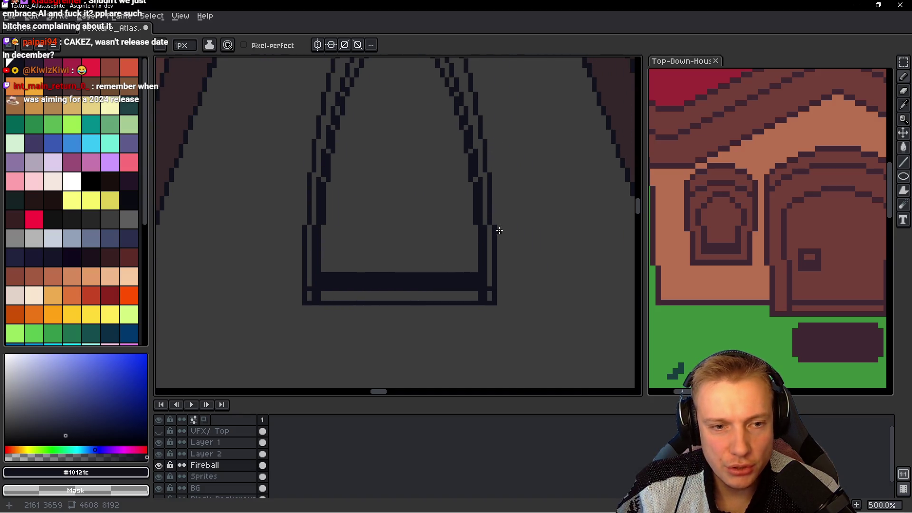
{"action": "scroll", "coordinate": [500, 233], "scroll_direction": "down", "scroll_amount": 3}
{"action": "scroll", "coordinate": [475, 247], "scroll_direction": "up", "scroll_amount": 4}
{"action": "scroll", "coordinate": [479, 235], "scroll_direction": "down", "scroll_amount": 2}
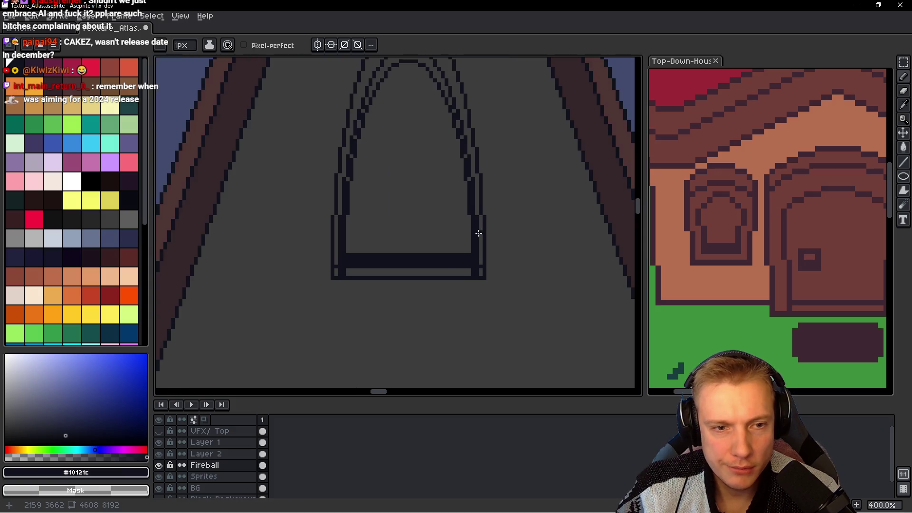
{"action": "scroll", "coordinate": [479, 233], "scroll_direction": "up", "scroll_amount": 1}
{"action": "scroll", "coordinate": [479, 235], "scroll_direction": "up", "scroll_amount": 1}
{"action": "left_click", "coordinate": [479, 278], "text": "alt"}
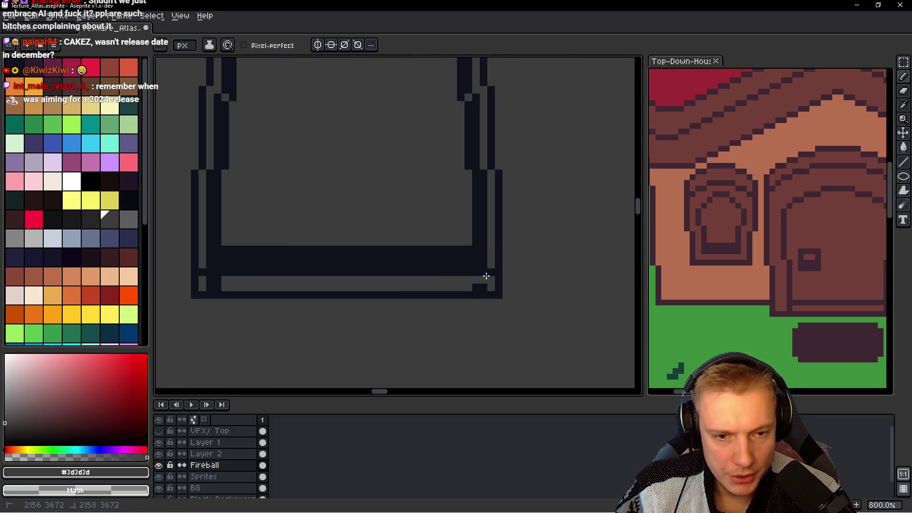
{"action": "scroll", "coordinate": [469, 287], "scroll_direction": "left", "scroll_amount": 3}
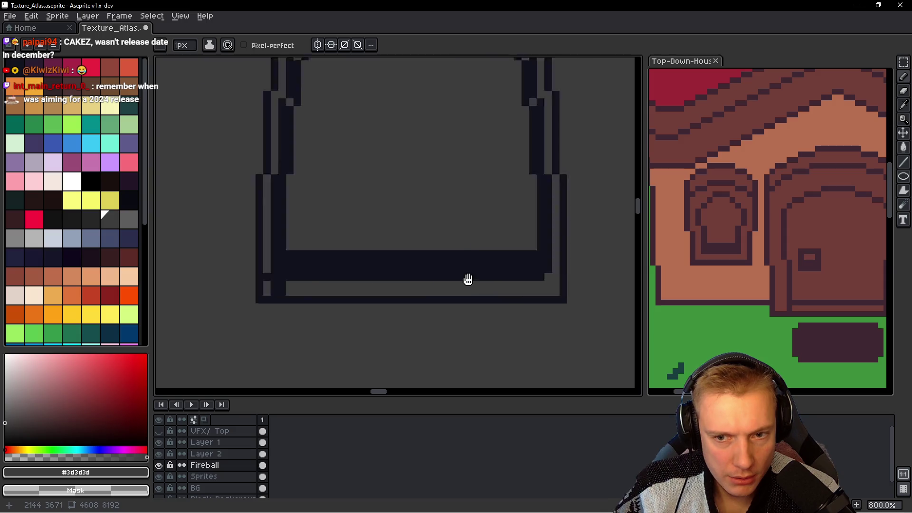
{"action": "scroll", "coordinate": [469, 285], "scroll_direction": "left", "scroll_amount": 3}
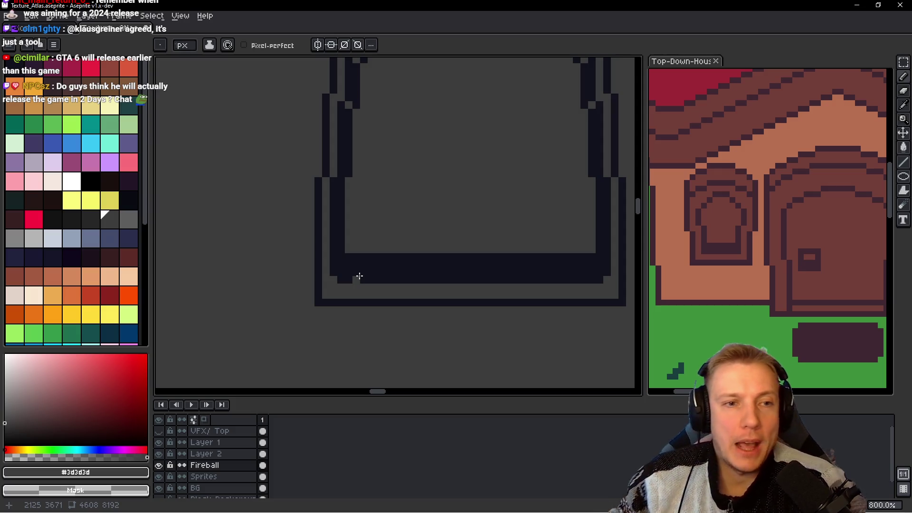
{"action": "scroll", "coordinate": [450, 240], "scroll_direction": "down", "scroll_amount": 1}
{"action": "scroll", "coordinate": [421, 164], "scroll_direction": "down", "scroll_amount": 1}
{"action": "scroll", "coordinate": [410, 173], "scroll_direction": "down", "scroll_amount": 2}
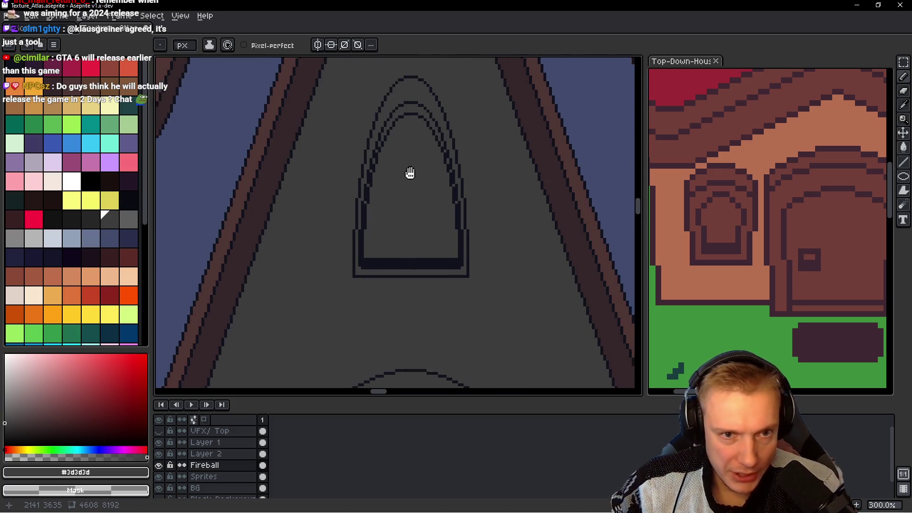
{"action": "scroll", "coordinate": [397, 213], "scroll_direction": "down", "scroll_amount": 1}
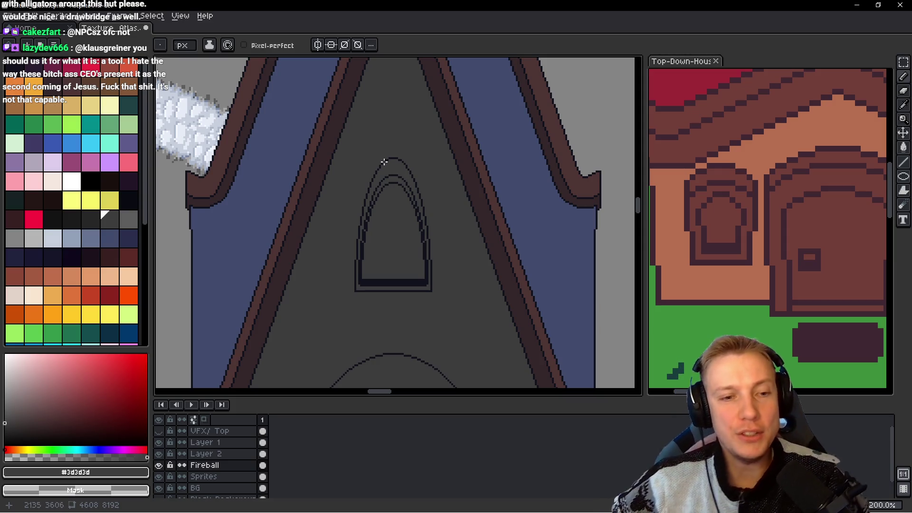
{"action": "scroll", "coordinate": [430, 184], "scroll_direction": "down", "scroll_amount": 1}
{"action": "scroll", "coordinate": [413, 200], "scroll_direction": "up", "scroll_amount": 4}
{"action": "scroll", "coordinate": [316, 209], "scroll_direction": "up", "scroll_amount": 2}
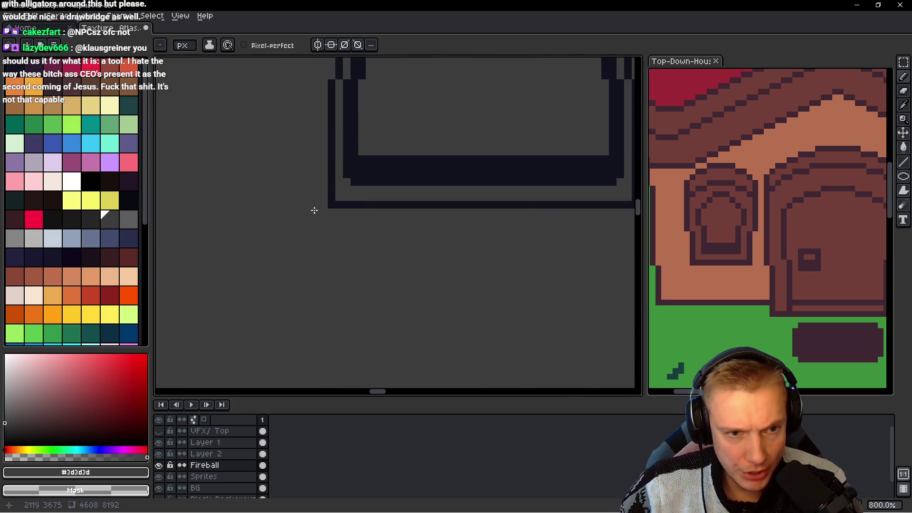
{"action": "scroll", "coordinate": [295, 247], "scroll_direction": "right", "scroll_amount": 3}
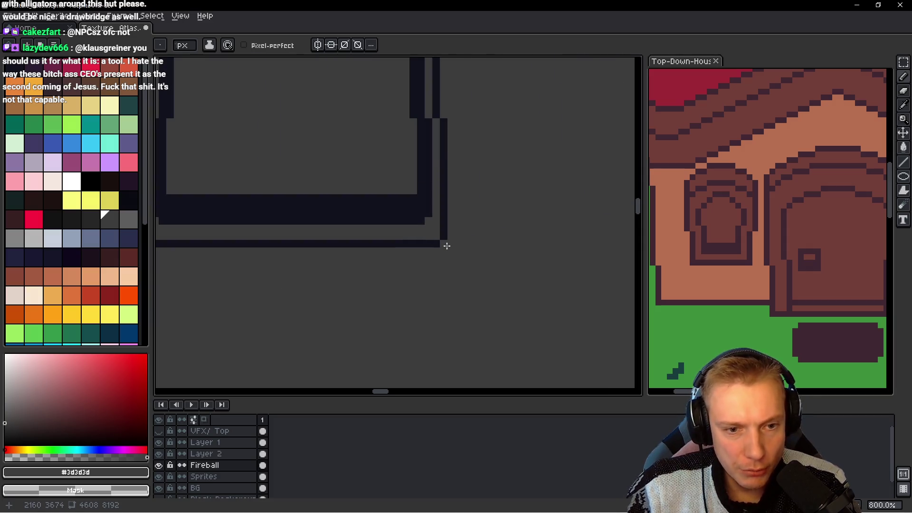
{"action": "scroll", "coordinate": [492, 230], "scroll_direction": "down", "scroll_amount": 5}
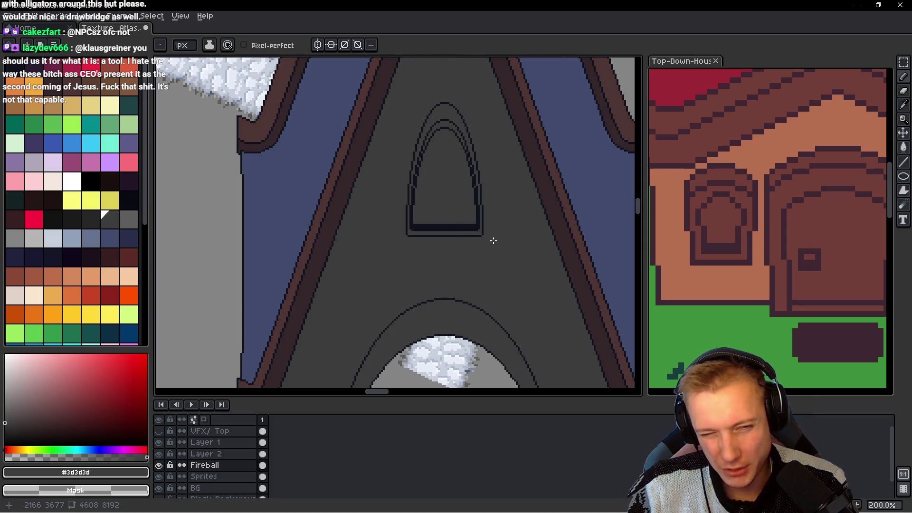
{"action": "scroll", "coordinate": [493, 240], "scroll_direction": "up", "scroll_amount": 2}
{"action": "scroll", "coordinate": [449, 238], "scroll_direction": "up", "scroll_amount": 2}
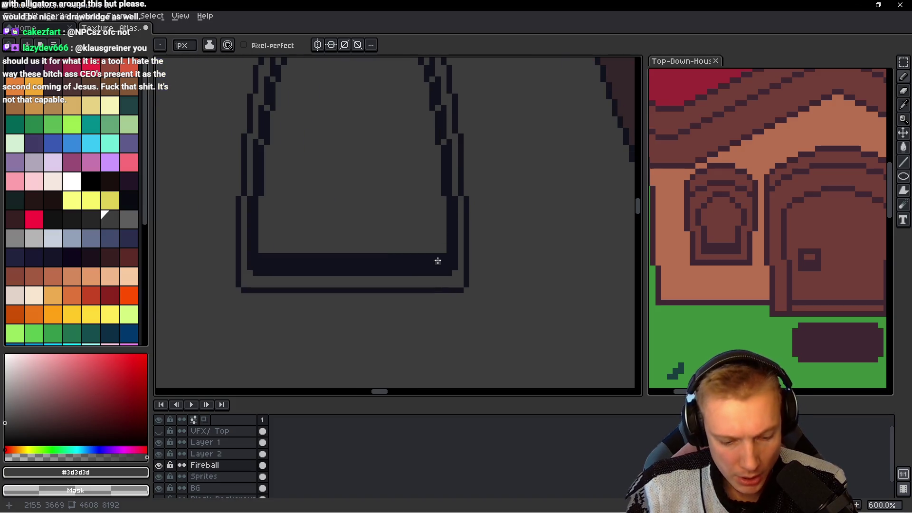
{"action": "scroll", "coordinate": [438, 261], "scroll_direction": "up", "scroll_amount": 1}
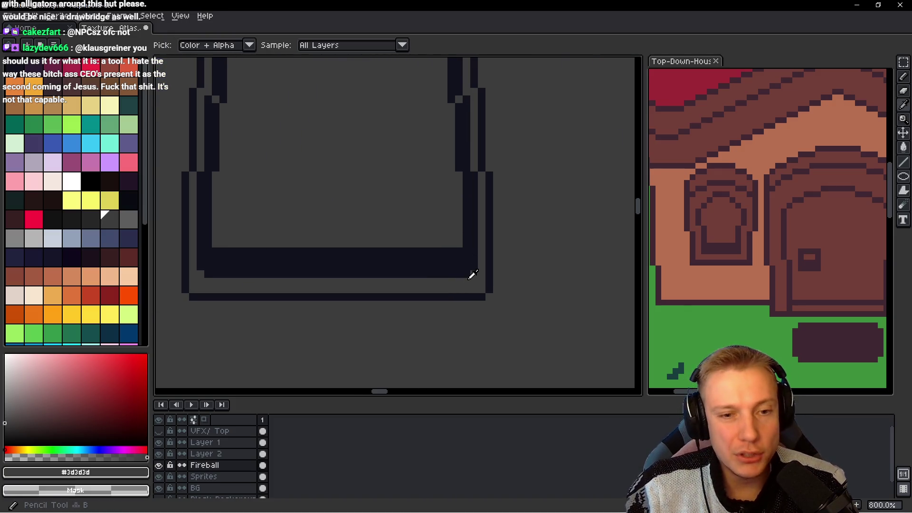
{"action": "mouse_move", "coordinate": [473, 185]}
{"action": "left_mouse_down"}
{"action": "mouse_move", "coordinate": [456, 209]}
{"action": "mouse_move", "coordinate": [431, 198]}
{"action": "left_mouse_up"}
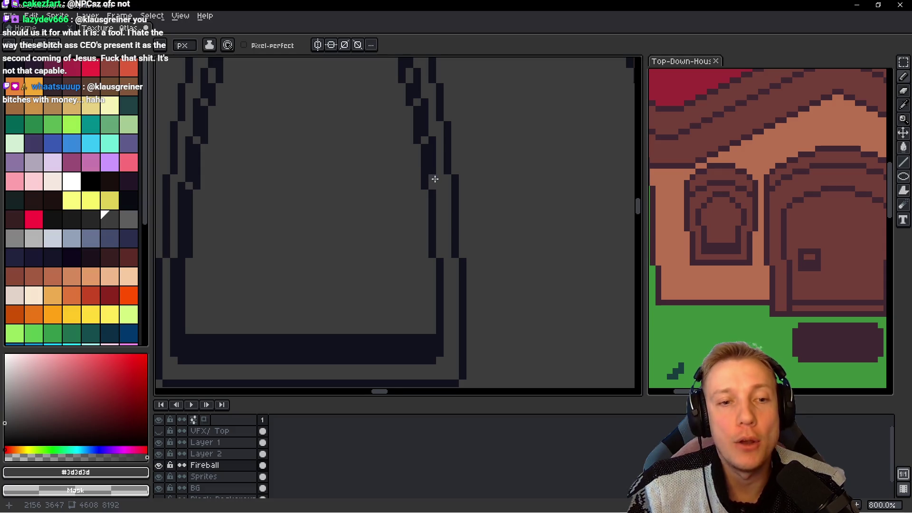
{"action": "scroll", "coordinate": [435, 179], "scroll_direction": "down", "scroll_amount": 5}
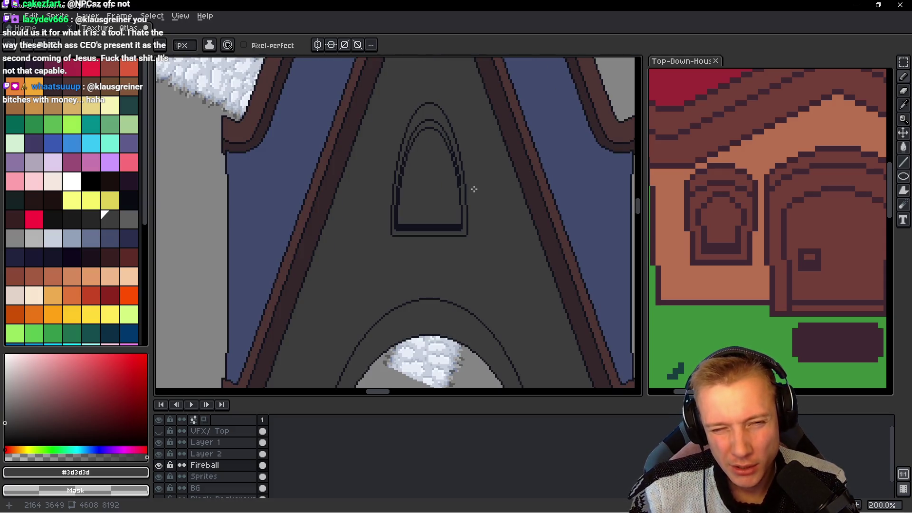
{"action": "scroll", "coordinate": [474, 190], "scroll_direction": "up", "scroll_amount": 2}
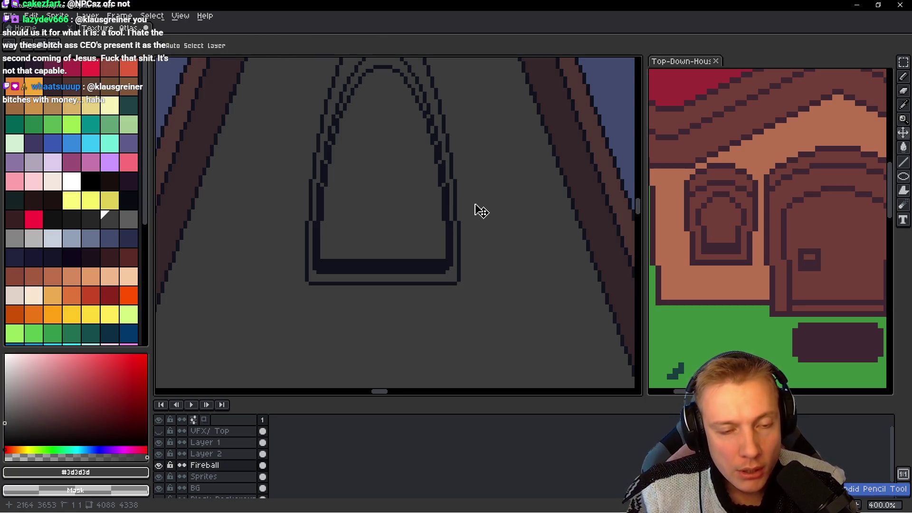
{"action": "key", "text": "ctrl+z"}
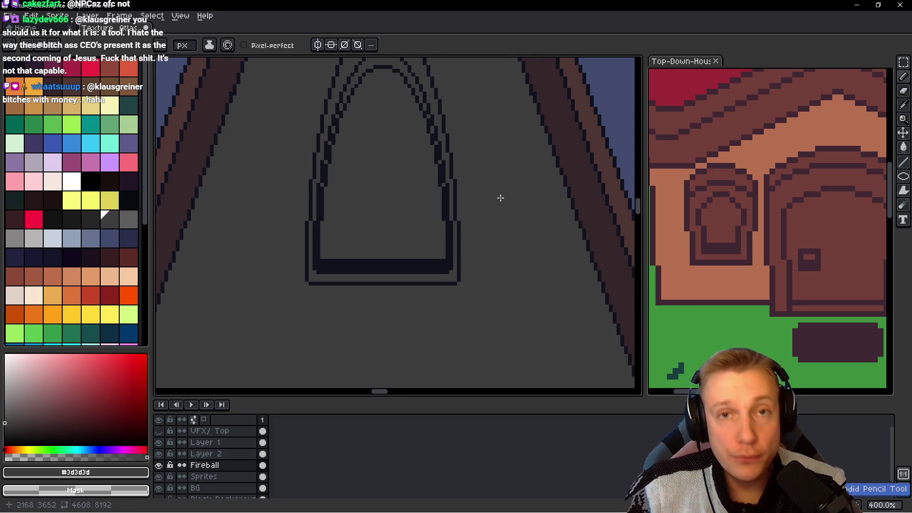
{"action": "scroll", "coordinate": [490, 209], "scroll_direction": "right", "scroll_amount": 2}
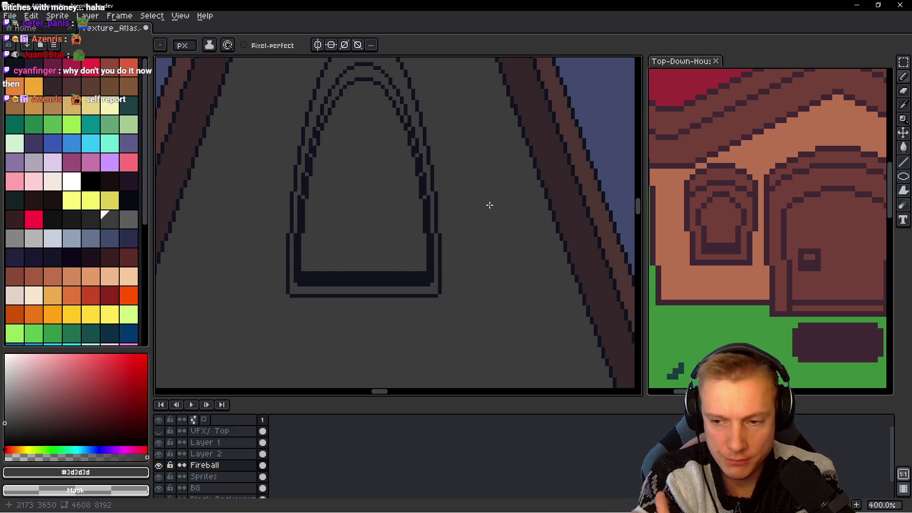
{"action": "scroll", "coordinate": [450, 144], "scroll_direction": "down", "scroll_amount": 1}
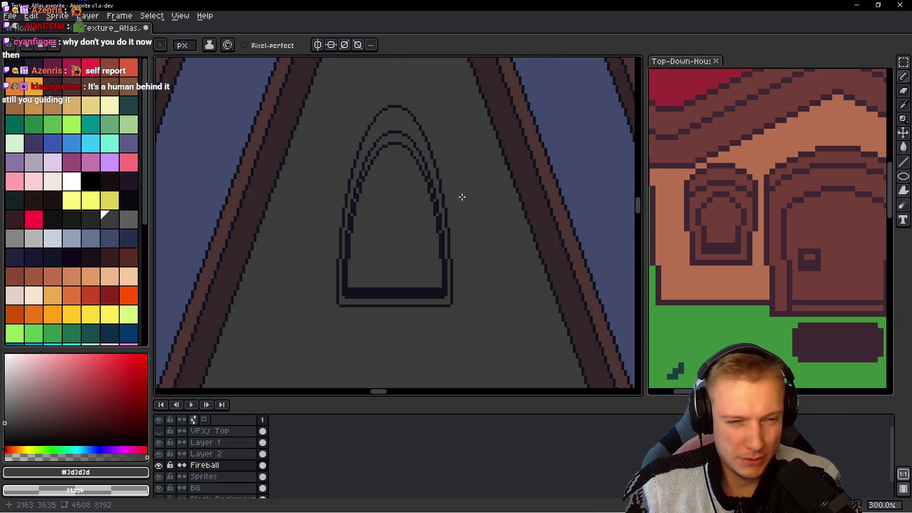
{"action": "scroll", "coordinate": [451, 224], "scroll_direction": "down", "scroll_amount": 1}
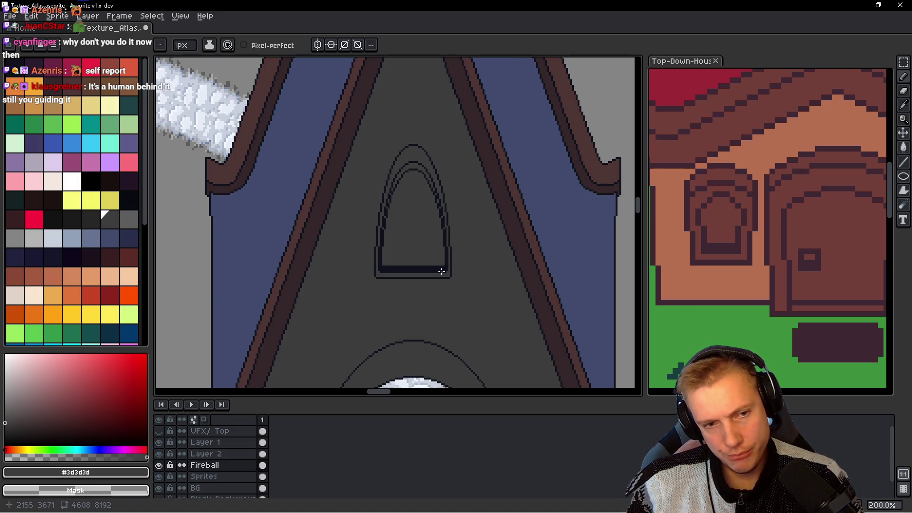
{"action": "scroll", "coordinate": [442, 271], "scroll_direction": "up", "scroll_amount": 1}
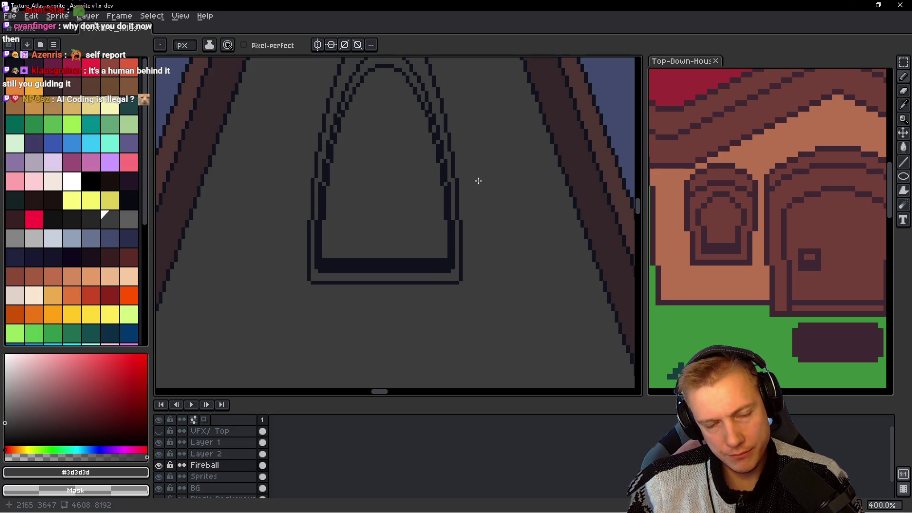
{"action": "left_click_drag", "start_coordinate": [478, 181], "coordinate": [464, 261]}
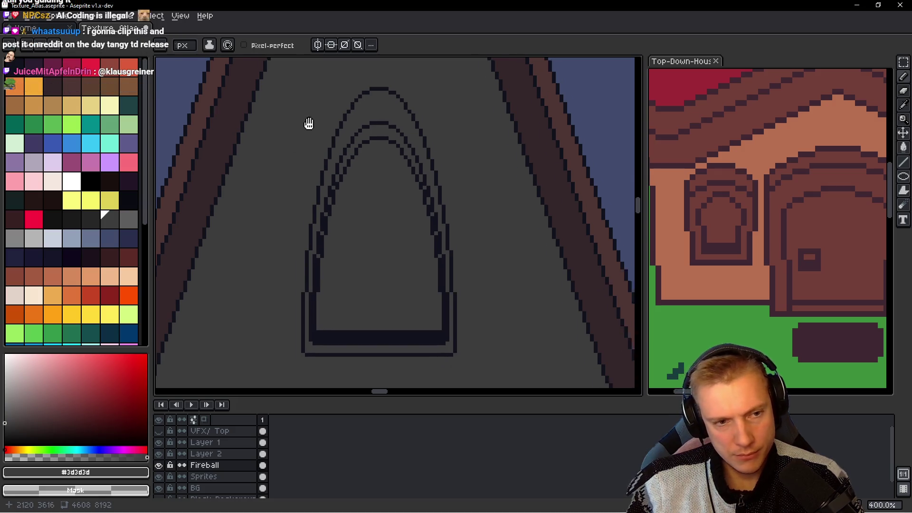
{"action": "left_click_drag", "start_coordinate": [308, 124], "coordinate": [328, 95]}
{"action": "scroll", "coordinate": [381, 292], "scroll_direction": "down", "scroll_amount": 1}
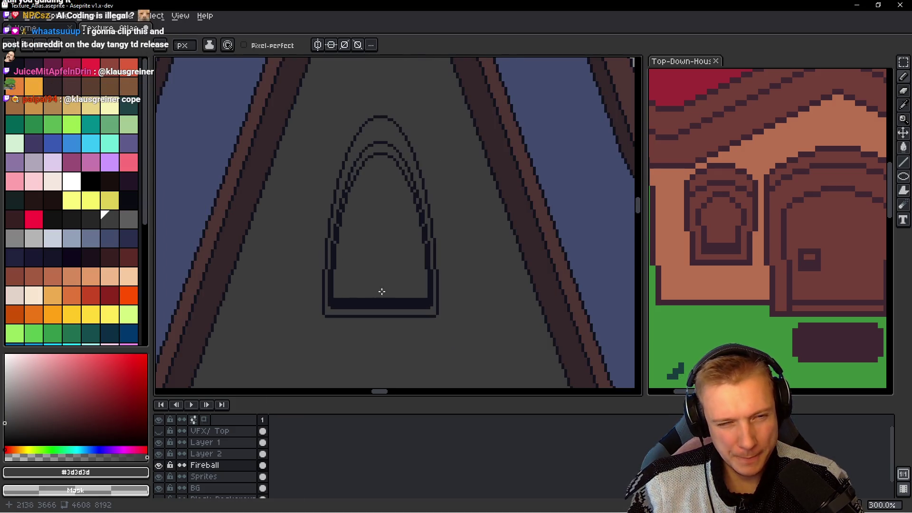
{"action": "scroll", "coordinate": [390, 290], "scroll_direction": "down", "scroll_amount": 1}
{"action": "scroll", "coordinate": [417, 288], "scroll_direction": "up", "scroll_amount": 1}
{"action": "scroll", "coordinate": [337, 270], "scroll_direction": "up", "scroll_amount": 3}
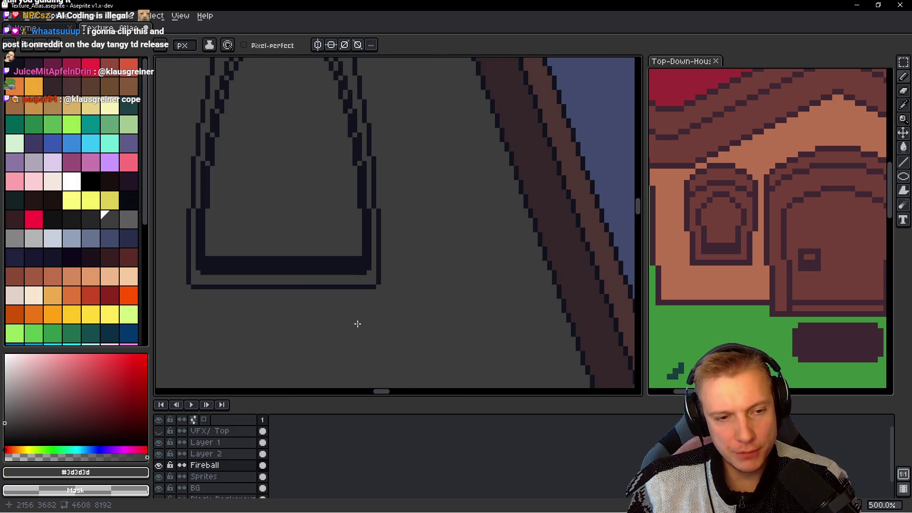
{"action": "left_click_drag", "start_coordinate": [317, 291], "coordinate": [405, 303]}
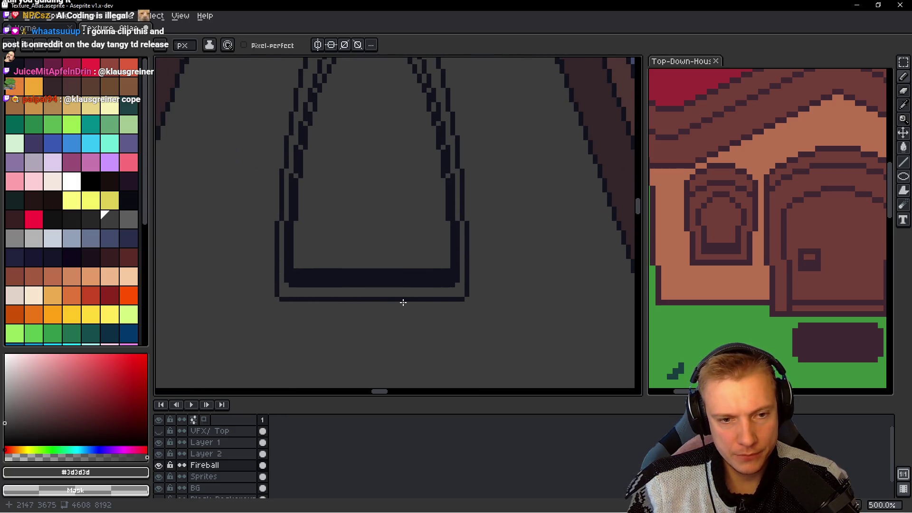
Step: Select the thin bottom outline line under the window sill and nudge it upward
{"action": "scroll", "coordinate": [397, 317], "scroll_direction": "up", "scroll_amount": 2}
{"action": "key", "text": "m"}
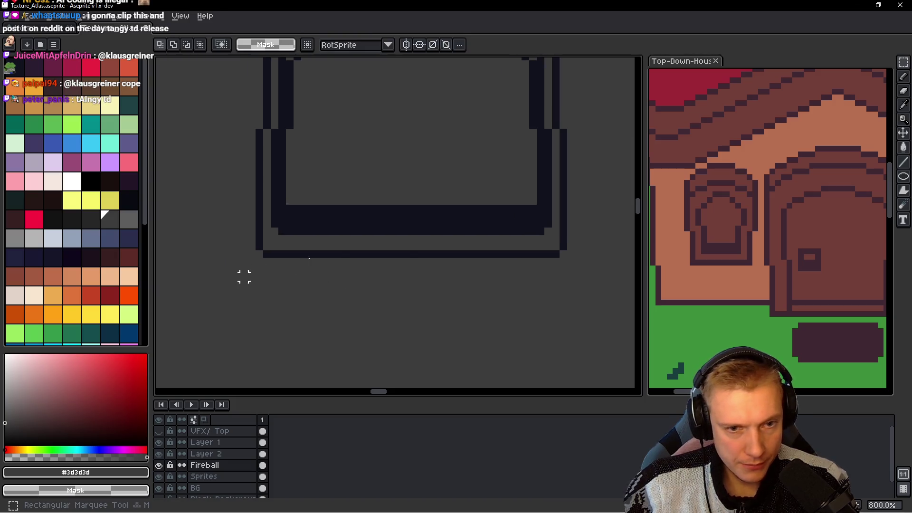
{"action": "left_click_drag", "start_coordinate": [242, 278], "coordinate": [578, 245]}
{"action": "key", "text": "Up"}
{"action": "key", "text": "Up"}
{"action": "key", "text": "ctrl+d"}
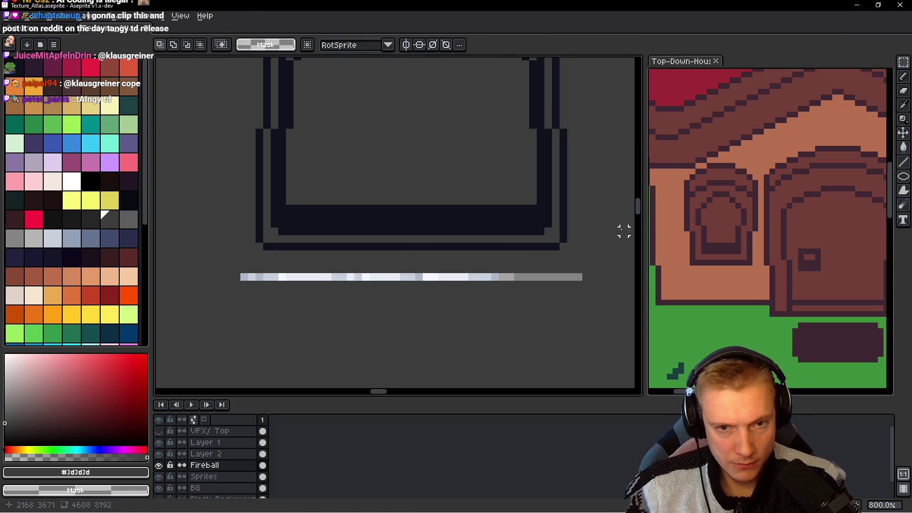
Step: Repaint the leftover strip below the sill in wall grey
{"action": "key", "text": "b"}
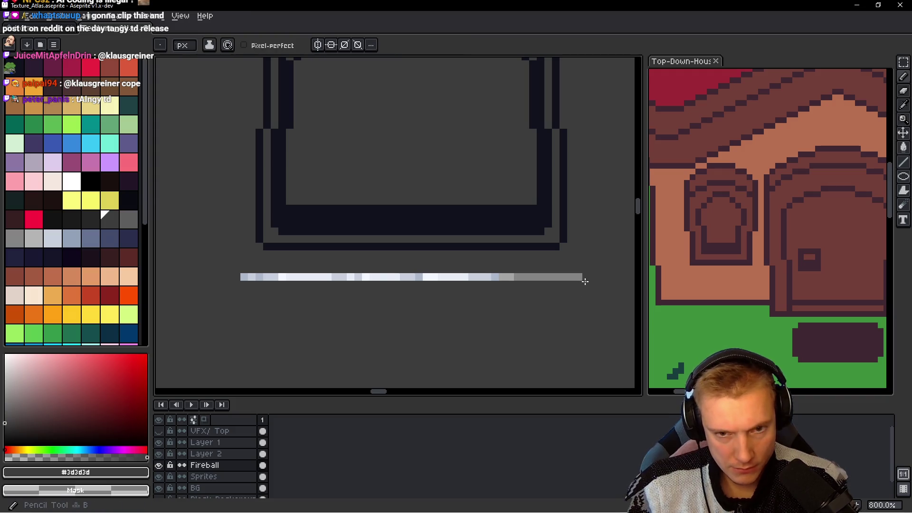
{"action": "left_click_drag", "start_coordinate": [577, 277], "coordinate": [240, 277]}
{"action": "scroll", "coordinate": [432, 261], "scroll_direction": "down", "scroll_amount": 3}
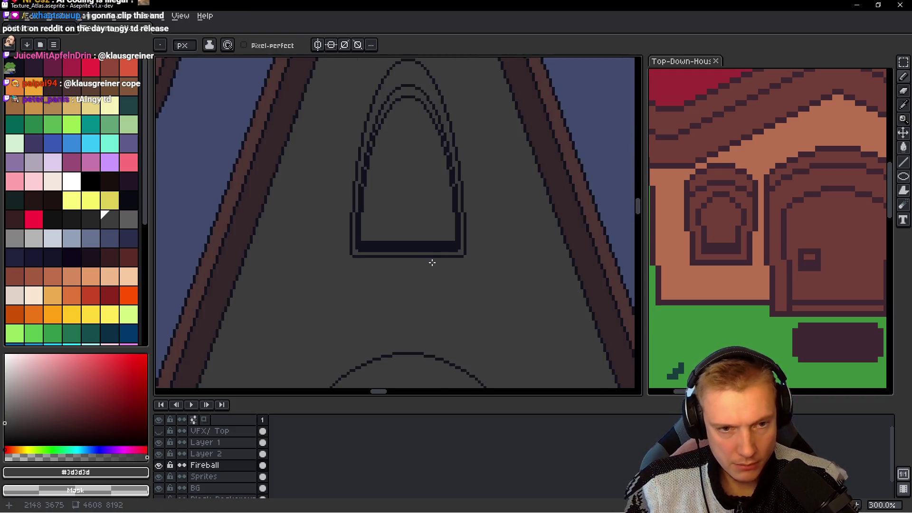
{"action": "scroll", "coordinate": [431, 261], "scroll_direction": "down", "scroll_amount": 3}
{"action": "scroll", "coordinate": [430, 263], "scroll_direction": "up", "scroll_amount": 2}
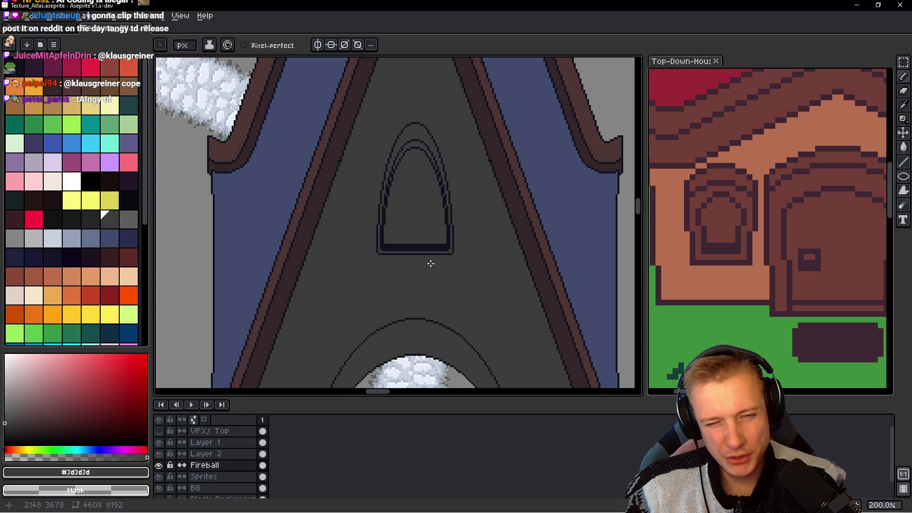
{"action": "scroll", "coordinate": [430, 197], "scroll_direction": "up", "scroll_amount": 2}
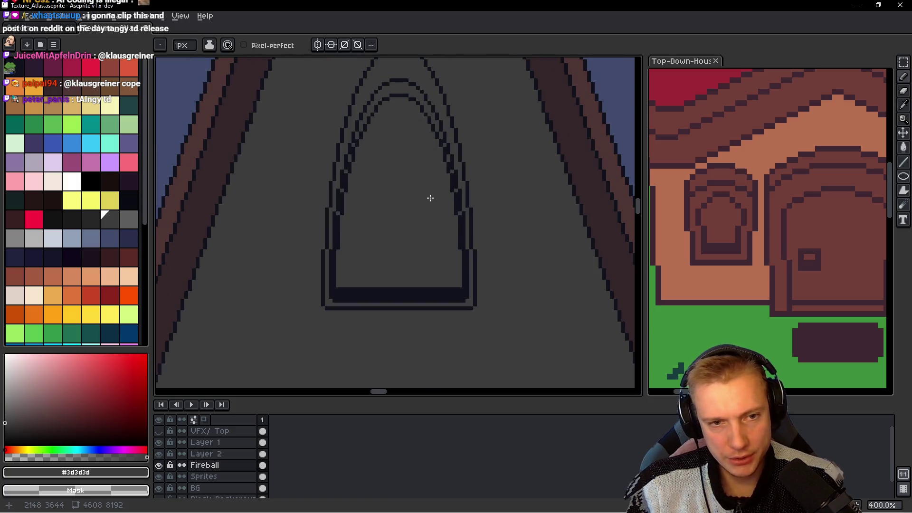
{"action": "scroll", "coordinate": [431, 197], "scroll_direction": "up", "scroll_amount": 1}
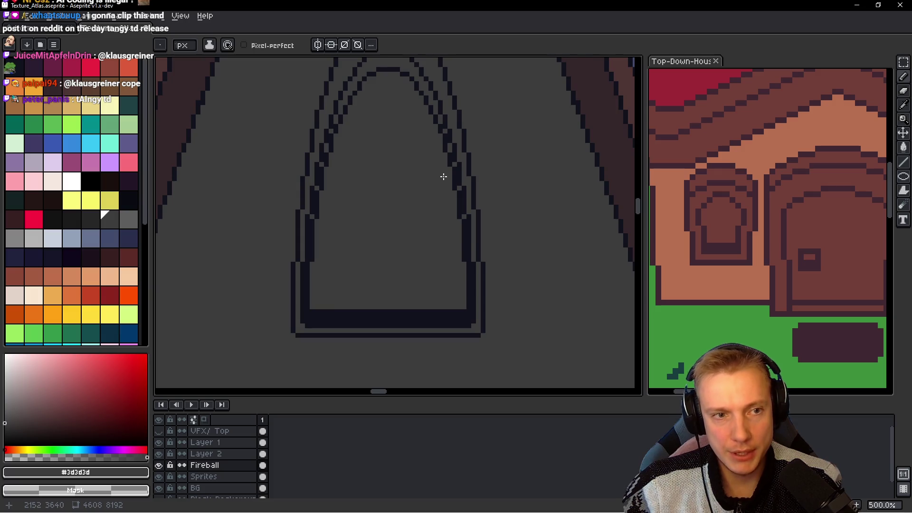
{"action": "scroll", "coordinate": [444, 177], "scroll_direction": "down", "scroll_amount": 2}
{"action": "scroll", "coordinate": [439, 178], "scroll_direction": "down", "scroll_amount": 1}
Step: Sample the window's dark outline colour #10121c for drawing
{"action": "scroll", "coordinate": [436, 179], "scroll_direction": "down", "scroll_amount": 1}
{"action": "scroll", "coordinate": [433, 179], "scroll_direction": "down", "scroll_amount": 1}
{"action": "scroll", "coordinate": [432, 179], "scroll_direction": "up", "scroll_amount": 1}
{"action": "scroll", "coordinate": [432, 179], "scroll_direction": "up", "scroll_amount": 1}
{"action": "scroll", "coordinate": [359, 270], "scroll_direction": "up", "scroll_amount": 3}
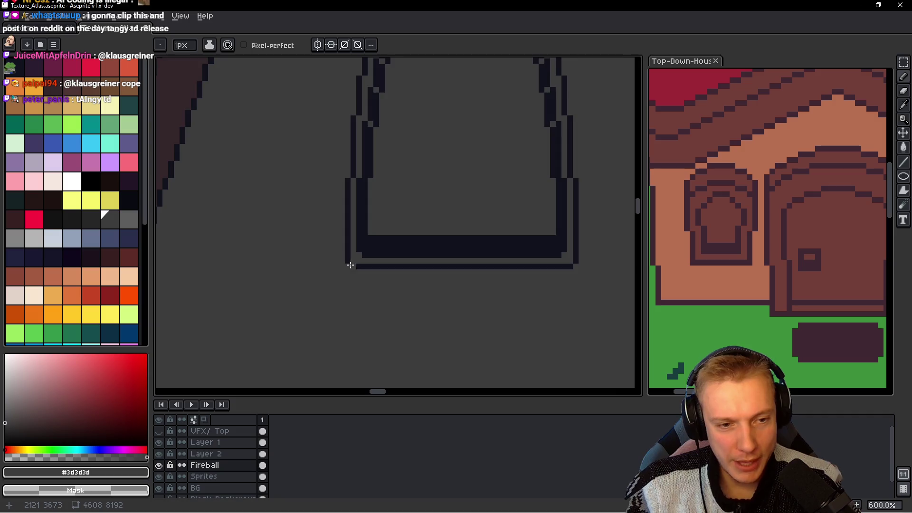
{"action": "scroll", "coordinate": [350, 265], "scroll_direction": "up", "scroll_amount": 4}
{"action": "left_click", "coordinate": [350, 250], "text": "alt"}
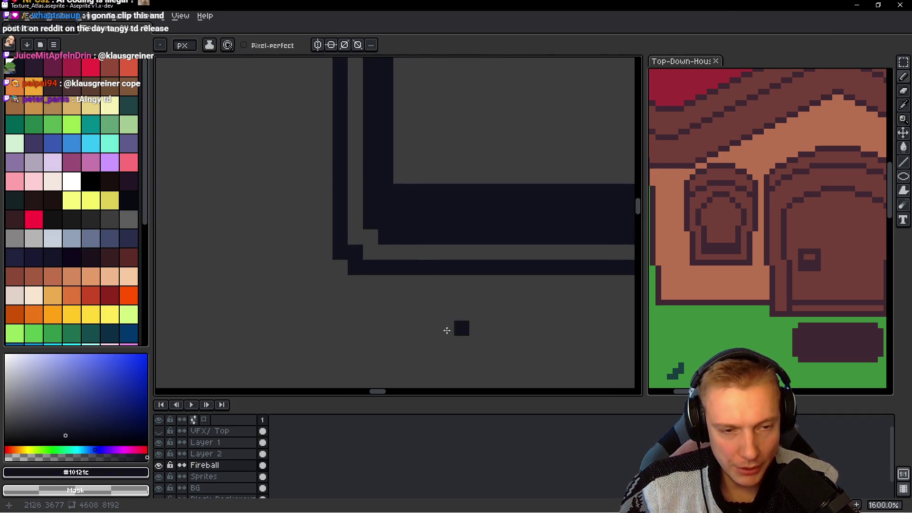
Step: Zoom and pan to recentre the arched window and inspect its triple outline and dark sill
{"action": "scroll", "coordinate": [447, 331], "scroll_direction": "down", "scroll_amount": 4}
{"action": "scroll", "coordinate": [377, 265], "scroll_direction": "up", "scroll_amount": 3}
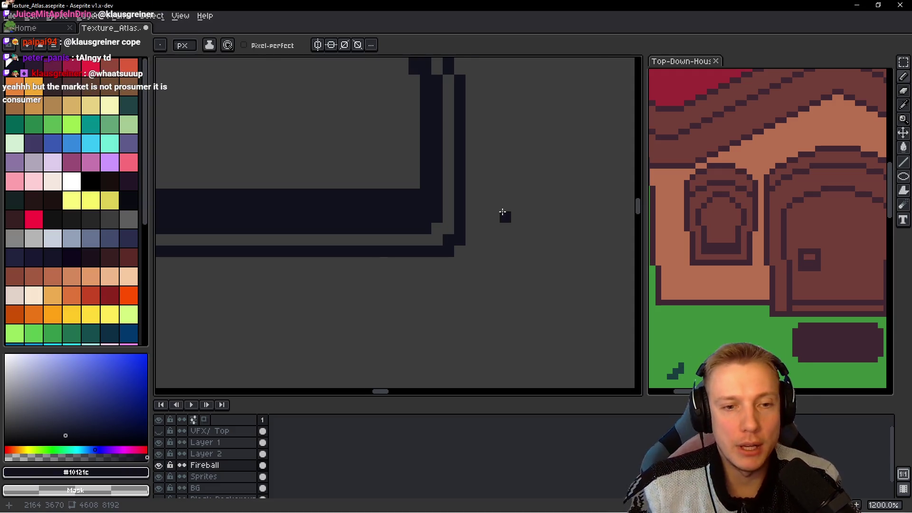
{"action": "scroll", "coordinate": [508, 220], "scroll_direction": "down", "scroll_amount": 5}
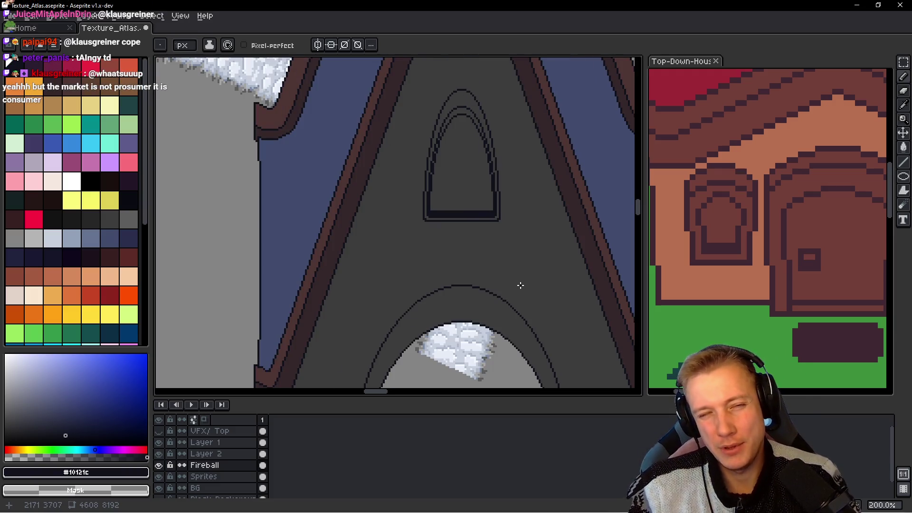
{"action": "scroll", "coordinate": [444, 250], "scroll_direction": "down", "scroll_amount": 2}
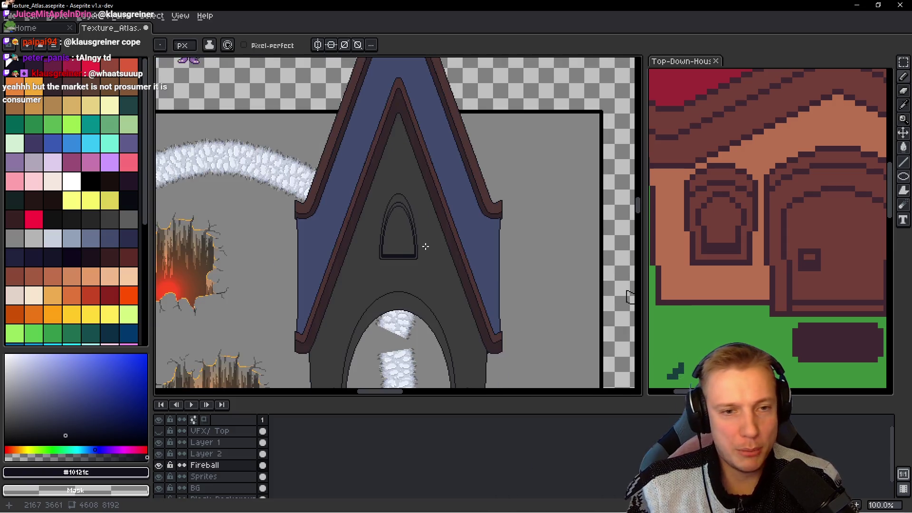
{"action": "scroll", "coordinate": [444, 250], "scroll_direction": "down", "scroll_amount": 2}
{"action": "scroll", "coordinate": [389, 259], "scroll_direction": "up", "scroll_amount": 4}
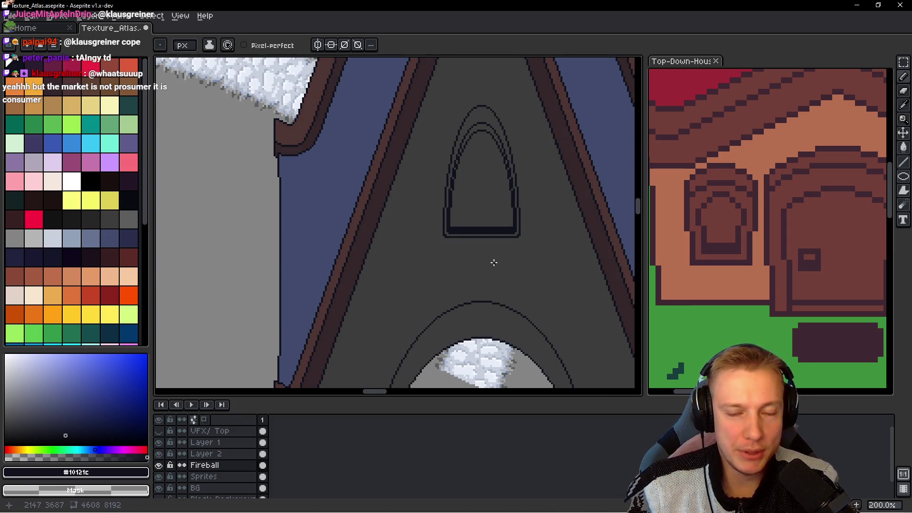
{"action": "left_click_drag", "start_coordinate": [494, 262], "coordinate": [442, 262]}
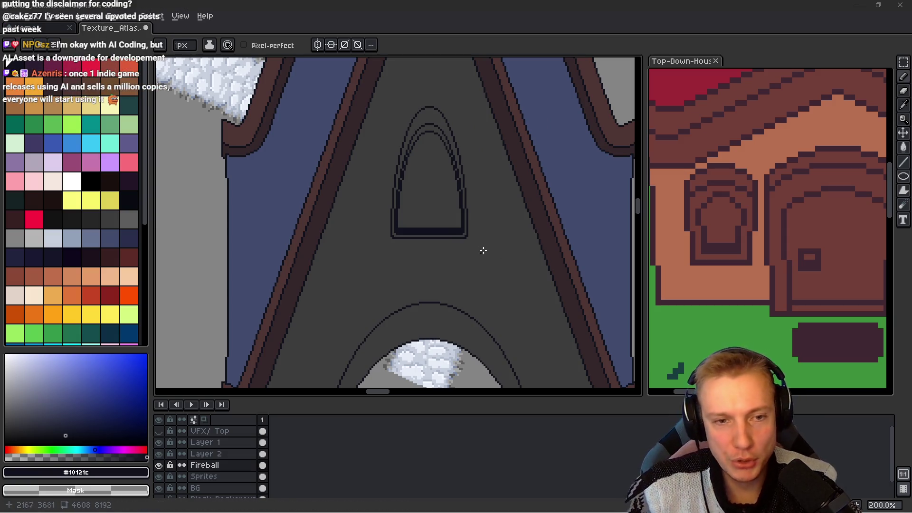
{"action": "left_click_drag", "start_coordinate": [517, 236], "coordinate": [491, 234]}
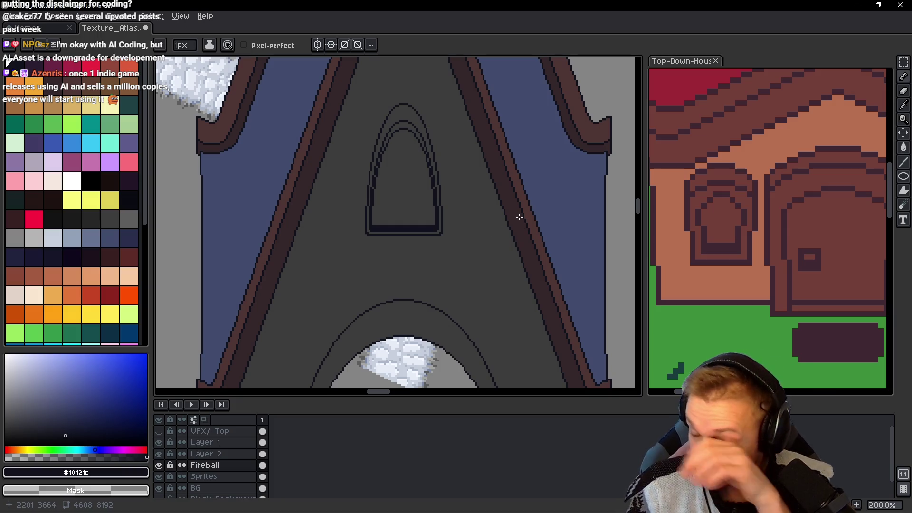
{"action": "scroll", "coordinate": [388, 203], "scroll_direction": "up", "scroll_amount": 3}
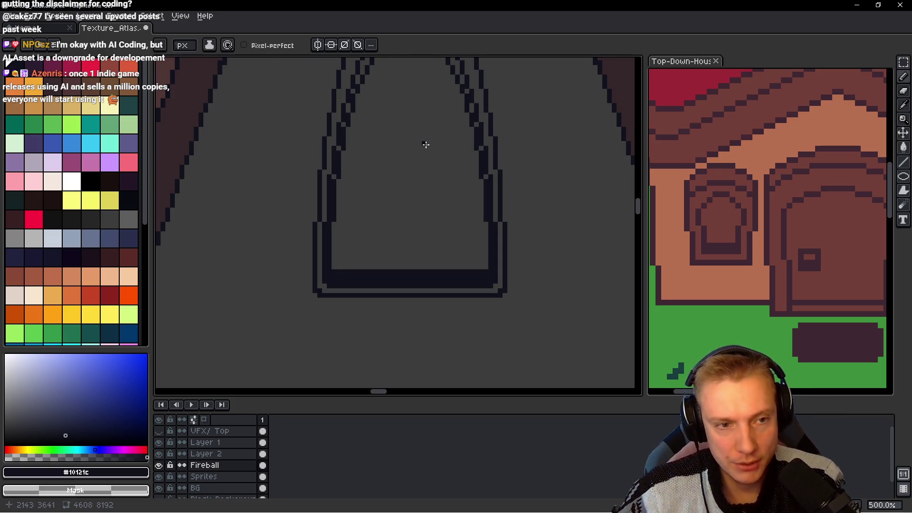
{"action": "scroll", "coordinate": [424, 147], "scroll_direction": "down", "scroll_amount": 1}
{"action": "scroll", "coordinate": [421, 159], "scroll_direction": "down", "scroll_amount": 2}
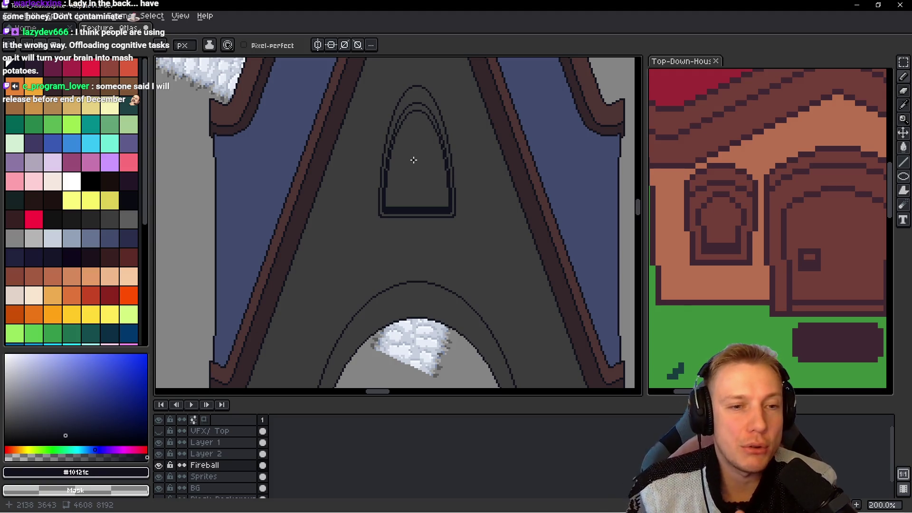
Step: Pick the wall grey #3d3d3d as the drawing colour
{"action": "scroll", "coordinate": [398, 199], "scroll_direction": "up", "scroll_amount": 3}
{"action": "scroll", "coordinate": [464, 197], "scroll_direction": "up", "scroll_amount": 2}
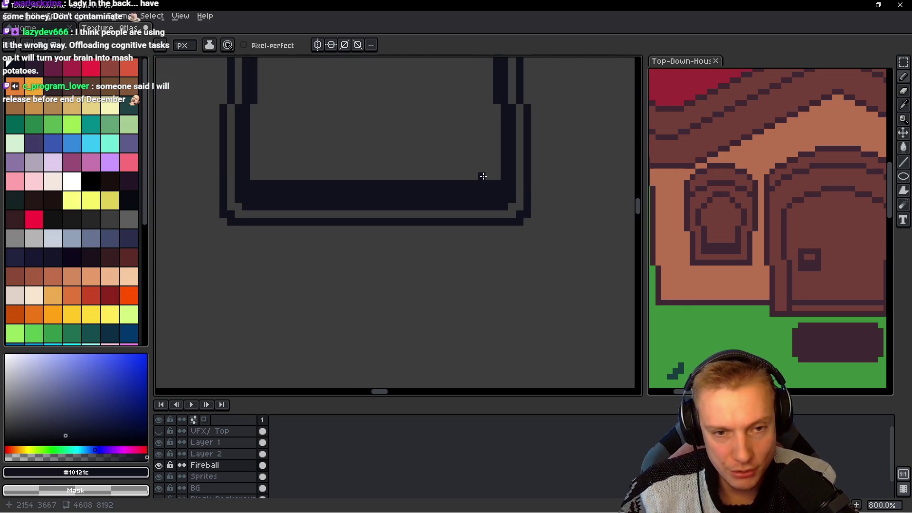
{"action": "scroll", "coordinate": [483, 176], "scroll_direction": "up", "scroll_amount": 2}
{"action": "left_click", "coordinate": [510, 187], "text": "alt"}
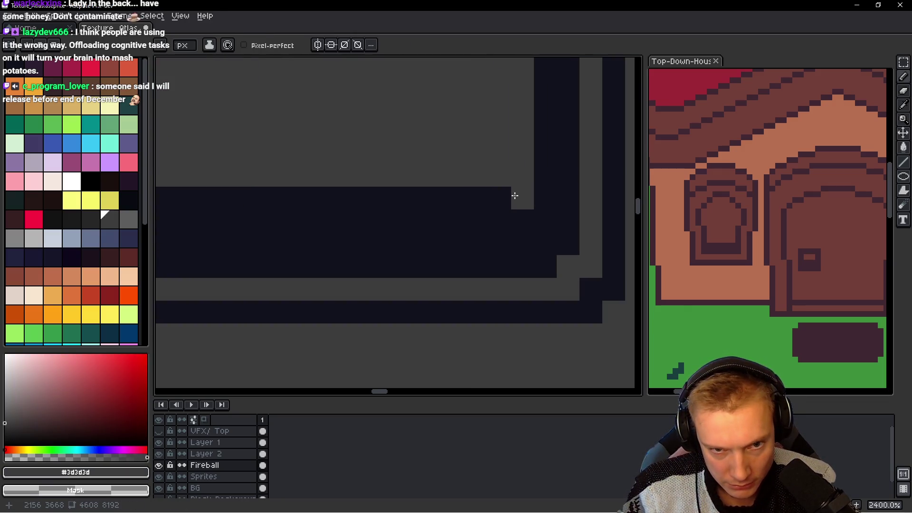
Step: Repaint the top pixel row of the dark sill in wall grey to slim it
{"action": "mouse_move", "coordinate": [403, 198]}
{"action": "left_mouse_down"}
{"action": "mouse_move", "coordinate": [482, 203]}
{"action": "mouse_move", "coordinate": [281, 204]}
{"action": "left_mouse_up"}
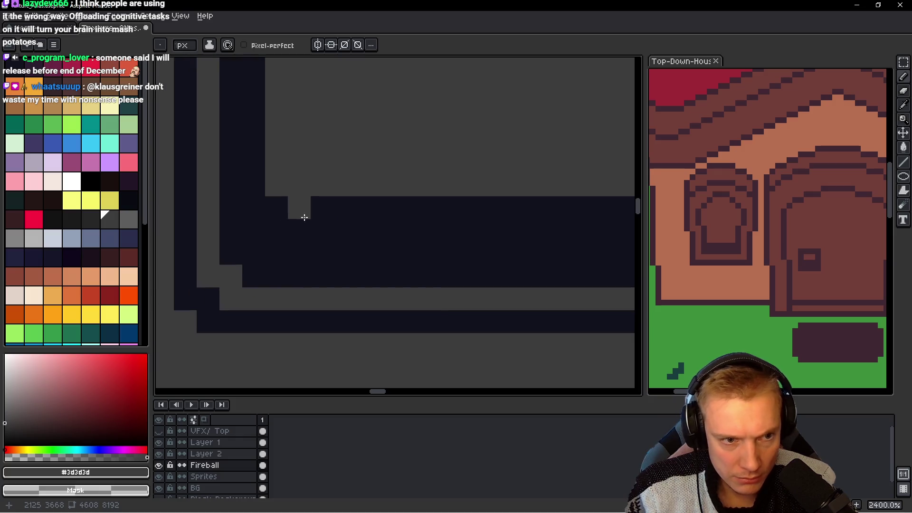
{"action": "left_click", "coordinate": [301, 213], "text": "shift"}
{"action": "scroll", "coordinate": [380, 171], "scroll_direction": "down", "scroll_amount": 4}
{"action": "scroll", "coordinate": [385, 169], "scroll_direction": "down", "scroll_amount": 4}
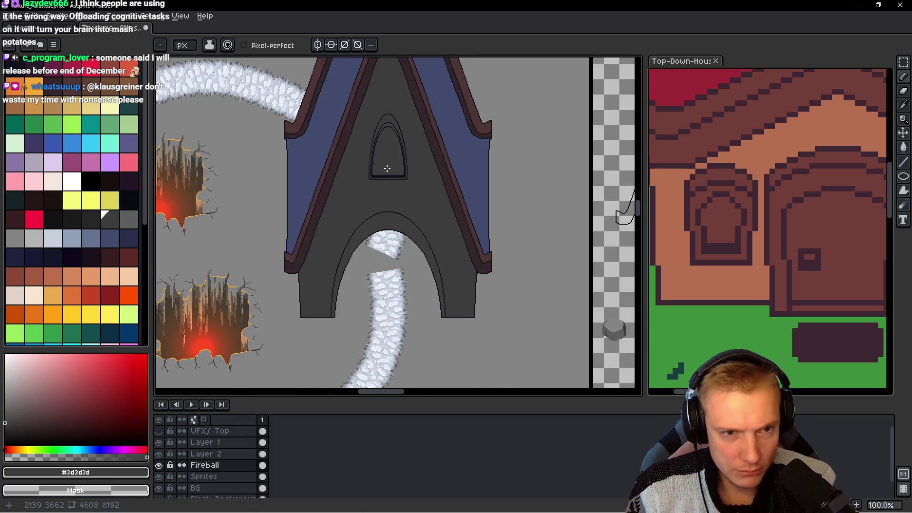
{"action": "scroll", "coordinate": [388, 167], "scroll_direction": "down", "scroll_amount": 1}
{"action": "scroll", "coordinate": [388, 167], "scroll_direction": "up", "scroll_amount": 2}
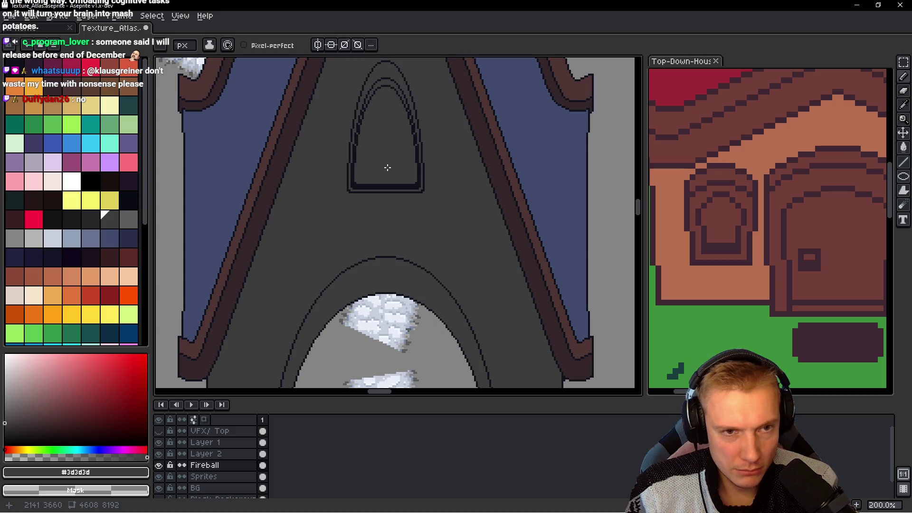
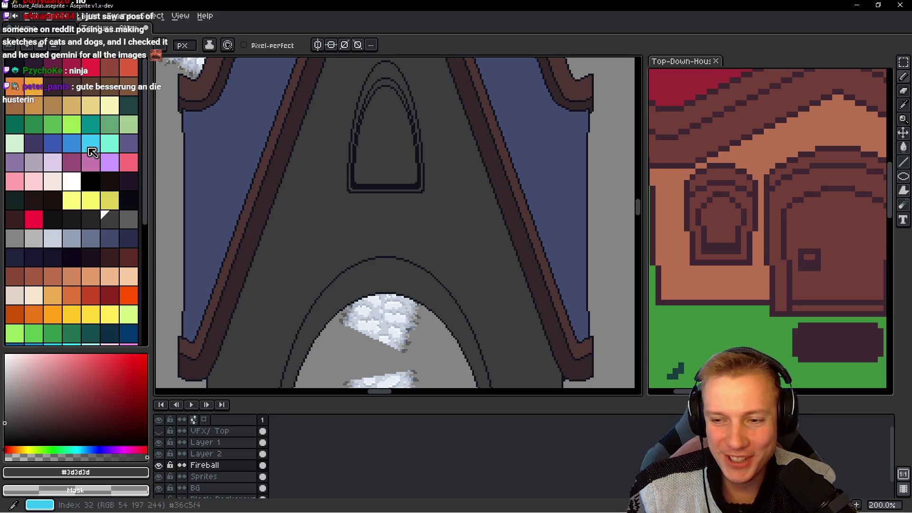
Step: Zoom in on the tower and lasso around the pointed window outline
{"action": "scroll", "coordinate": [326, 228], "scroll_direction": "up", "scroll_amount": 3}
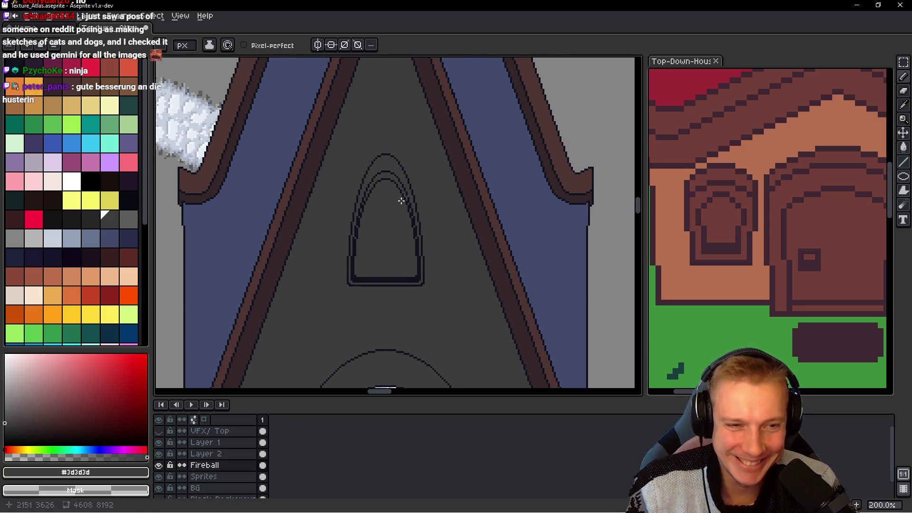
{"action": "scroll", "coordinate": [383, 212], "scroll_direction": "up", "scroll_amount": 1}
{"action": "scroll", "coordinate": [401, 216], "scroll_direction": "up", "scroll_amount": 1}
{"action": "scroll", "coordinate": [418, 215], "scroll_direction": "up", "scroll_amount": 1}
{"action": "scroll", "coordinate": [418, 215], "scroll_direction": "down", "scroll_amount": 1}
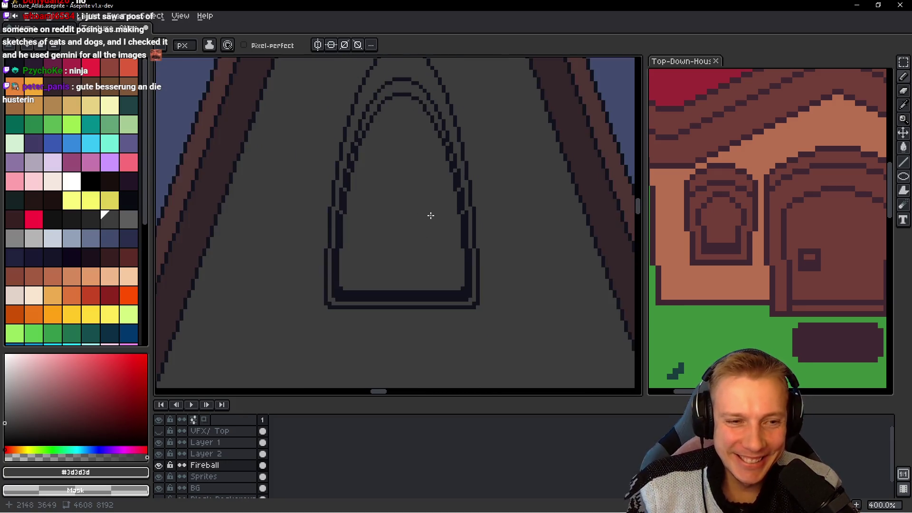
{"action": "scroll", "coordinate": [429, 214], "scroll_direction": "down", "scroll_amount": 1}
{"action": "scroll", "coordinate": [456, 234], "scroll_direction": "down", "scroll_amount": 1}
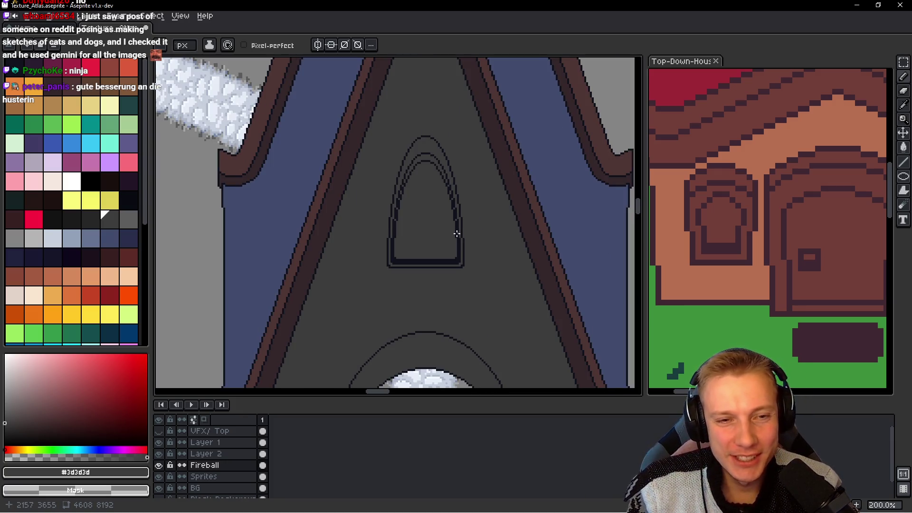
{"action": "scroll", "coordinate": [456, 234], "scroll_direction": "up", "scroll_amount": 1}
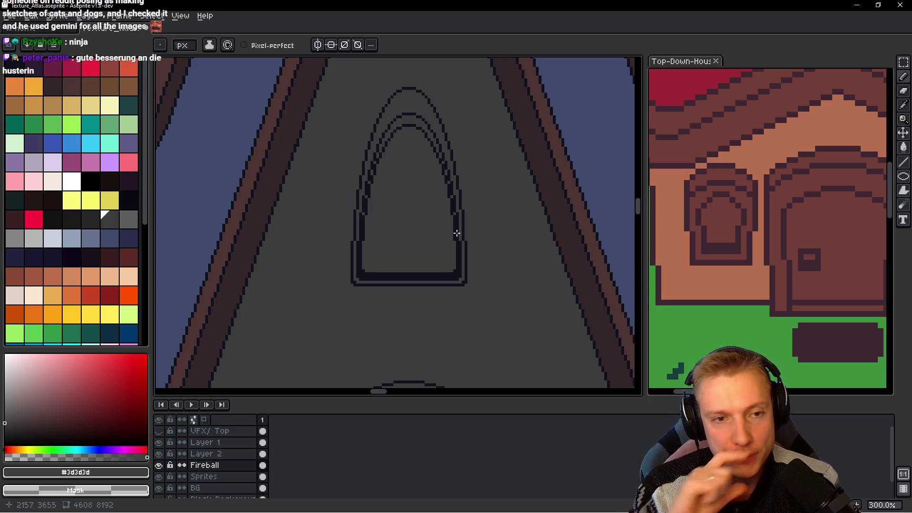
{"action": "scroll", "coordinate": [418, 228], "scroll_direction": "down", "scroll_amount": 2}
{"action": "scroll", "coordinate": [420, 238], "scroll_direction": "up", "scroll_amount": 1}
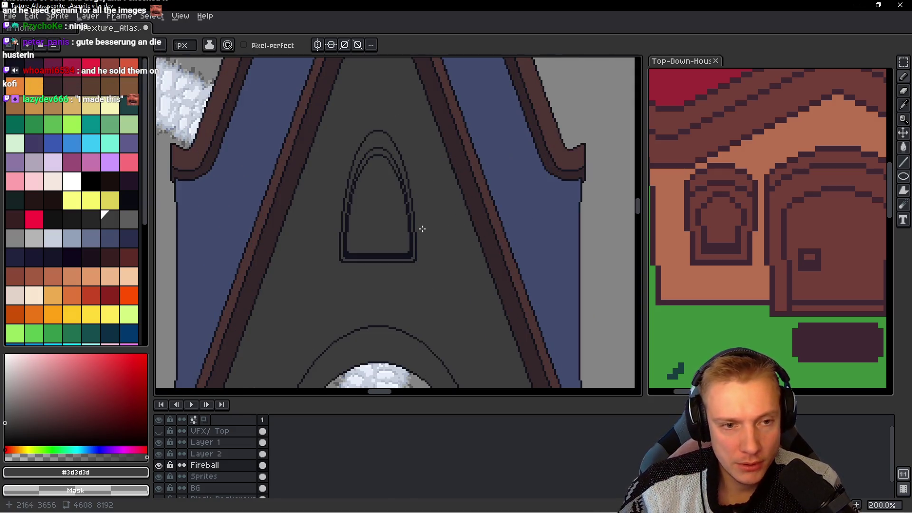
{"action": "key", "text": "q"}
{"action": "mouse_move", "coordinate": [418, 141]}
{"action": "left_mouse_down"}
{"action": "mouse_move", "coordinate": [434, 219]}
{"action": "mouse_move", "coordinate": [417, 142]}
{"action": "mouse_move", "coordinate": [640, 87]}
{"action": "mouse_move", "coordinate": [413, 142]}
{"action": "mouse_move", "coordinate": [318, 245]}
{"action": "mouse_move", "coordinate": [372, 210]}
{"action": "left_mouse_up"}
{"action": "scroll", "coordinate": [341, 248], "scroll_direction": "up", "scroll_amount": 1}
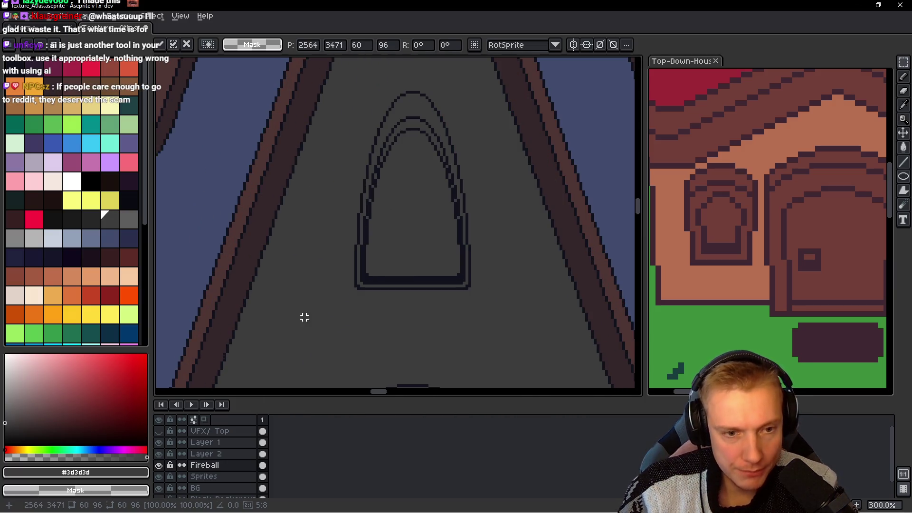
Step: Rectangle-select the window area and paint it over with the wall grey using the Pencil
{"action": "key", "text": "m"}
{"action": "left_click_drag", "start_coordinate": [322, 326], "coordinate": [472, 141]}
{"action": "left_click", "coordinate": [364, 152]}
{"action": "left_click_drag", "start_coordinate": [347, 81], "coordinate": [474, 310]}
{"action": "key", "text": "b"}
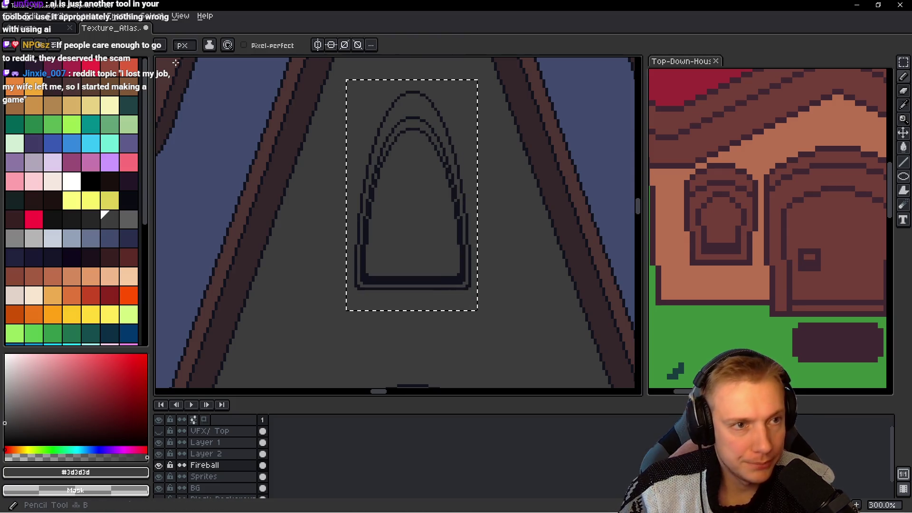
{"action": "left_click_drag", "start_coordinate": [380, 119], "coordinate": [425, 293]}
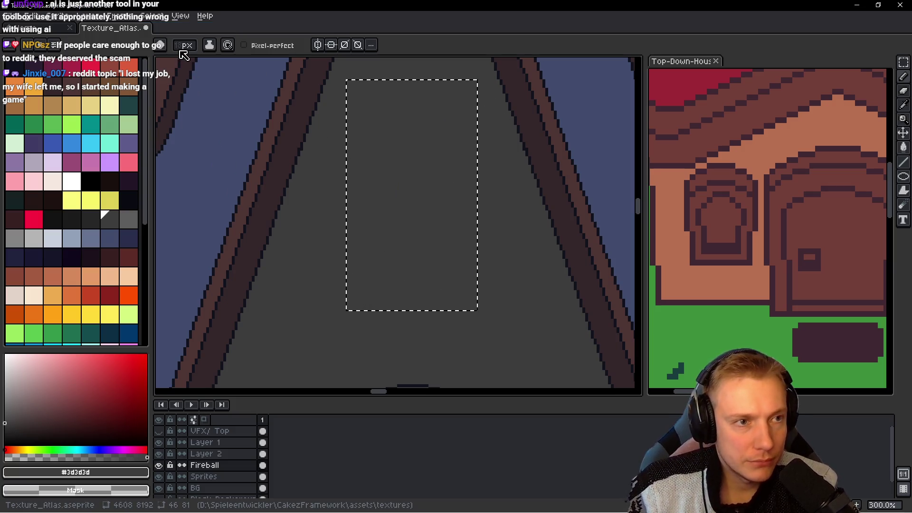
Step: Pick the dark outline colour from the palette and choose the Ellipse tool
{"action": "left_click", "coordinate": [14, 67]}
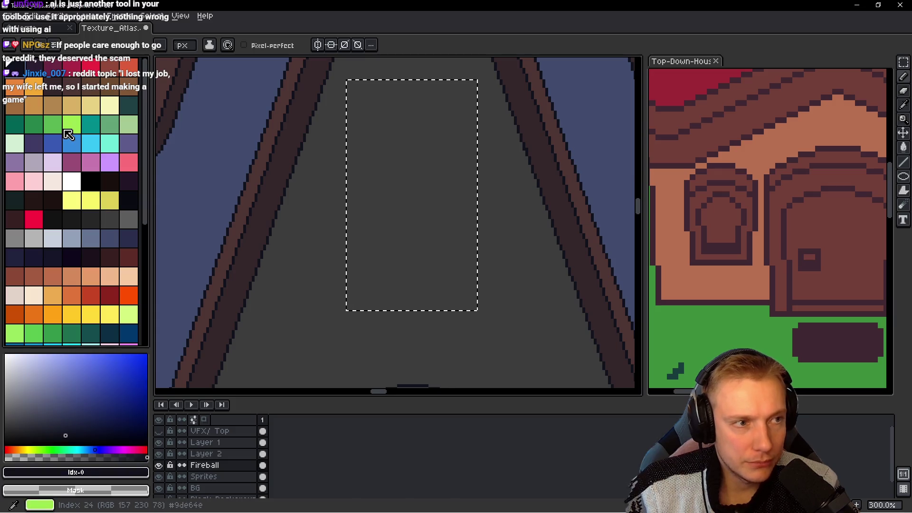
{"action": "left_click", "coordinate": [904, 177]}
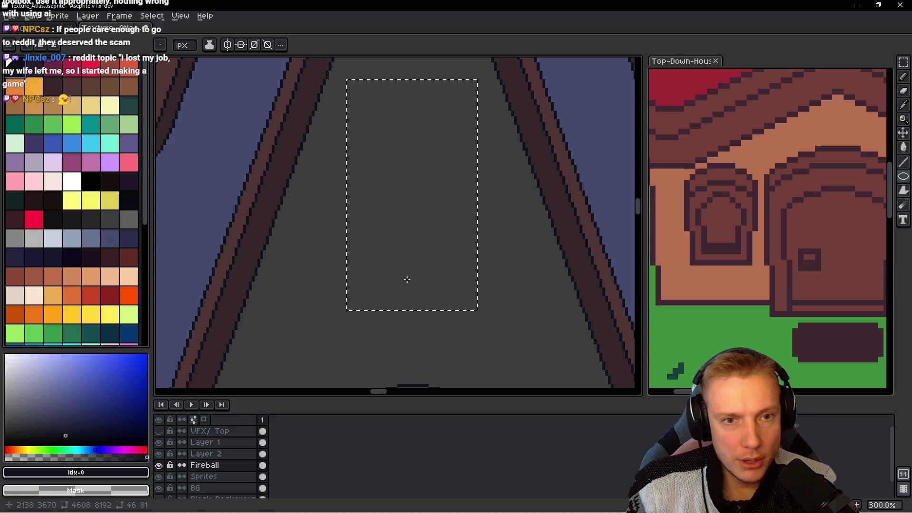
{"action": "scroll", "coordinate": [407, 279], "scroll_direction": "down", "scroll_amount": 3}
{"action": "scroll", "coordinate": [418, 261], "scroll_direction": "up", "scroll_amount": 3}
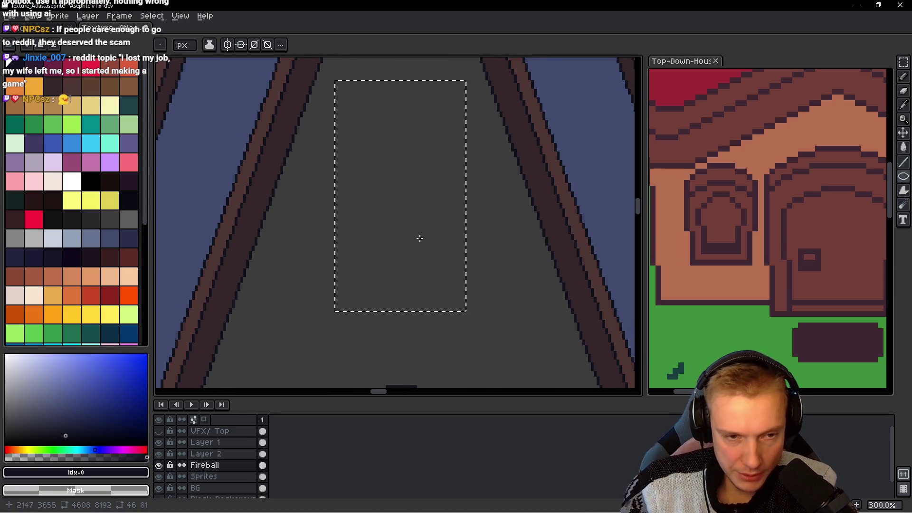
{"action": "scroll", "coordinate": [412, 255], "scroll_direction": "up", "scroll_amount": 2}
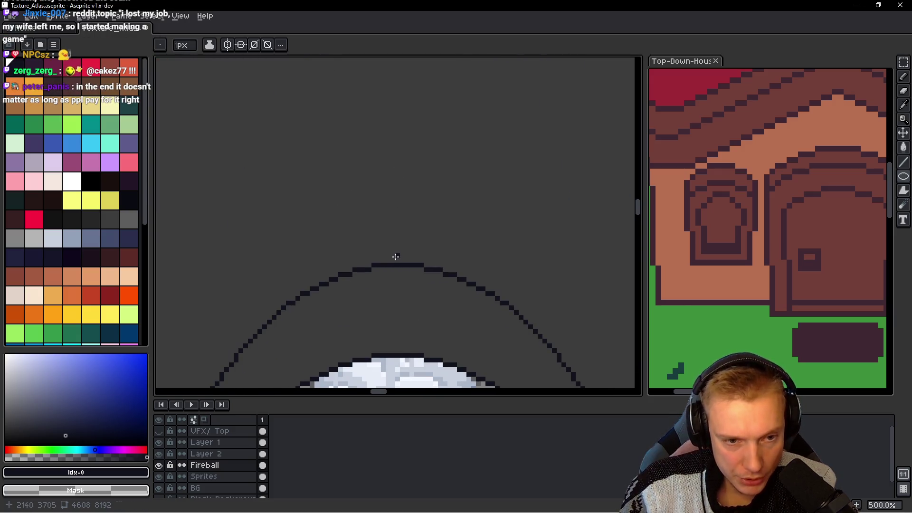
Step: Bring the roof peak into view and switch to the Pencil
{"action": "scroll", "coordinate": [395, 257], "scroll_direction": "up", "scroll_amount": 1}
{"action": "scroll", "coordinate": [397, 259], "scroll_direction": "down", "scroll_amount": 2}
{"action": "left_click_drag", "start_coordinate": [374, 177], "coordinate": [406, 250]}
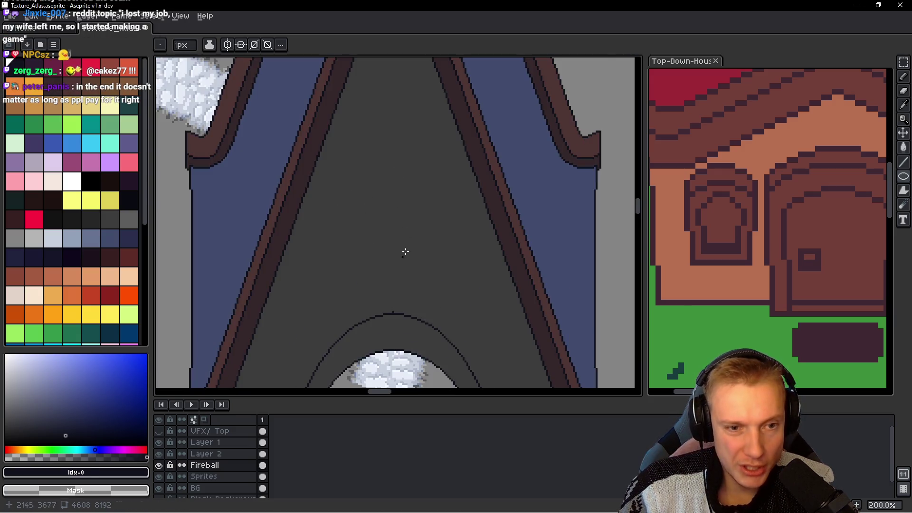
{"action": "scroll", "coordinate": [406, 250], "scroll_direction": "up", "scroll_amount": 1}
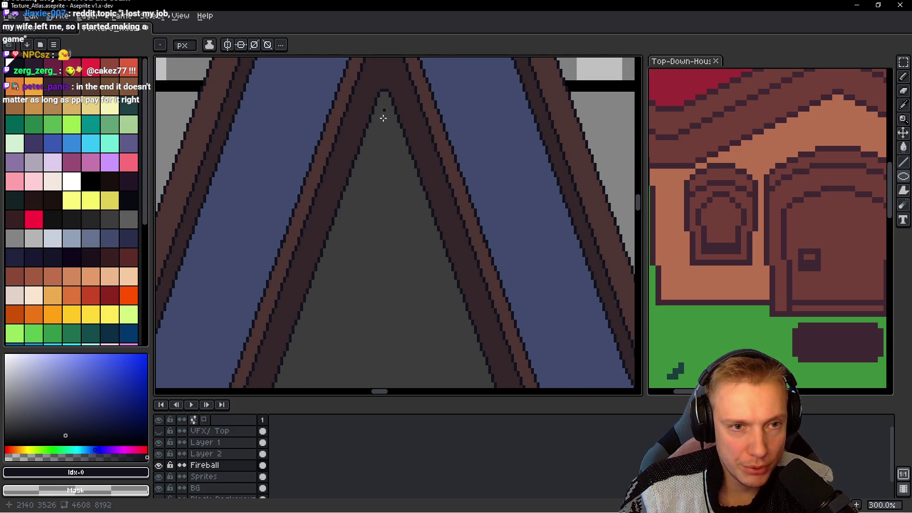
{"action": "scroll", "coordinate": [383, 118], "scroll_direction": "up", "scroll_amount": 2}
{"action": "key", "text": "b"}
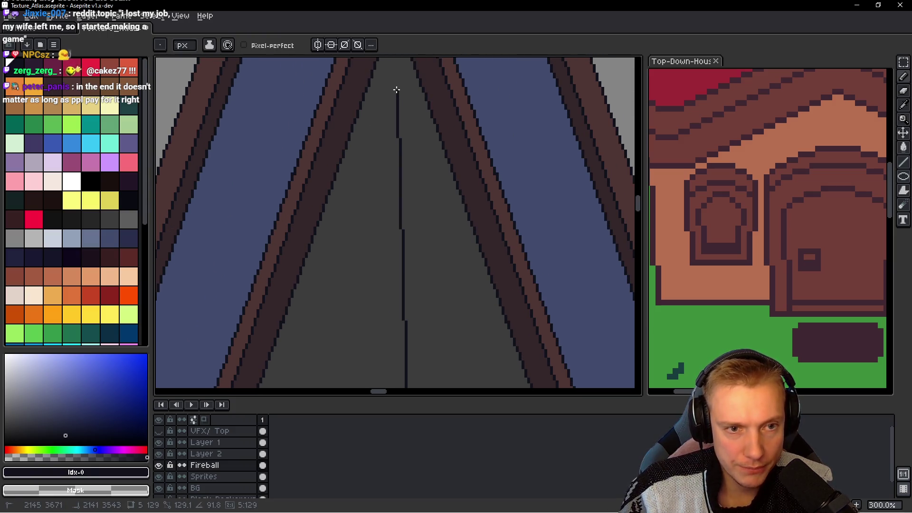
{"action": "scroll", "coordinate": [399, 86], "scroll_direction": "down", "scroll_amount": 2}
{"action": "scroll", "coordinate": [402, 90], "scroll_direction": "down", "scroll_amount": 1}
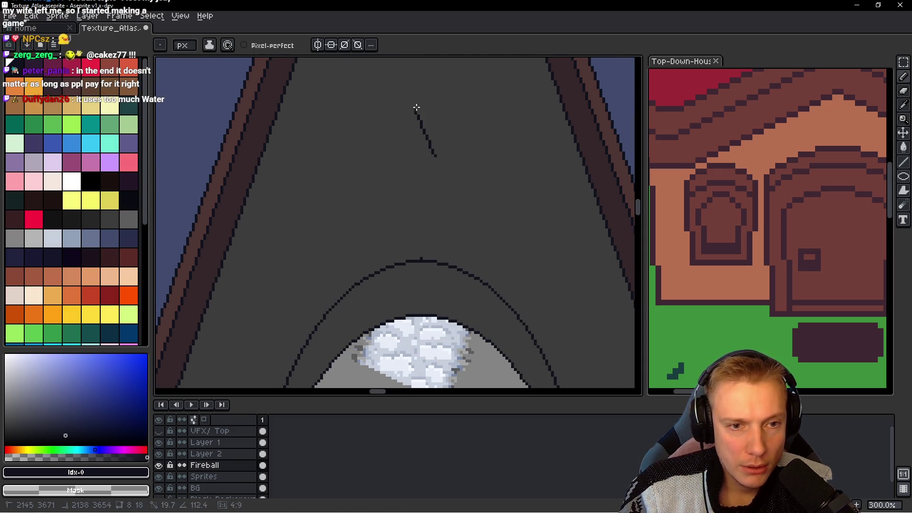
Step: Draw a thin dark vertical line from the roof peak straight down to the arch top
{"action": "left_click", "coordinate": [435, 278]}
{"action": "scroll", "coordinate": [420, 280], "scroll_direction": "up", "scroll_amount": 3}
{"action": "scroll", "coordinate": [410, 263], "scroll_direction": "down", "scroll_amount": 3}
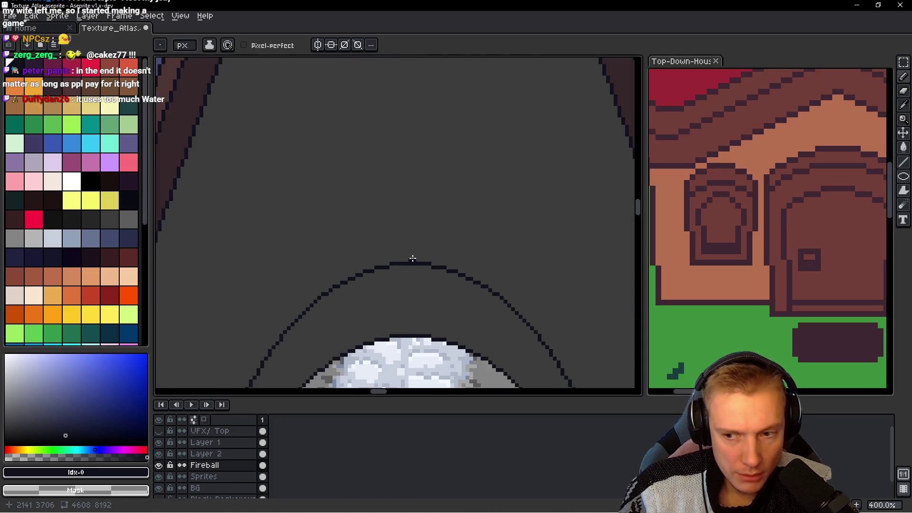
{"action": "scroll", "coordinate": [406, 261], "scroll_direction": "down", "scroll_amount": 1}
{"action": "scroll", "coordinate": [403, 260], "scroll_direction": "down", "scroll_amount": 1}
{"action": "scroll", "coordinate": [400, 258], "scroll_direction": "down", "scroll_amount": 1}
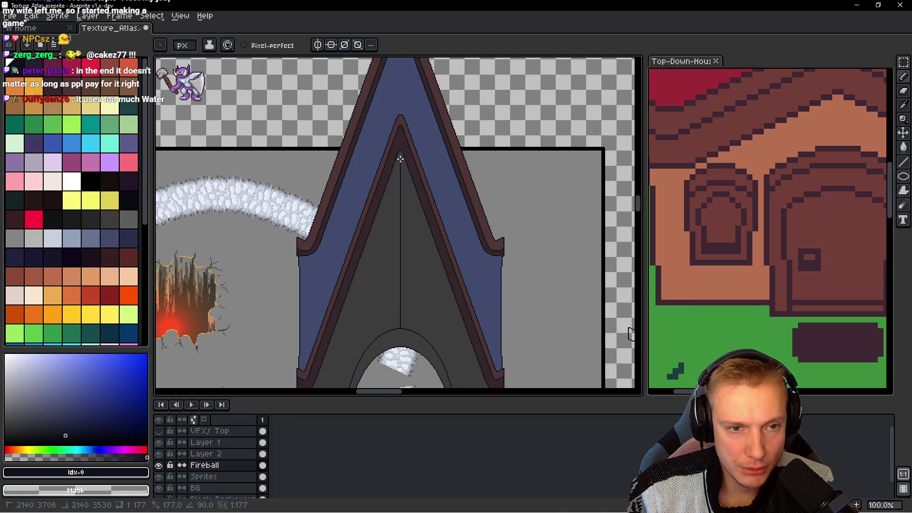
{"action": "left_click_drag", "start_coordinate": [401, 327], "coordinate": [400, 158]}
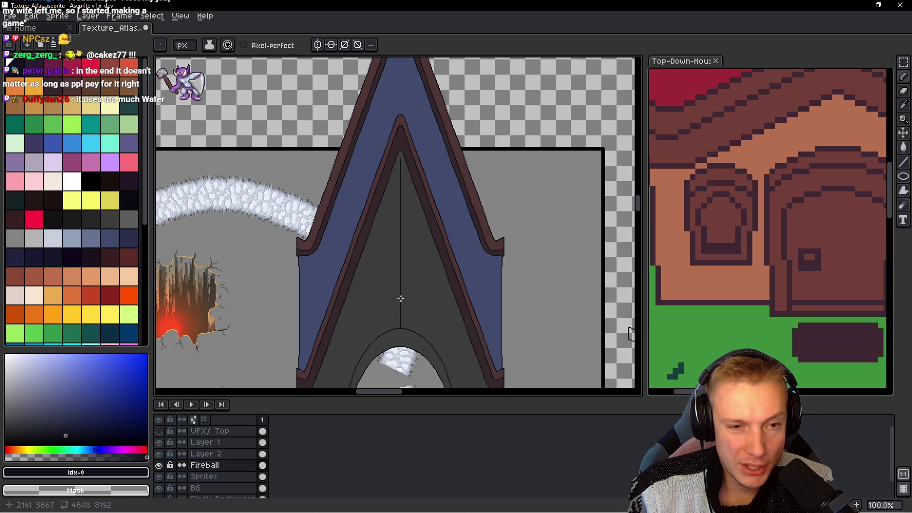
{"action": "scroll", "coordinate": [417, 281], "scroll_direction": "down", "scroll_amount": 1}
{"action": "scroll", "coordinate": [417, 281], "scroll_direction": "up", "scroll_amount": 3}
{"action": "scroll", "coordinate": [419, 176], "scroll_direction": "down", "scroll_amount": 1}
{"action": "left_click_drag", "start_coordinate": [422, 164], "coordinate": [438, 242]}
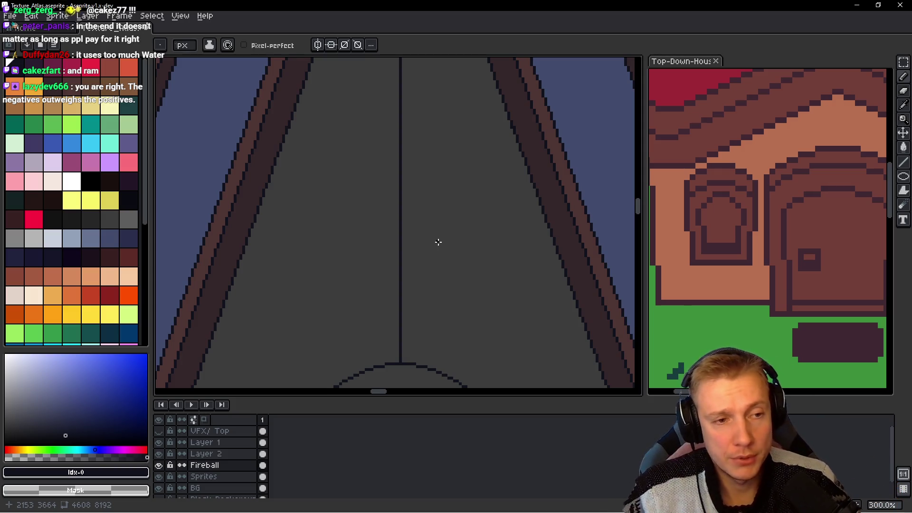
{"action": "scroll", "coordinate": [482, 221], "scroll_direction": "down", "scroll_amount": 2}
Step: Pan the view up across the whole spire
{"action": "mouse_move", "coordinate": [460, 199]}
{"action": "left_mouse_down"}
{"action": "mouse_move", "coordinate": [444, 257]}
{"action": "mouse_move", "coordinate": [446, 136]}
{"action": "left_mouse_up"}
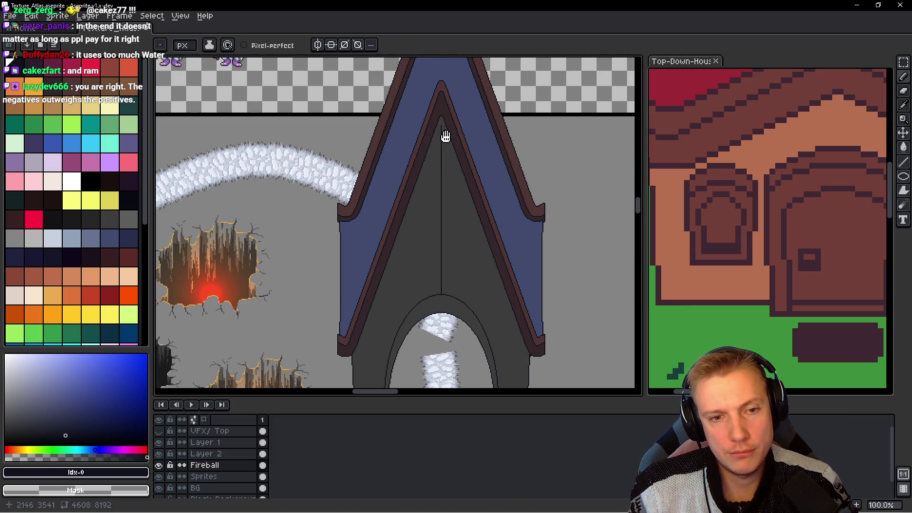
{"action": "left_click_drag", "start_coordinate": [440, 271], "coordinate": [429, 208]}
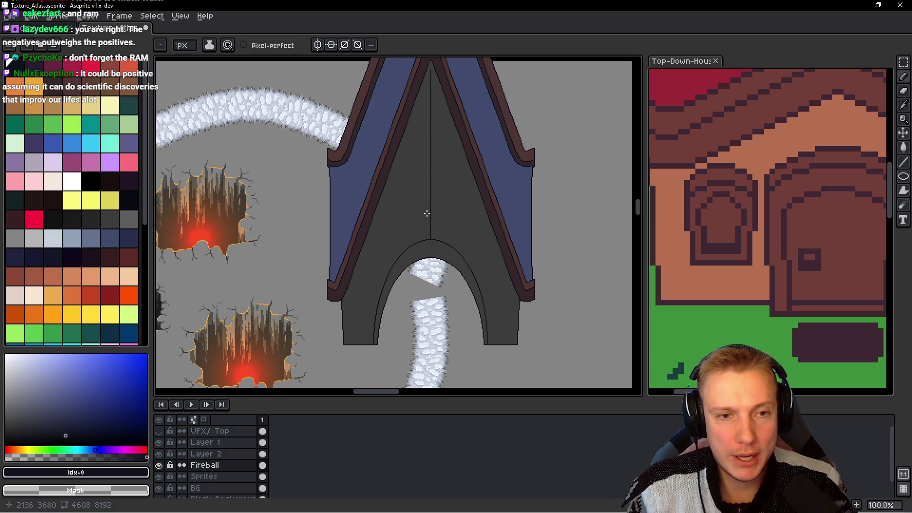
{"action": "scroll", "coordinate": [427, 213], "scroll_direction": "up", "scroll_amount": 2}
{"action": "scroll", "coordinate": [440, 206], "scroll_direction": "down", "scroll_amount": 1}
{"action": "scroll", "coordinate": [447, 204], "scroll_direction": "down", "scroll_amount": 1}
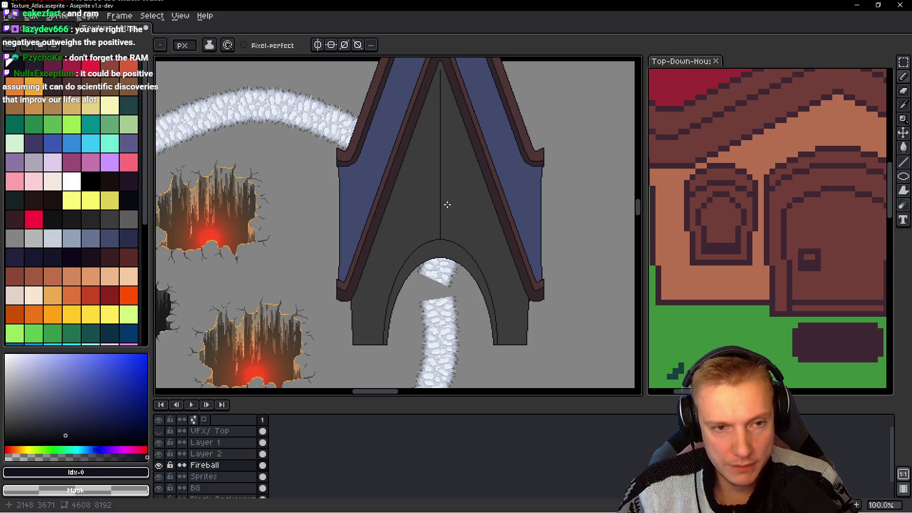
{"action": "scroll", "coordinate": [447, 204], "scroll_direction": "up", "scroll_amount": 2}
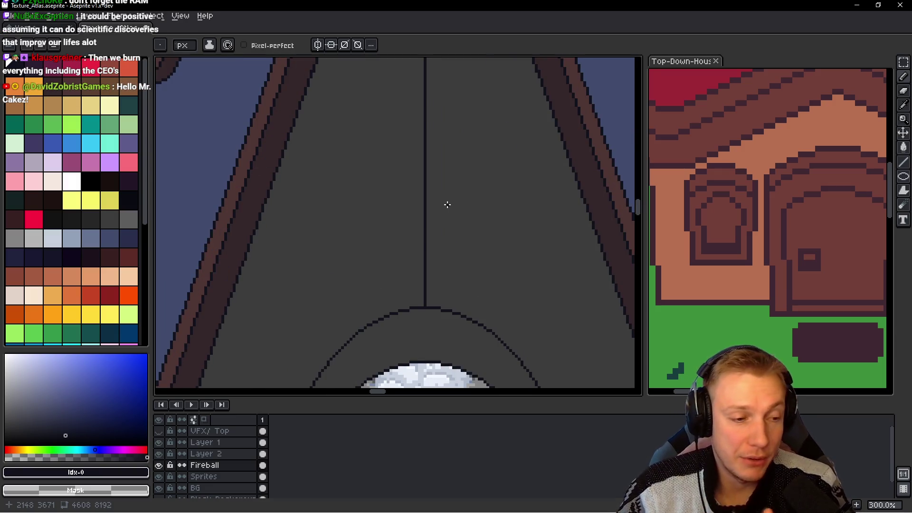
Step: Zoom to 300% on the blank wall above the door arch along the centre line
{"action": "left_click_drag", "start_coordinate": [420, 173], "coordinate": [393, 198]}
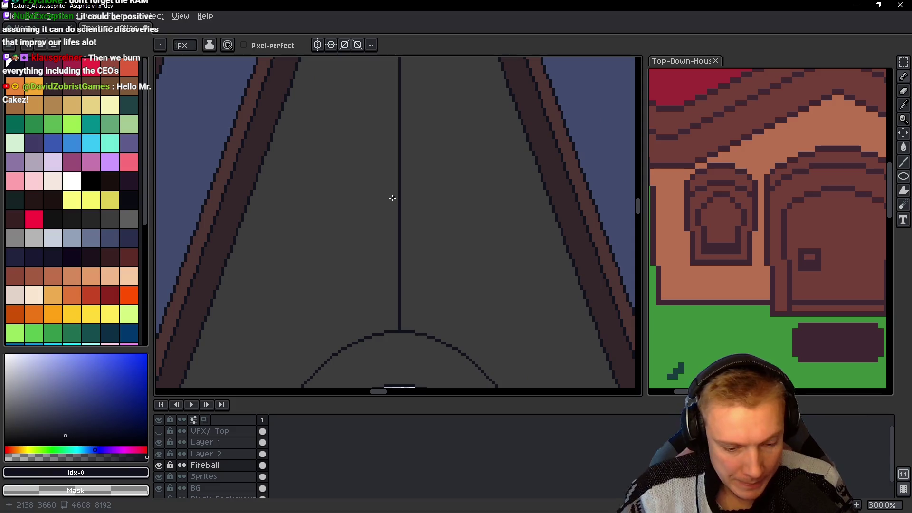
{"action": "scroll", "coordinate": [380, 202], "scroll_direction": "down", "scroll_amount": 2}
{"action": "scroll", "coordinate": [371, 204], "scroll_direction": "down", "scroll_amount": 1}
{"action": "scroll", "coordinate": [373, 205], "scroll_direction": "up", "scroll_amount": 1}
{"action": "scroll", "coordinate": [373, 206], "scroll_direction": "up", "scroll_amount": 2}
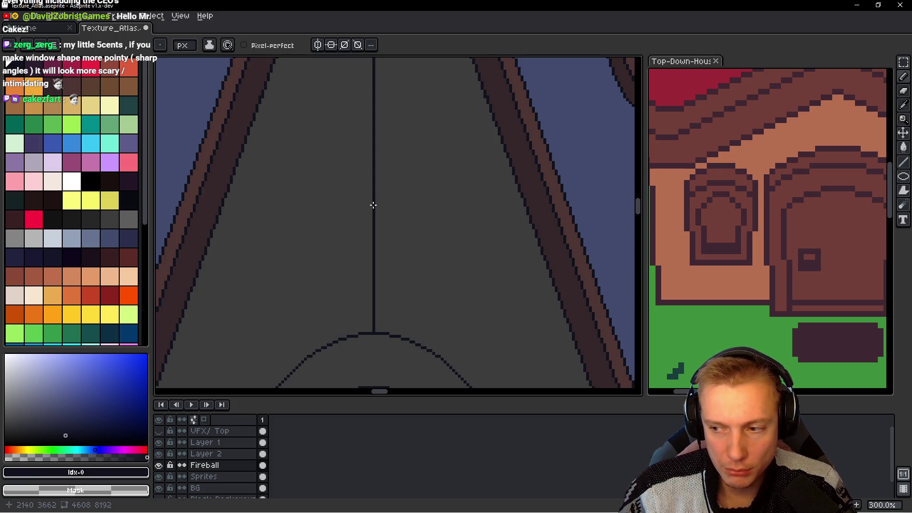
{"action": "scroll", "coordinate": [408, 191], "scroll_direction": "down", "scroll_amount": 2}
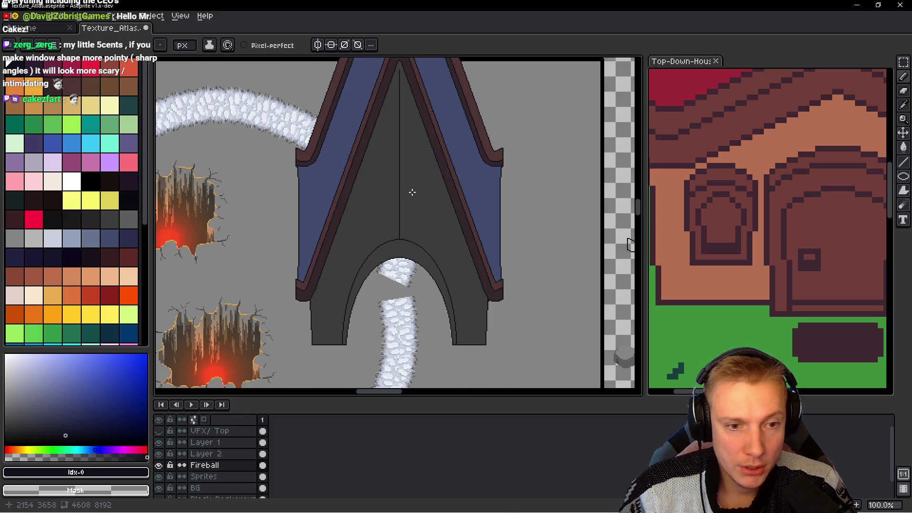
{"action": "scroll", "coordinate": [403, 219], "scroll_direction": "up", "scroll_amount": 1}
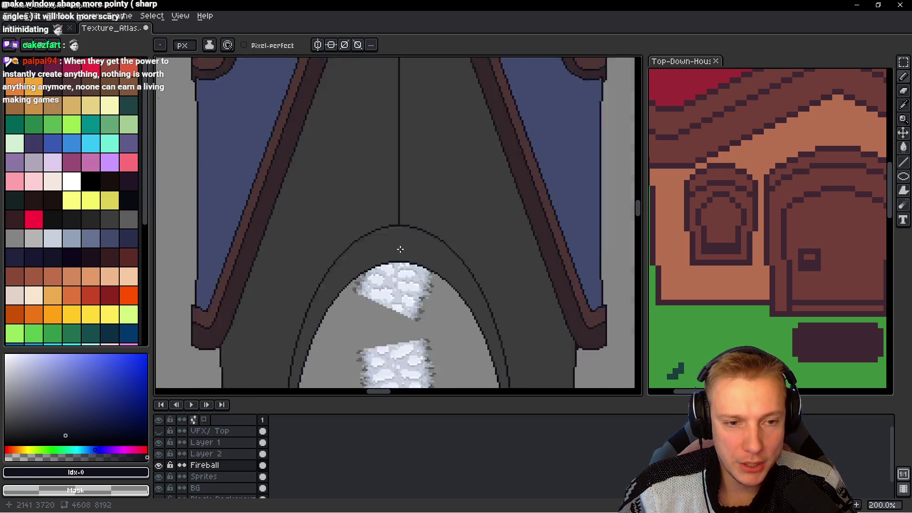
{"action": "scroll", "coordinate": [380, 266], "scroll_direction": "up", "scroll_amount": 1}
{"action": "scroll", "coordinate": [390, 227], "scroll_direction": "down", "scroll_amount": 2}
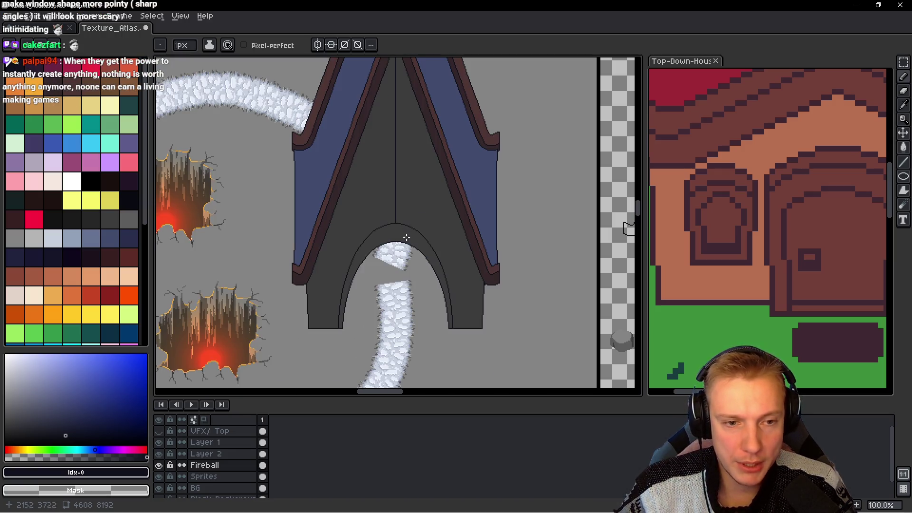
{"action": "scroll", "coordinate": [389, 270], "scroll_direction": "up", "scroll_amount": 1}
{"action": "left_click_drag", "start_coordinate": [424, 100], "coordinate": [357, 173]}
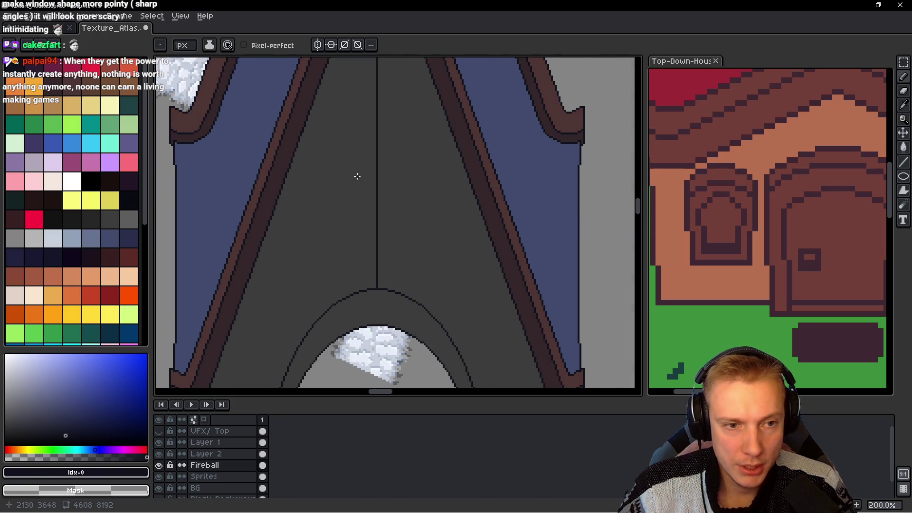
{"action": "scroll", "coordinate": [374, 179], "scroll_direction": "up", "scroll_amount": 1}
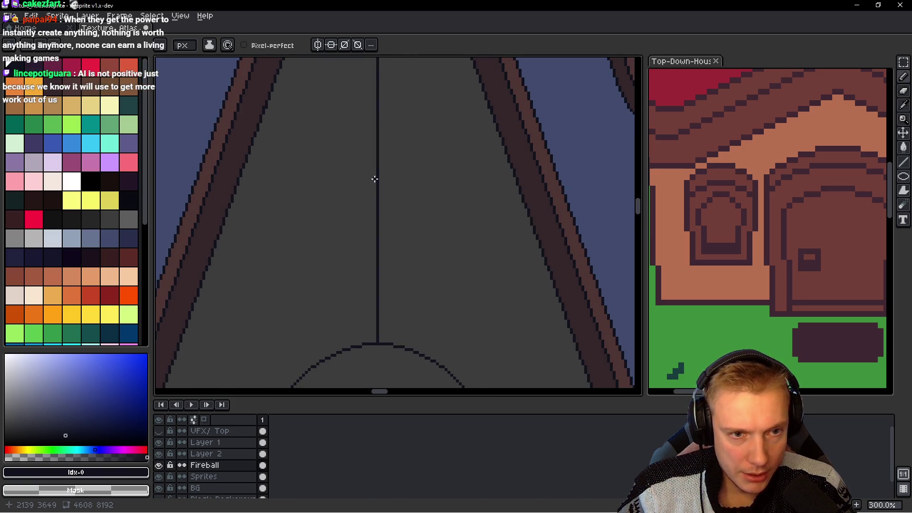
Step: Undo the stray stroke and misplaced oval, and make Layer 2 the active layer
{"action": "left_click_drag", "start_coordinate": [380, 193], "coordinate": [404, 124]}
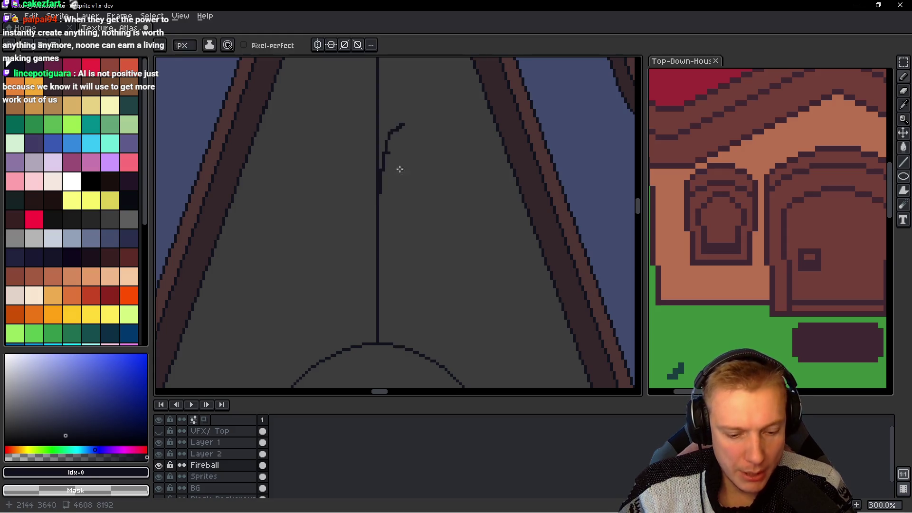
{"action": "key", "text": "ctrl"}
{"action": "key", "text": "ctrl+u"}
{"action": "key", "text": "Escape"}
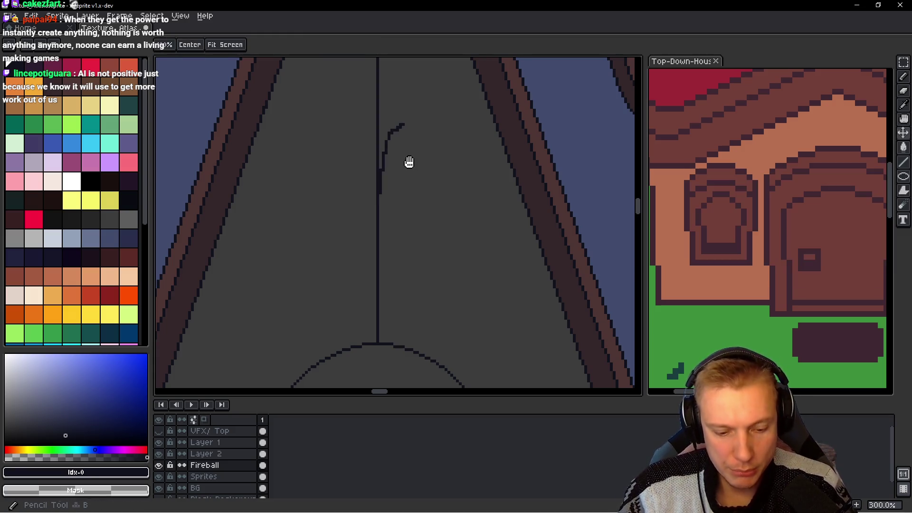
{"action": "key", "text": "ctrl+z"}
{"action": "key", "text": "shift+u"}
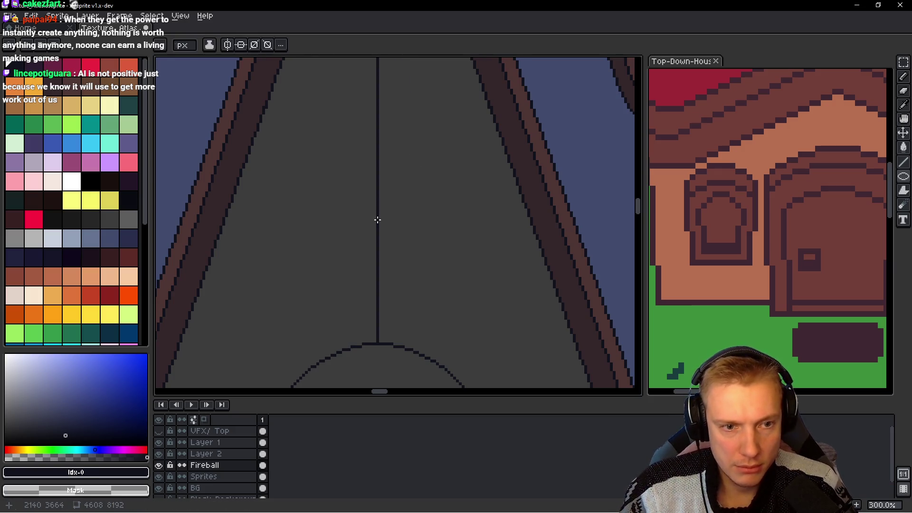
{"action": "left_click_drag", "start_coordinate": [377, 224], "coordinate": [438, 90]}
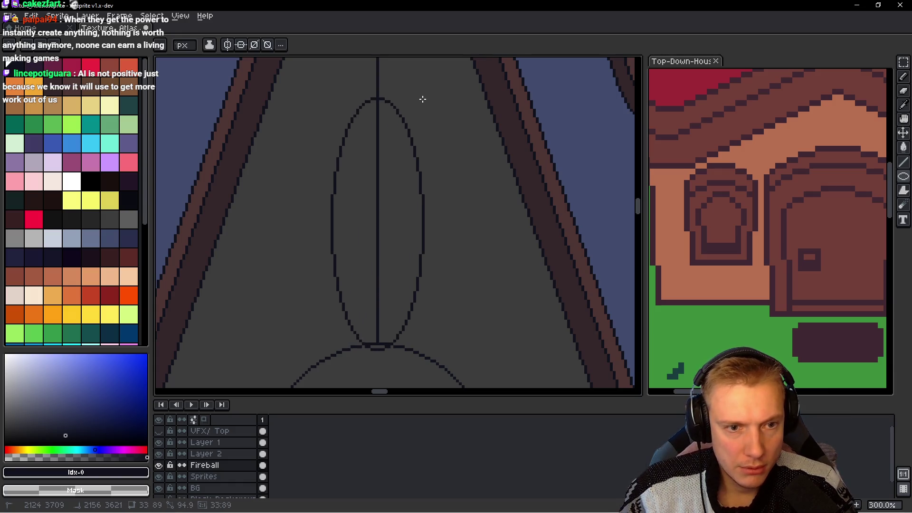
{"action": "key", "text": "ctrl+z"}
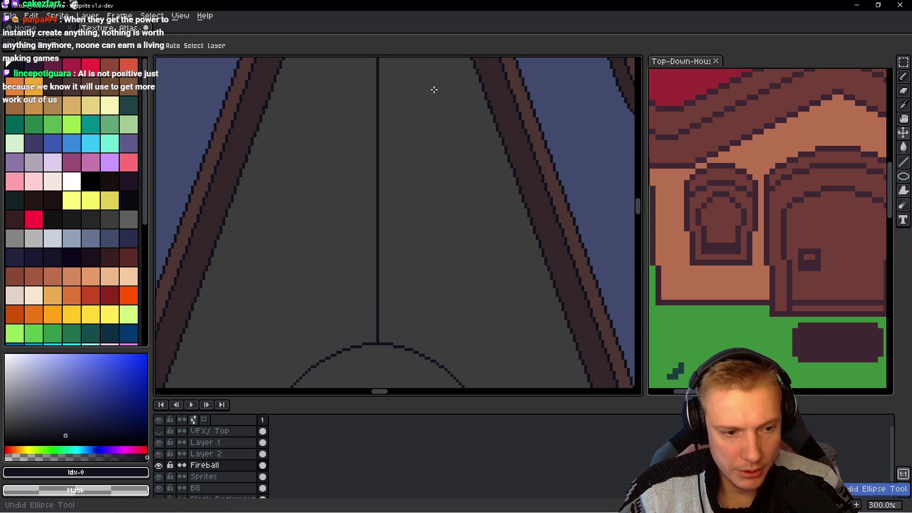
{"action": "key", "text": "Up"}
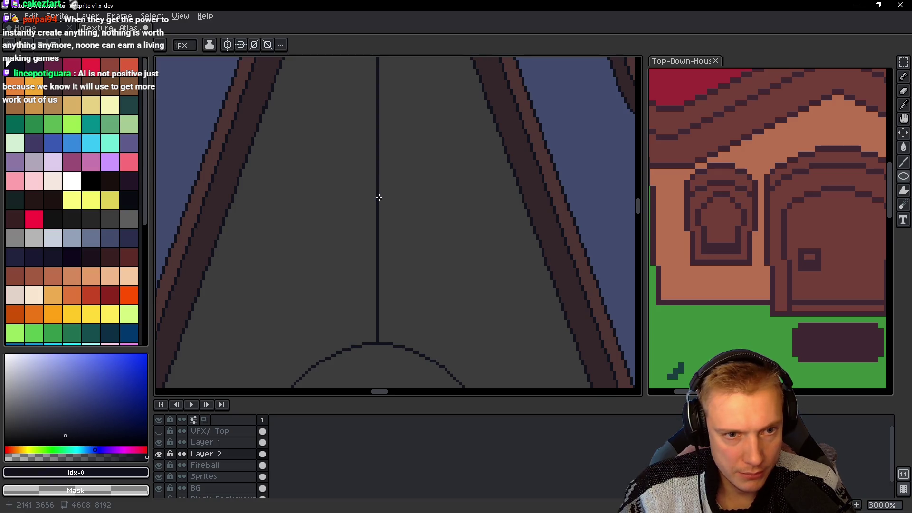
Step: Draw two nested ovals centred on the centre line above the door arch
{"action": "left_click_drag", "start_coordinate": [377, 203], "coordinate": [441, 67]}
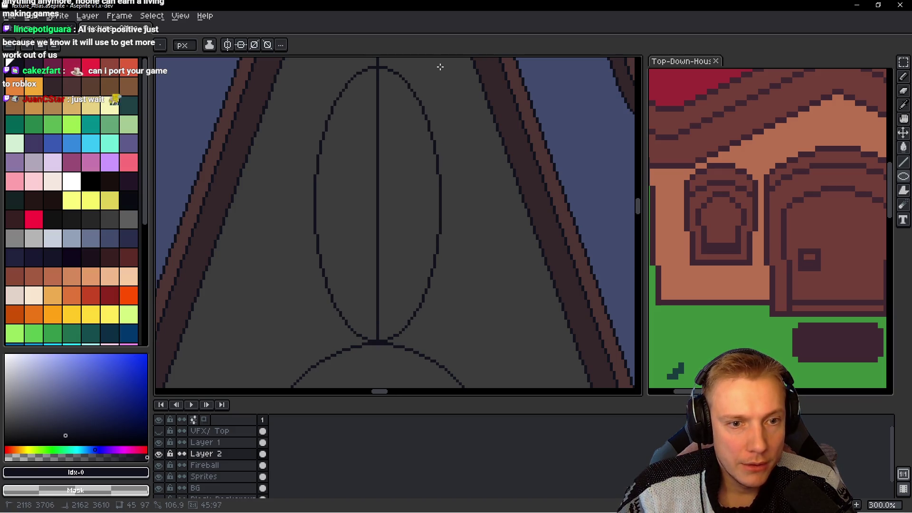
{"action": "left_click_drag", "start_coordinate": [440, 67], "coordinate": [439, 65]}
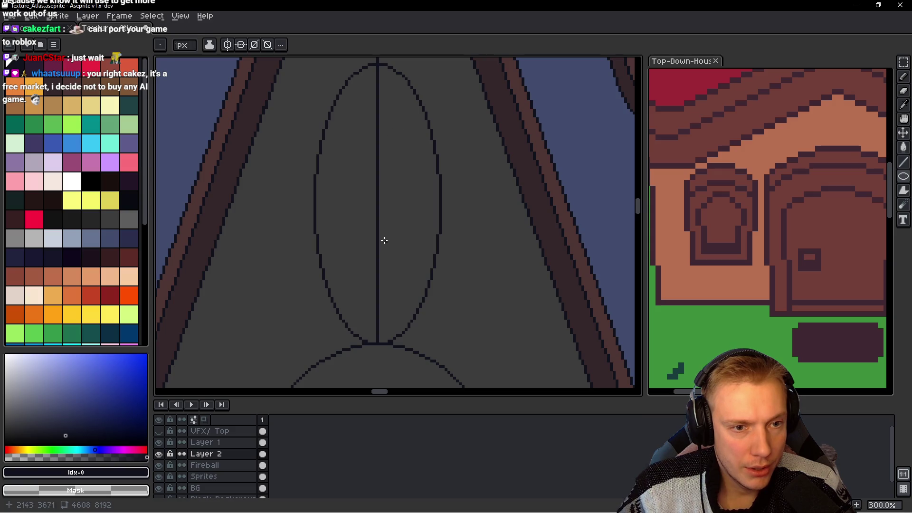
{"action": "left_click_drag", "start_coordinate": [377, 203], "coordinate": [433, 74]}
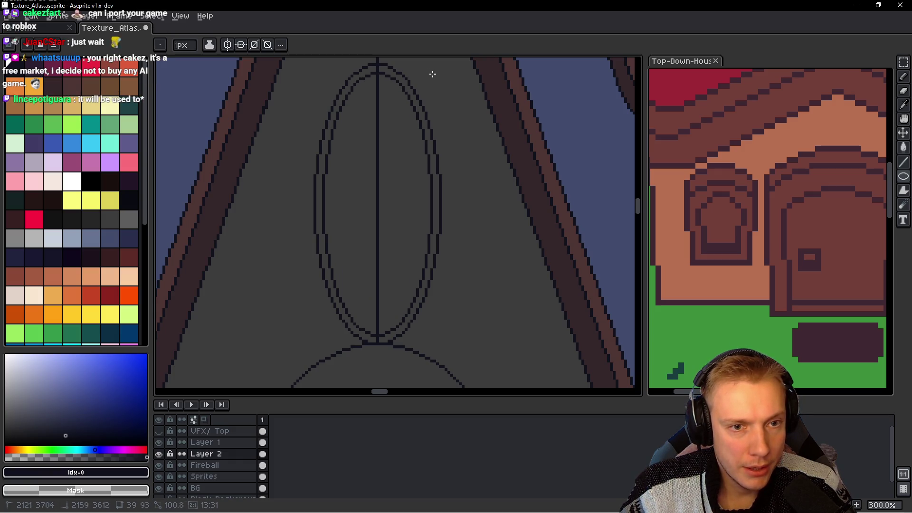
{"action": "left_click_drag", "start_coordinate": [433, 75], "coordinate": [435, 69]}
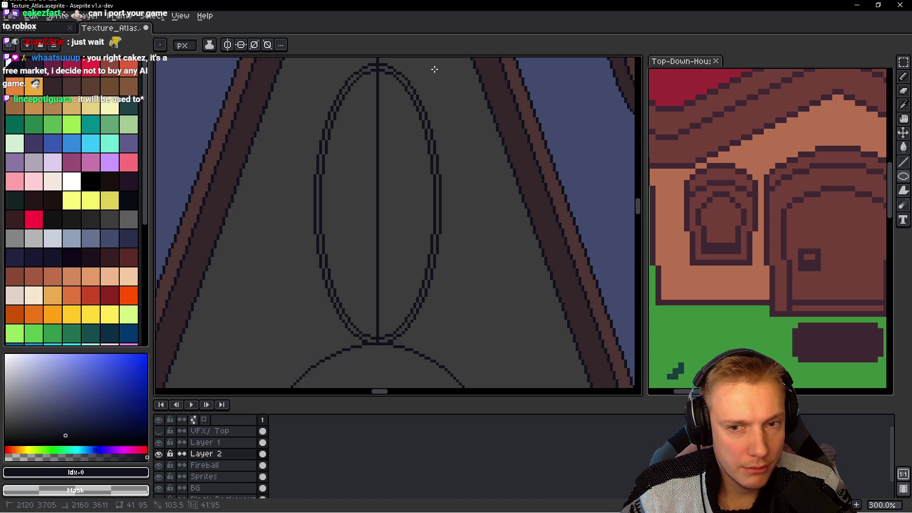
{"action": "left_click_drag", "start_coordinate": [434, 69], "coordinate": [433, 73]}
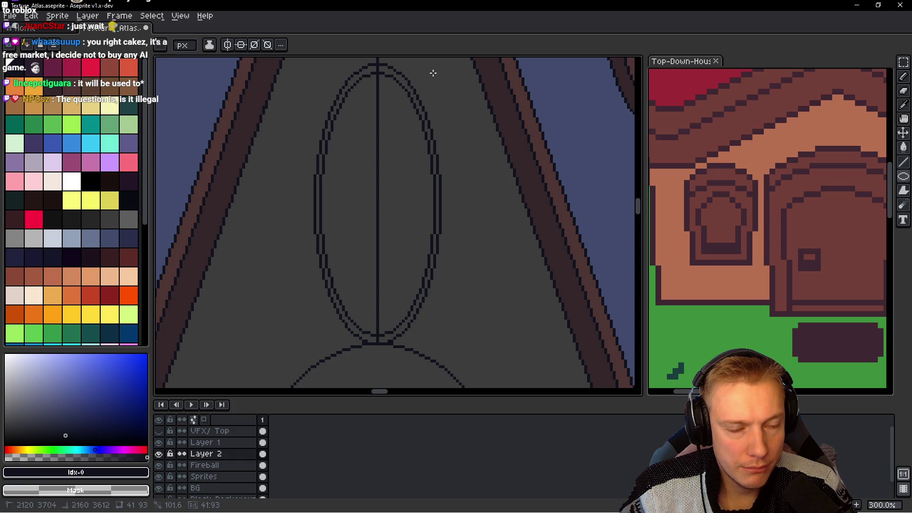
{"action": "left_click_drag", "start_coordinate": [434, 73], "coordinate": [434, 75]}
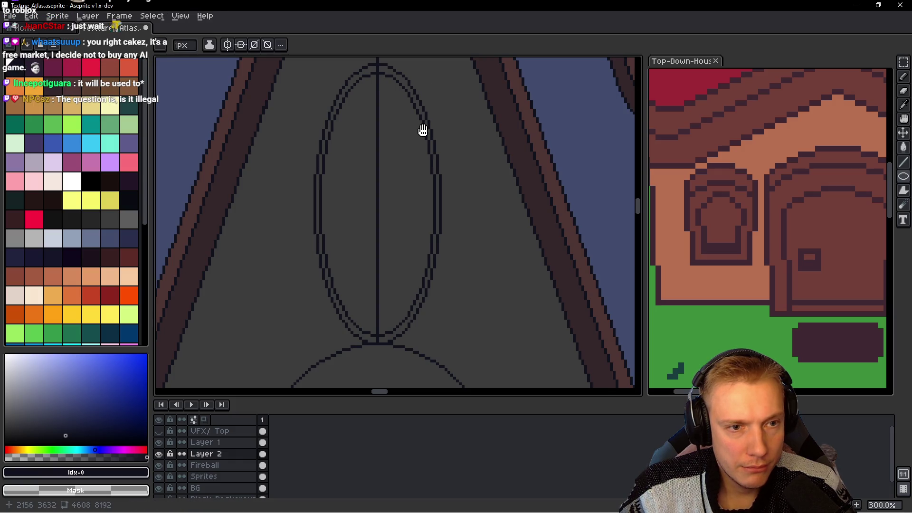
{"action": "scroll", "coordinate": [409, 171], "scroll_direction": "up", "scroll_amount": 1}
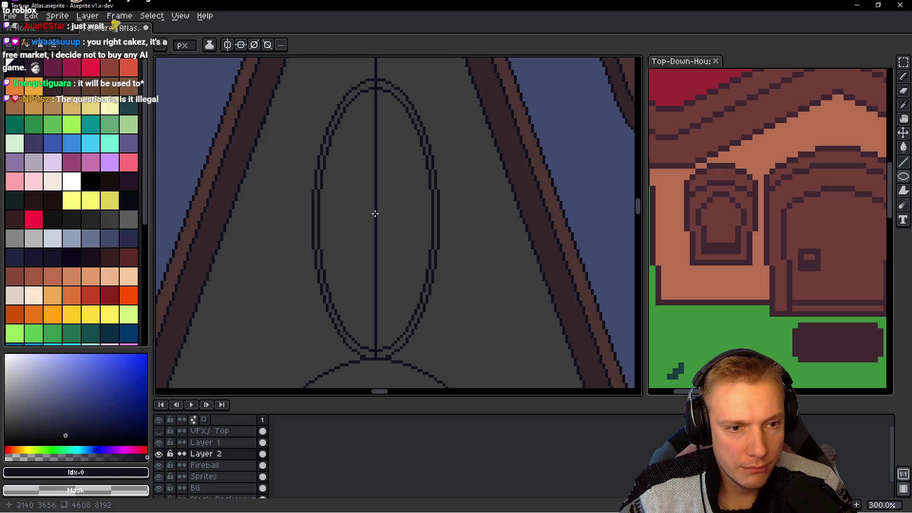
Step: Add a taller outer oval around them and a horizontal line across the ovals
{"action": "left_click_drag", "start_coordinate": [375, 218], "coordinate": [439, 70]}
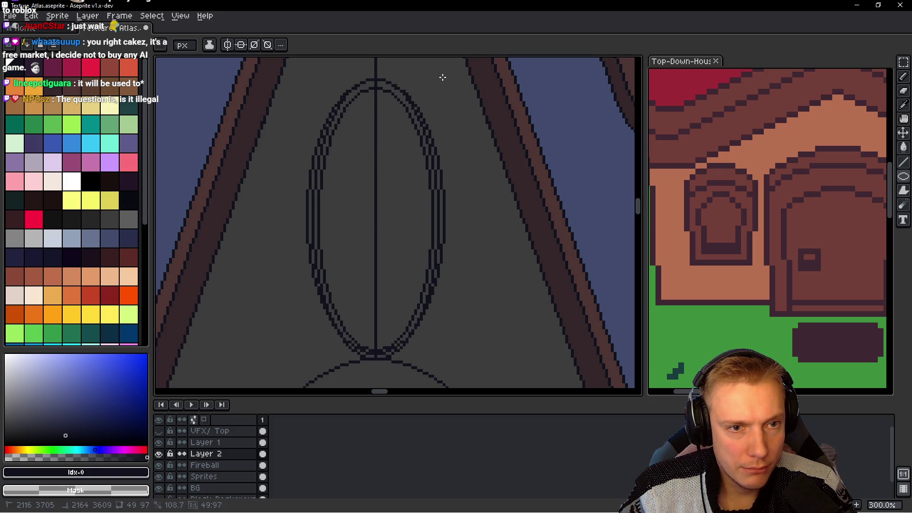
{"action": "left_click_drag", "start_coordinate": [439, 70], "coordinate": [440, 58]}
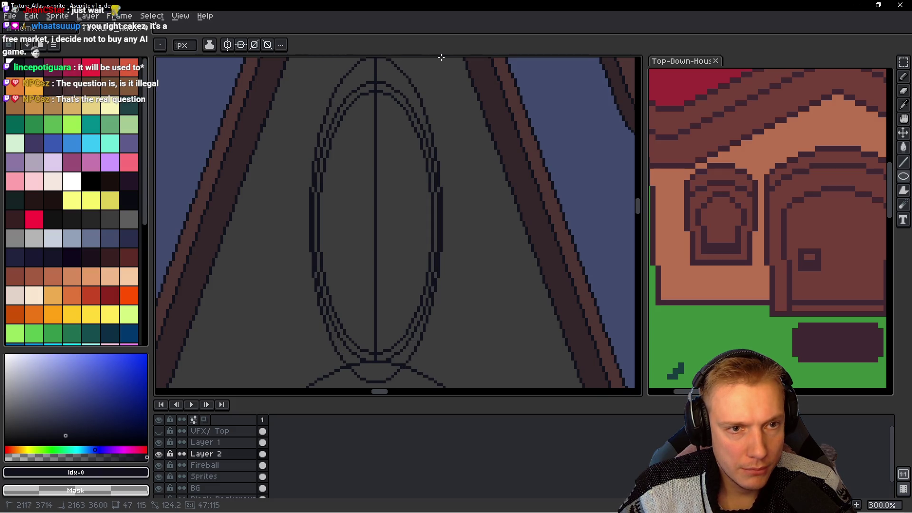
{"action": "left_click_drag", "start_coordinate": [441, 57], "coordinate": [441, 72]}
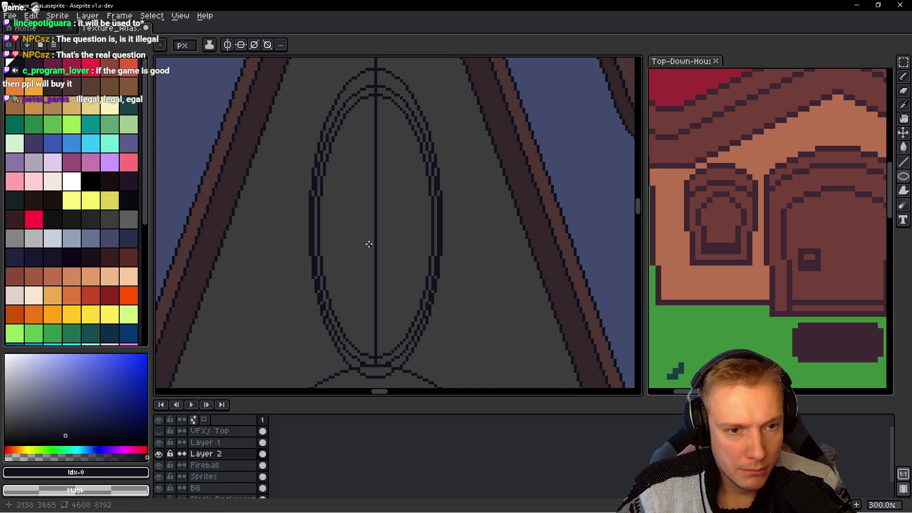
{"action": "key", "text": "b"}
{"action": "mouse_move", "coordinate": [320, 222]}
{"action": "left_mouse_down"}
{"action": "mouse_move", "coordinate": [430, 224]}
{"action": "mouse_move", "coordinate": [321, 215]}
{"action": "left_mouse_up"}
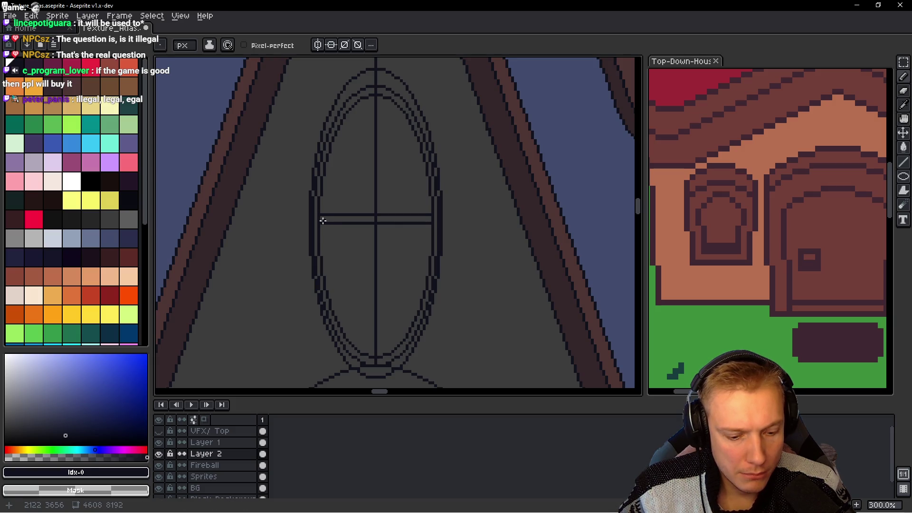
Step: Fill the strip between the lines dark and delete the lower half of the ovals
{"action": "key", "text": "g"}
{"action": "left_click", "coordinate": [381, 217]}
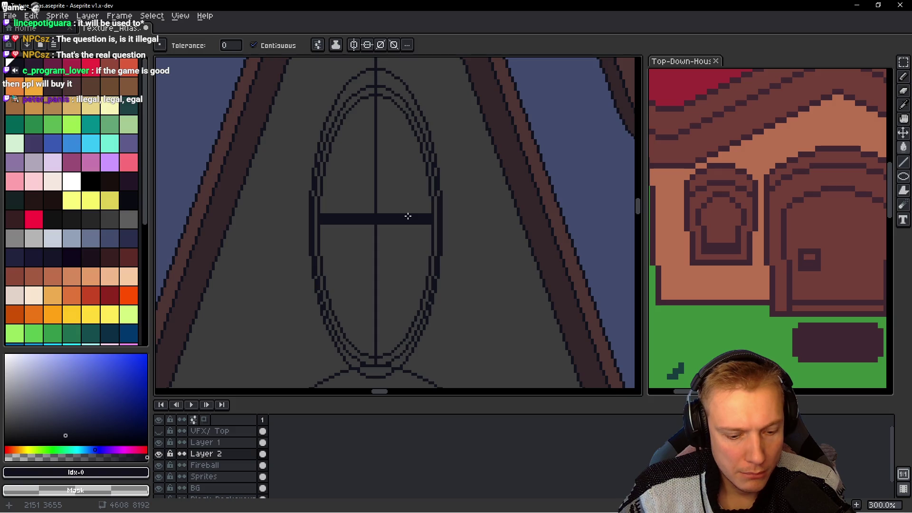
{"action": "key", "text": "m"}
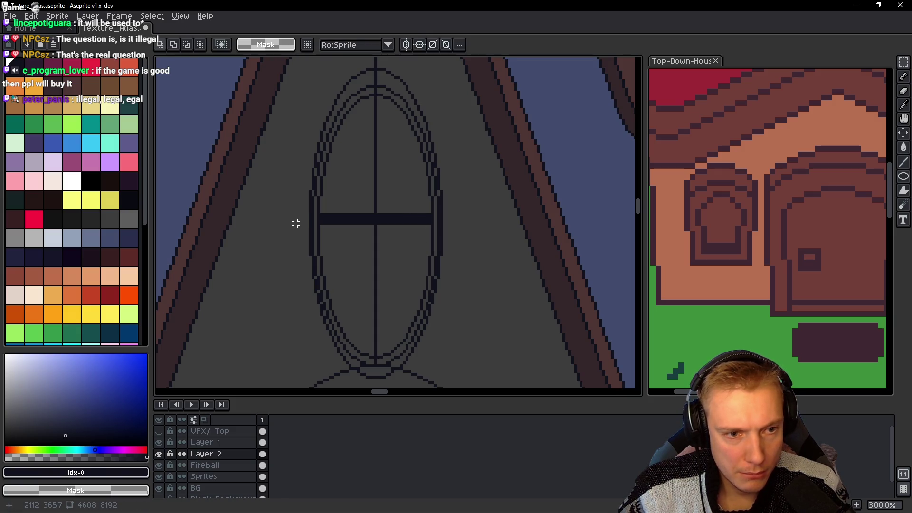
{"action": "mouse_move", "coordinate": [298, 226]}
{"action": "left_mouse_down"}
{"action": "mouse_move", "coordinate": [472, 340]}
{"action": "mouse_move", "coordinate": [464, 382]}
{"action": "left_mouse_up"}
{"action": "key", "text": "Delete"}
Step: Zoom out and pan to check the window alongside other sprites in the atlas
{"action": "scroll", "coordinate": [464, 240], "scroll_direction": "down", "scroll_amount": 2}
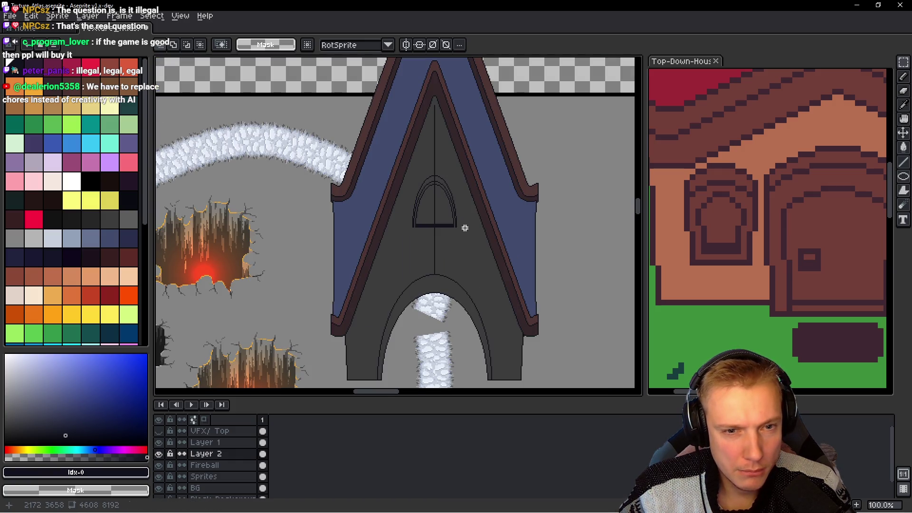
{"action": "scroll", "coordinate": [464, 226], "scroll_direction": "up", "scroll_amount": 3}
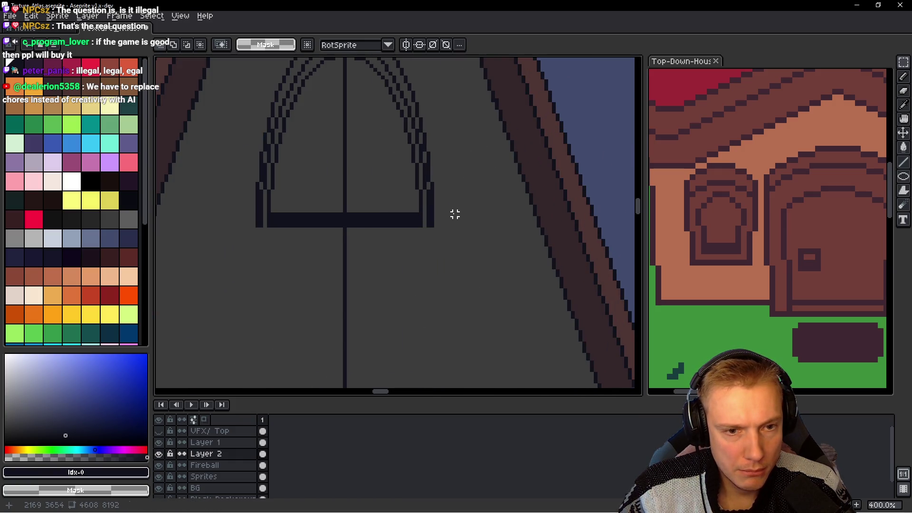
{"action": "scroll", "coordinate": [417, 225], "scroll_direction": "up", "scroll_amount": 2}
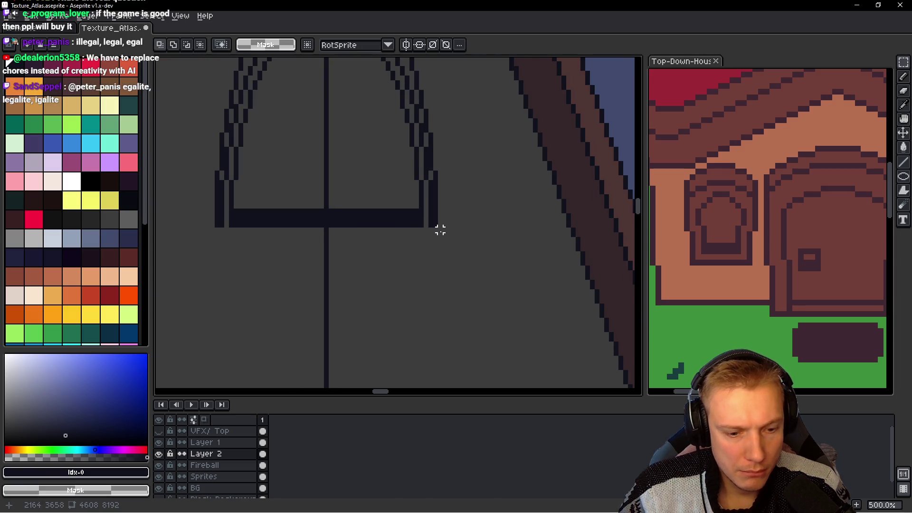
{"action": "scroll", "coordinate": [417, 225], "scroll_direction": "up", "scroll_amount": 1}
{"action": "key", "text": "b"}
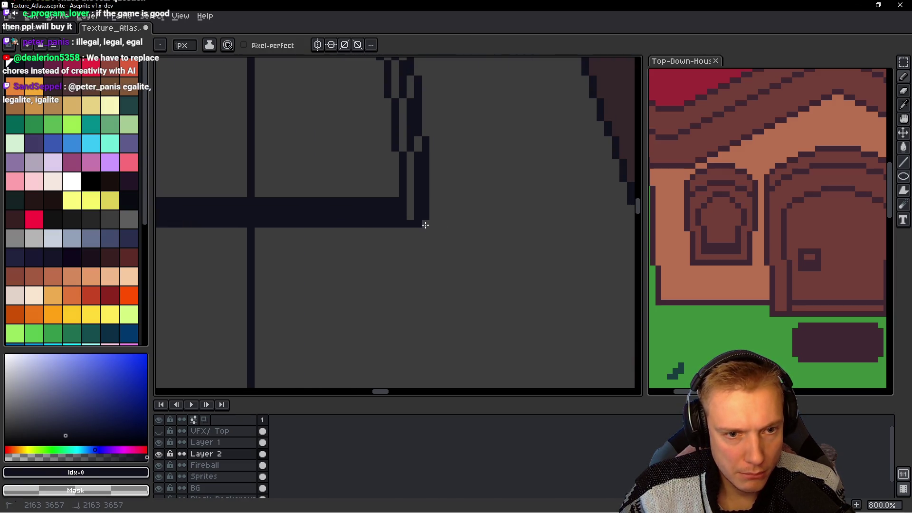
{"action": "scroll", "coordinate": [290, 226], "scroll_direction": "left", "scroll_amount": 5}
{"action": "scroll", "coordinate": [290, 226], "scroll_direction": "left", "scroll_amount": 1}
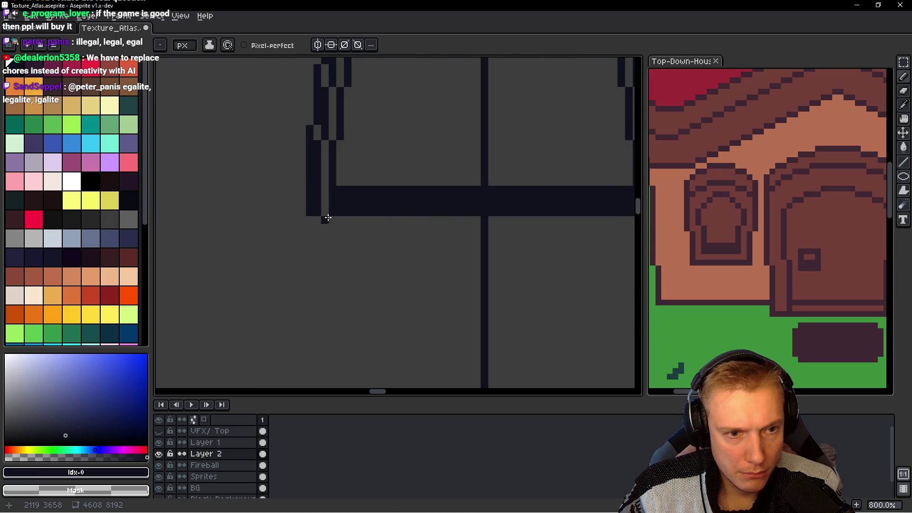
{"action": "scroll", "coordinate": [434, 215], "scroll_direction": "down", "scroll_amount": 2}
{"action": "scroll", "coordinate": [434, 214], "scroll_direction": "down", "scroll_amount": 2}
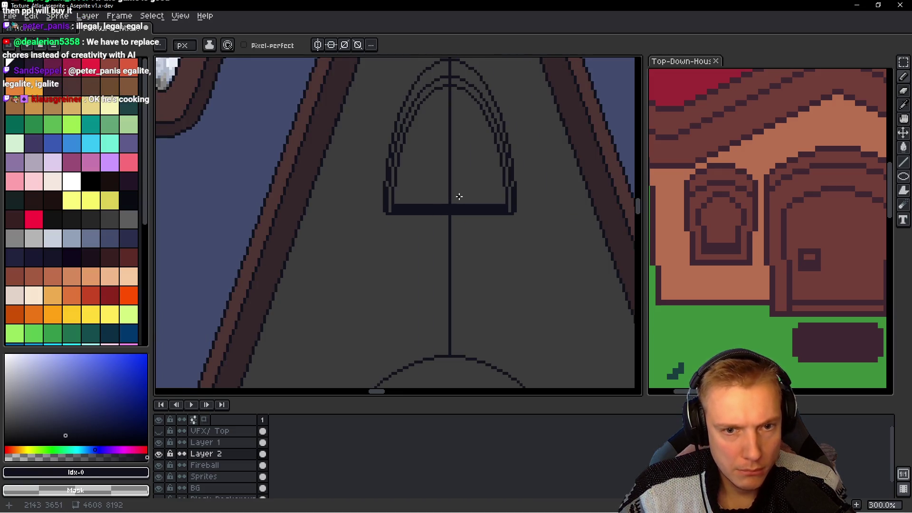
{"action": "scroll", "coordinate": [433, 199], "scroll_direction": "down", "scroll_amount": 2}
{"action": "scroll", "coordinate": [436, 171], "scroll_direction": "up", "scroll_amount": 2}
{"action": "key", "text": "q"}
{"action": "scroll", "coordinate": [436, 164], "scroll_direction": "down", "scroll_amount": 1}
{"action": "mouse_move", "coordinate": [426, 179]}
{"action": "left_mouse_down"}
{"action": "mouse_move", "coordinate": [153, 188]}
{"action": "mouse_move", "coordinate": [194, 227]}
{"action": "mouse_move", "coordinate": [386, 202]}
{"action": "left_mouse_up"}
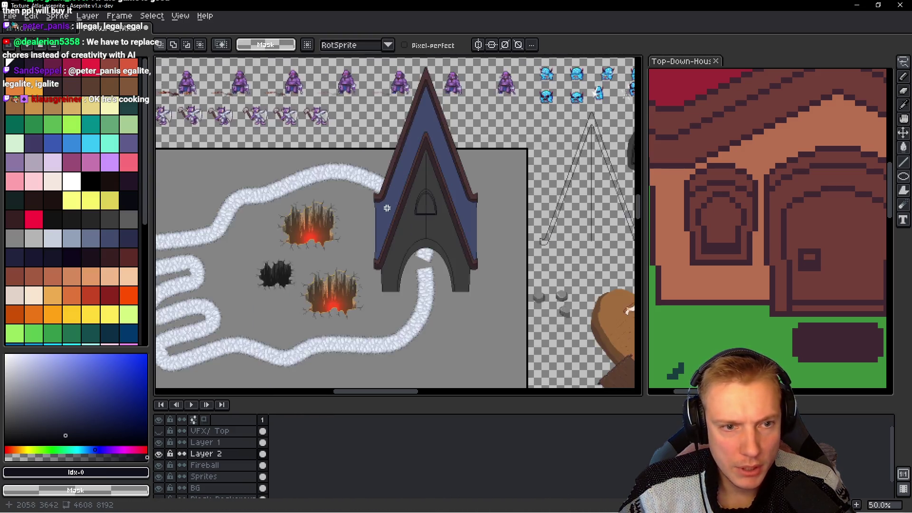
Step: Select the arched window, commit its lowered position, and deselect
{"action": "scroll", "coordinate": [492, 203], "scroll_direction": "up", "scroll_amount": 1}
{"action": "left_click_drag", "start_coordinate": [493, 203], "coordinate": [481, 170]}
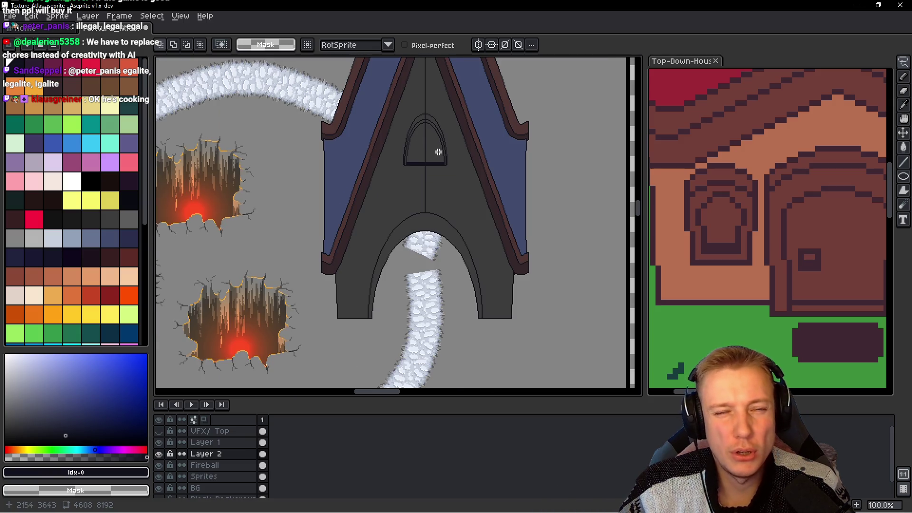
{"action": "scroll", "coordinate": [433, 152], "scroll_direction": "up", "scroll_amount": 1}
{"action": "scroll", "coordinate": [418, 177], "scroll_direction": "up", "scroll_amount": 1}
{"action": "left_click_drag", "start_coordinate": [348, 172], "coordinate": [360, 195]}
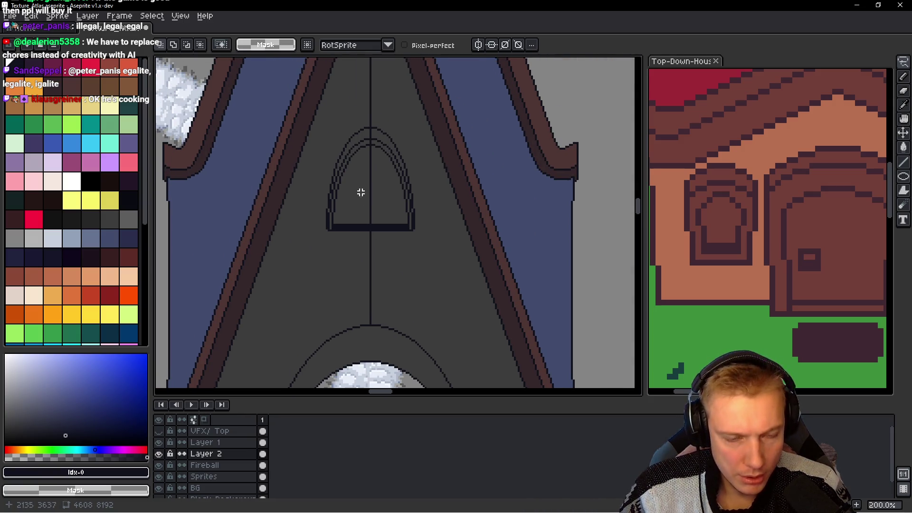
{"action": "mouse_move", "coordinate": [324, 246]}
{"action": "left_mouse_down"}
{"action": "mouse_move", "coordinate": [432, 132]}
{"action": "mouse_move", "coordinate": [436, 113]}
{"action": "mouse_move", "coordinate": [387, 70]}
{"action": "mouse_move", "coordinate": [386, 85]}
{"action": "left_mouse_up"}
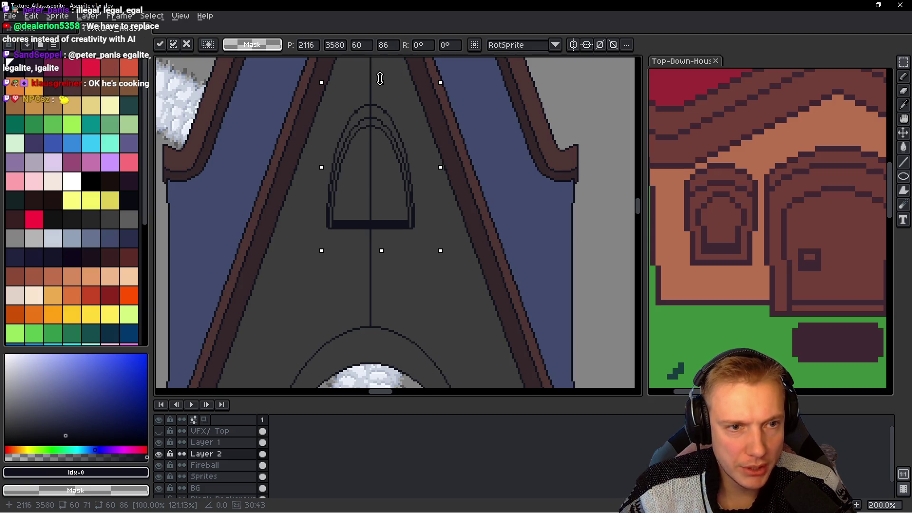
{"action": "scroll", "coordinate": [403, 148], "scroll_direction": "down", "scroll_amount": 1}
{"action": "scroll", "coordinate": [404, 147], "scroll_direction": "up", "scroll_amount": 1}
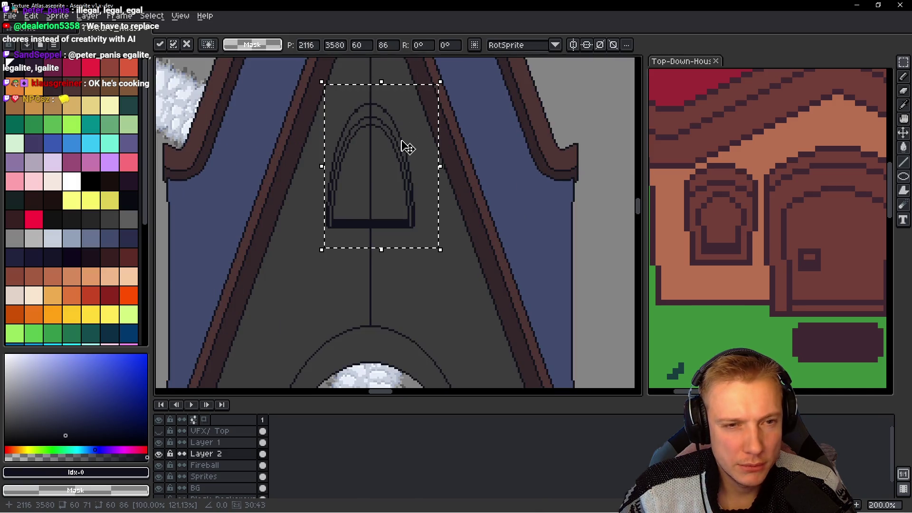
{"action": "key", "text": "Return"}
{"action": "key", "text": "ctrl+d"}
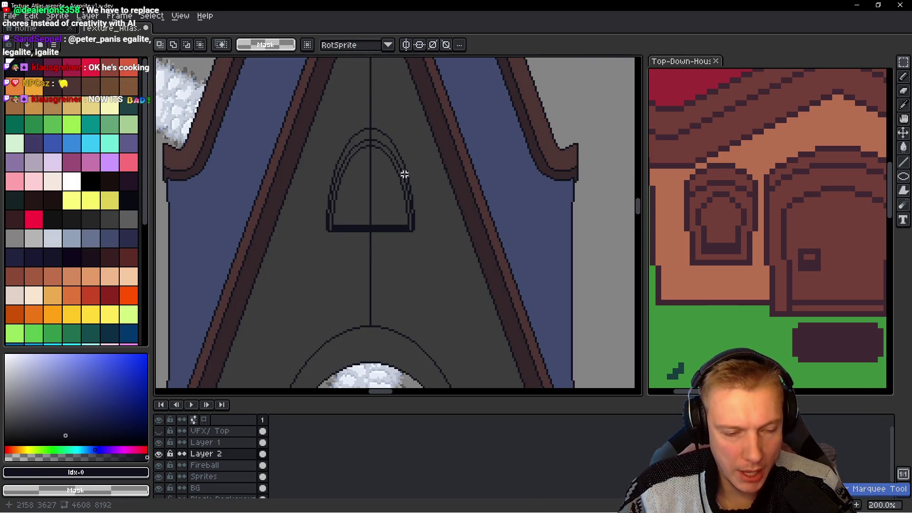
Step: Lasso the arched window and cut it away from the facade
{"action": "key", "text": "q"}
{"action": "left_click_drag", "start_coordinate": [430, 164], "coordinate": [456, 184]}
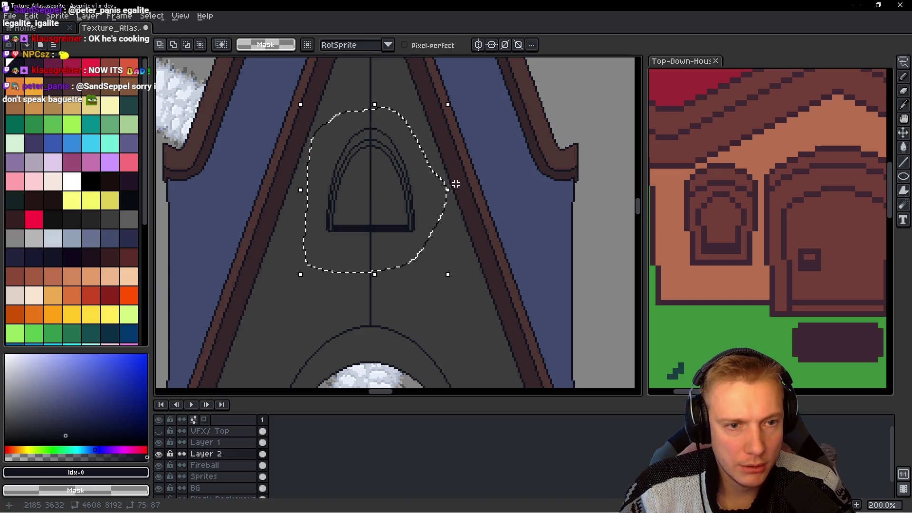
{"action": "key", "text": "ctrl+x"}
{"action": "scroll", "coordinate": [413, 228], "scroll_direction": "down", "scroll_amount": 2}
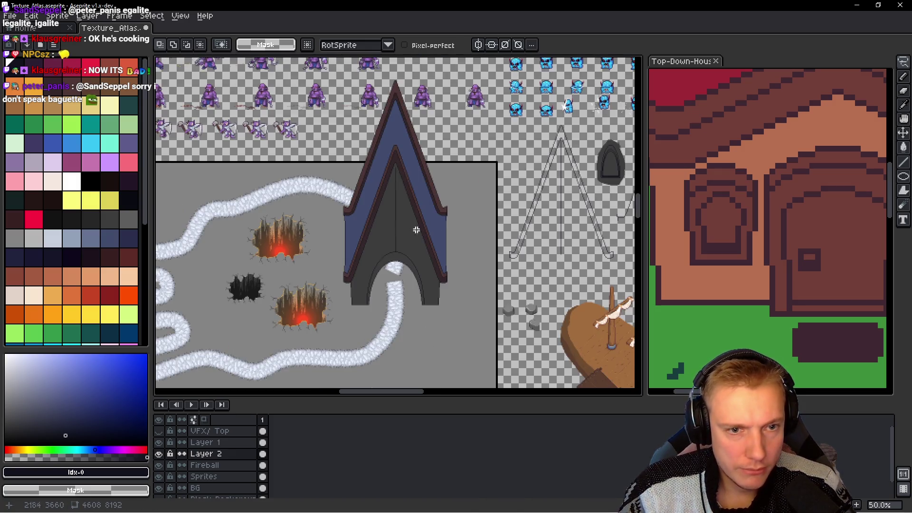
{"action": "scroll", "coordinate": [416, 230], "scroll_direction": "up", "scroll_amount": 1}
{"action": "scroll", "coordinate": [378, 218], "scroll_direction": "up", "scroll_amount": 2}
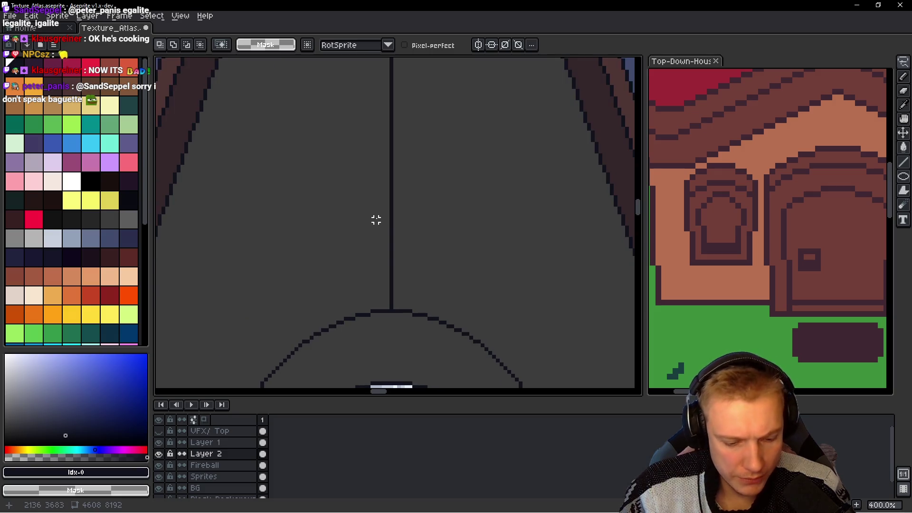
Step: Draw a short horizontal tick across the vertical centre line with the Pencil
{"action": "key", "text": "b"}
{"action": "scroll", "coordinate": [376, 220], "scroll_direction": "up", "scroll_amount": 2}
{"action": "left_click", "coordinate": [363, 228]}
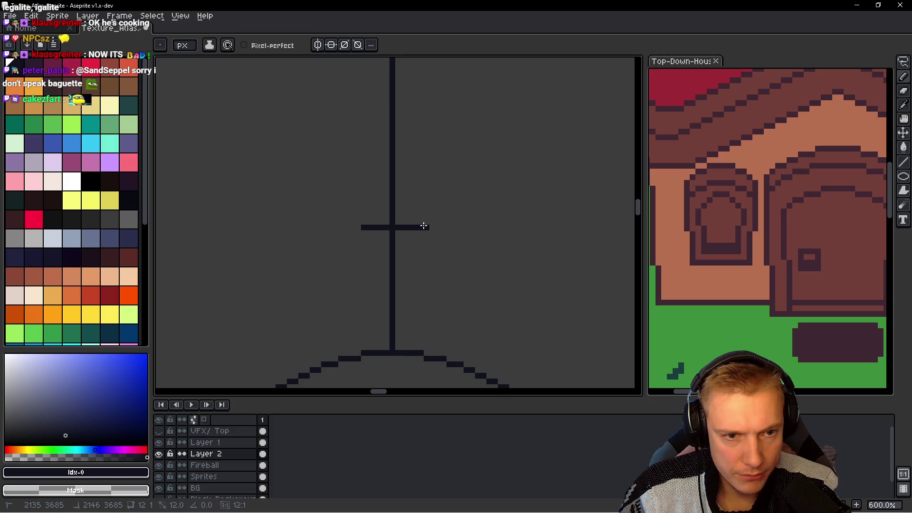
{"action": "left_click", "coordinate": [423, 227], "text": "shift"}
{"action": "scroll", "coordinate": [425, 224], "scroll_direction": "down", "scroll_amount": 3}
{"action": "scroll", "coordinate": [437, 218], "scroll_direction": "down", "scroll_amount": 1}
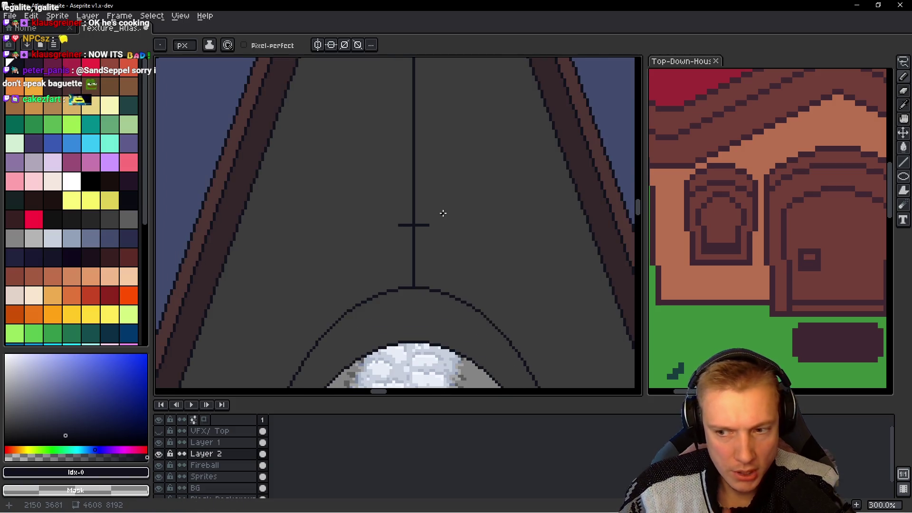
{"action": "scroll", "coordinate": [442, 213], "scroll_direction": "down", "scroll_amount": 1}
Step: Zoom out over the tower's spire and switch to the castle reference image
{"action": "left_click_drag", "start_coordinate": [444, 215], "coordinate": [428, 234]}
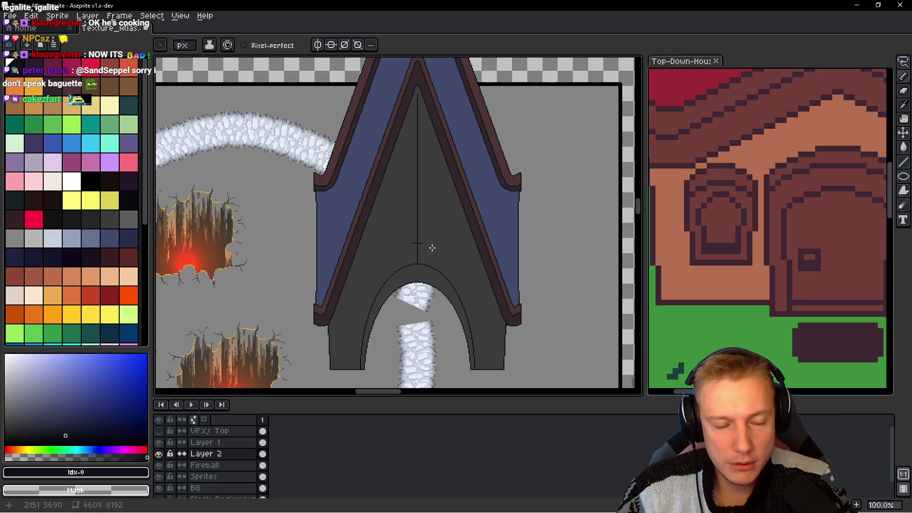
{"action": "scroll", "coordinate": [430, 232], "scroll_direction": "up", "scroll_amount": 1}
{"action": "scroll", "coordinate": [404, 212], "scroll_direction": "down", "scroll_amount": 1}
{"action": "scroll", "coordinate": [409, 193], "scroll_direction": "down", "scroll_amount": 1}
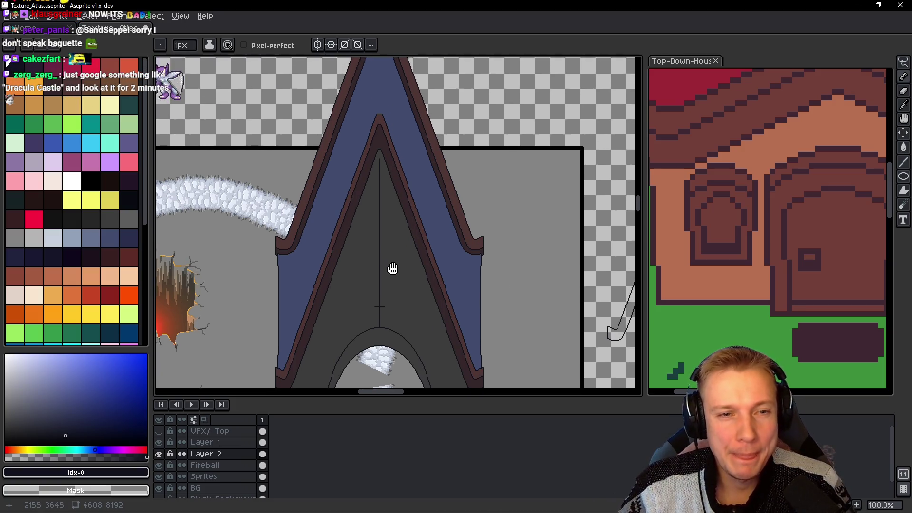
{"action": "scroll", "coordinate": [397, 244], "scroll_direction": "down", "scroll_amount": 1}
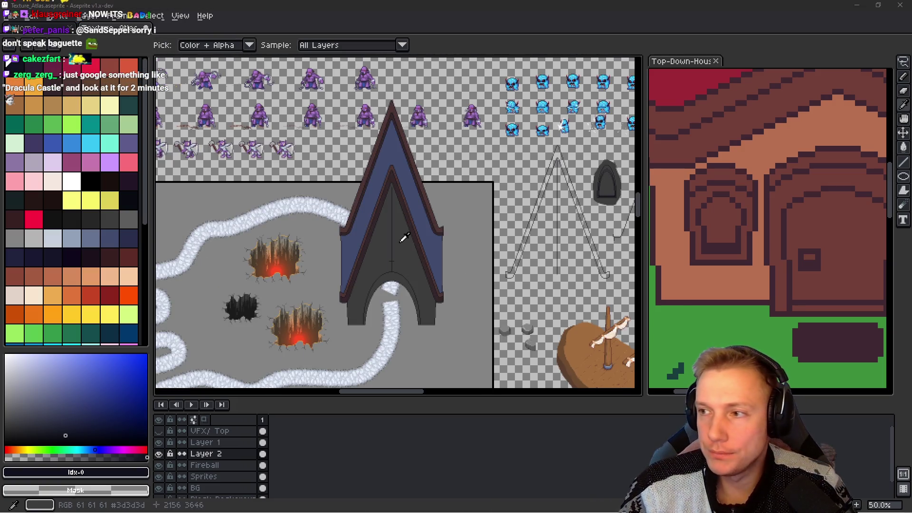
{"action": "key", "text": "alt+Tab"}
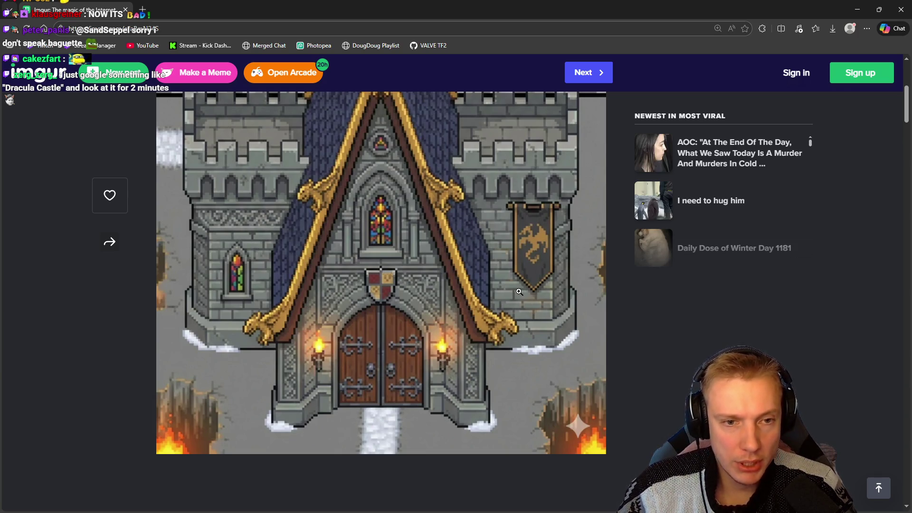
{"action": "key", "text": "alt+Tab"}
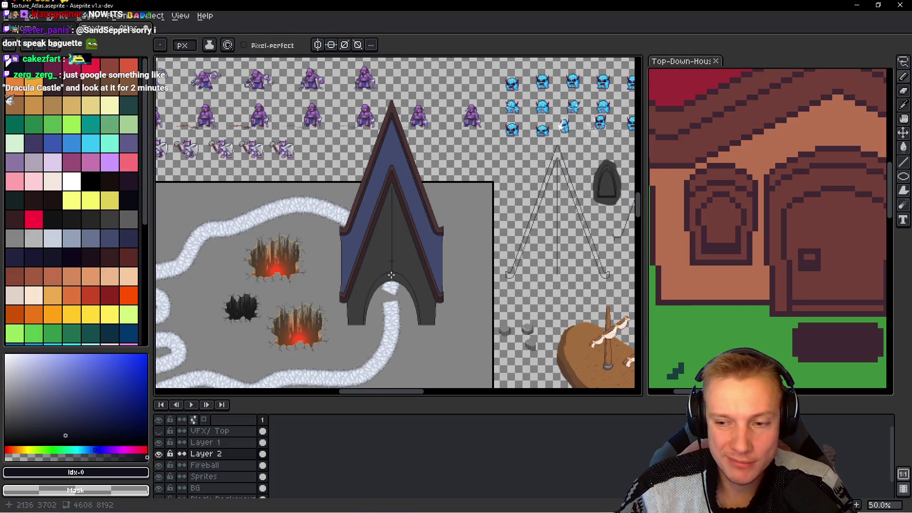
Step: Draw a tall, narrow ellipse guide from the centre-post tick over the tower's centre line
{"action": "scroll", "coordinate": [402, 244], "scroll_direction": "up", "scroll_amount": 2}
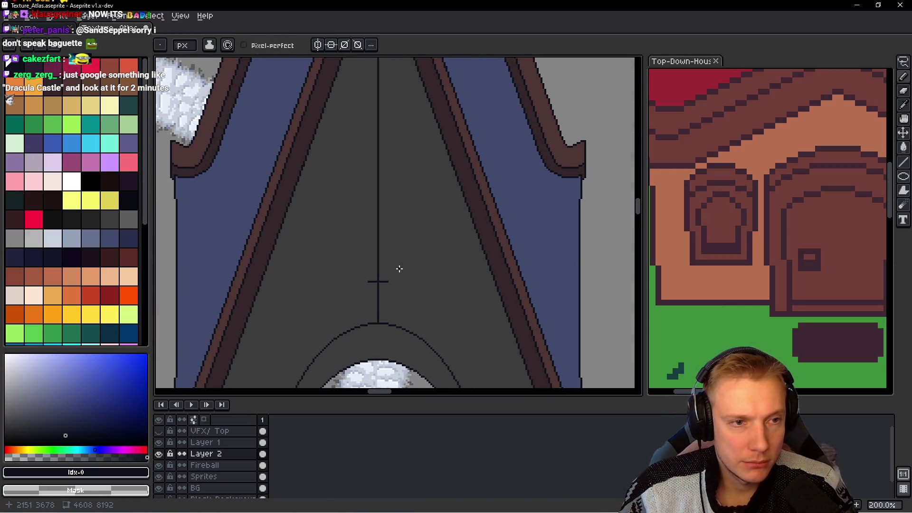
{"action": "left_click_drag", "start_coordinate": [389, 281], "coordinate": [436, 270]}
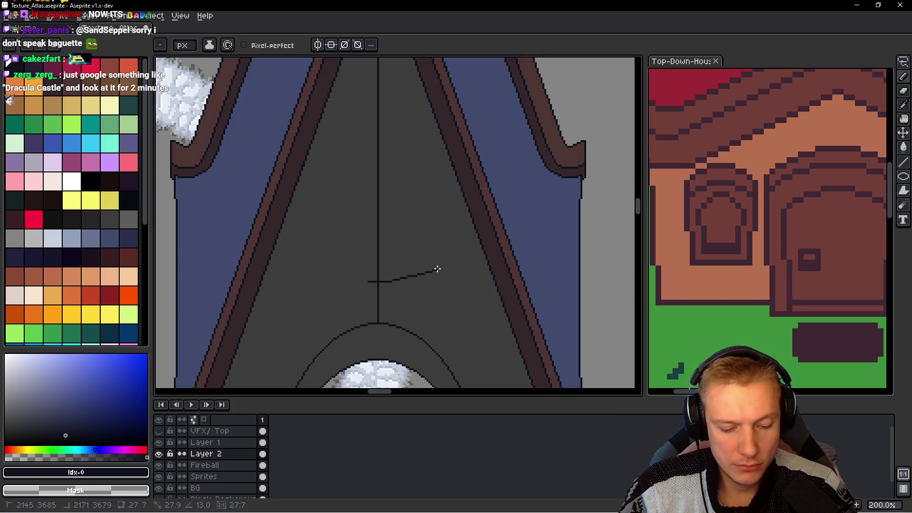
{"action": "key", "text": "shift+u"}
{"action": "scroll", "coordinate": [375, 280], "scroll_direction": "down", "scroll_amount": 1}
{"action": "scroll", "coordinate": [377, 281], "scroll_direction": "up", "scroll_amount": 1}
{"action": "scroll", "coordinate": [373, 279], "scroll_direction": "down", "scroll_amount": 1}
{"action": "scroll", "coordinate": [376, 282], "scroll_direction": "down", "scroll_amount": 1}
{"action": "scroll", "coordinate": [376, 283], "scroll_direction": "up", "scroll_amount": 1}
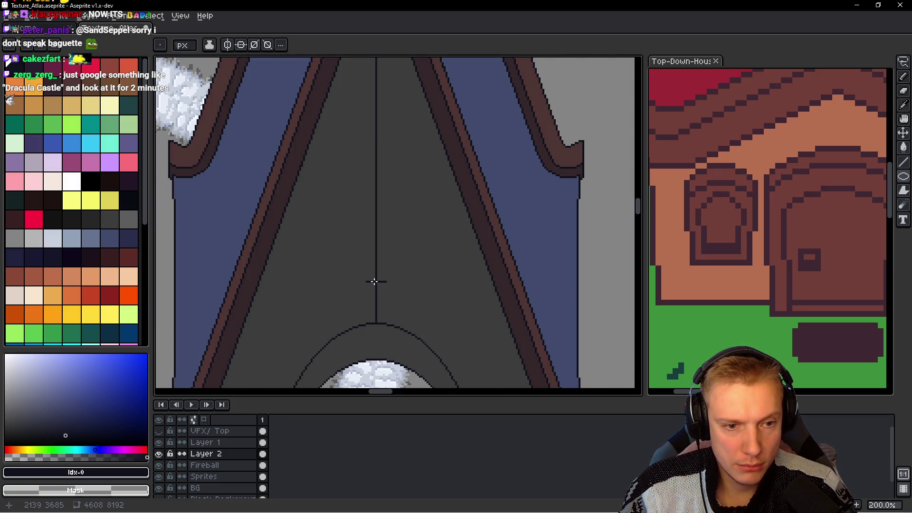
{"action": "mouse_move", "coordinate": [375, 281]}
{"action": "left_mouse_down"}
{"action": "mouse_move", "coordinate": [417, 127]}
{"action": "mouse_move", "coordinate": [425, 127]}
{"action": "mouse_move", "coordinate": [417, 126]}
{"action": "mouse_move", "coordinate": [431, 131]}
{"action": "mouse_move", "coordinate": [427, 139]}
{"action": "left_mouse_up"}
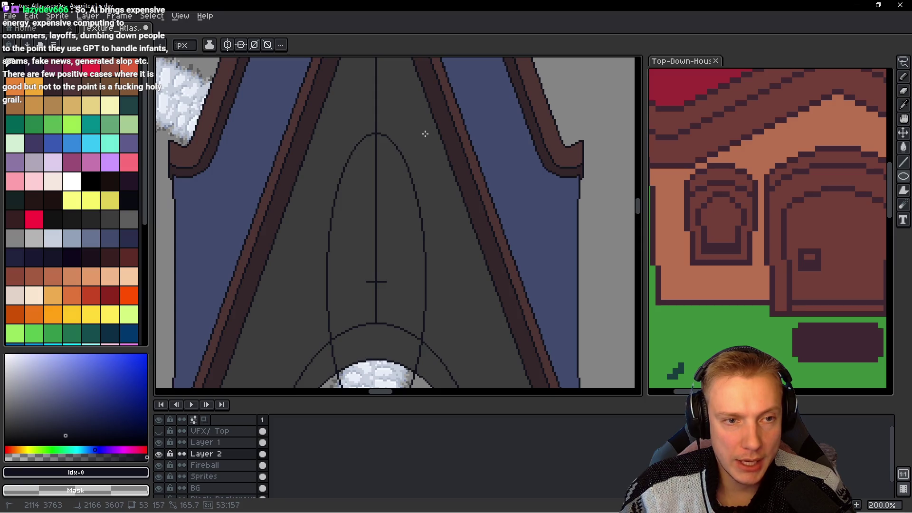
{"action": "left_click_drag", "start_coordinate": [426, 139], "coordinate": [414, 170]}
Step: Zoom out and switch over to the castle reference image in the browser
{"action": "key", "text": "ctrl"}
{"action": "scroll", "coordinate": [429, 184], "scroll_direction": "down", "scroll_amount": 1}
{"action": "scroll", "coordinate": [429, 184], "scroll_direction": "down", "scroll_amount": 1}
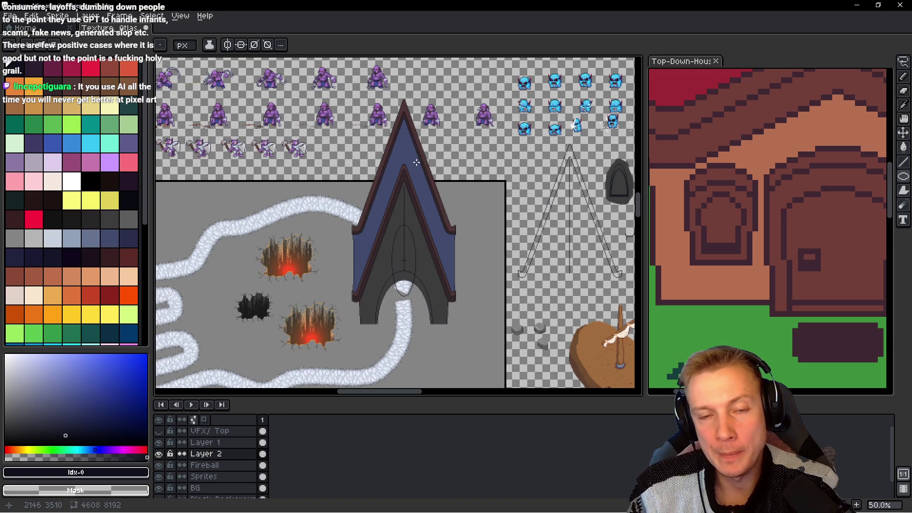
{"action": "key", "text": "alt+Tab"}
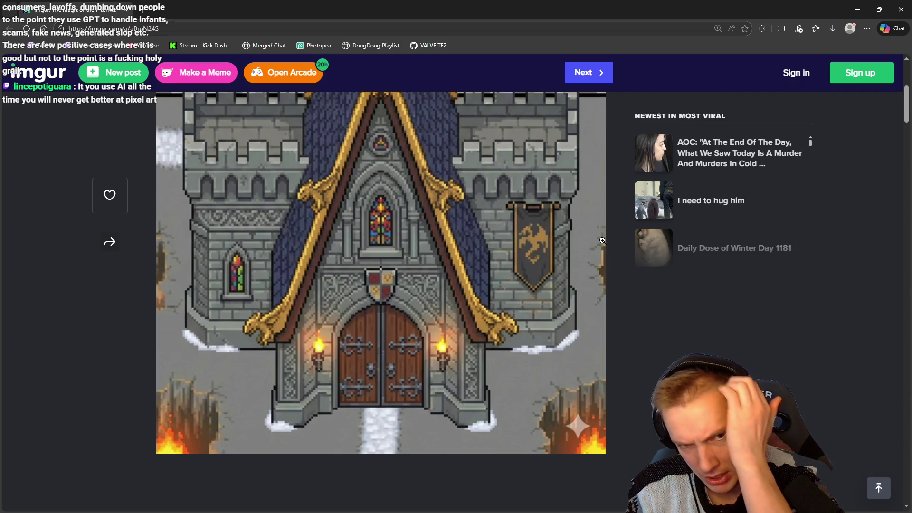
Step: Study the Imgur castle's pointed window and double doors, then return to Texture_Atlas
{"action": "scroll", "coordinate": [473, 265], "scroll_direction": "up", "scroll_amount": 1}
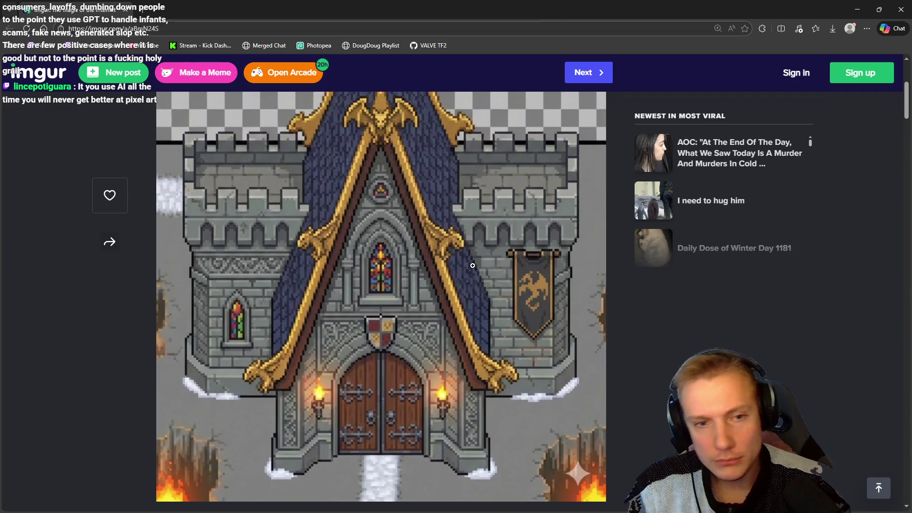
{"action": "scroll", "coordinate": [472, 265], "scroll_direction": "up", "scroll_amount": 2}
{"action": "scroll", "coordinate": [472, 266], "scroll_direction": "up", "scroll_amount": 3}
{"action": "scroll", "coordinate": [476, 254], "scroll_direction": "down", "scroll_amount": 6}
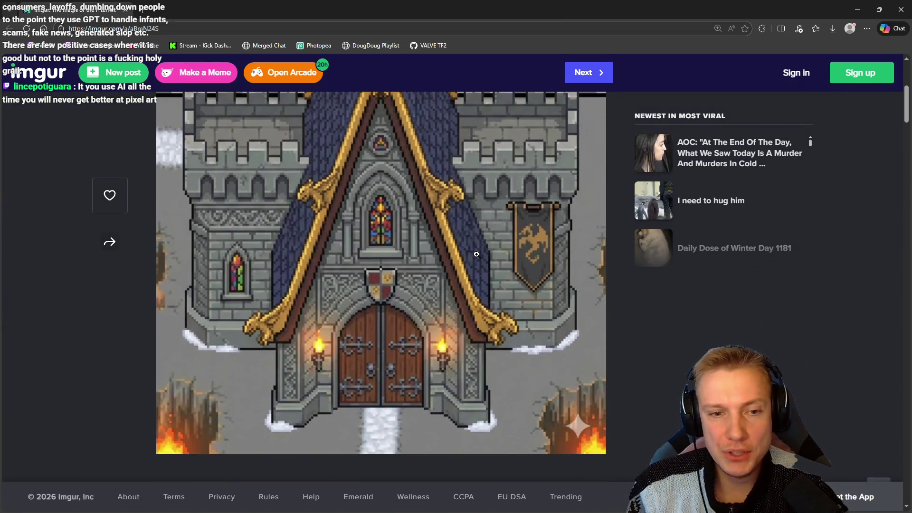
{"action": "key", "text": "alt+Tab"}
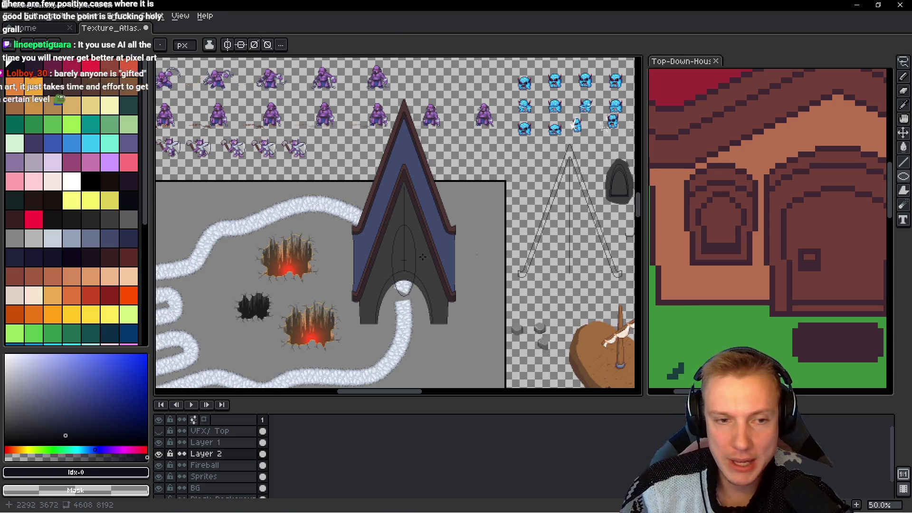
Step: Undo the wide ellipse and draw a narrower, roughly 25×125 px ellipse from the tick mark
{"action": "scroll", "coordinate": [422, 257], "scroll_direction": "up", "scroll_amount": 2}
{"action": "mouse_move", "coordinate": [393, 244]}
{"action": "left_mouse_down"}
{"action": "mouse_move", "coordinate": [464, 242]}
{"action": "mouse_move", "coordinate": [421, 224]}
{"action": "mouse_move", "coordinate": [407, 257]}
{"action": "left_mouse_up"}
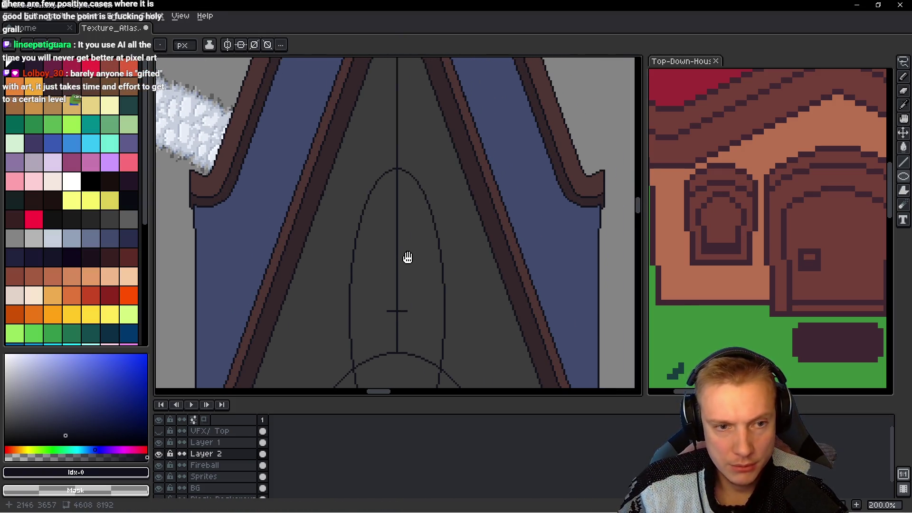
{"action": "scroll", "coordinate": [408, 257], "scroll_direction": "down", "scroll_amount": 1}
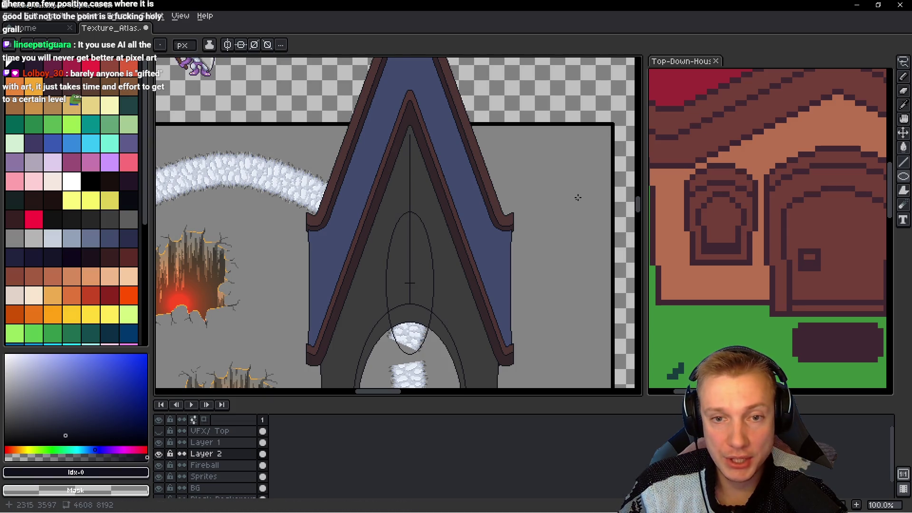
{"action": "scroll", "coordinate": [576, 197], "scroll_direction": "down", "scroll_amount": 1}
{"action": "scroll", "coordinate": [429, 244], "scroll_direction": "down", "scroll_amount": 1}
{"action": "scroll", "coordinate": [429, 243], "scroll_direction": "up", "scroll_amount": 3}
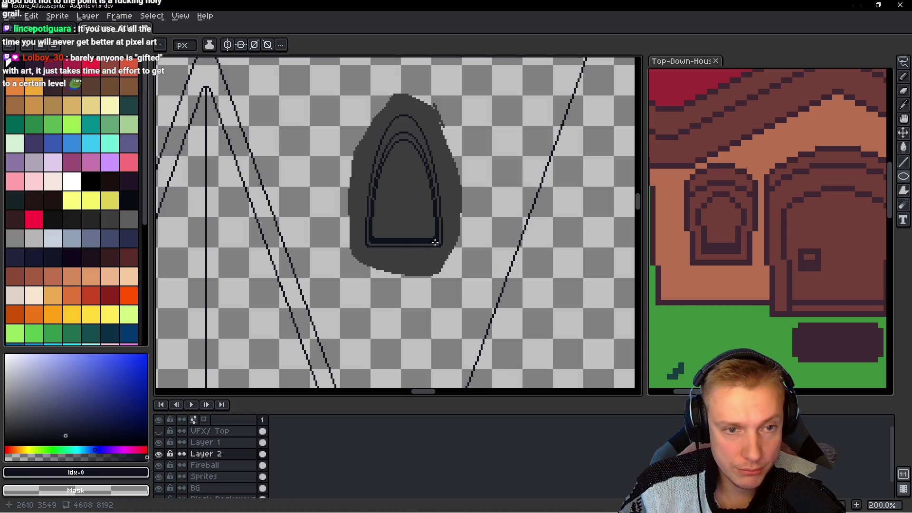
{"action": "left_click_drag", "start_coordinate": [350, 246], "coordinate": [546, 224]}
{"action": "left_click_drag", "start_coordinate": [204, 316], "coordinate": [425, 181]}
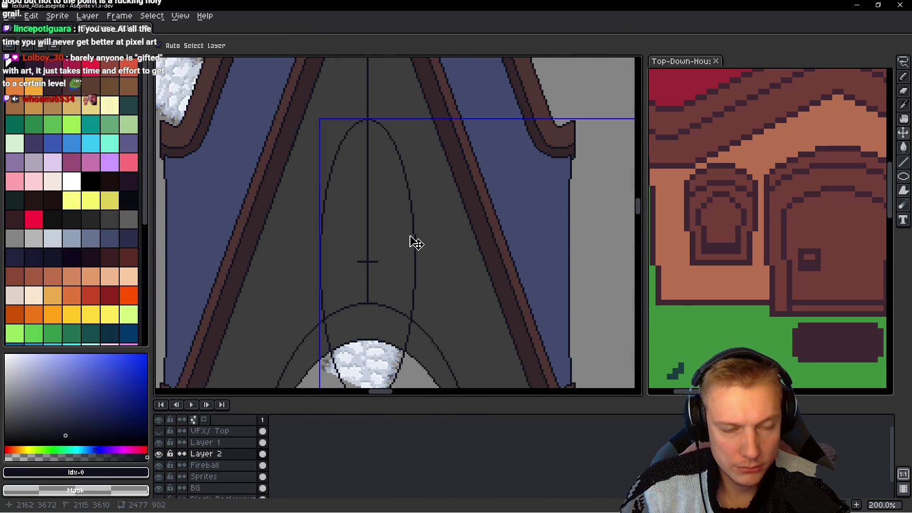
{"action": "key", "text": "ctrl+z"}
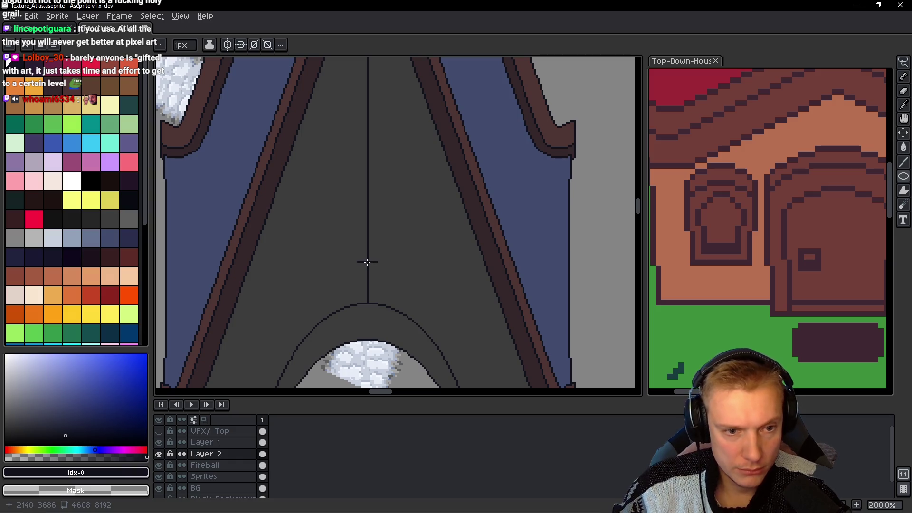
{"action": "key", "text": "shift+u"}
{"action": "key", "text": "shift+u"}
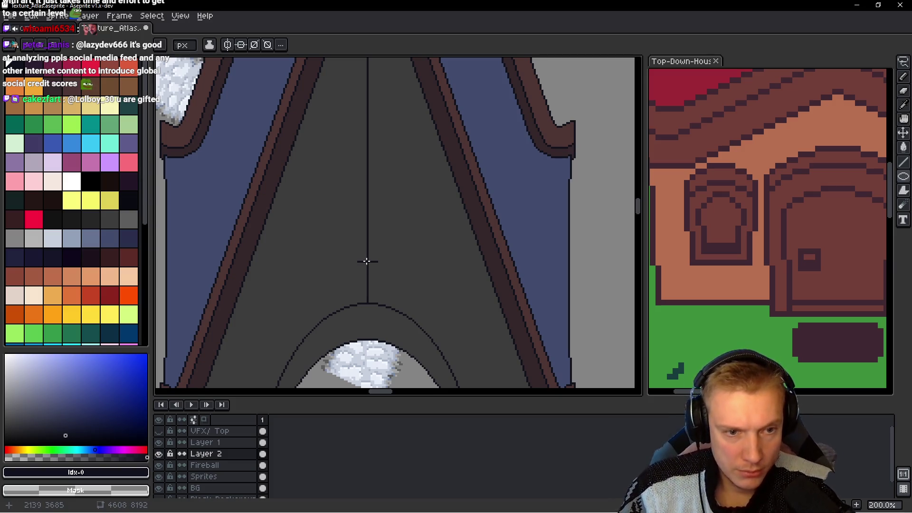
{"action": "left_click_drag", "start_coordinate": [367, 261], "coordinate": [394, 142]}
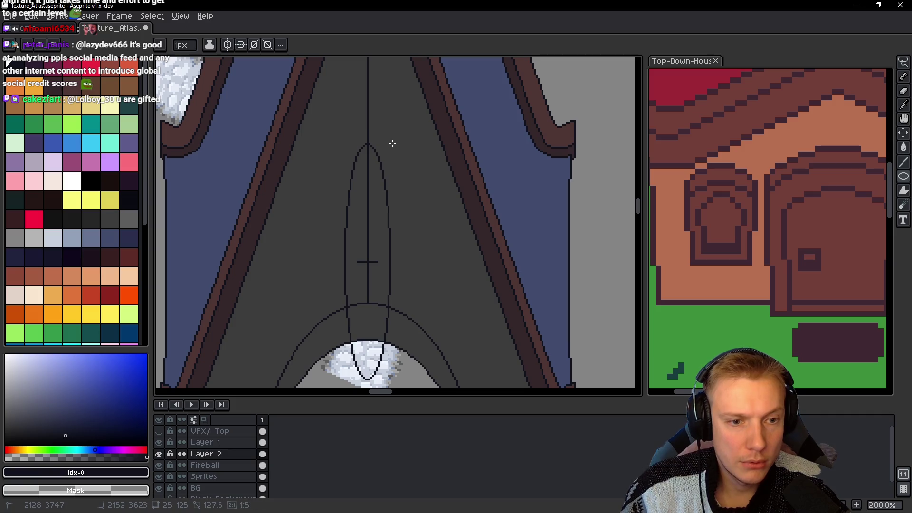
Step: Redraw the tall ellipse and add a slightly larger ellipse outline around it for a double rim
{"action": "key", "text": "ctrl+z"}
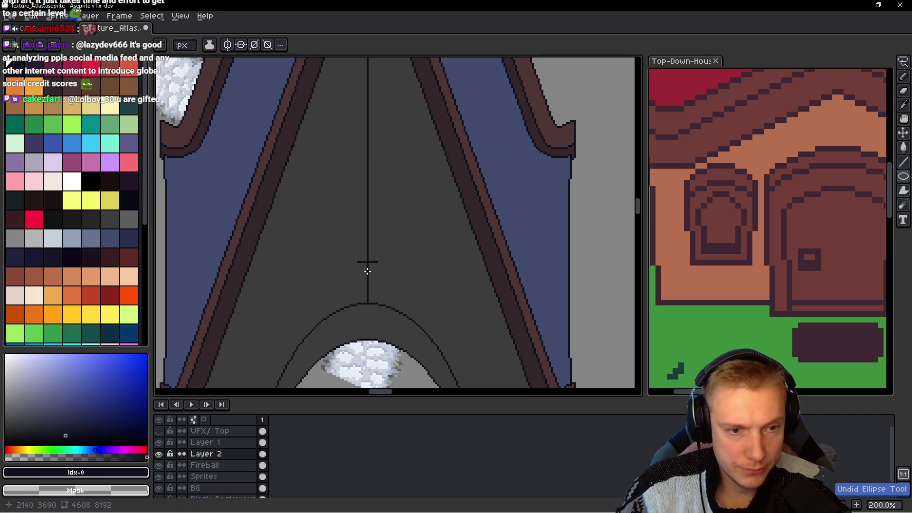
{"action": "mouse_move", "coordinate": [367, 270]}
{"action": "left_mouse_down"}
{"action": "mouse_move", "coordinate": [404, 110]}
{"action": "mouse_move", "coordinate": [422, 122]}
{"action": "left_mouse_up"}
{"action": "mouse_move", "coordinate": [366, 279]}
{"action": "left_mouse_down"}
{"action": "mouse_move", "coordinate": [411, 129]}
{"action": "mouse_move", "coordinate": [425, 134]}
{"action": "left_mouse_up"}
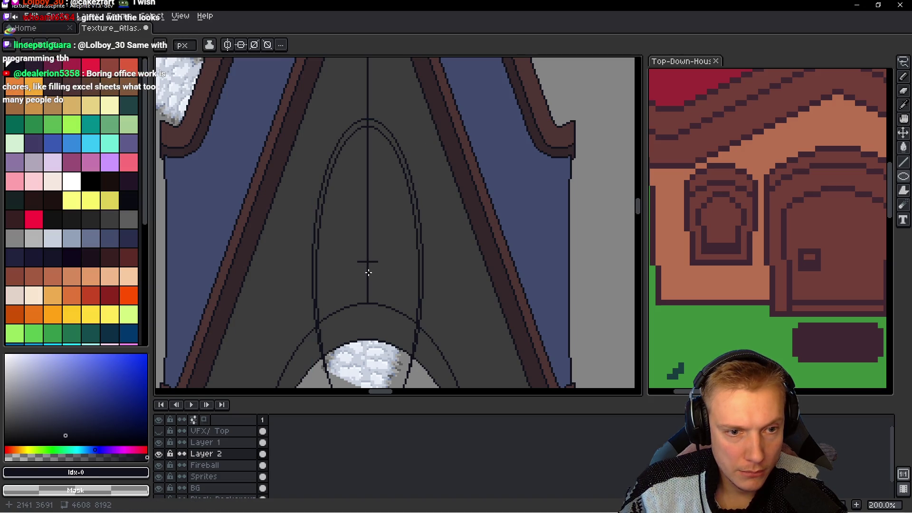
{"action": "left_click_drag", "start_coordinate": [368, 273], "coordinate": [424, 105]}
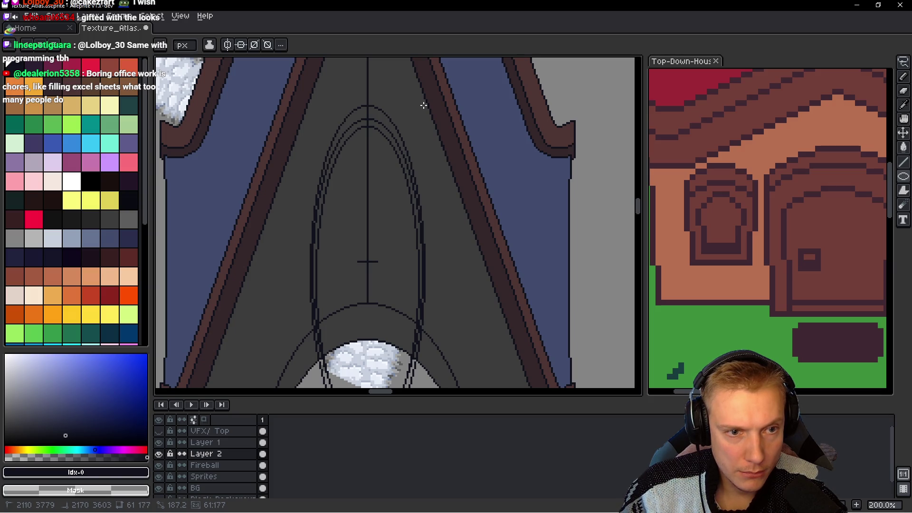
{"action": "left_click_drag", "start_coordinate": [423, 105], "coordinate": [423, 105]}
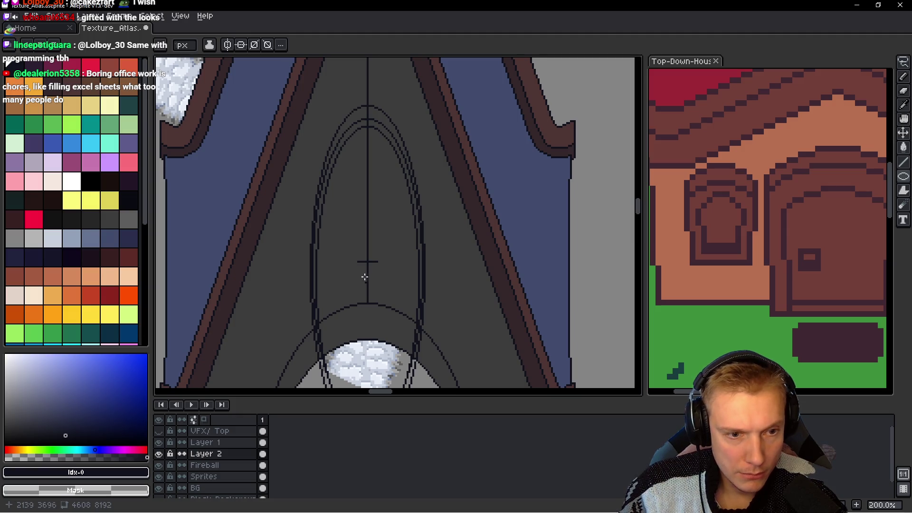
{"action": "key", "text": "b"}
{"action": "scroll", "coordinate": [324, 261], "scroll_direction": "up", "scroll_amount": 2}
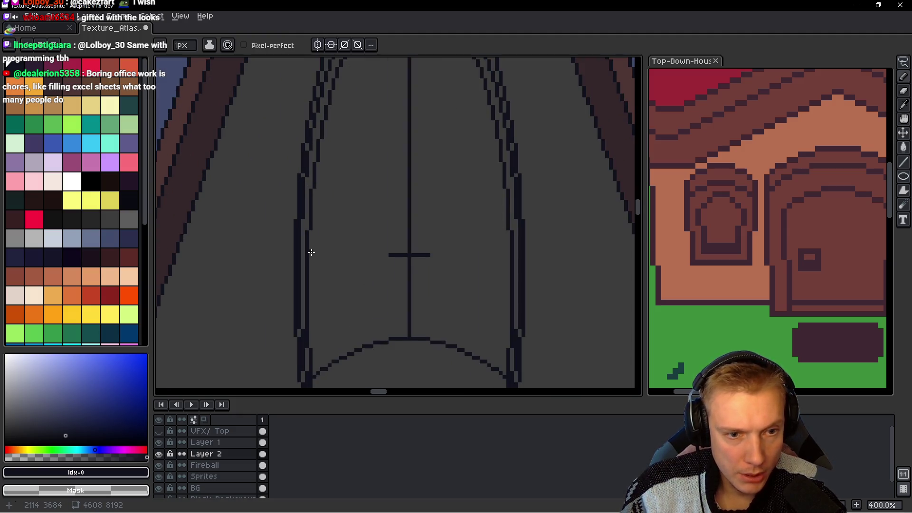
Step: Draw a line across the window base and fill the strip dark to form a thick sill
{"action": "mouse_move", "coordinate": [311, 256]}
{"action": "left_mouse_down"}
{"action": "mouse_move", "coordinate": [509, 255]}
{"action": "mouse_move", "coordinate": [309, 245]}
{"action": "left_mouse_up"}
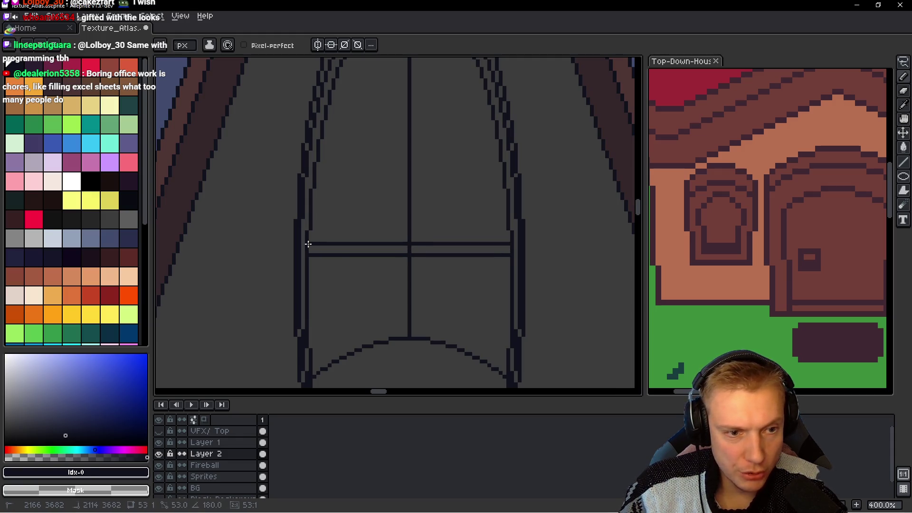
{"action": "key", "text": "g"}
{"action": "left_click", "coordinate": [358, 248]}
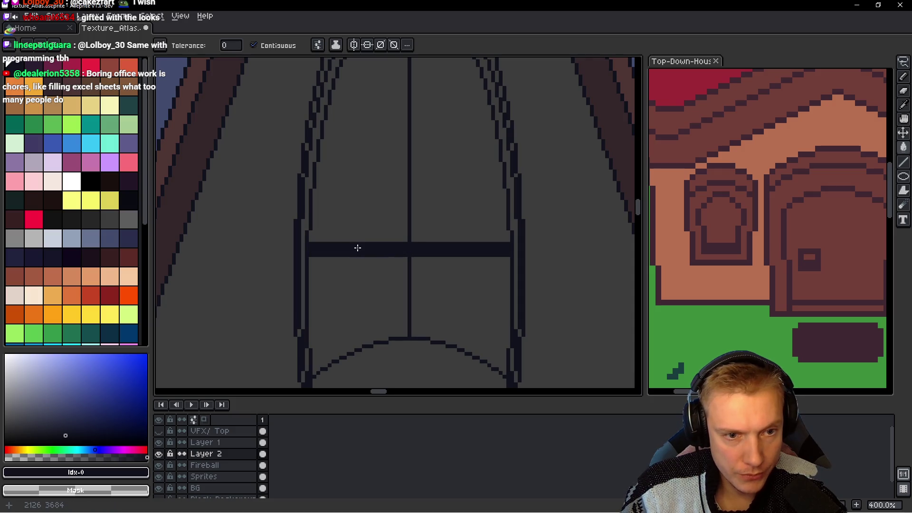
{"action": "scroll", "coordinate": [466, 298], "scroll_direction": "down", "scroll_amount": 1}
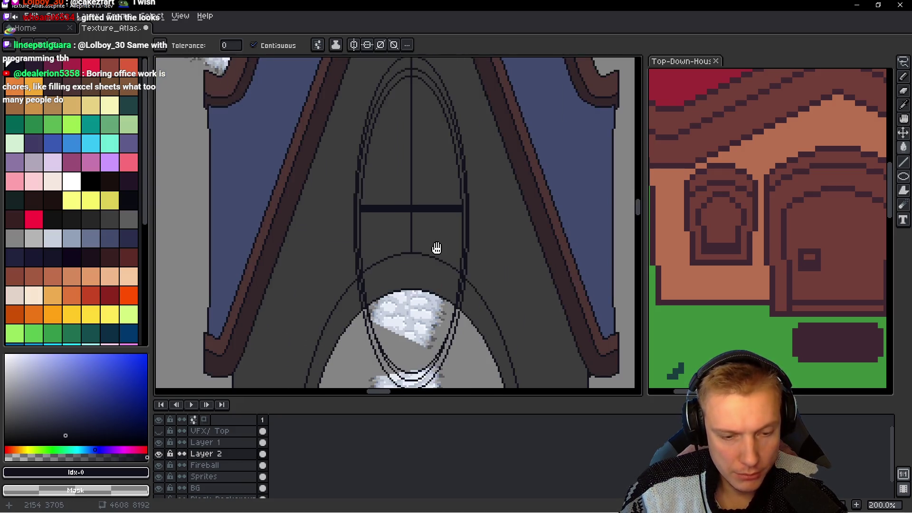
{"action": "scroll", "coordinate": [436, 249], "scroll_direction": "down", "scroll_amount": 1}
Step: Marquee-select the ellipse curves below the sill to trim them away
{"action": "key", "text": "m"}
{"action": "left_click_drag", "start_coordinate": [324, 331], "coordinate": [493, 152]}
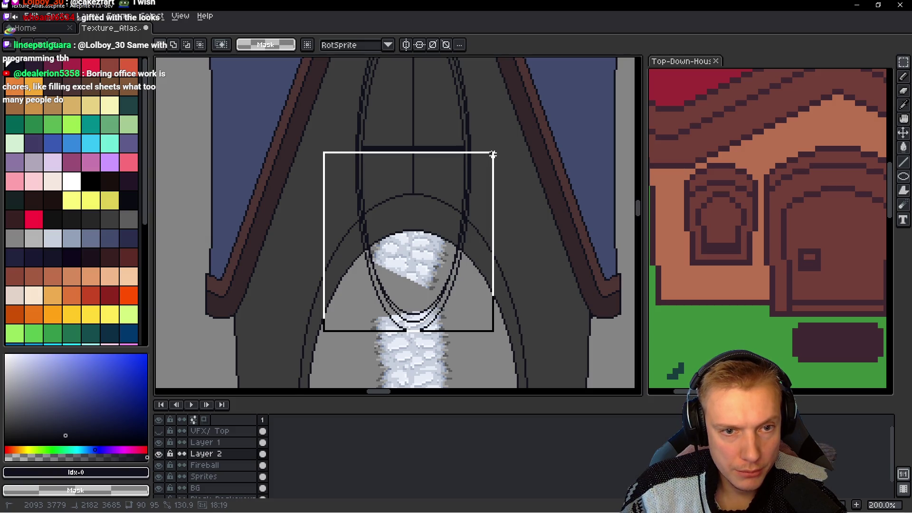
{"action": "left_click_drag", "start_coordinate": [493, 155], "coordinate": [493, 153]}
{"action": "scroll", "coordinate": [424, 237], "scroll_direction": "up", "scroll_amount": 1}
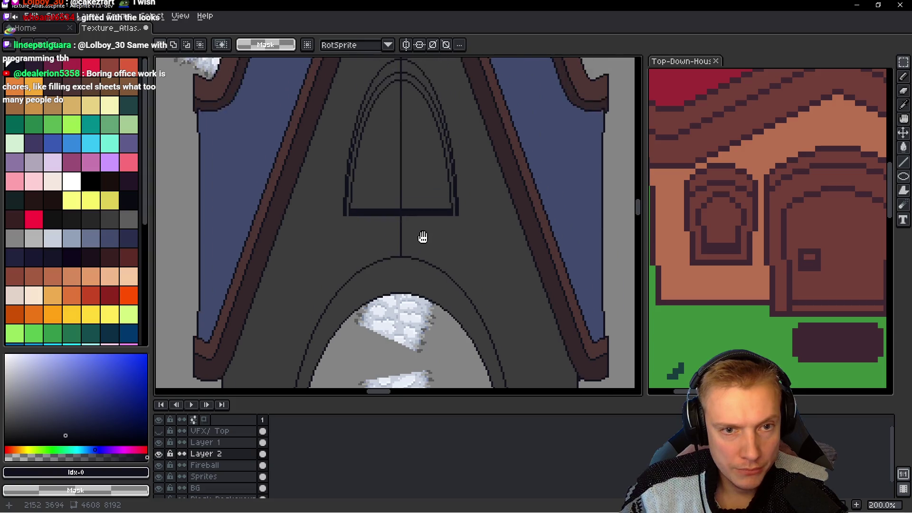
{"action": "scroll", "coordinate": [357, 217], "scroll_direction": "up", "scroll_amount": 2}
{"action": "key", "text": "b"}
{"action": "scroll", "coordinate": [332, 203], "scroll_direction": "up", "scroll_amount": 1}
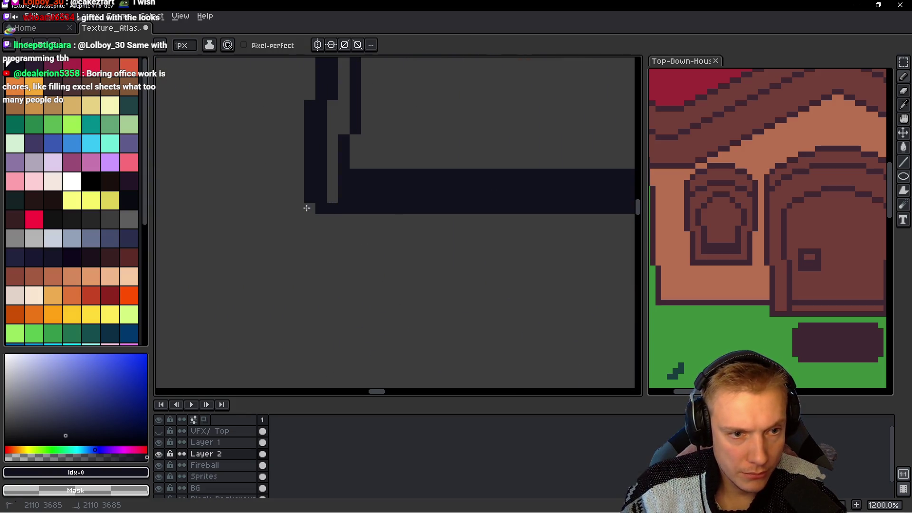
{"action": "scroll", "coordinate": [310, 209], "scroll_direction": "down", "scroll_amount": 1}
{"action": "scroll", "coordinate": [422, 214], "scroll_direction": "down", "scroll_amount": 2}
{"action": "scroll", "coordinate": [470, 237], "scroll_direction": "up", "scroll_amount": 3}
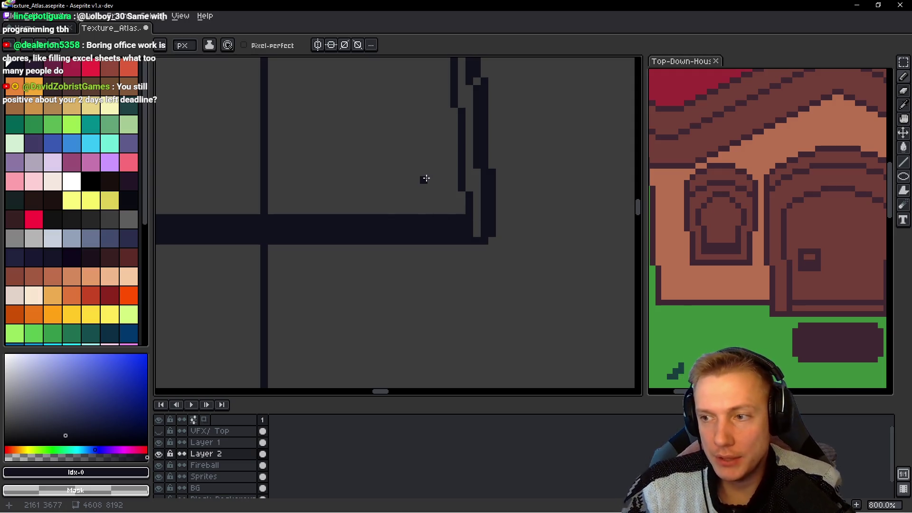
{"action": "scroll", "coordinate": [426, 178], "scroll_direction": "down", "scroll_amount": 1}
{"action": "scroll", "coordinate": [423, 186], "scroll_direction": "down", "scroll_amount": 4}
{"action": "scroll", "coordinate": [417, 203], "scroll_direction": "up", "scroll_amount": 1}
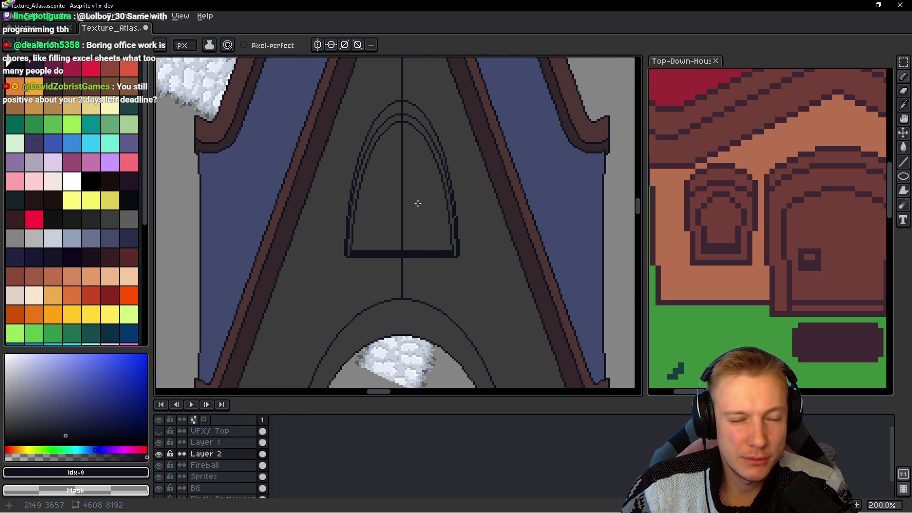
Step: Lasso the pointed window, cut it, and paste it onto the Fireball layer
{"action": "key", "text": "q"}
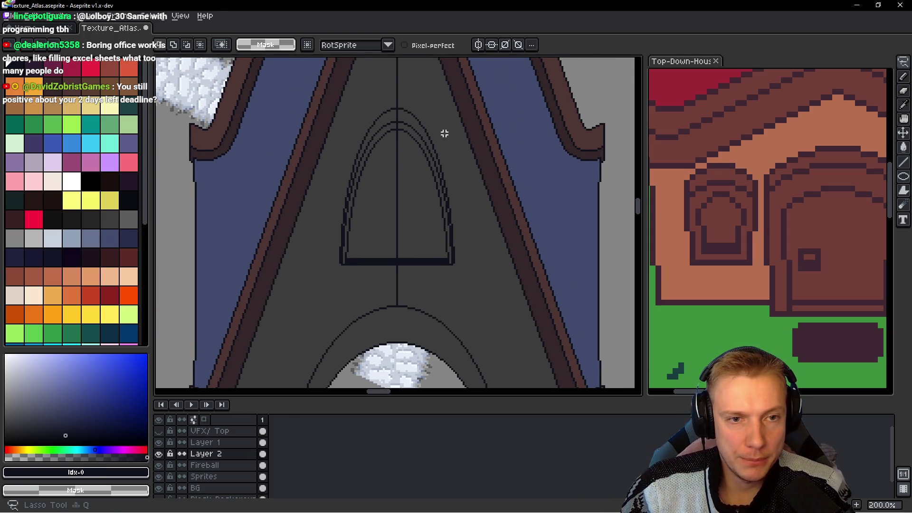
{"action": "left_click_drag", "start_coordinate": [444, 134], "coordinate": [461, 116]}
{"action": "scroll", "coordinate": [475, 129], "scroll_direction": "down", "scroll_amount": 5}
{"action": "scroll", "coordinate": [483, 135], "scroll_direction": "up", "scroll_amount": 1}
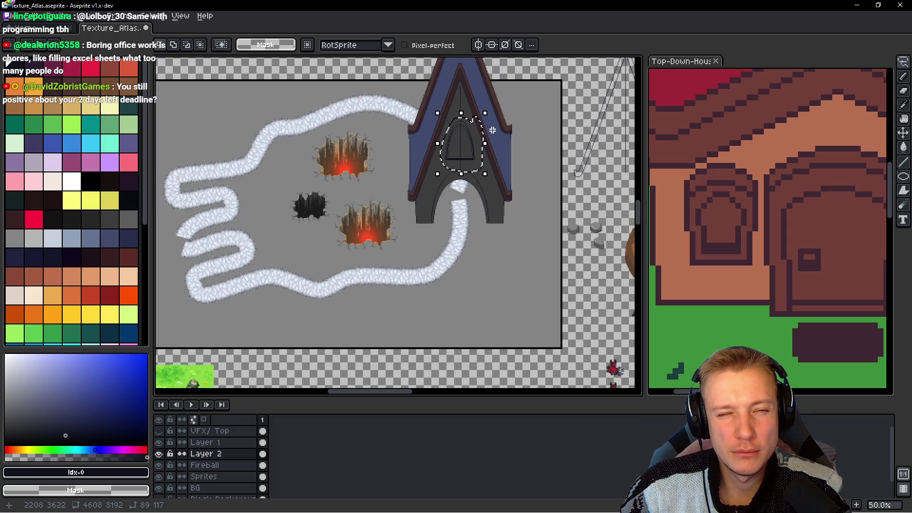
{"action": "key", "text": "Delete"}
{"action": "key", "text": "h"}
{"action": "key", "text": "Down"}
{"action": "key", "text": "ctrl+v"}
{"action": "scroll", "coordinate": [545, 156], "scroll_direction": "up", "scroll_amount": 4}
{"action": "key", "text": "b"}
{"action": "scroll", "coordinate": [452, 218], "scroll_direction": "up", "scroll_amount": 2}
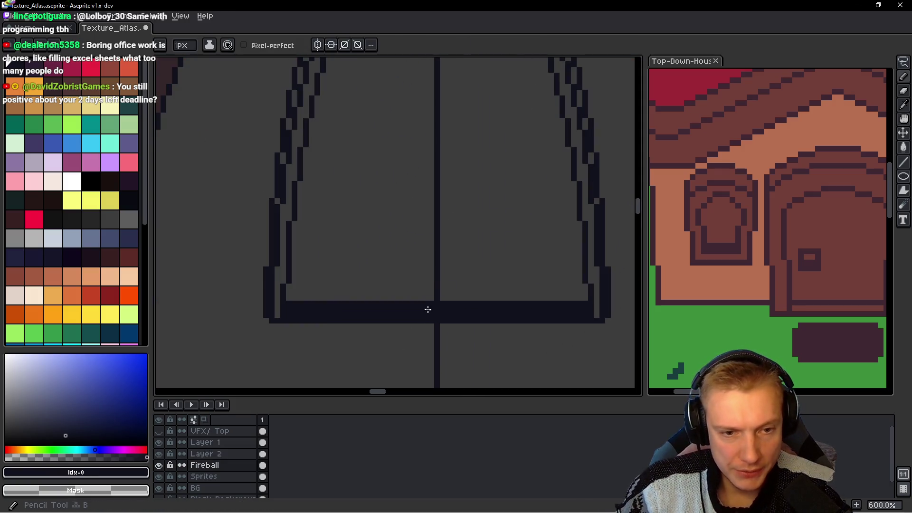
Step: Paint out the leftover centre line around the window in grey #3d3d3d
{"action": "left_click", "coordinate": [434, 295], "text": "alt"}
{"action": "scroll", "coordinate": [423, 309], "scroll_direction": "up", "scroll_amount": 4}
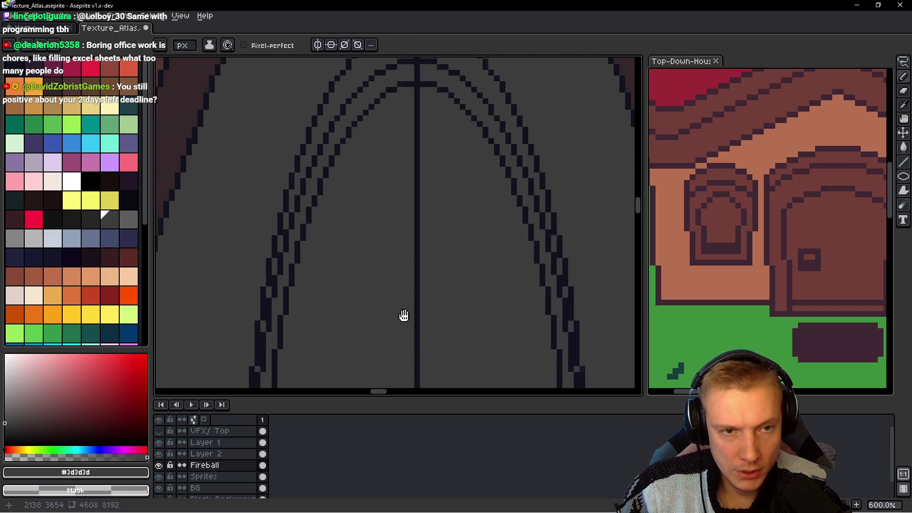
{"action": "scroll", "coordinate": [403, 228], "scroll_direction": "up", "scroll_amount": 2}
{"action": "left_click", "coordinate": [407, 125], "text": "shift"}
{"action": "scroll", "coordinate": [403, 83], "scroll_direction": "up", "scroll_amount": 2}
{"action": "left_click_drag", "start_coordinate": [407, 131], "coordinate": [403, 174]}
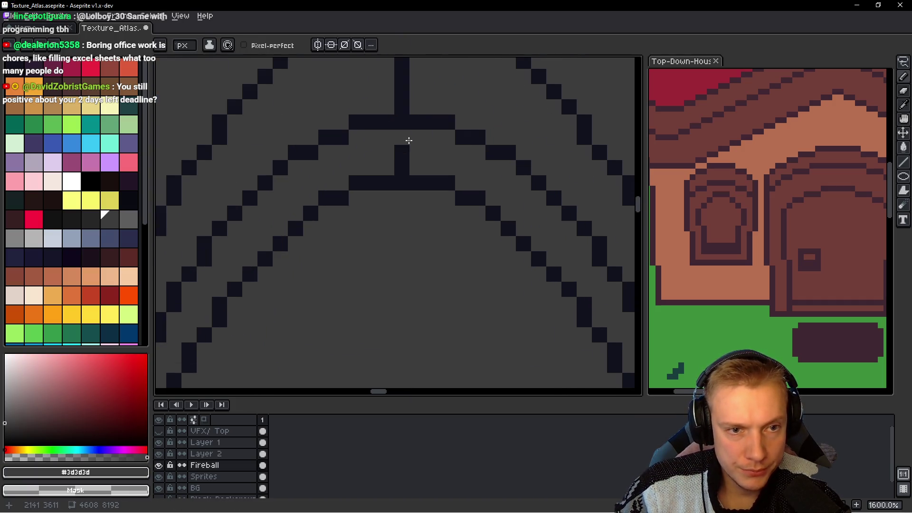
{"action": "left_click_drag", "start_coordinate": [401, 128], "coordinate": [397, 100]}
{"action": "scroll", "coordinate": [394, 153], "scroll_direction": "up", "scroll_amount": 2}
{"action": "left_click_drag", "start_coordinate": [381, 192], "coordinate": [380, 107]}
{"action": "left_click", "coordinate": [380, 97]}
{"action": "scroll", "coordinate": [432, 220], "scroll_direction": "down", "scroll_amount": 4}
{"action": "scroll", "coordinate": [437, 216], "scroll_direction": "up", "scroll_amount": 3}
{"action": "scroll", "coordinate": [437, 215], "scroll_direction": "down", "scroll_amount": 2}
{"action": "left_click", "coordinate": [374, 144], "text": "shift"}
{"action": "scroll", "coordinate": [374, 176], "scroll_direction": "down", "scroll_amount": 1}
{"action": "scroll", "coordinate": [398, 120], "scroll_direction": "up", "scroll_amount": 2}
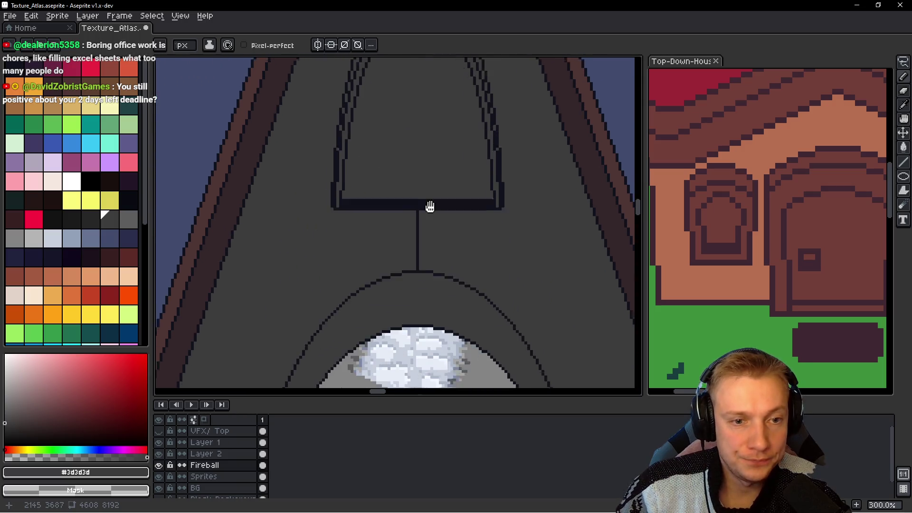
{"action": "scroll", "coordinate": [421, 201], "scroll_direction": "up", "scroll_amount": 2}
{"action": "left_click", "coordinate": [427, 278], "text": "shift"}
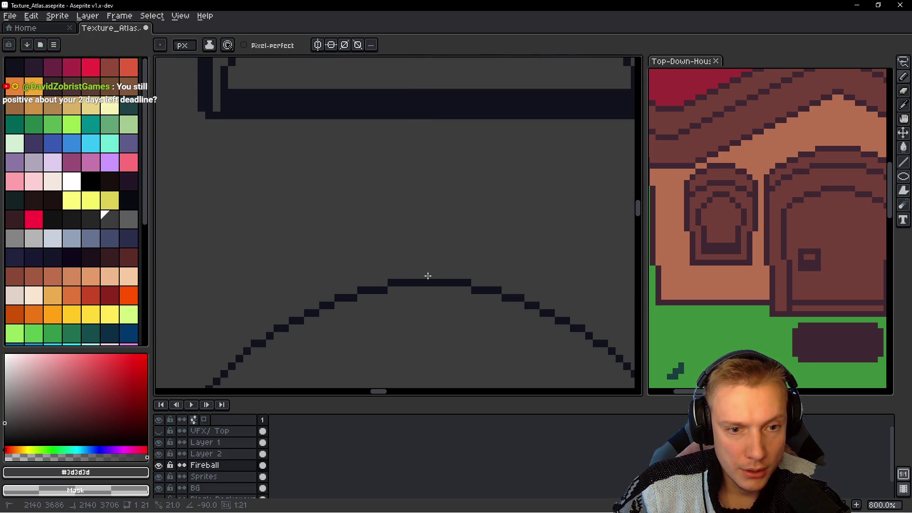
{"action": "scroll", "coordinate": [428, 214], "scroll_direction": "down", "scroll_amount": 3}
{"action": "scroll", "coordinate": [464, 210], "scroll_direction": "down", "scroll_amount": 3}
{"action": "scroll", "coordinate": [456, 193], "scroll_direction": "down", "scroll_amount": 1}
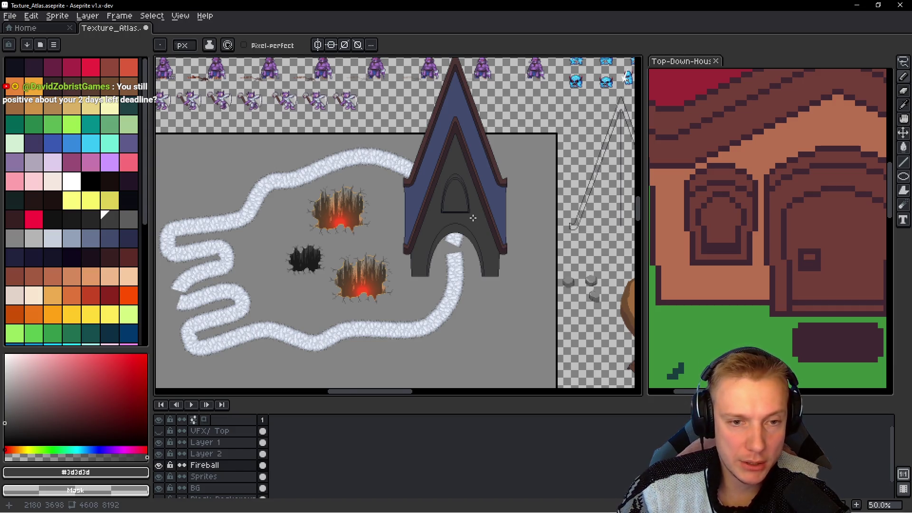
{"action": "scroll", "coordinate": [456, 213], "scroll_direction": "up", "scroll_amount": 3}
{"action": "scroll", "coordinate": [446, 209], "scroll_direction": "down", "scroll_amount": 1}
Step: Pick the dark outline colour from the canvas and extend the window outline down to the sill
{"action": "left_click_drag", "start_coordinate": [401, 192], "coordinate": [401, 254]}
{"action": "scroll", "coordinate": [403, 247], "scroll_direction": "down", "scroll_amount": 1}
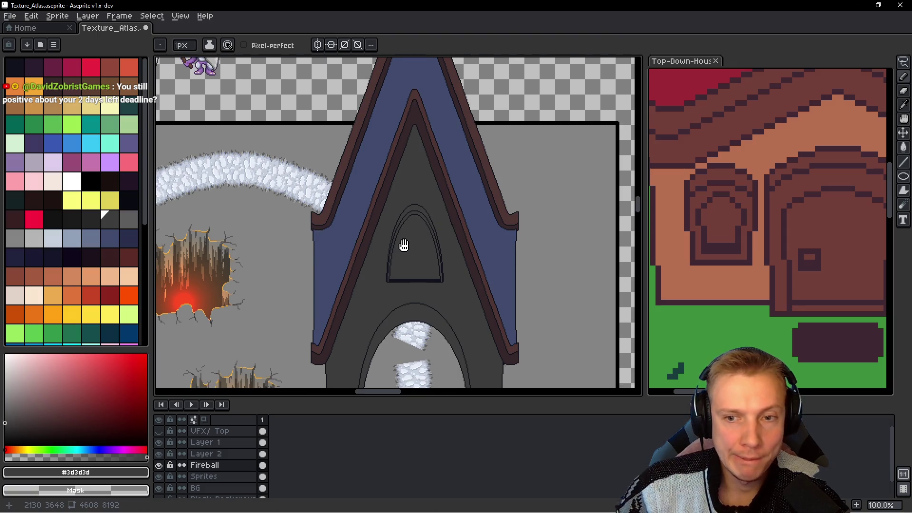
{"action": "scroll", "coordinate": [438, 245], "scroll_direction": "up", "scroll_amount": 1}
{"action": "scroll", "coordinate": [439, 308], "scroll_direction": "up", "scroll_amount": 1}
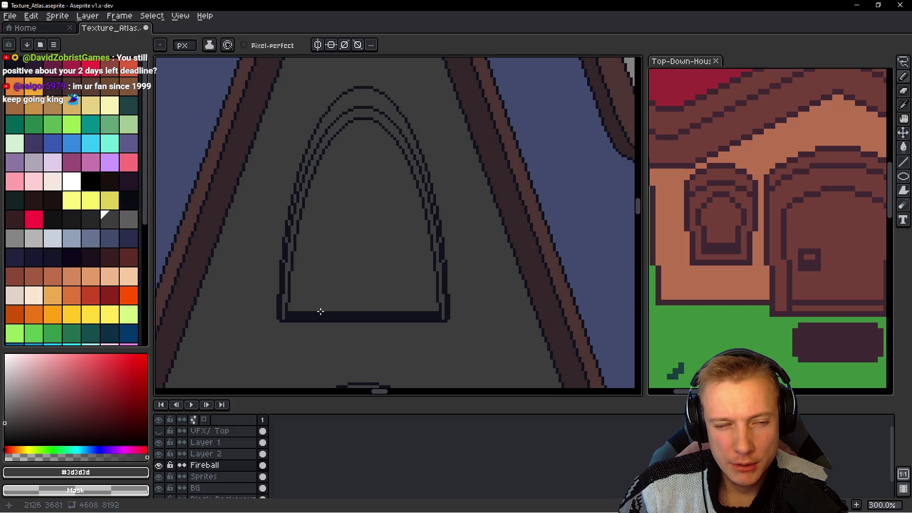
{"action": "scroll", "coordinate": [344, 320], "scroll_direction": "up", "scroll_amount": 2}
{"action": "key", "text": "alt"}
{"action": "scroll", "coordinate": [263, 322], "scroll_direction": "up", "scroll_amount": 4}
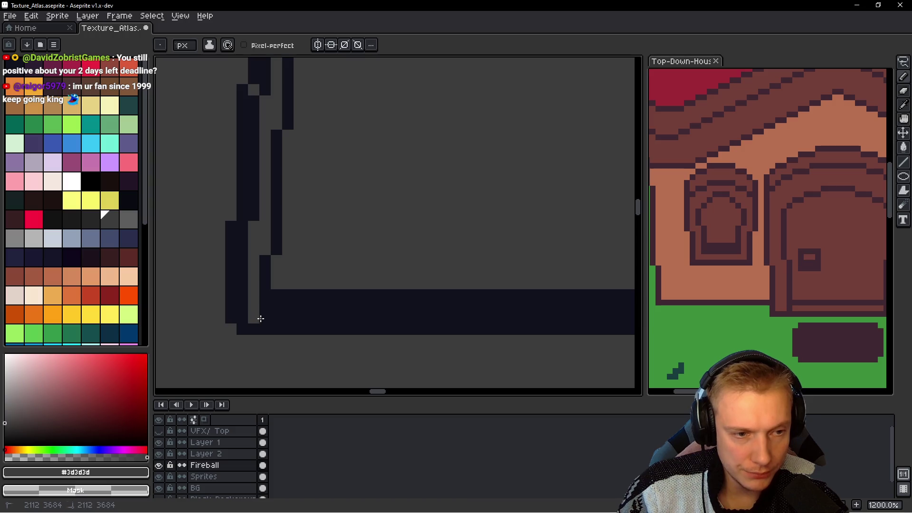
{"action": "left_click_drag", "start_coordinate": [277, 315], "coordinate": [461, 296]}
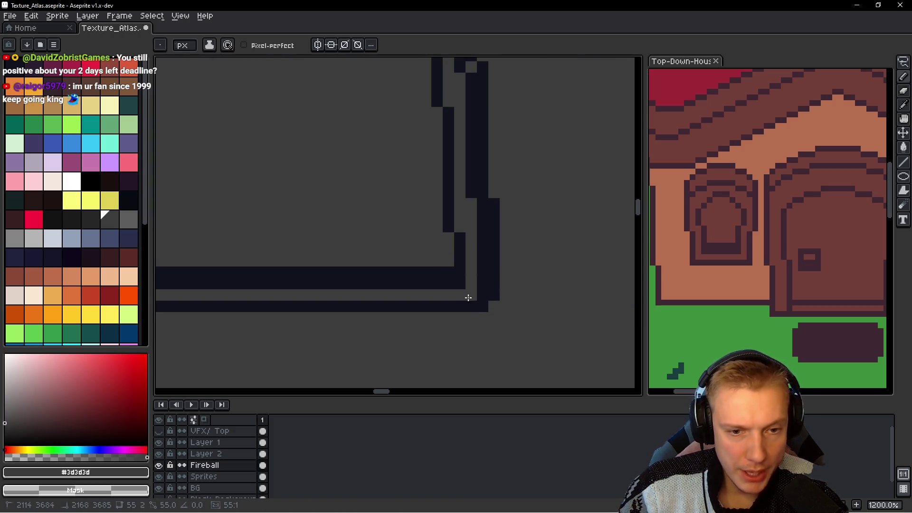
{"action": "scroll", "coordinate": [461, 288], "scroll_direction": "down", "scroll_amount": 3}
{"action": "scroll", "coordinate": [475, 290], "scroll_direction": "down", "scroll_amount": 3}
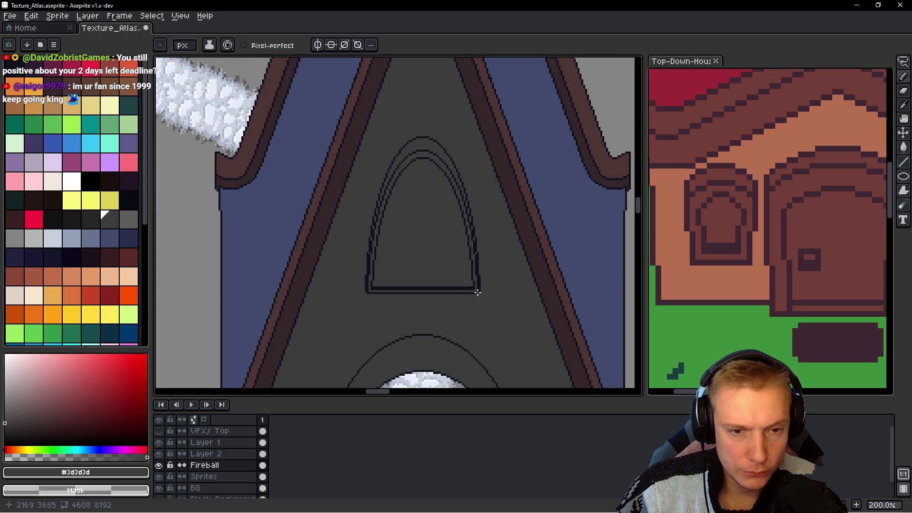
{"action": "scroll", "coordinate": [475, 289], "scroll_direction": "down", "scroll_amount": 2}
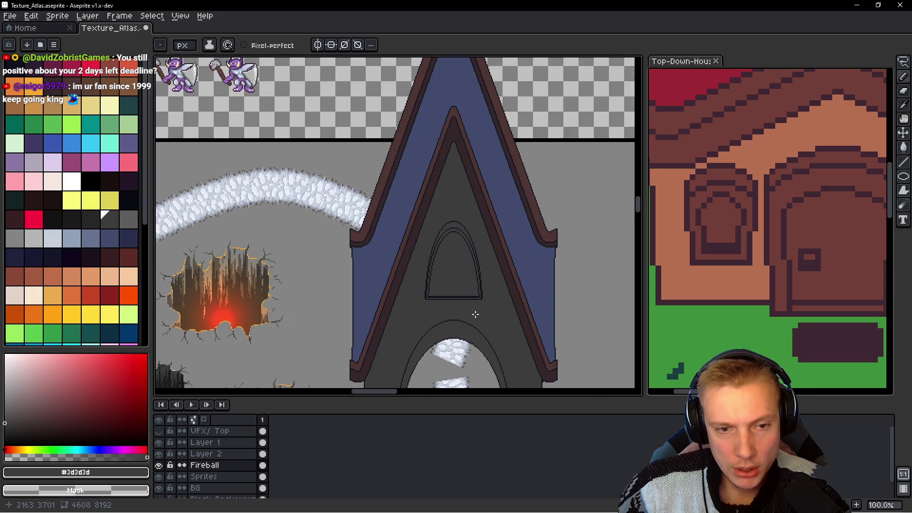
{"action": "scroll", "coordinate": [467, 302], "scroll_direction": "up", "scroll_amount": 3}
{"action": "scroll", "coordinate": [505, 291], "scroll_direction": "up", "scroll_amount": 1}
{"action": "scroll", "coordinate": [527, 281], "scroll_direction": "down", "scroll_amount": 2}
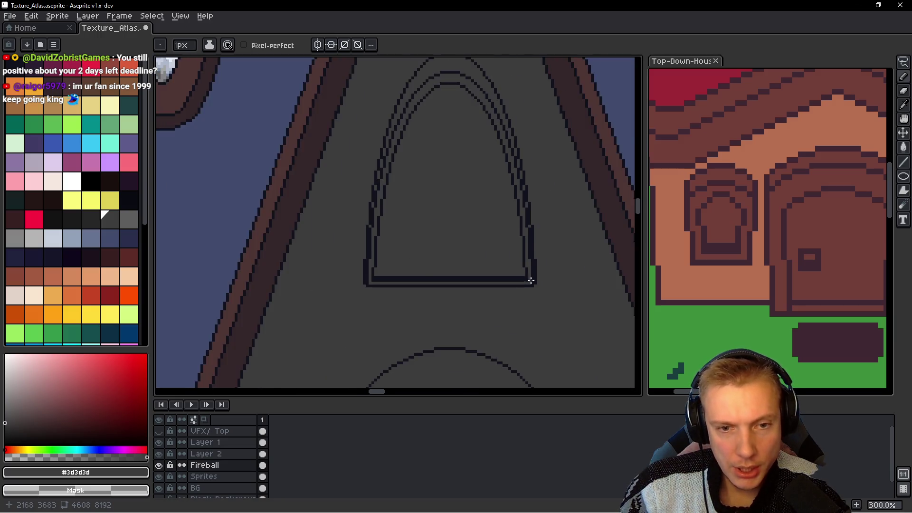
{"action": "scroll", "coordinate": [528, 283], "scroll_direction": "down", "scroll_amount": 2}
{"action": "scroll", "coordinate": [532, 286], "scroll_direction": "up", "scroll_amount": 4}
{"action": "scroll", "coordinate": [485, 261], "scroll_direction": "up", "scroll_amount": 2}
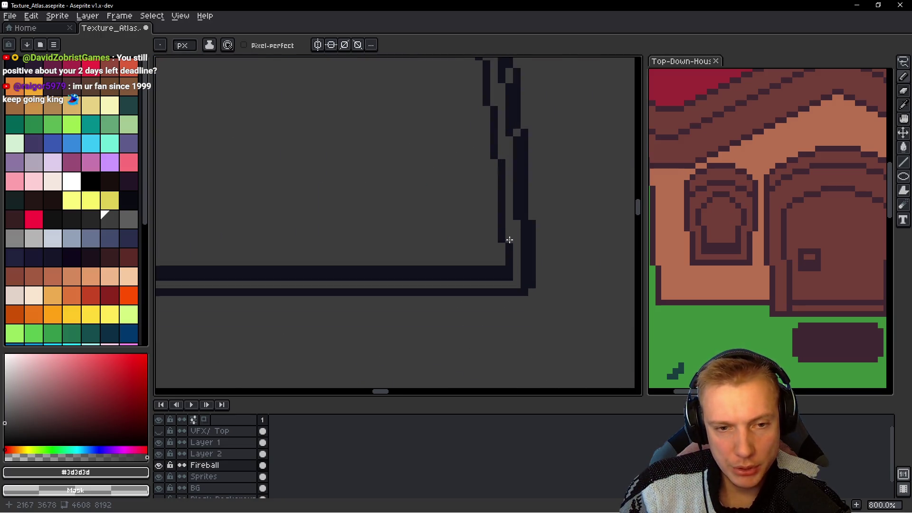
{"action": "scroll", "coordinate": [497, 237], "scroll_direction": "up", "scroll_amount": 2}
{"action": "left_click", "coordinate": [496, 247], "text": "alt"}
{"action": "left_click_drag", "start_coordinate": [496, 247], "coordinate": [509, 299]}
Step: Darken the column beside the window outline and paint a stray dark column back to grey
{"action": "left_click", "coordinate": [510, 235], "text": "alt"}
{"action": "scroll", "coordinate": [523, 290], "scroll_direction": "down", "scroll_amount": 4}
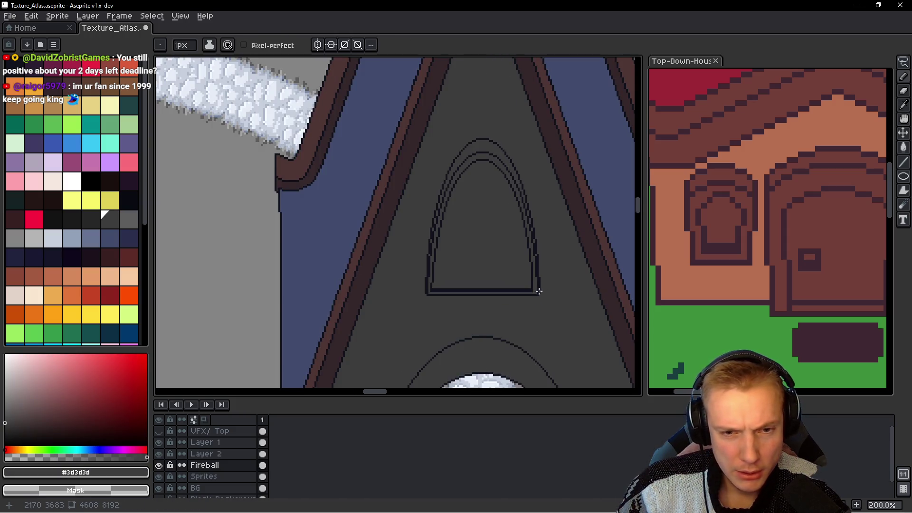
{"action": "scroll", "coordinate": [541, 293], "scroll_direction": "up", "scroll_amount": 3}
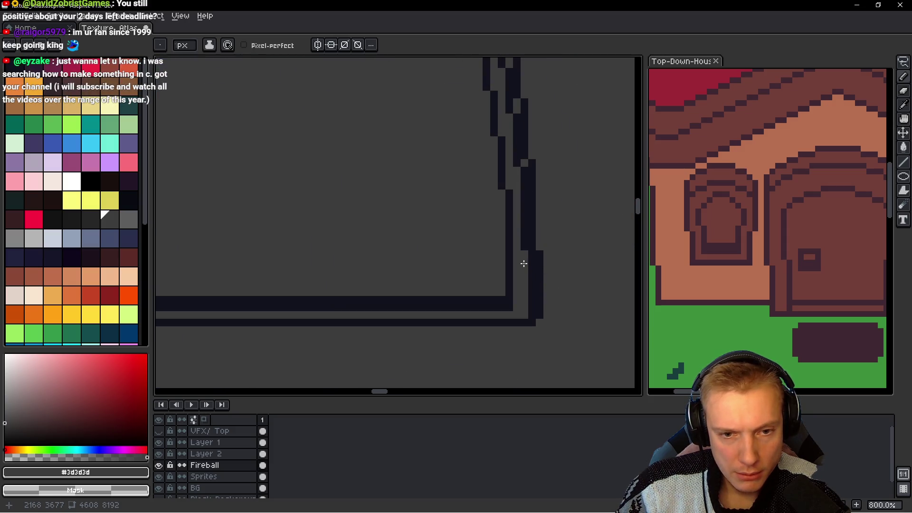
{"action": "left_click", "coordinate": [525, 238], "text": "alt"}
{"action": "left_click_drag", "start_coordinate": [525, 256], "coordinate": [524, 318]}
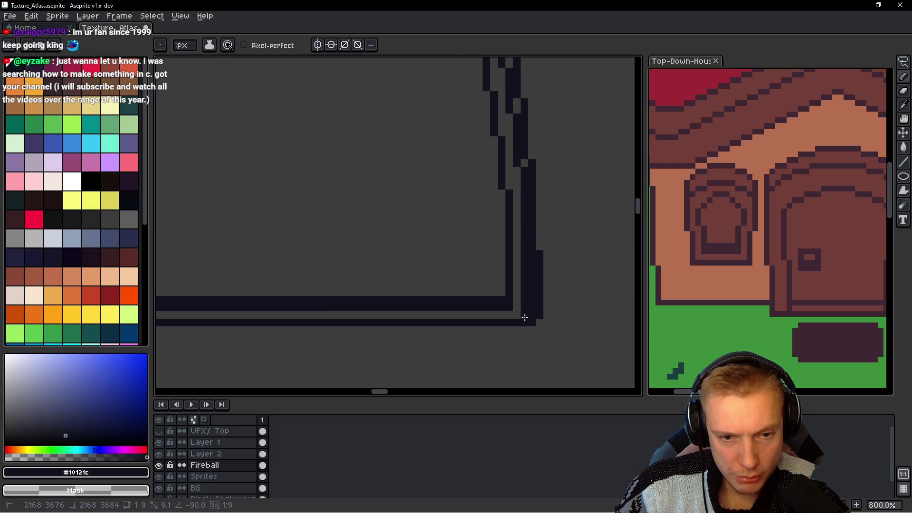
{"action": "left_click", "coordinate": [564, 250], "text": "alt"}
{"action": "left_click_drag", "start_coordinate": [540, 256], "coordinate": [542, 327]}
{"action": "scroll", "coordinate": [565, 285], "scroll_direction": "down", "scroll_amount": 5}
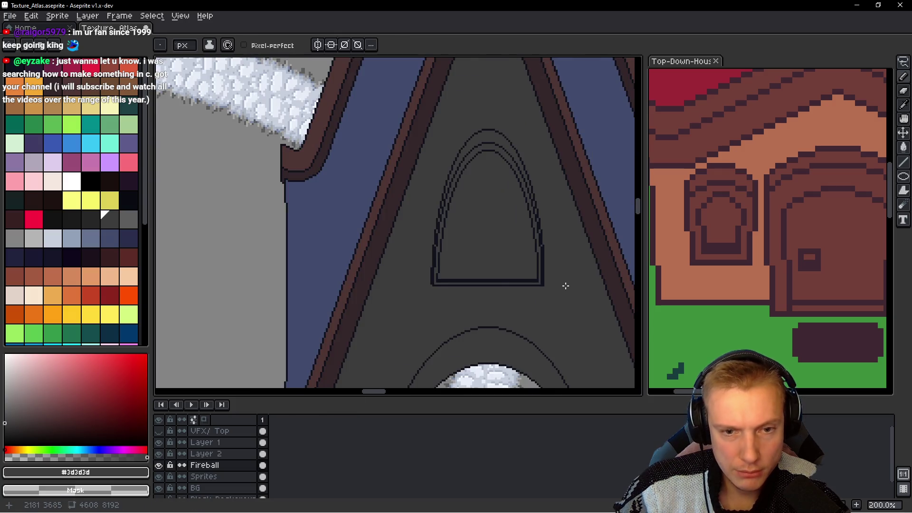
{"action": "scroll", "coordinate": [565, 286], "scroll_direction": "down", "scroll_amount": 1}
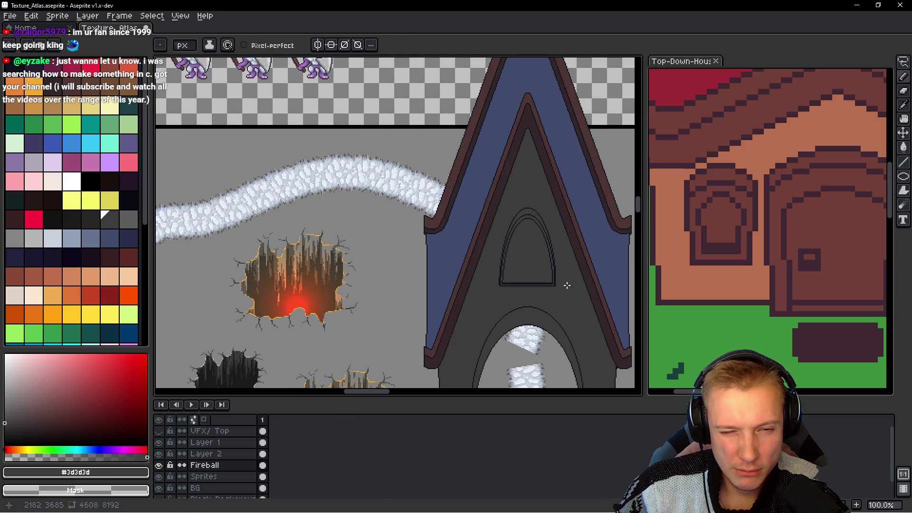
{"action": "scroll", "coordinate": [567, 285], "scroll_direction": "up", "scroll_amount": 4}
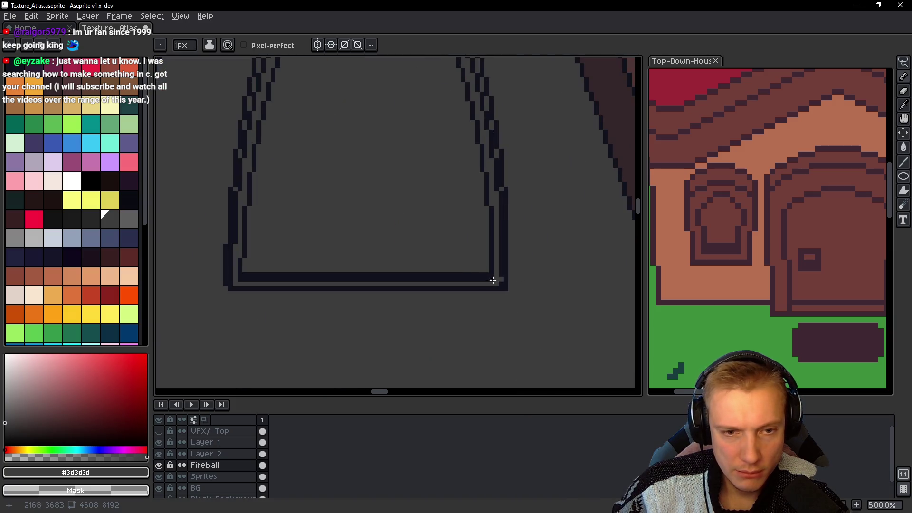
{"action": "scroll", "coordinate": [493, 280], "scroll_direction": "down", "scroll_amount": 1}
{"action": "scroll", "coordinate": [456, 275], "scroll_direction": "left", "scroll_amount": 1}
{"action": "scroll", "coordinate": [471, 283], "scroll_direction": "up", "scroll_amount": 1}
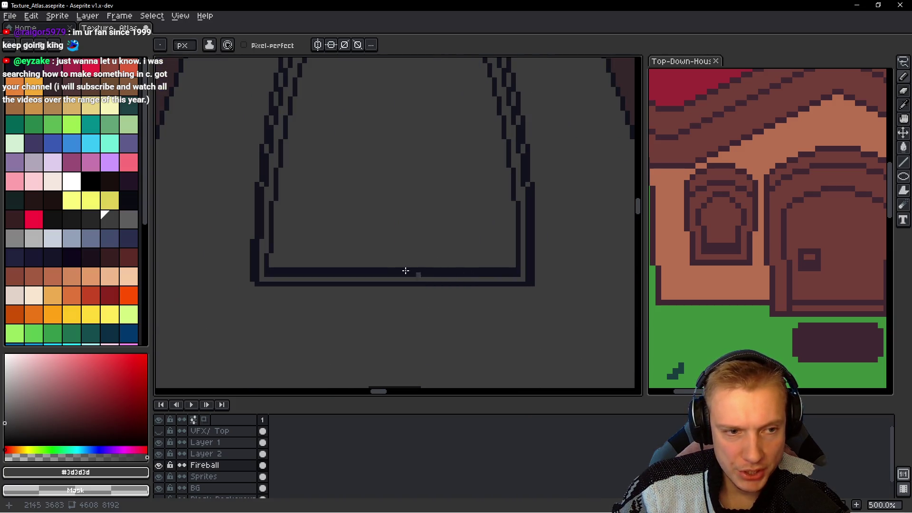
Step: Lasso the outline's lower-right corner and move it left into line with the window
{"action": "key", "text": "q"}
{"action": "left_click_drag", "start_coordinate": [566, 228], "coordinate": [570, 233]}
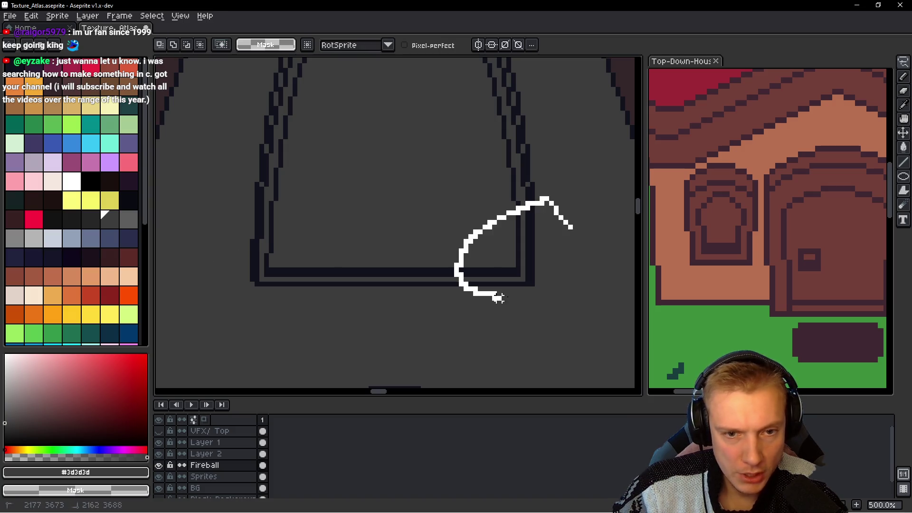
{"action": "left_click_drag", "start_coordinate": [509, 253], "coordinate": [271, 260]}
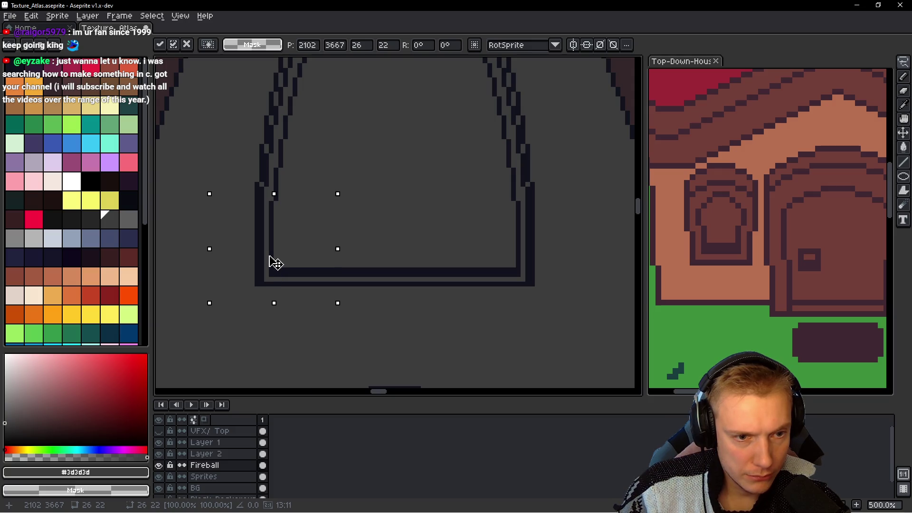
{"action": "left_click", "coordinate": [299, 289]}
Step: Marquee the window's bottom edge, nudge it into alignment with the arrow keys, and commit
{"action": "key", "text": "m"}
{"action": "left_click_drag", "start_coordinate": [230, 325], "coordinate": [555, 243]}
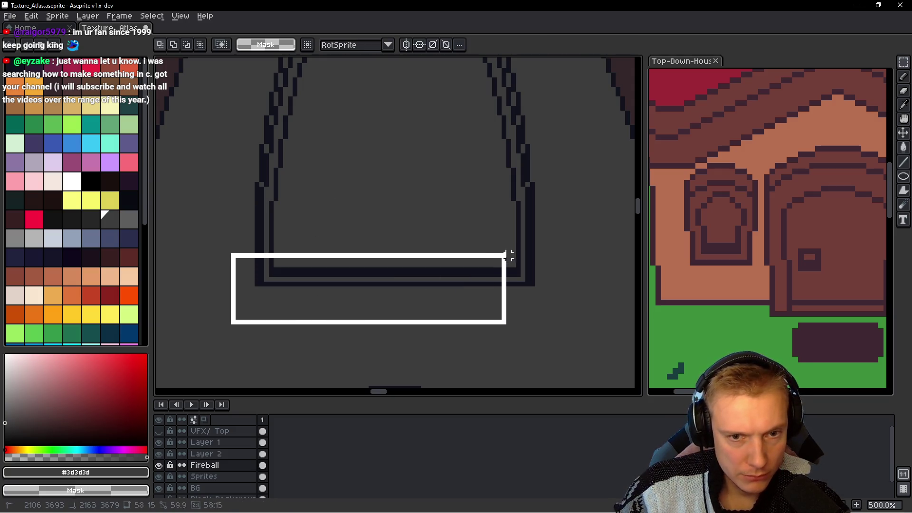
{"action": "key", "text": "Up"}
{"action": "key", "text": "Up"}
{"action": "key", "text": "Up"}
{"action": "key", "text": "Up"}
{"action": "key", "text": "Down"}
{"action": "key", "text": "ctrl+d"}
{"action": "key", "text": "b"}
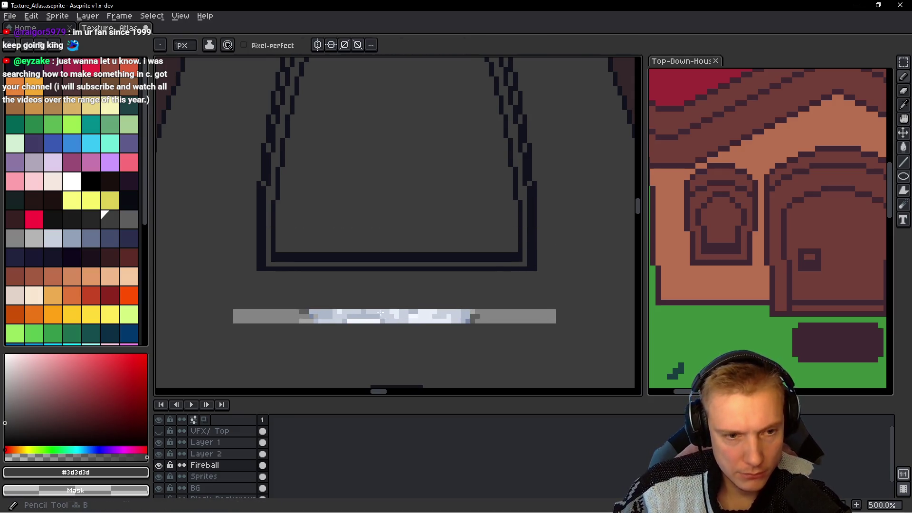
{"action": "key", "text": "g"}
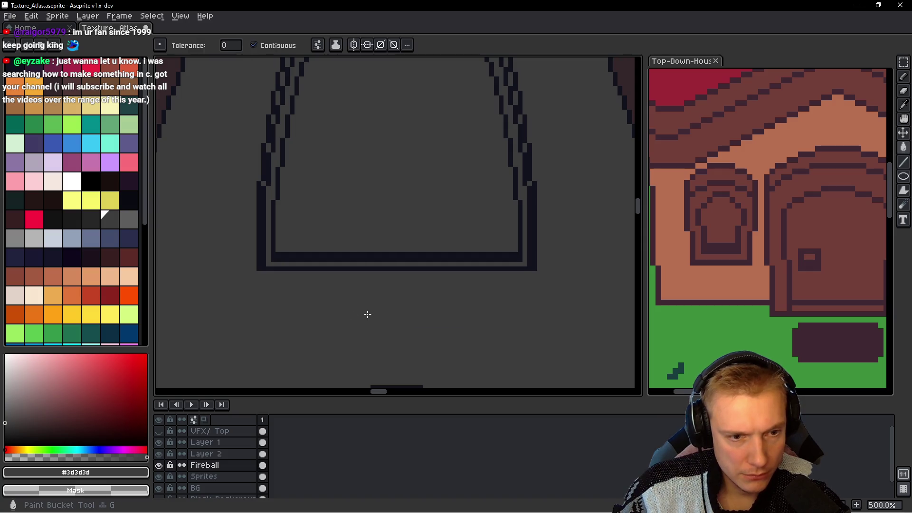
{"action": "scroll", "coordinate": [408, 302], "scroll_direction": "down", "scroll_amount": 3}
{"action": "scroll", "coordinate": [415, 287], "scroll_direction": "down", "scroll_amount": 1}
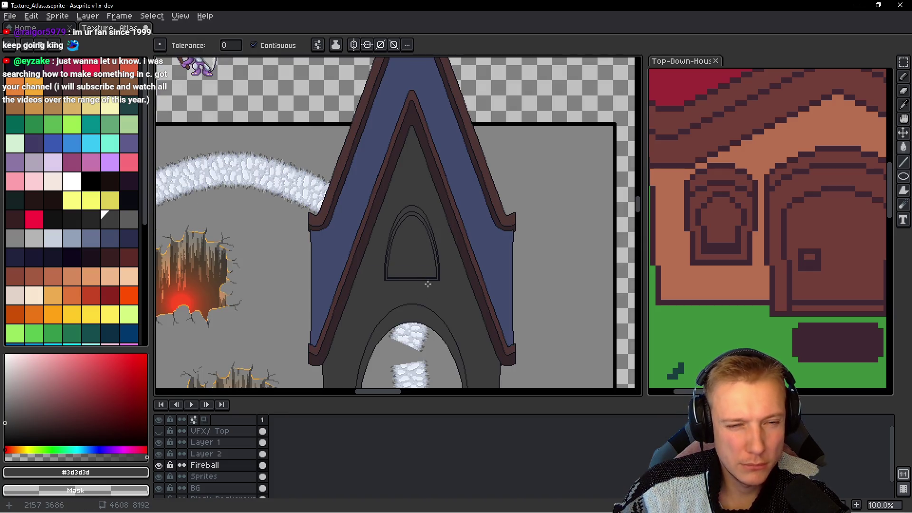
{"action": "scroll", "coordinate": [426, 251], "scroll_direction": "down", "scroll_amount": 1}
{"action": "scroll", "coordinate": [427, 253], "scroll_direction": "down", "scroll_amount": 1}
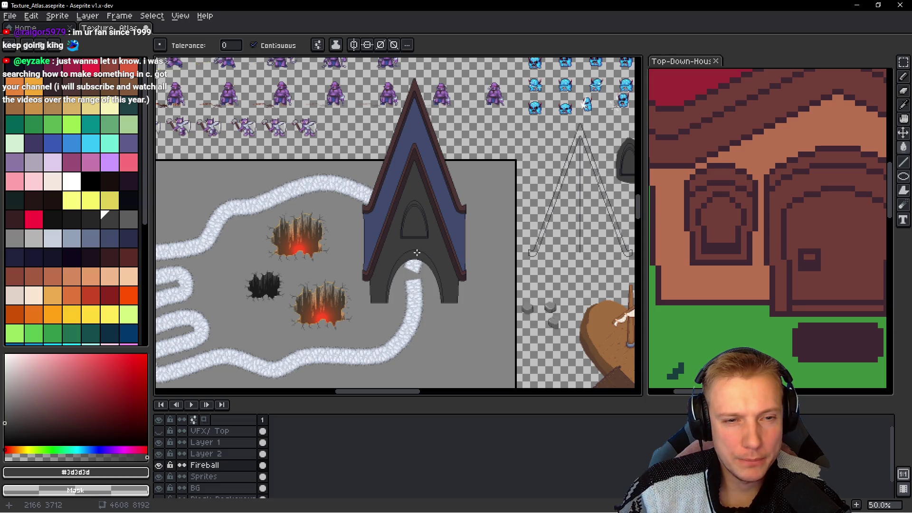
{"action": "scroll", "coordinate": [418, 245], "scroll_direction": "up", "scroll_amount": 4}
{"action": "left_click_drag", "start_coordinate": [433, 172], "coordinate": [456, 217]}
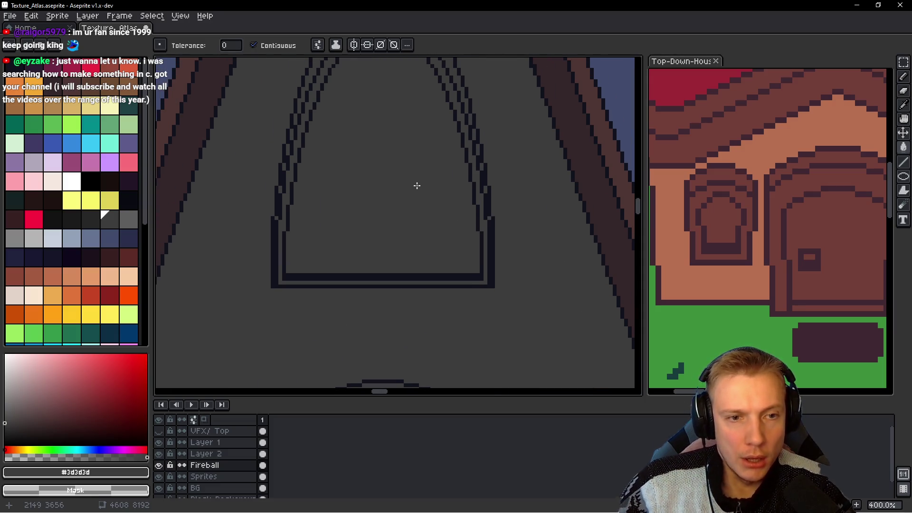
{"action": "scroll", "coordinate": [417, 185], "scroll_direction": "down", "scroll_amount": 1}
{"action": "scroll", "coordinate": [416, 189], "scroll_direction": "down", "scroll_amount": 2}
{"action": "scroll", "coordinate": [414, 189], "scroll_direction": "down", "scroll_amount": 1}
{"action": "scroll", "coordinate": [414, 189], "scroll_direction": "up", "scroll_amount": 1}
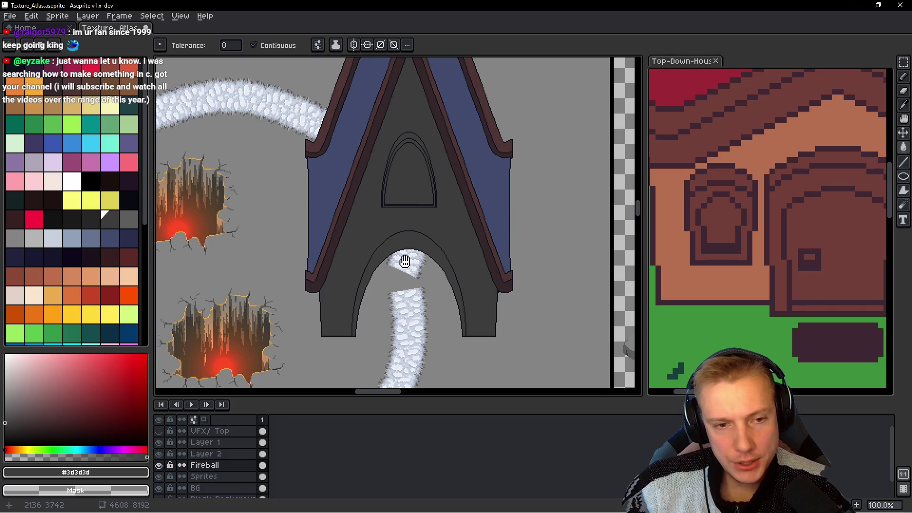
{"action": "scroll", "coordinate": [405, 261], "scroll_direction": "up", "scroll_amount": 3}
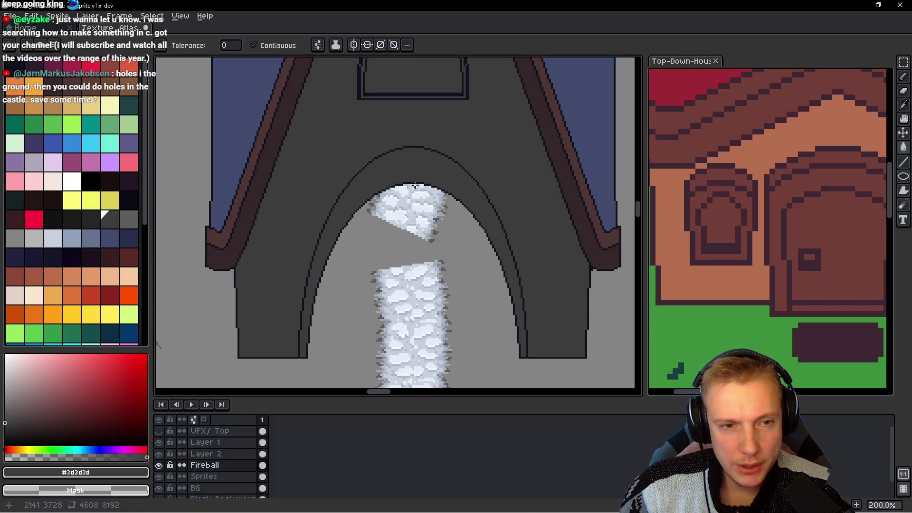
{"action": "scroll", "coordinate": [404, 163], "scroll_direction": "down", "scroll_amount": 1}
{"action": "scroll", "coordinate": [416, 178], "scroll_direction": "down", "scroll_amount": 2}
{"action": "scroll", "coordinate": [417, 178], "scroll_direction": "up", "scroll_amount": 1}
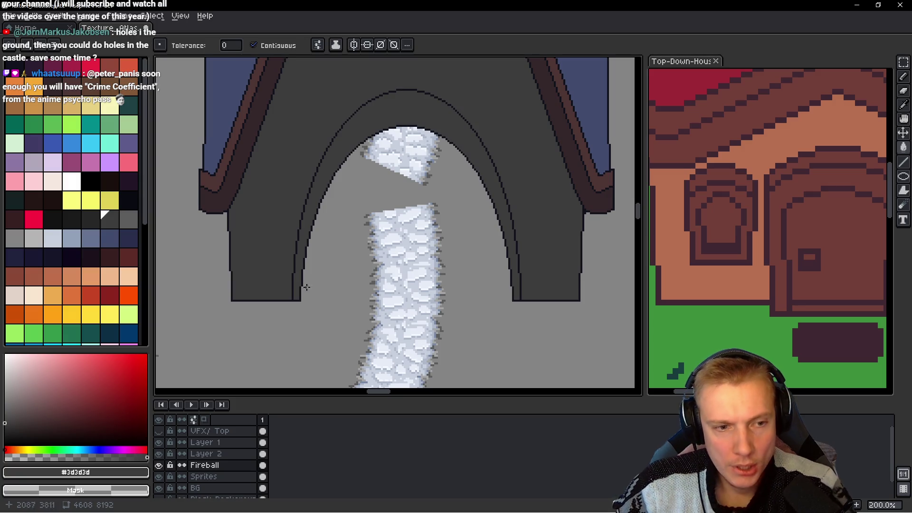
{"action": "scroll", "coordinate": [294, 292], "scroll_direction": "up", "scroll_amount": 3}
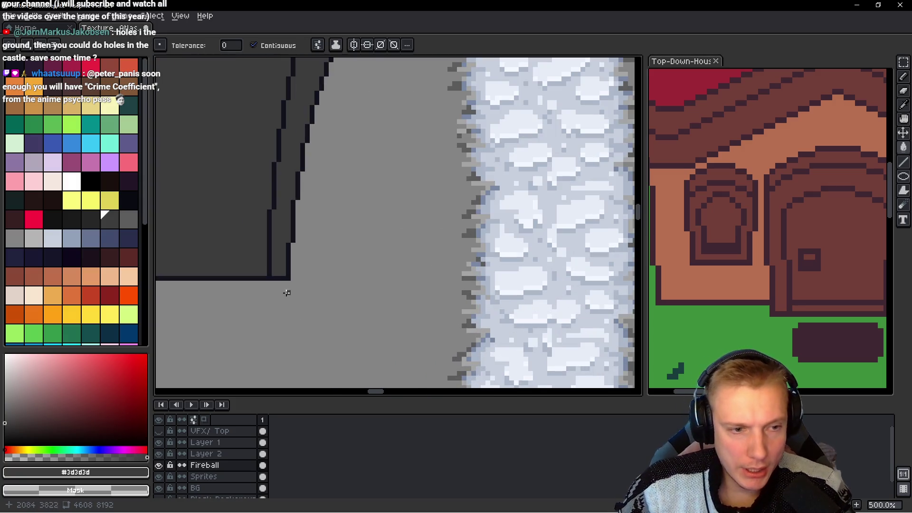
Step: Pencil a dark-outlined foot box below the arch leg and fill it with dark grey
{"action": "left_click", "coordinate": [293, 266], "text": "alt"}
{"action": "left_click_drag", "start_coordinate": [293, 306], "coordinate": [368, 284]}
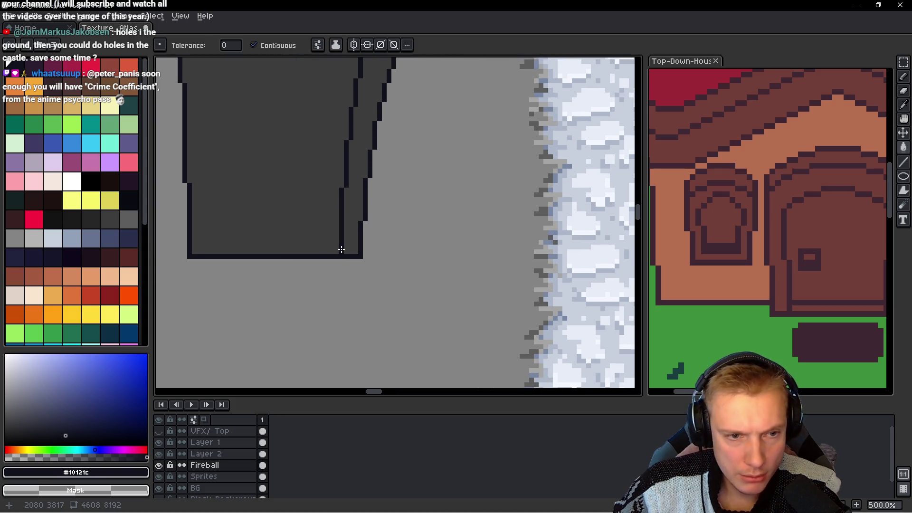
{"action": "scroll", "coordinate": [341, 249], "scroll_direction": "up", "scroll_amount": 2}
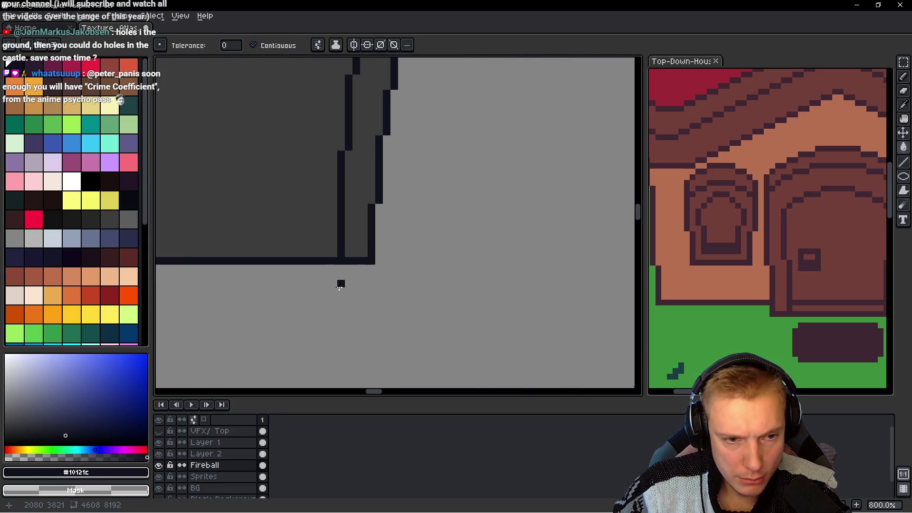
{"action": "key", "text": "b"}
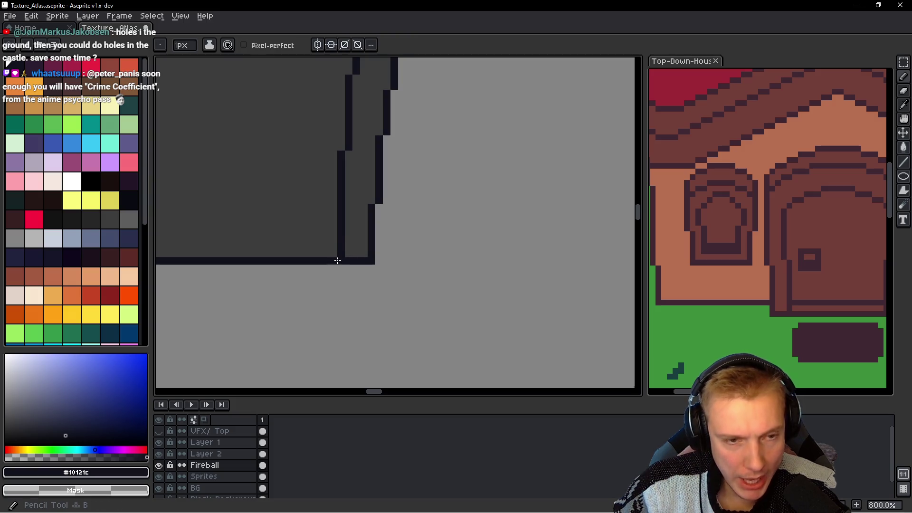
{"action": "key", "text": "alt"}
{"action": "mouse_move", "coordinate": [341, 259]}
{"action": "left_mouse_down"}
{"action": "mouse_move", "coordinate": [340, 285]}
{"action": "mouse_move", "coordinate": [372, 298]}
{"action": "left_mouse_up"}
{"action": "key", "text": "alt"}
{"action": "key", "text": "alt"}
{"action": "left_click", "coordinate": [355, 217], "text": "alt"}
{"action": "left_click_drag", "start_coordinate": [356, 265], "coordinate": [357, 291]}
Step: Lasso a piece of the arch leg and shift it to the right
{"action": "scroll", "coordinate": [349, 267], "scroll_direction": "down", "scroll_amount": 3}
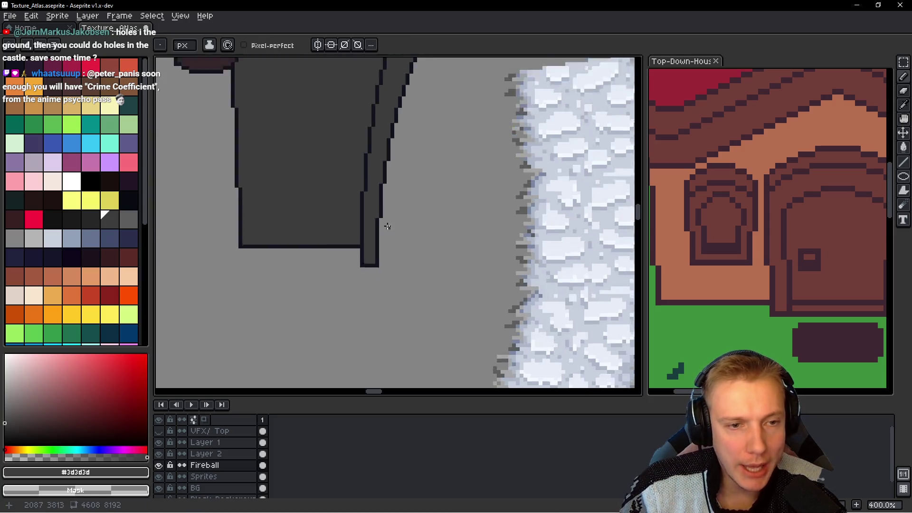
{"action": "scroll", "coordinate": [350, 267], "scroll_direction": "down", "scroll_amount": 2}
{"action": "scroll", "coordinate": [404, 224], "scroll_direction": "down", "scroll_amount": 1}
{"action": "scroll", "coordinate": [405, 223], "scroll_direction": "up", "scroll_amount": 1}
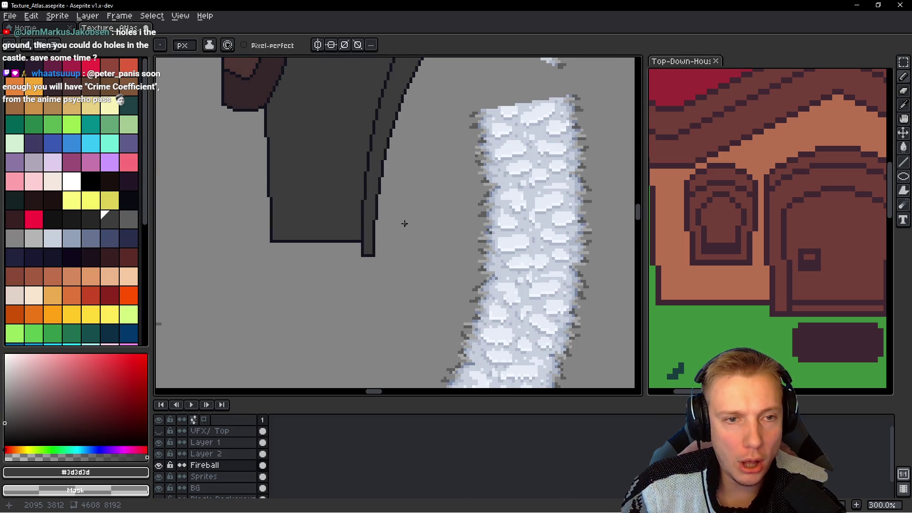
{"action": "key", "text": "q"}
{"action": "left_click_drag", "start_coordinate": [383, 228], "coordinate": [382, 226]}
{"action": "scroll", "coordinate": [371, 274], "scroll_direction": "up", "scroll_amount": 1}
{"action": "mouse_move", "coordinate": [275, 274]}
{"action": "left_mouse_down"}
{"action": "mouse_move", "coordinate": [555, 273]}
{"action": "mouse_move", "coordinate": [432, 273]}
{"action": "mouse_move", "coordinate": [493, 248]}
{"action": "left_mouse_up"}
{"action": "scroll", "coordinate": [431, 273], "scroll_direction": "up", "scroll_amount": 2}
{"action": "key", "text": "Return"}
{"action": "scroll", "coordinate": [426, 225], "scroll_direction": "down", "scroll_amount": 2}
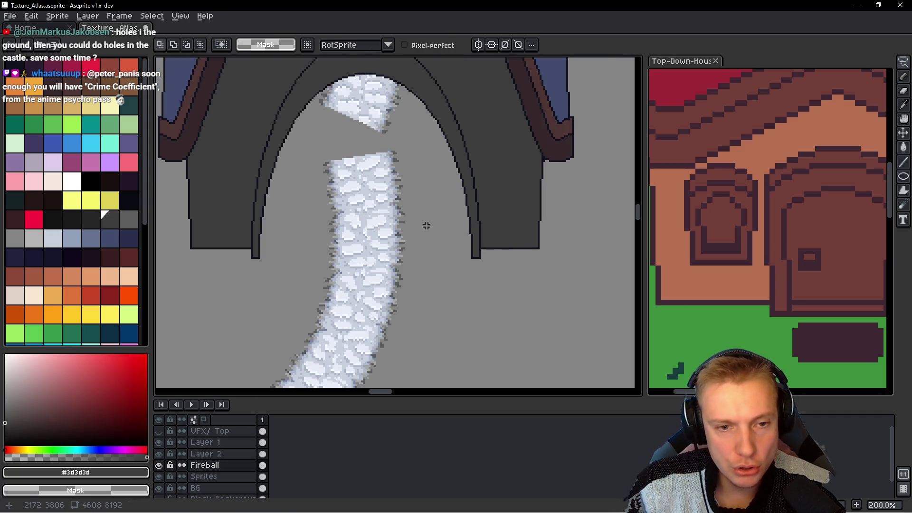
Step: Pencil a vertical line splitting the doorway down its centre
{"action": "scroll", "coordinate": [426, 224], "scroll_direction": "down", "scroll_amount": 2}
{"action": "scroll", "coordinate": [428, 228], "scroll_direction": "down", "scroll_amount": 1}
{"action": "scroll", "coordinate": [432, 266], "scroll_direction": "up", "scroll_amount": 1}
{"action": "scroll", "coordinate": [431, 266], "scroll_direction": "down", "scroll_amount": 2}
{"action": "scroll", "coordinate": [433, 266], "scroll_direction": "up", "scroll_amount": 2}
{"action": "scroll", "coordinate": [433, 276], "scroll_direction": "up", "scroll_amount": 3}
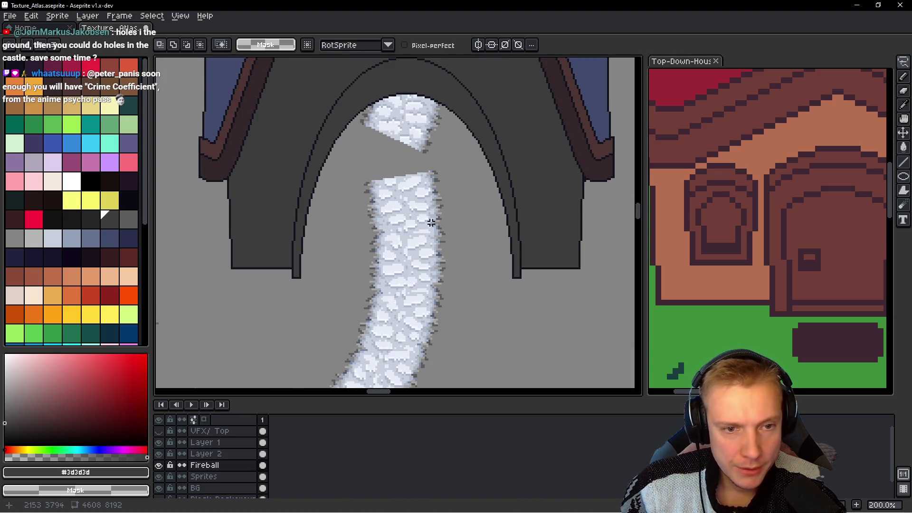
{"action": "scroll", "coordinate": [431, 223], "scroll_direction": "up", "scroll_amount": 3}
{"action": "scroll", "coordinate": [402, 116], "scroll_direction": "up", "scroll_amount": 1}
{"action": "key", "text": "b"}
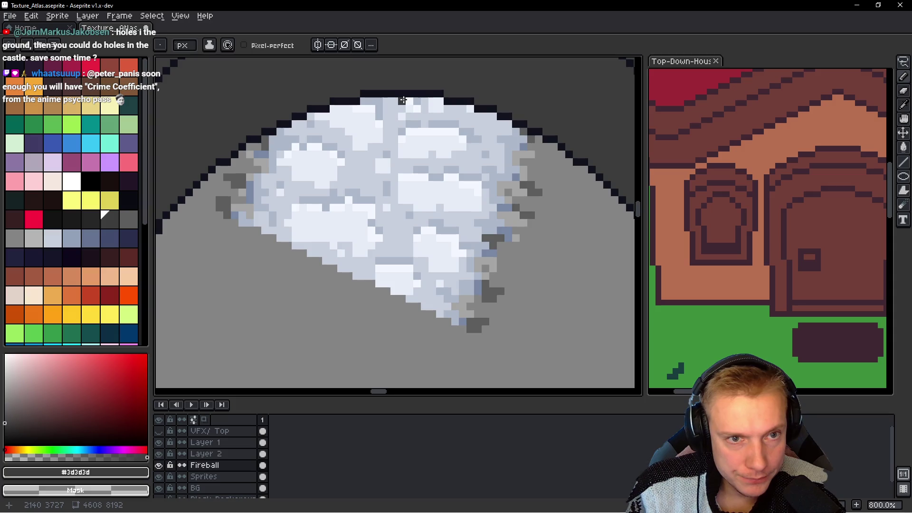
{"action": "scroll", "coordinate": [404, 143], "scroll_direction": "down", "scroll_amount": 3}
{"action": "scroll", "coordinate": [409, 214], "scroll_direction": "up", "scroll_amount": 1}
{"action": "scroll", "coordinate": [413, 266], "scroll_direction": "up", "scroll_amount": 1}
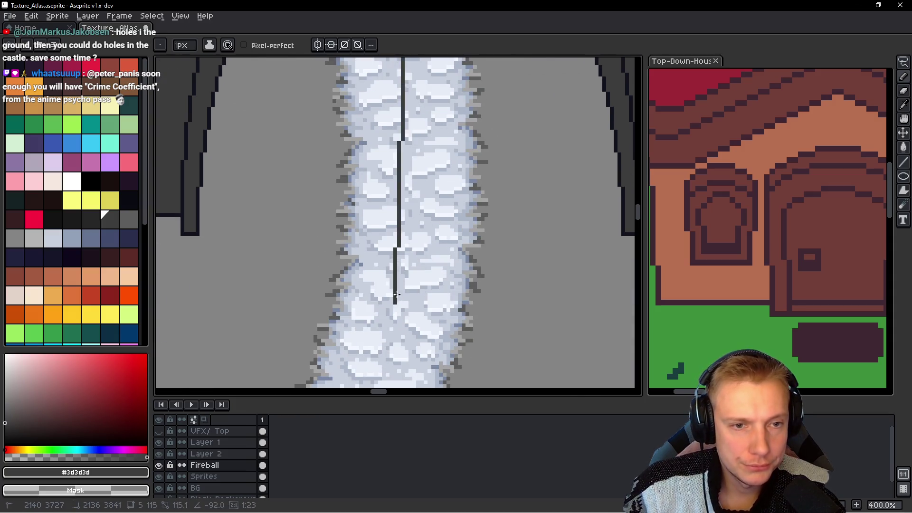
{"action": "scroll", "coordinate": [414, 281], "scroll_direction": "down", "scroll_amount": 1}
{"action": "scroll", "coordinate": [413, 271], "scroll_direction": "down", "scroll_amount": 2}
{"action": "scroll", "coordinate": [412, 259], "scroll_direction": "up", "scroll_amount": 1}
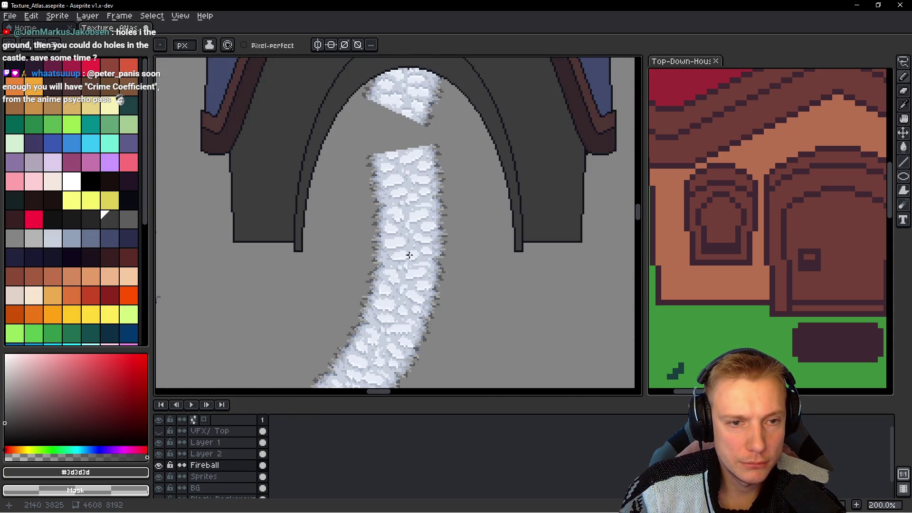
{"action": "left_click", "coordinate": [408, 262]}
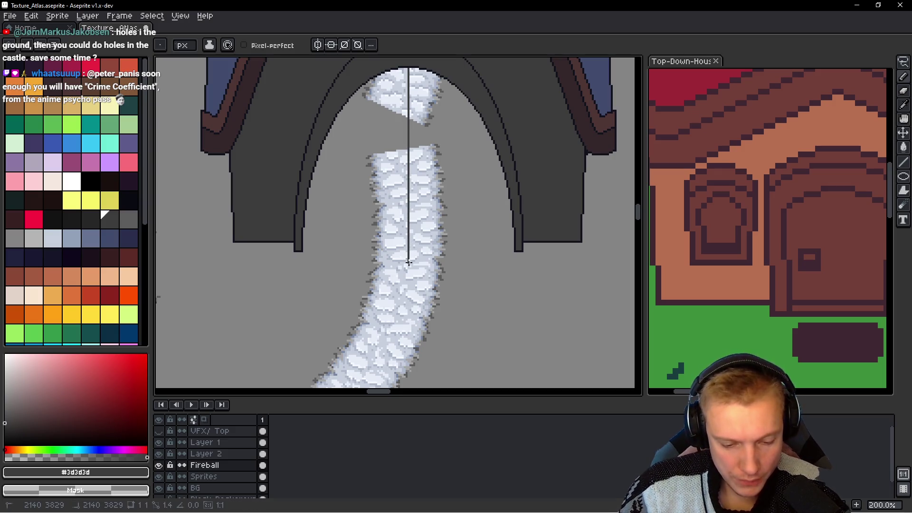
Step: Eyedrop the dark outline colour and draw an 83×181 ellipse outline over the doorway
{"action": "scroll", "coordinate": [342, 127], "scroll_direction": "up", "scroll_amount": 2}
{"action": "scroll", "coordinate": [333, 116], "scroll_direction": "up", "scroll_amount": 2}
{"action": "key", "text": "i"}
{"action": "left_click", "coordinate": [326, 114]}
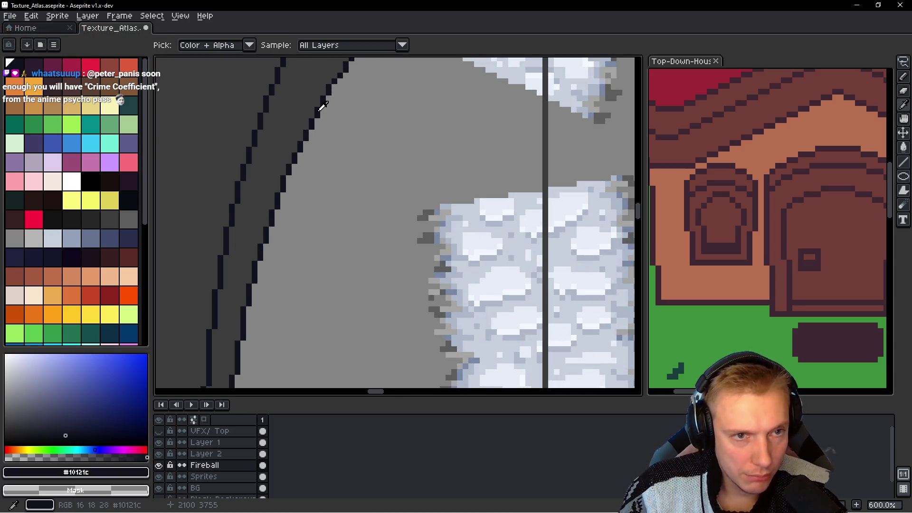
{"action": "key", "text": "b"}
{"action": "scroll", "coordinate": [394, 214], "scroll_direction": "down", "scroll_amount": 3}
{"action": "scroll", "coordinate": [417, 308], "scroll_direction": "up", "scroll_amount": 1}
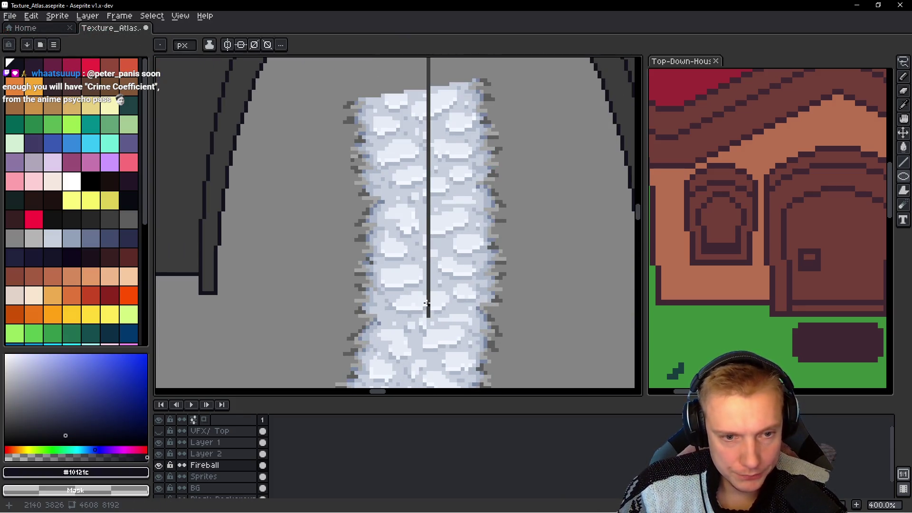
{"action": "scroll", "coordinate": [427, 304], "scroll_direction": "down", "scroll_amount": 2}
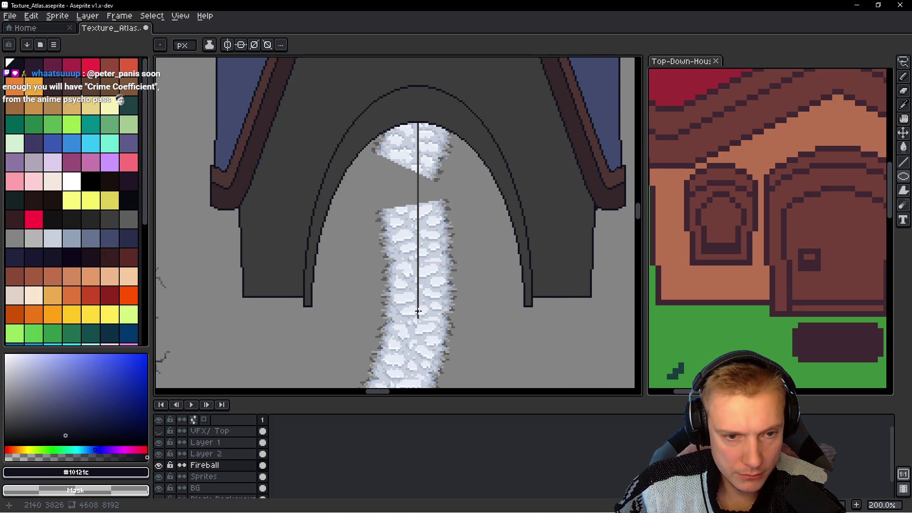
{"action": "mouse_move", "coordinate": [418, 311]}
{"action": "left_mouse_down"}
{"action": "mouse_move", "coordinate": [497, 140]}
{"action": "mouse_move", "coordinate": [515, 129]}
{"action": "mouse_move", "coordinate": [519, 139]}
{"action": "left_mouse_up"}
{"action": "scroll", "coordinate": [503, 166], "scroll_direction": "down", "scroll_amount": 2}
{"action": "scroll", "coordinate": [475, 190], "scroll_direction": "down", "scroll_amount": 3}
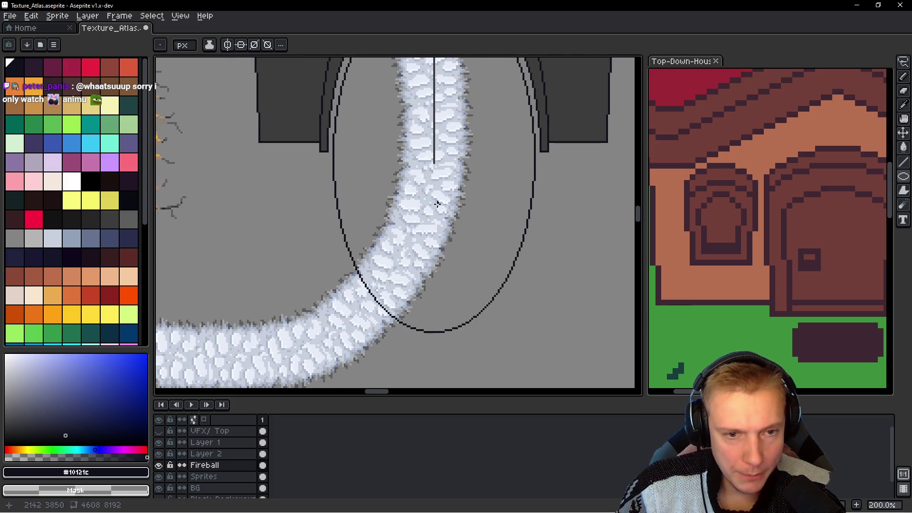
Step: Marquee-select and delete the lower half of the ellipse
{"action": "scroll", "coordinate": [427, 209], "scroll_direction": "down", "scroll_amount": 2}
{"action": "key", "text": "m"}
{"action": "left_click_drag", "start_coordinate": [279, 349], "coordinate": [543, 162]}
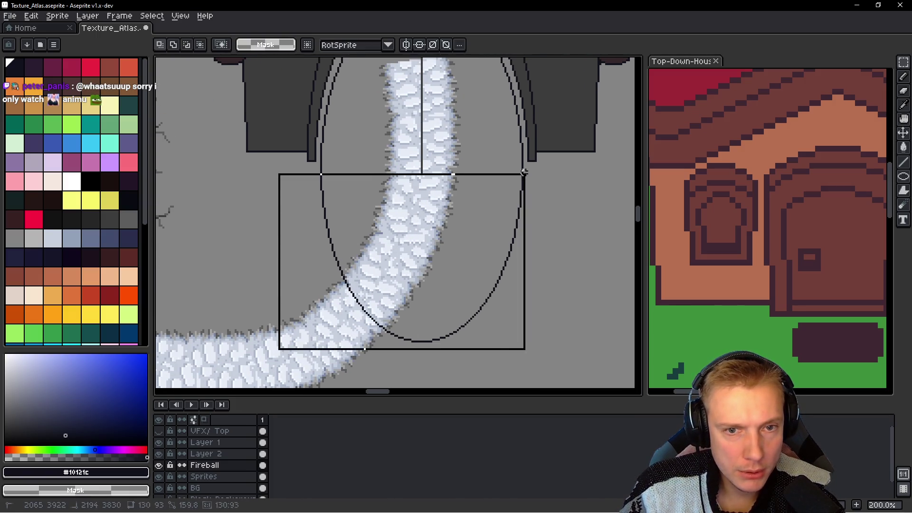
{"action": "key", "text": "ctrl+d"}
{"action": "scroll", "coordinate": [329, 141], "scroll_direction": "up", "scroll_amount": 3}
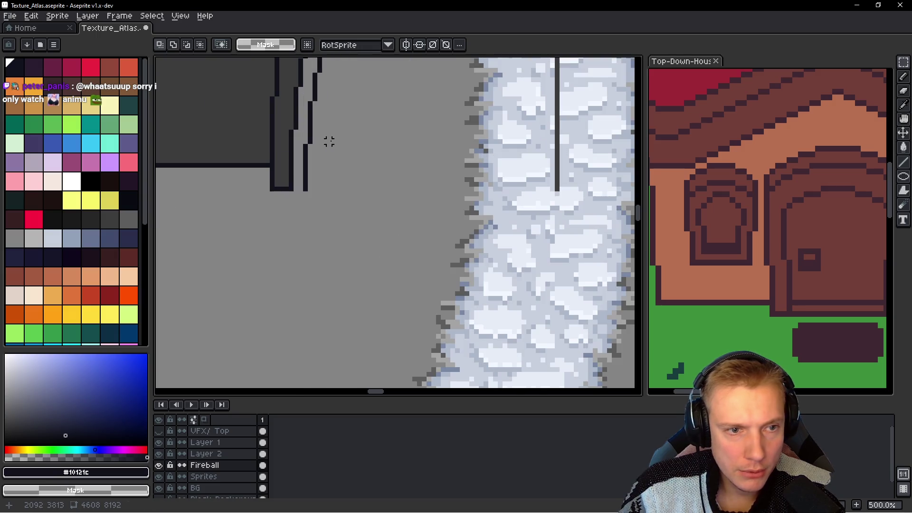
{"action": "scroll", "coordinate": [325, 179], "scroll_direction": "up", "scroll_amount": 1}
{"action": "scroll", "coordinate": [354, 223], "scroll_direction": "up", "scroll_amount": 2}
{"action": "scroll", "coordinate": [295, 237], "scroll_direction": "up", "scroll_amount": 1}
Step: Pencil over the pixel gaps at the arch outline's base
{"action": "key", "text": "i"}
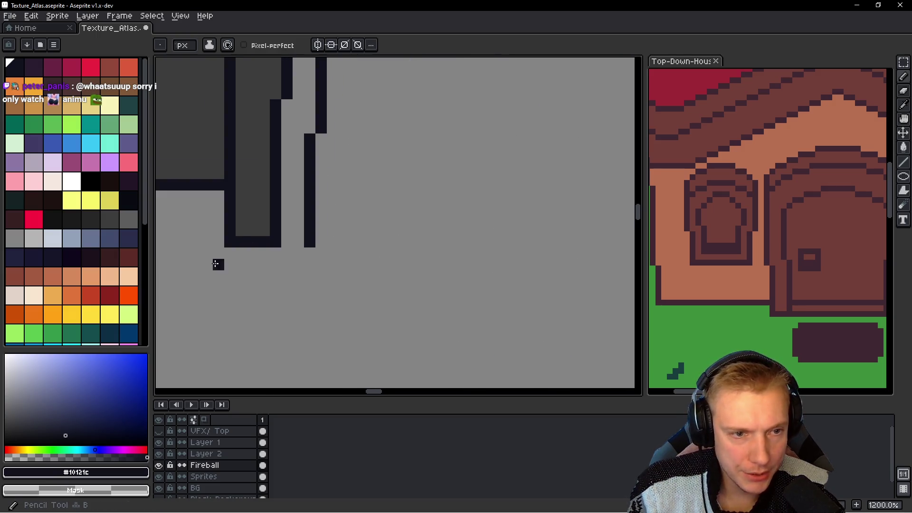
{"action": "key", "text": "b"}
{"action": "left_click_drag", "start_coordinate": [285, 242], "coordinate": [299, 241]}
{"action": "scroll", "coordinate": [356, 228], "scroll_direction": "down", "scroll_amount": 4}
{"action": "left_click_drag", "start_coordinate": [617, 256], "coordinate": [417, 257]}
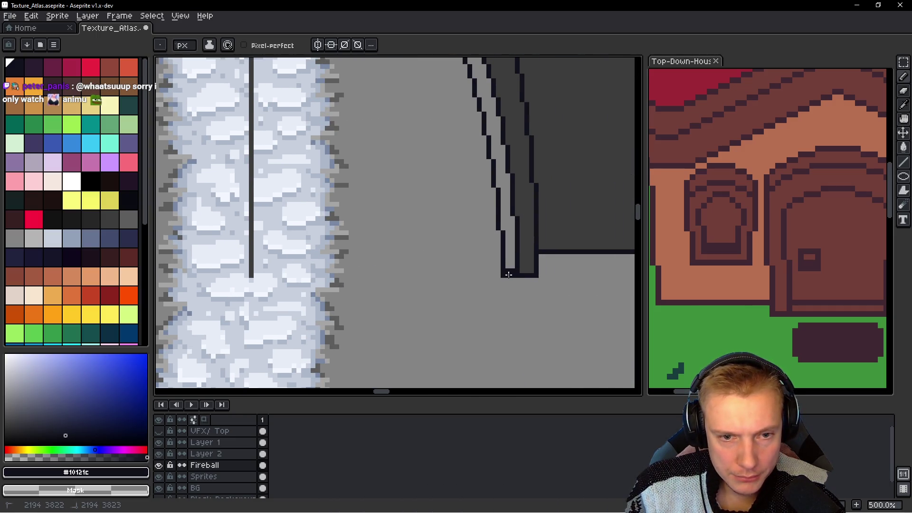
{"action": "left_click", "coordinate": [509, 275], "text": "alt"}
{"action": "scroll", "coordinate": [507, 280], "scroll_direction": "up", "scroll_amount": 2}
{"action": "scroll", "coordinate": [511, 278], "scroll_direction": "down", "scroll_amount": 3}
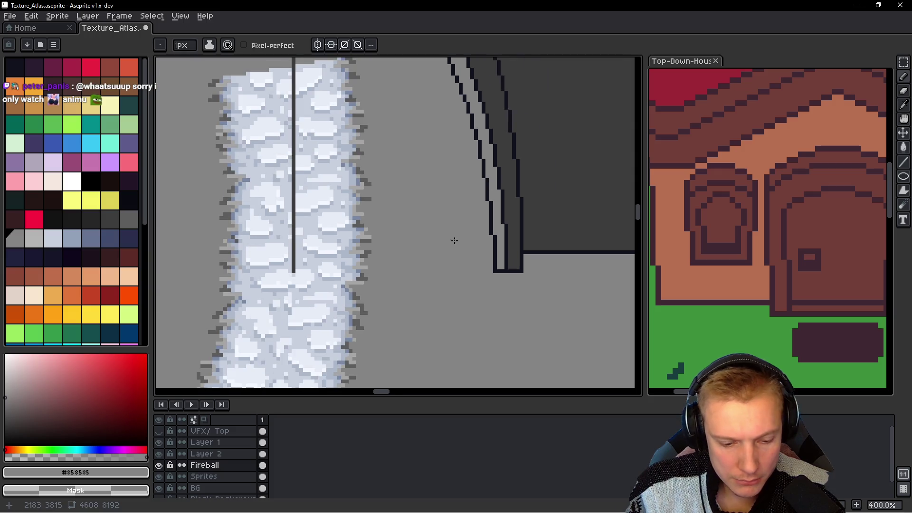
Step: Paint-bucket the inner arch band dark grey #3d3d3d
{"action": "key", "text": "g"}
{"action": "left_click", "coordinate": [522, 213], "text": "alt"}
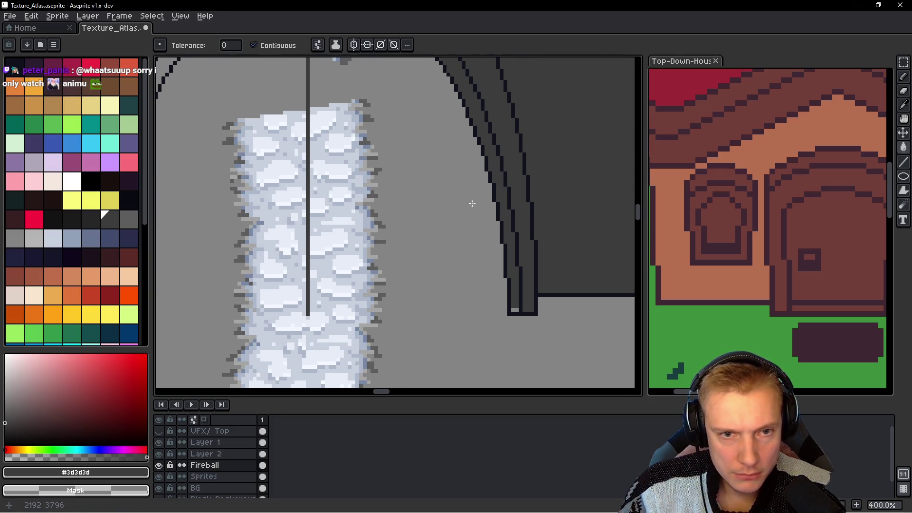
{"action": "left_click", "coordinate": [504, 212]}
{"action": "scroll", "coordinate": [475, 214], "scroll_direction": "down", "scroll_amount": 2}
{"action": "scroll", "coordinate": [447, 236], "scroll_direction": "up", "scroll_amount": 1}
{"action": "scroll", "coordinate": [564, 256], "scroll_direction": "up", "scroll_amount": 2}
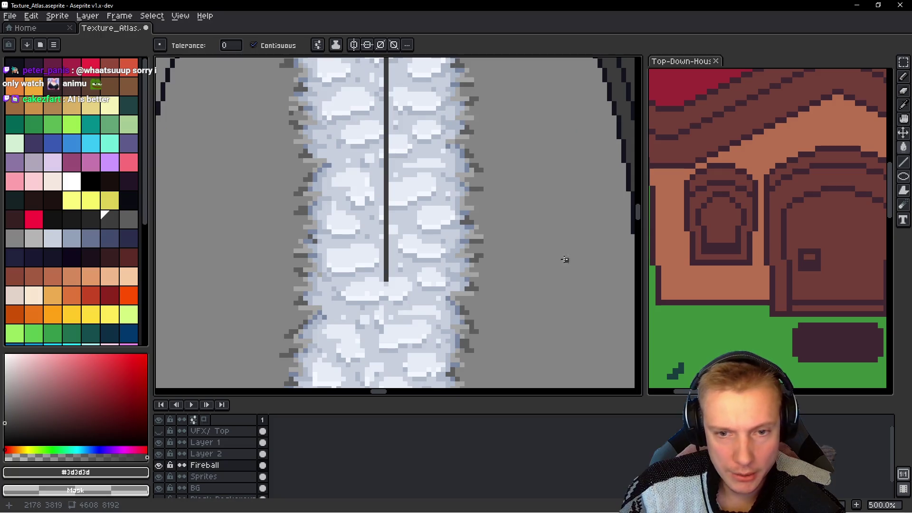
{"action": "scroll", "coordinate": [411, 270], "scroll_direction": "up", "scroll_amount": 2}
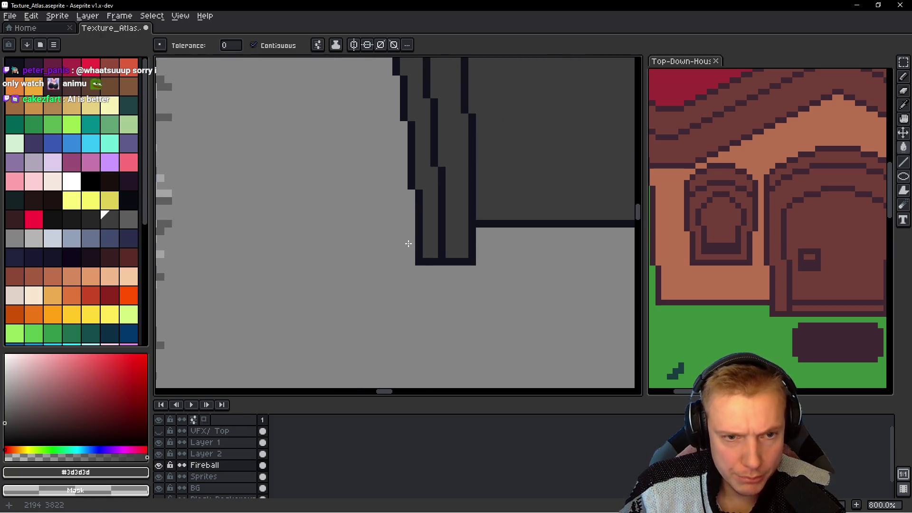
{"action": "scroll", "coordinate": [408, 243], "scroll_direction": "down", "scroll_amount": 3}
{"action": "scroll", "coordinate": [408, 244], "scroll_direction": "down", "scroll_amount": 2}
{"action": "scroll", "coordinate": [373, 217], "scroll_direction": "up", "scroll_amount": 4}
Step: Look over the finished doorway arch, then switch to the Imgur castle reference
{"action": "mouse_move", "coordinate": [362, 152]}
{"action": "left_mouse_down"}
{"action": "mouse_move", "coordinate": [366, 171]}
{"action": "mouse_move", "coordinate": [377, 158]}
{"action": "left_mouse_up"}
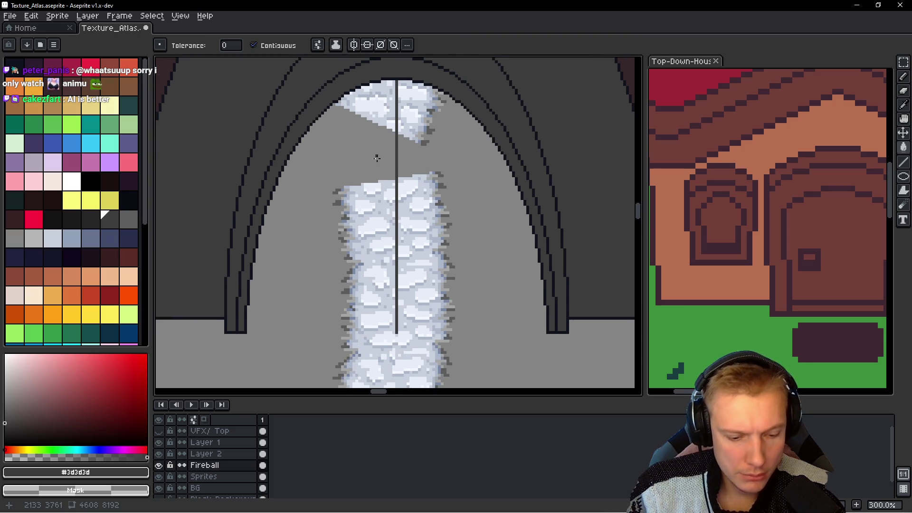
{"action": "scroll", "coordinate": [392, 112], "scroll_direction": "up", "scroll_amount": 2}
{"action": "key", "text": "b"}
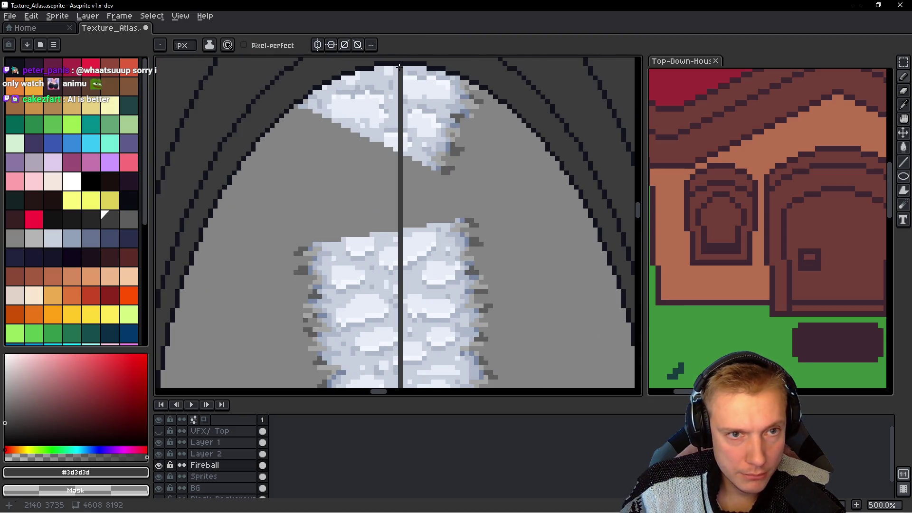
{"action": "scroll", "coordinate": [399, 66], "scroll_direction": "down", "scroll_amount": 3}
{"action": "scroll", "coordinate": [409, 143], "scroll_direction": "up", "scroll_amount": 1}
{"action": "scroll", "coordinate": [411, 236], "scroll_direction": "down", "scroll_amount": 1}
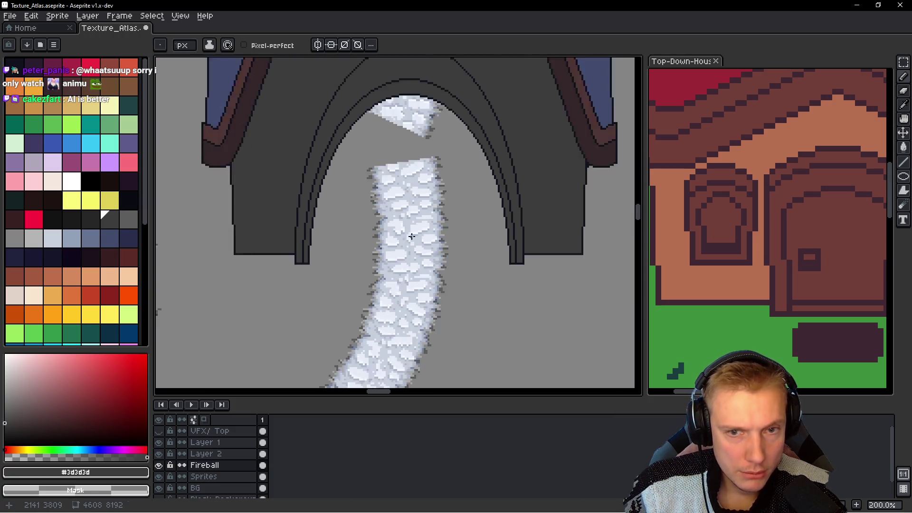
{"action": "scroll", "coordinate": [412, 236], "scroll_direction": "down", "scroll_amount": 3}
{"action": "scroll", "coordinate": [409, 203], "scroll_direction": "up", "scroll_amount": 1}
{"action": "scroll", "coordinate": [404, 194], "scroll_direction": "down", "scroll_amount": 1}
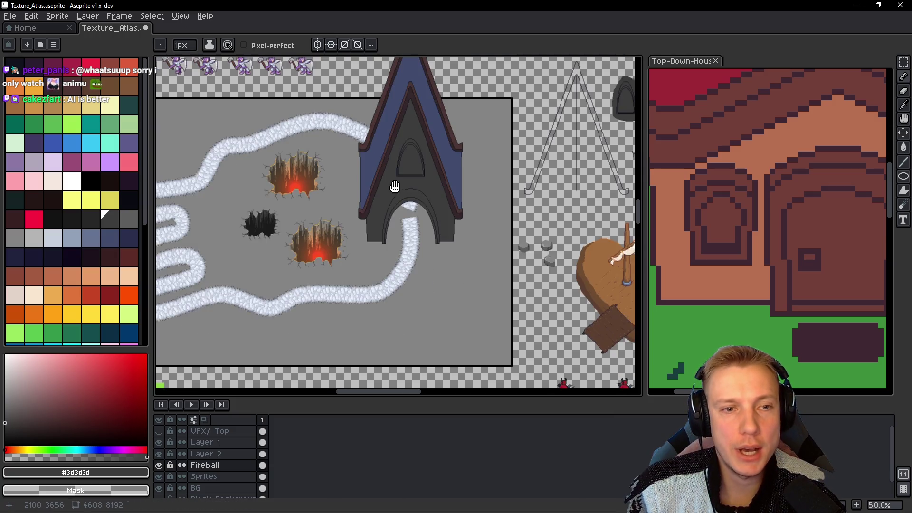
{"action": "left_click_drag", "start_coordinate": [396, 187], "coordinate": [418, 216]}
{"action": "scroll", "coordinate": [418, 217], "scroll_direction": "up", "scroll_amount": 1}
{"action": "scroll", "coordinate": [415, 202], "scroll_direction": "down", "scroll_amount": 1}
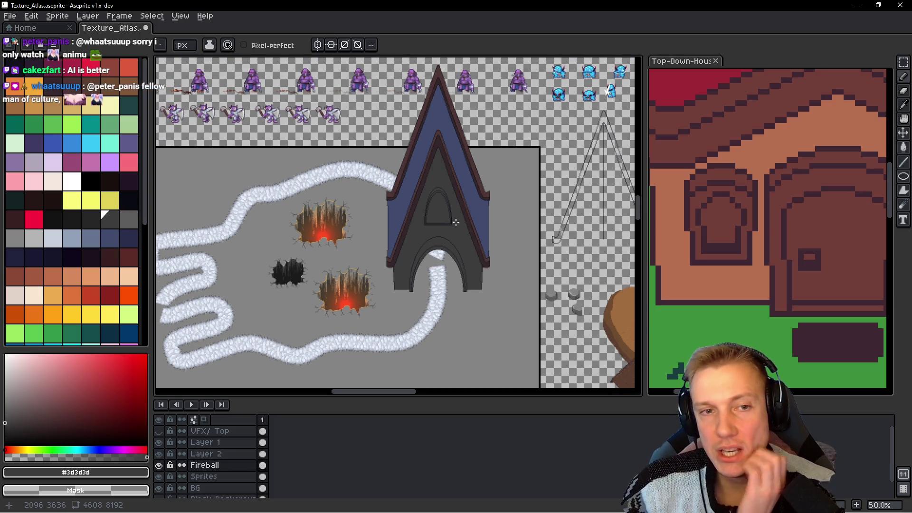
{"action": "key", "text": "alt+Tab"}
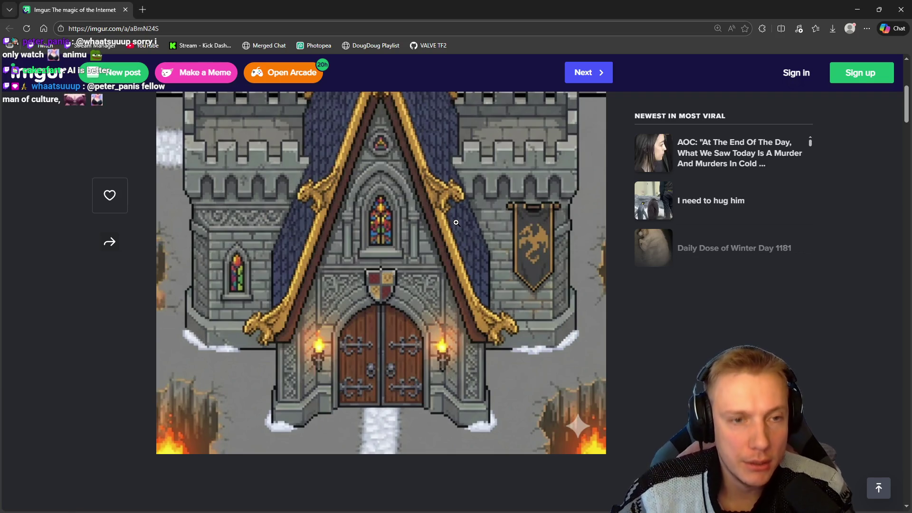
Step: Switch from the Imgur castle reference back to Texture_Atlas in Aseprite
{"action": "key", "text": "alt+Tab"}
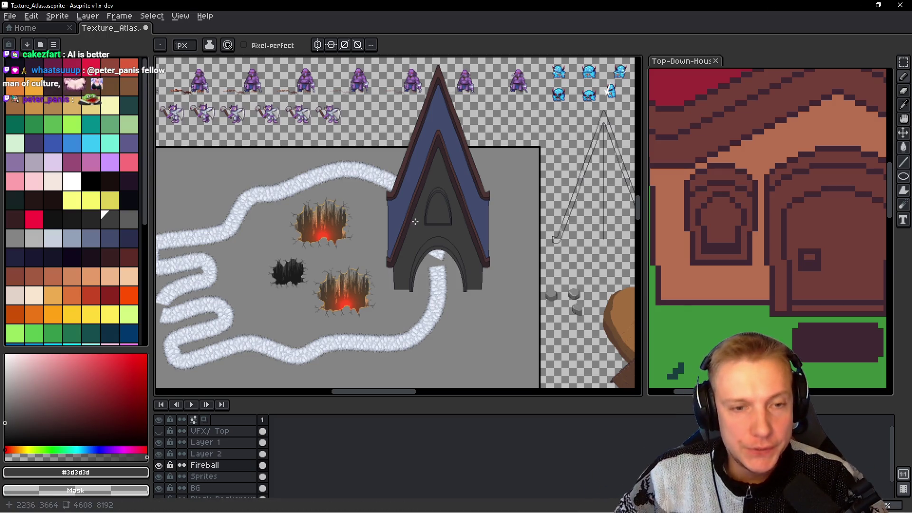
Step: Eyedrop outline colour #10121c and extend the window frame's bottom outline
{"action": "scroll", "coordinate": [460, 236], "scroll_direction": "up", "scroll_amount": 5}
{"action": "scroll", "coordinate": [392, 169], "scroll_direction": "down", "scroll_amount": 2}
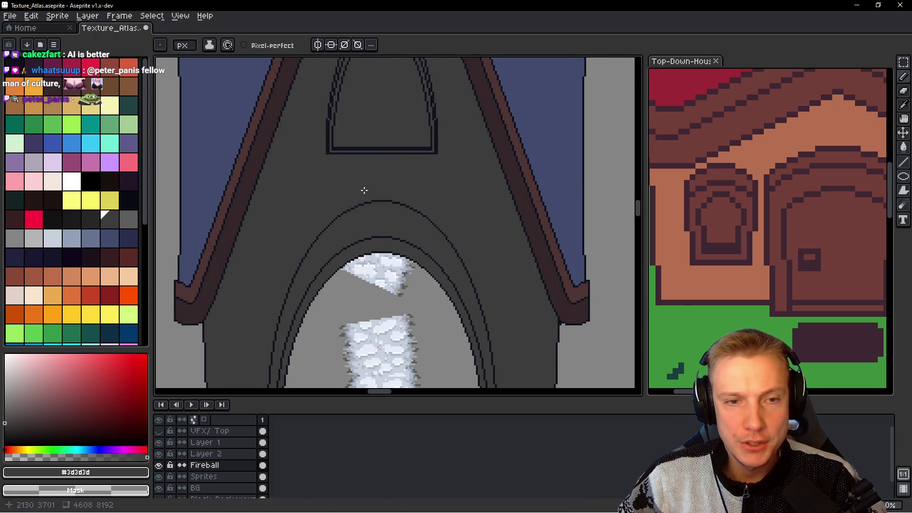
{"action": "scroll", "coordinate": [342, 159], "scroll_direction": "up", "scroll_amount": 2}
{"action": "scroll", "coordinate": [291, 179], "scroll_direction": "up", "scroll_amount": 2}
{"action": "left_click", "coordinate": [295, 171], "text": "alt"}
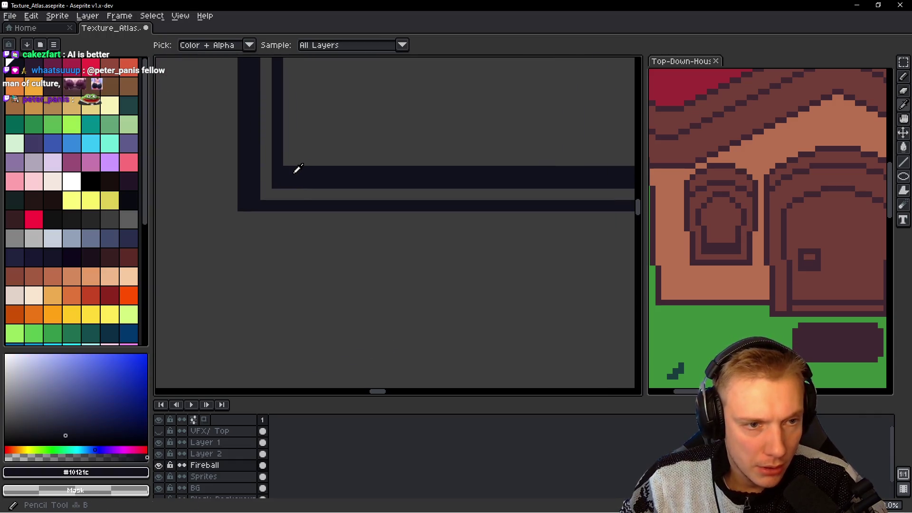
{"action": "scroll", "coordinate": [266, 214], "scroll_direction": "down", "scroll_amount": 2}
{"action": "left_click", "coordinate": [390, 201], "text": "shift"}
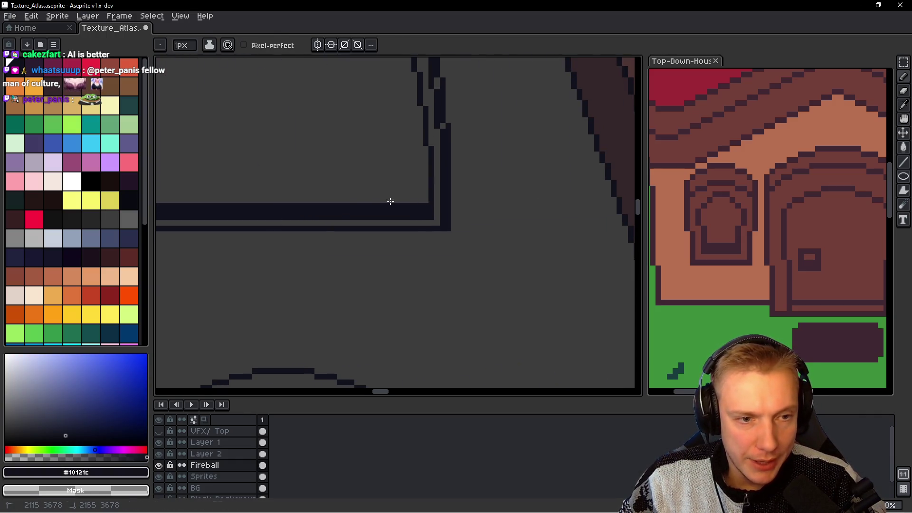
{"action": "scroll", "coordinate": [390, 201], "scroll_direction": "down", "scroll_amount": 2}
{"action": "scroll", "coordinate": [390, 202], "scroll_direction": "down", "scroll_amount": 2}
{"action": "left_click", "coordinate": [721, 234]}
{"action": "scroll", "coordinate": [729, 252], "scroll_direction": "down", "scroll_amount": 2}
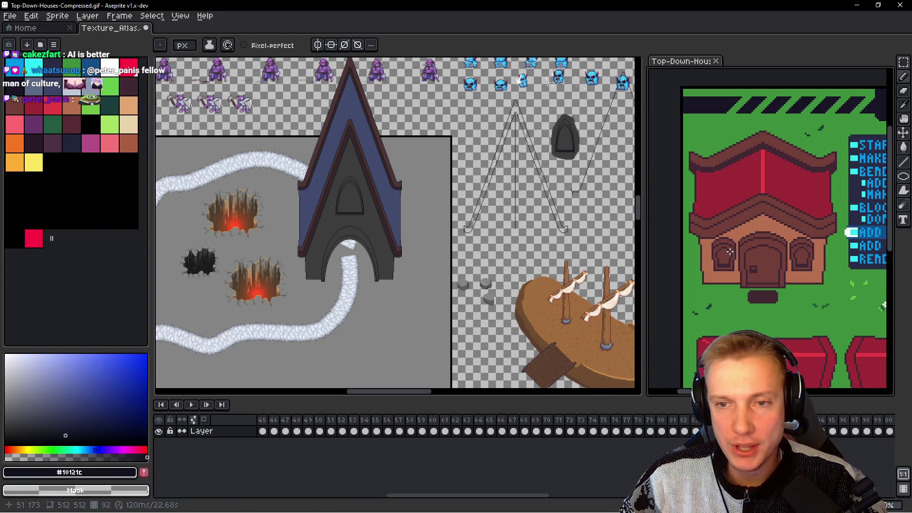
{"action": "left_click", "coordinate": [350, 188]}
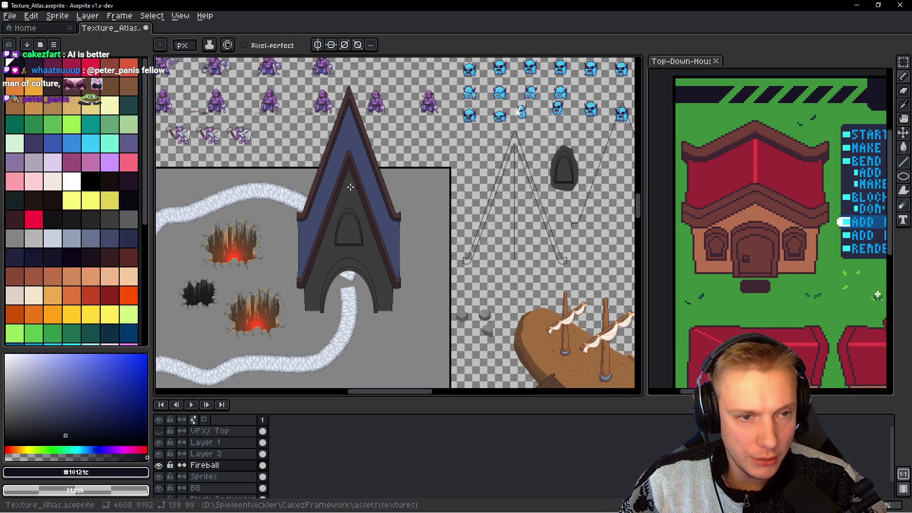
Step: Draw a light Idx-67 highlight line down the roof's ridge from its peak
{"action": "scroll", "coordinate": [351, 187], "scroll_direction": "up", "scroll_amount": 3}
{"action": "scroll", "coordinate": [358, 220], "scroll_direction": "up", "scroll_amount": 2}
{"action": "scroll", "coordinate": [358, 220], "scroll_direction": "up", "scroll_amount": 2}
{"action": "left_click", "coordinate": [90, 238]}
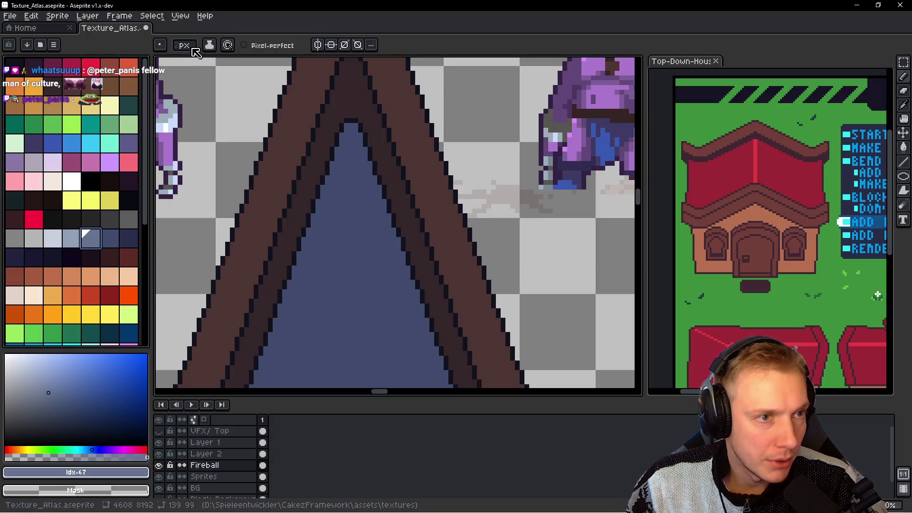
{"action": "left_click", "coordinate": [349, 130]}
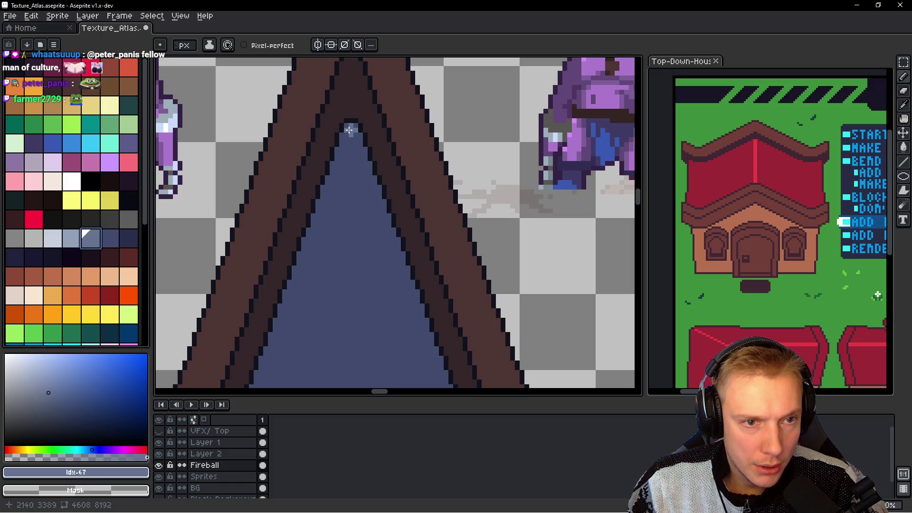
{"action": "scroll", "coordinate": [351, 137], "scroll_direction": "down", "scroll_amount": 5}
{"action": "scroll", "coordinate": [358, 259], "scroll_direction": "down", "scroll_amount": 3}
{"action": "left_click_drag", "start_coordinate": [378, 264], "coordinate": [377, 265]}
{"action": "scroll", "coordinate": [399, 152], "scroll_direction": "down", "scroll_amount": 1}
{"action": "scroll", "coordinate": [401, 159], "scroll_direction": "down", "scroll_amount": 2}
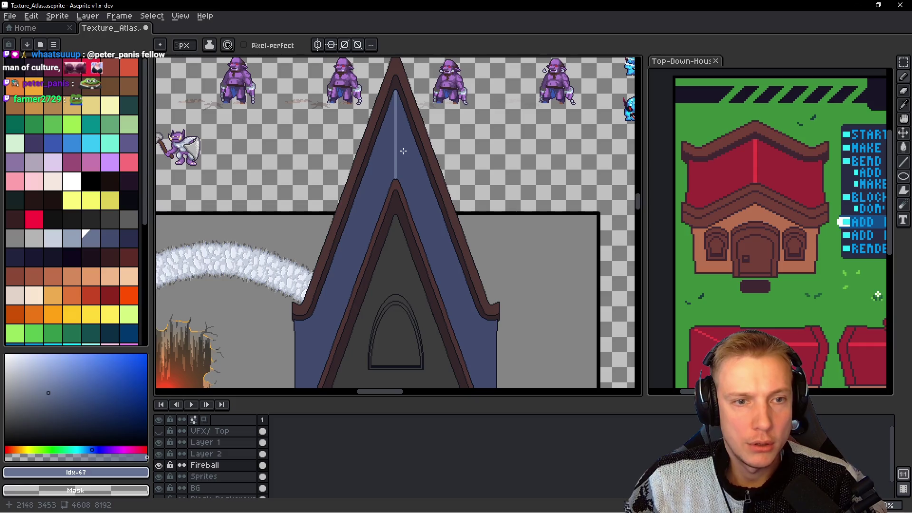
{"action": "scroll", "coordinate": [403, 151], "scroll_direction": "down", "scroll_amount": 3}
{"action": "scroll", "coordinate": [404, 183], "scroll_direction": "up", "scroll_amount": 1}
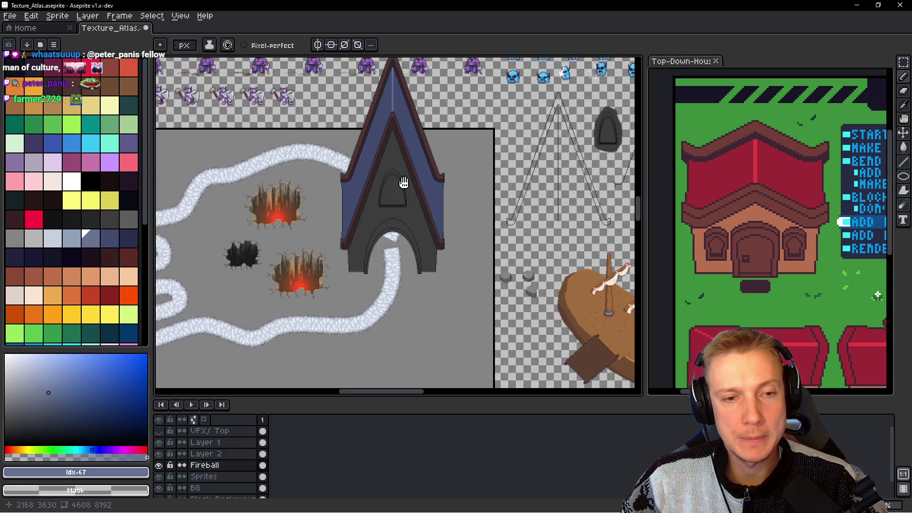
{"action": "left_click_drag", "start_coordinate": [404, 182], "coordinate": [397, 235]}
{"action": "scroll", "coordinate": [408, 233], "scroll_direction": "down", "scroll_amount": 1}
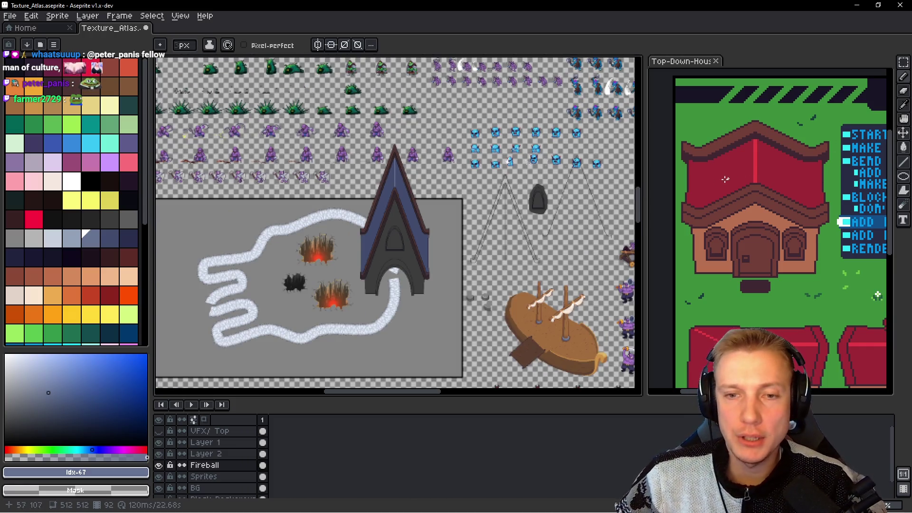
Step: Consult the pixel-art tutorial reference, then return to the texture atlas
{"action": "key", "text": "alt"}
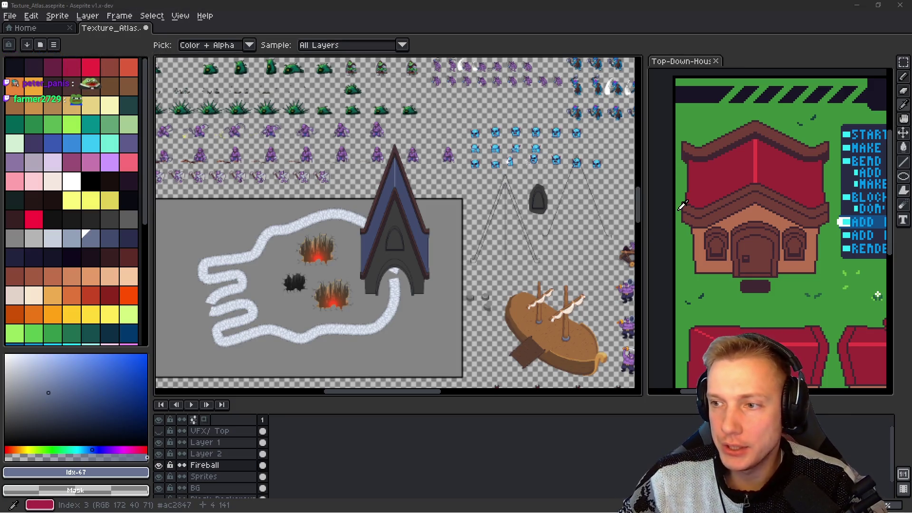
{"action": "key", "text": "alt+Tab"}
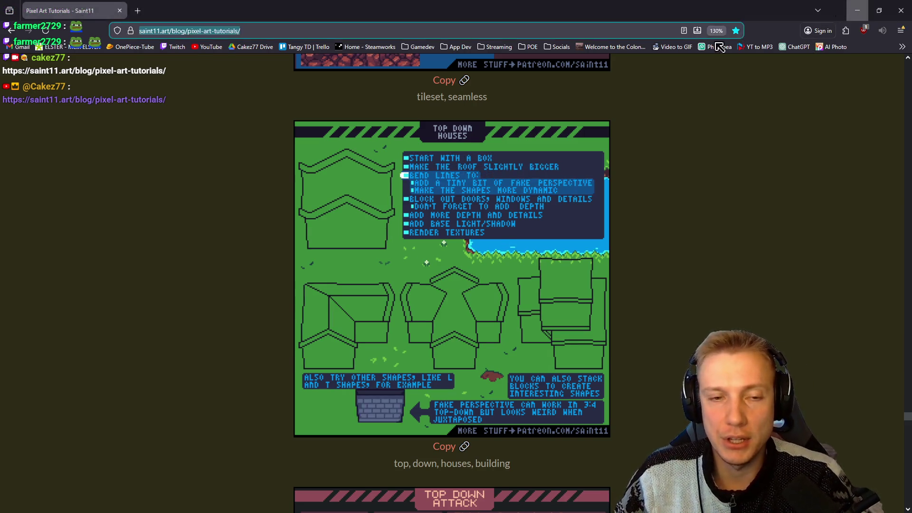
{"action": "key", "text": "alt+Tab"}
{"action": "scroll", "coordinate": [451, 238], "scroll_direction": "left", "scroll_amount": 3}
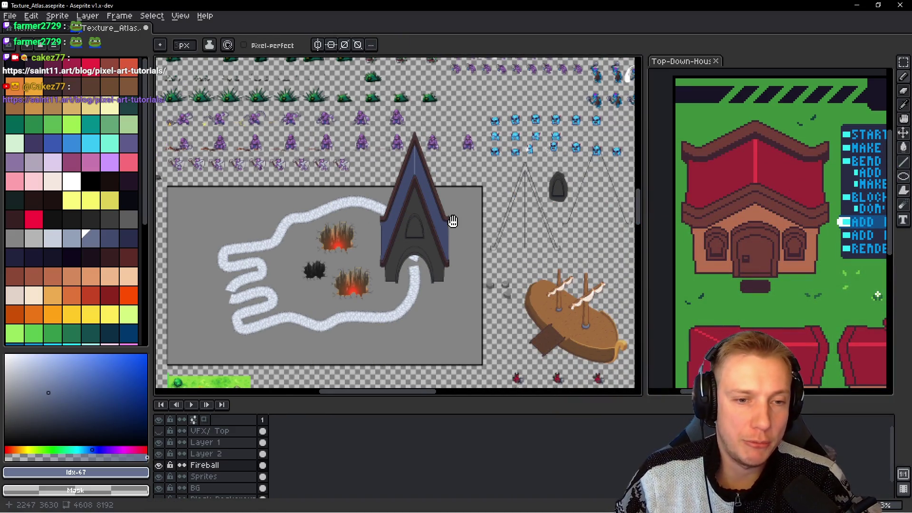
{"action": "scroll", "coordinate": [425, 228], "scroll_direction": "up", "scroll_amount": 3}
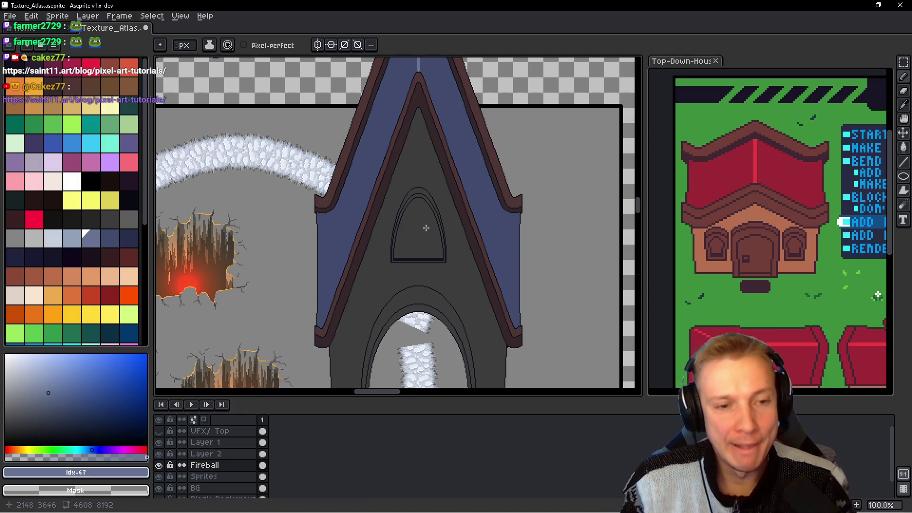
{"action": "scroll", "coordinate": [447, 214], "scroll_direction": "down", "scroll_amount": 3}
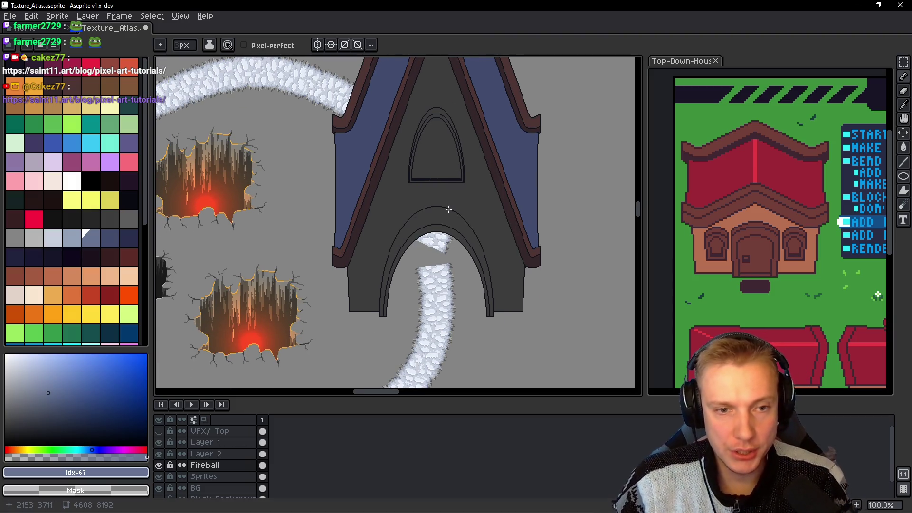
{"action": "scroll", "coordinate": [471, 280], "scroll_direction": "up", "scroll_amount": 1}
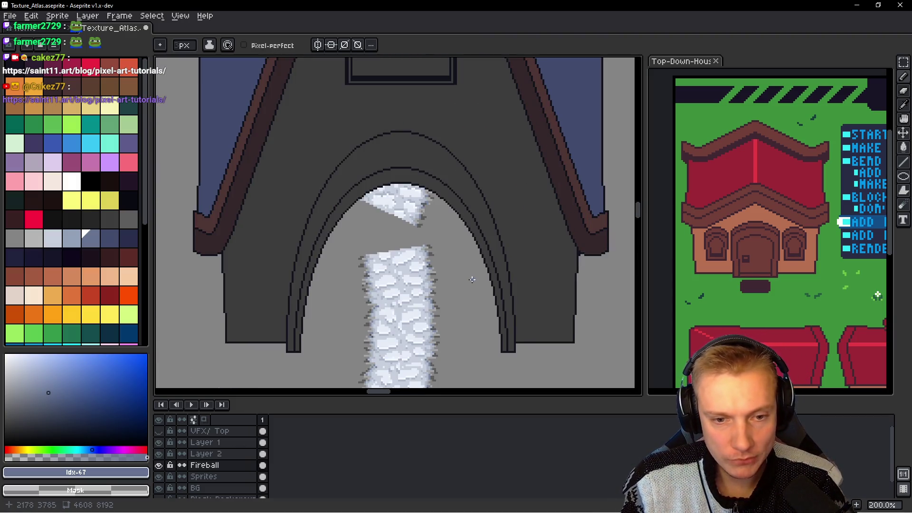
{"action": "scroll", "coordinate": [471, 279], "scroll_direction": "down", "scroll_amount": 2}
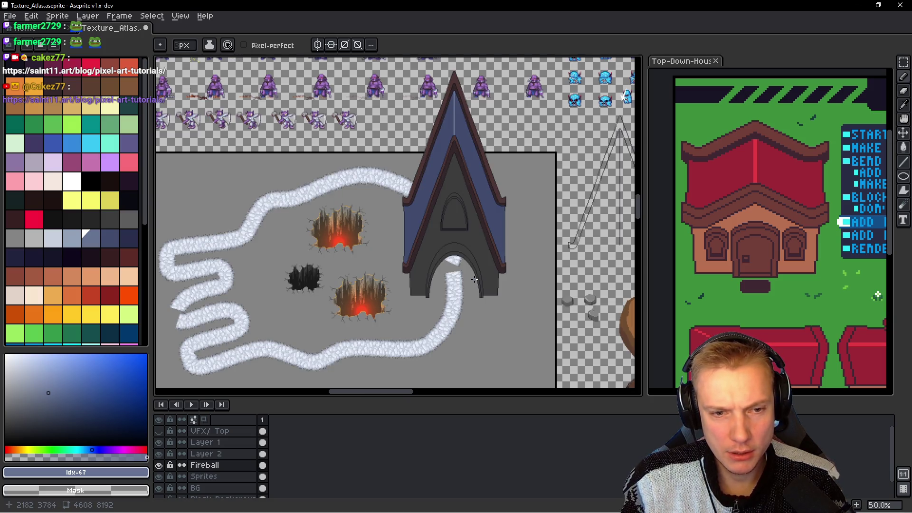
{"action": "scroll", "coordinate": [474, 279], "scroll_direction": "up", "scroll_amount": 3}
{"action": "scroll", "coordinate": [474, 279], "scroll_direction": "up", "scroll_amount": 1}
{"action": "scroll", "coordinate": [435, 258], "scroll_direction": "down", "scroll_amount": 1}
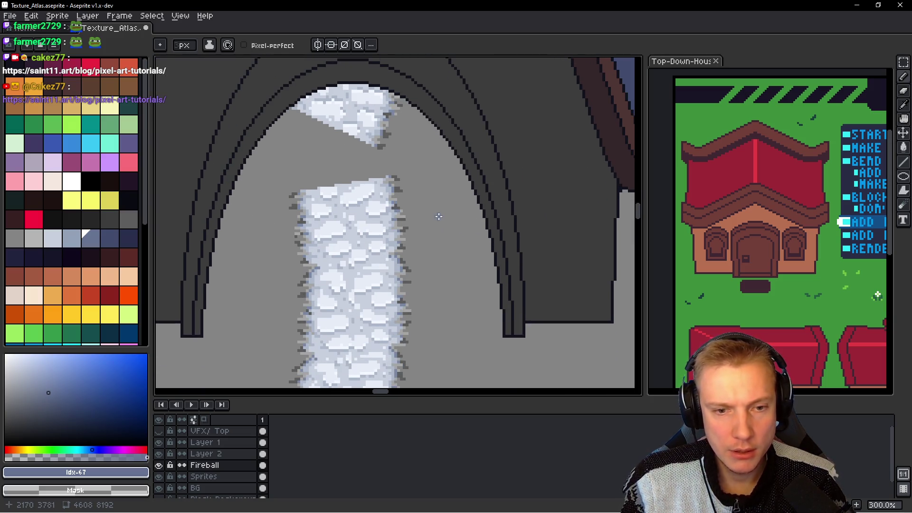
{"action": "left_click_drag", "start_coordinate": [377, 266], "coordinate": [390, 259]}
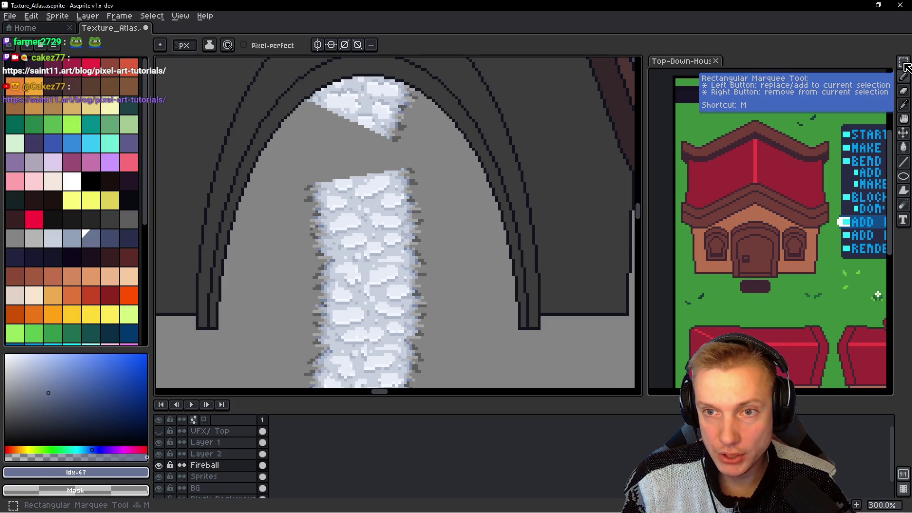
Step: Select the arch outline, stretch it two pixels wider and commit
{"action": "key", "text": "m"}
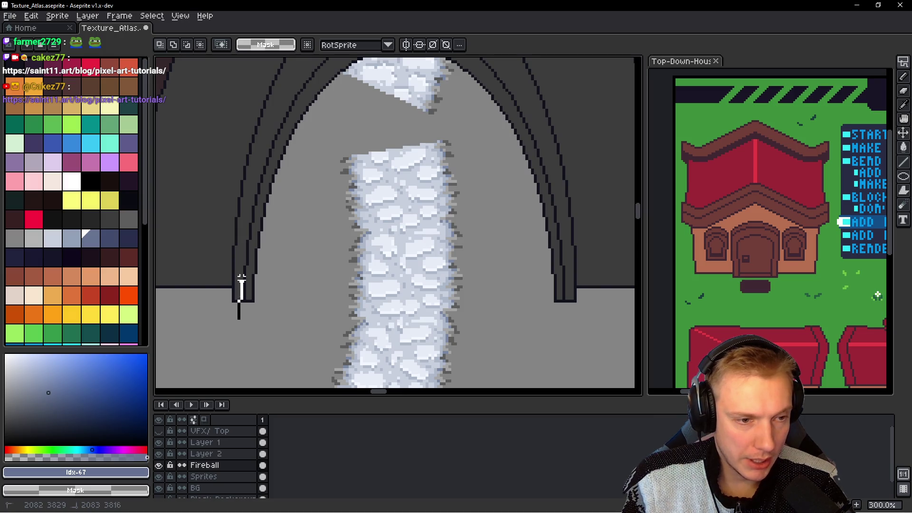
{"action": "mouse_move", "coordinate": [241, 224]}
{"action": "left_mouse_down"}
{"action": "mouse_move", "coordinate": [276, 209]}
{"action": "mouse_move", "coordinate": [369, 108]}
{"action": "mouse_move", "coordinate": [442, 102]}
{"action": "mouse_move", "coordinate": [545, 245]}
{"action": "mouse_move", "coordinate": [556, 309]}
{"action": "mouse_move", "coordinate": [550, 344]}
{"action": "mouse_move", "coordinate": [535, 339]}
{"action": "mouse_move", "coordinate": [566, 382]}
{"action": "mouse_move", "coordinate": [568, 251]}
{"action": "mouse_move", "coordinate": [575, 263]}
{"action": "mouse_move", "coordinate": [266, 270]}
{"action": "mouse_move", "coordinate": [308, 273]}
{"action": "left_mouse_up"}
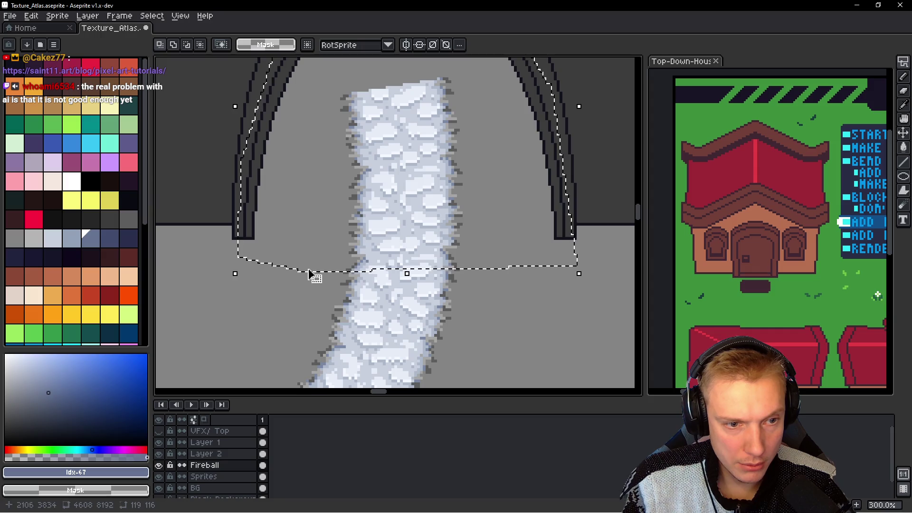
{"action": "scroll", "coordinate": [309, 274], "scroll_direction": "up", "scroll_amount": 2}
{"action": "left_click_drag", "start_coordinate": [534, 163], "coordinate": [540, 163]}
{"action": "scroll", "coordinate": [475, 200], "scroll_direction": "left", "scroll_amount": 3}
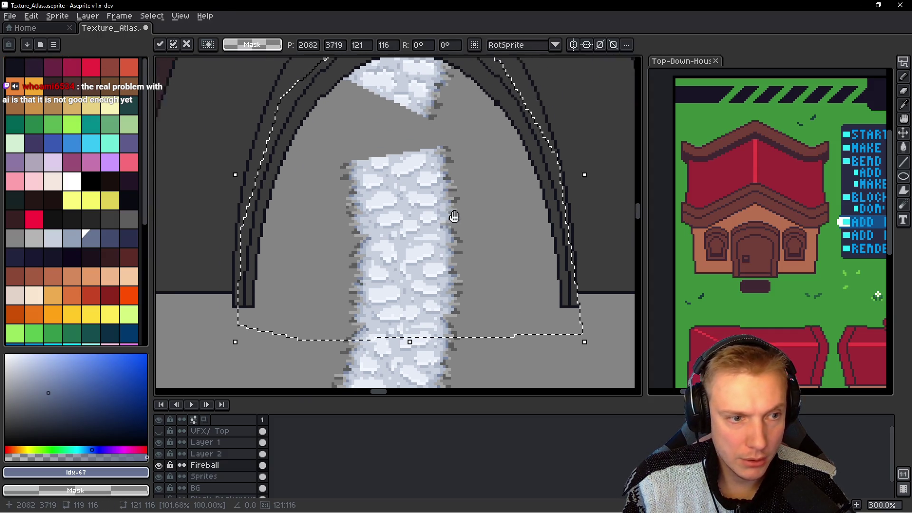
{"action": "scroll", "coordinate": [452, 216], "scroll_direction": "up", "scroll_amount": 1}
{"action": "left_click_drag", "start_coordinate": [264, 178], "coordinate": [254, 183]}
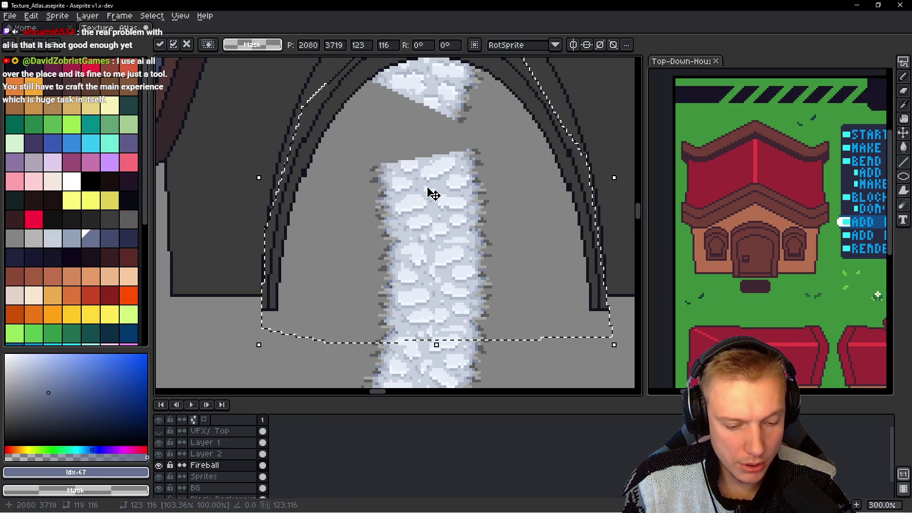
{"action": "key", "text": "ctrl+d"}
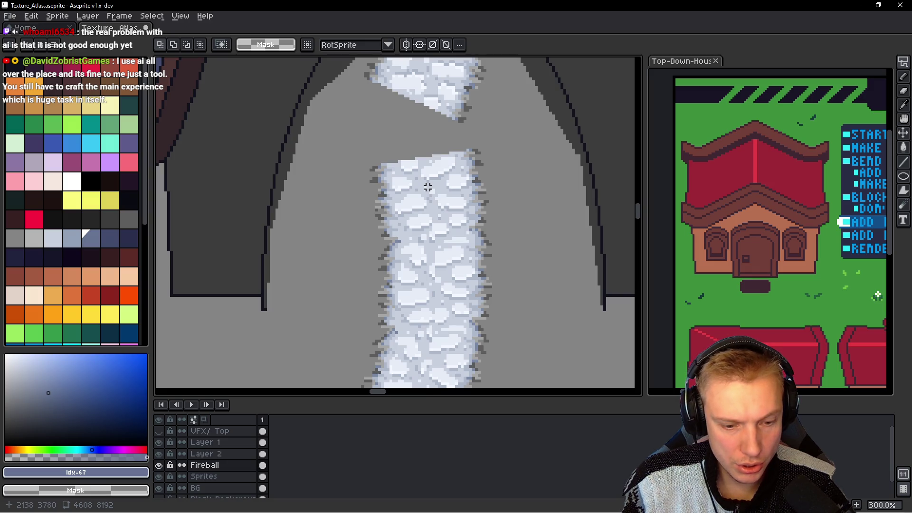
Step: Paste a copy of the arch outline onto Layer 2, then deselect
{"action": "key", "text": "ctrl+v"}
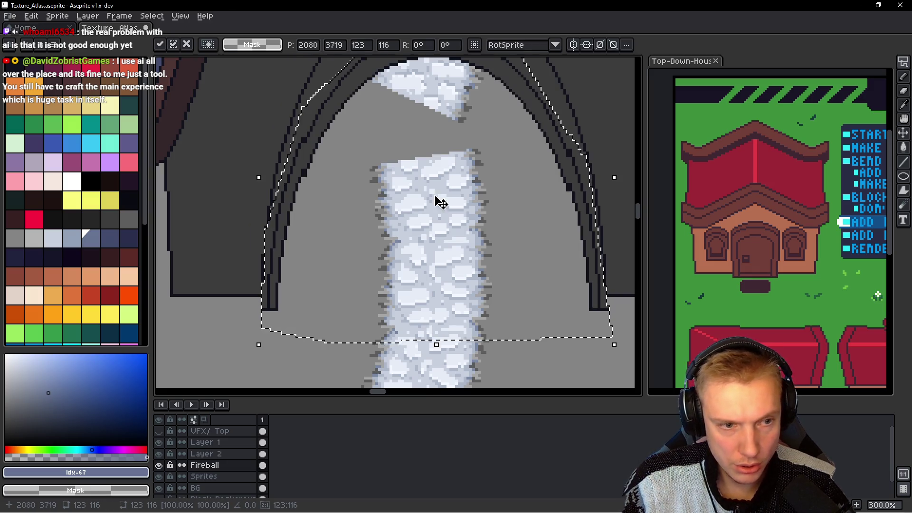
{"action": "key", "text": "Escape"}
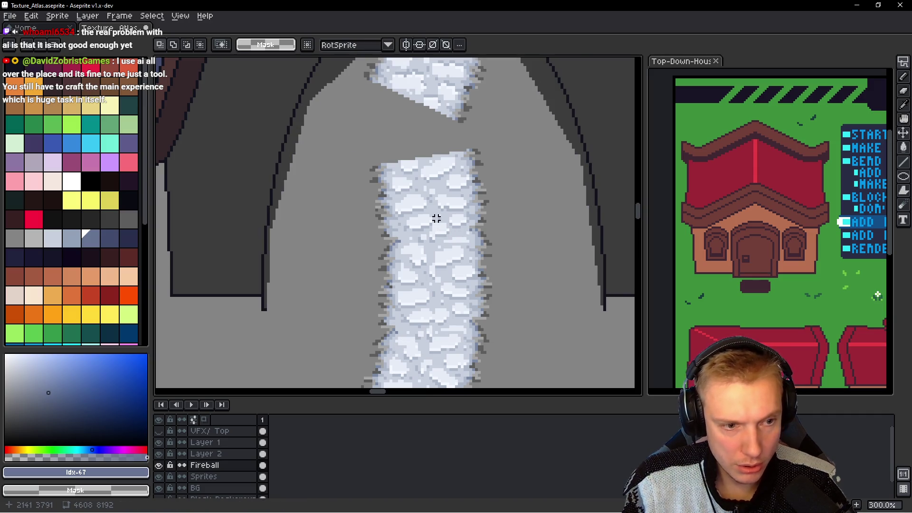
{"action": "key", "text": "alt+Up"}
{"action": "key", "text": "ctrl+v"}
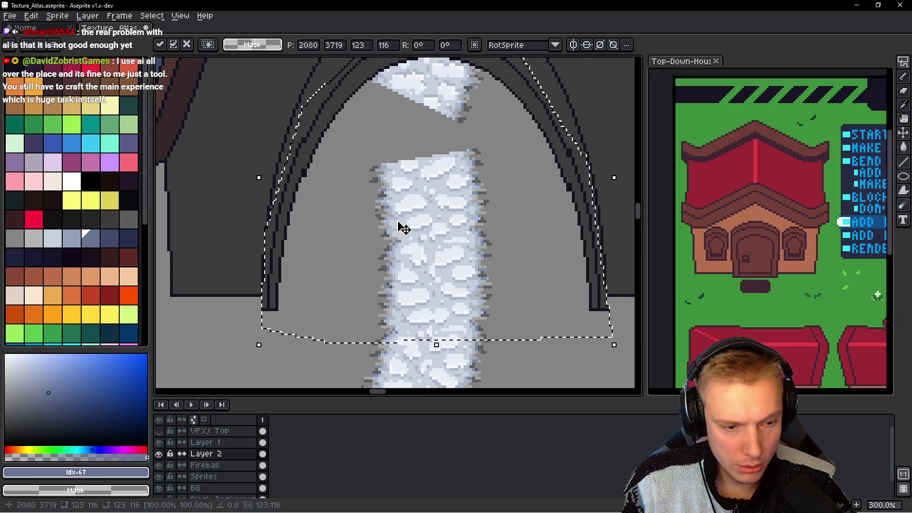
{"action": "key", "text": "w"}
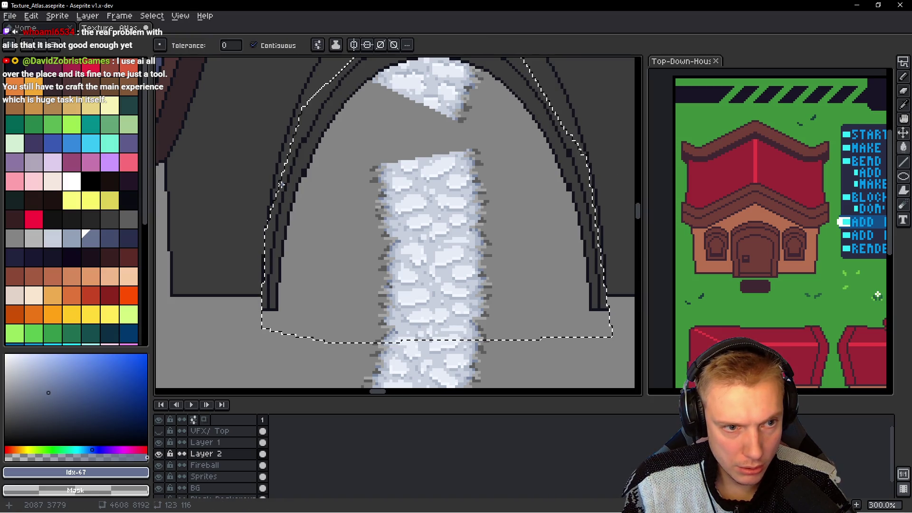
{"action": "left_click_drag", "start_coordinate": [407, 197], "coordinate": [399, 216]}
{"action": "key", "text": "ctrl+d"}
{"action": "scroll", "coordinate": [399, 216], "scroll_direction": "down", "scroll_amount": 2}
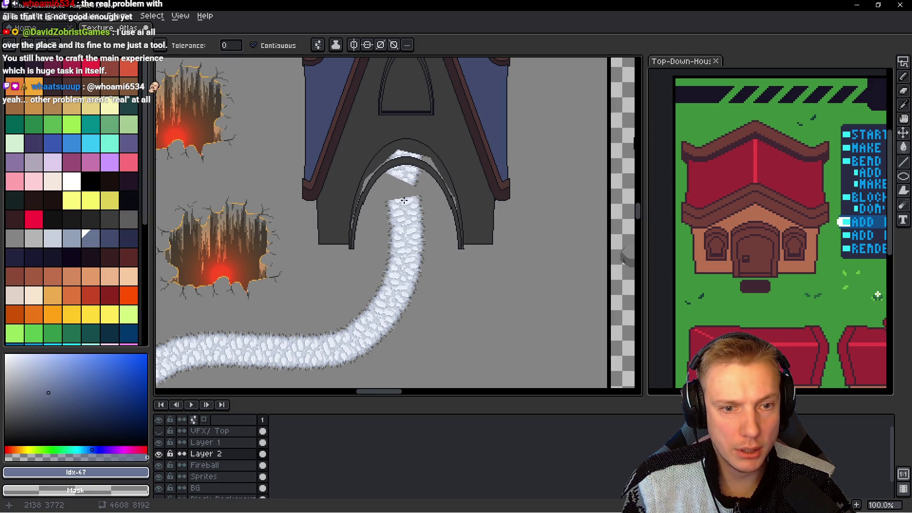
{"action": "scroll", "coordinate": [404, 201], "scroll_direction": "up", "scroll_amount": 1}
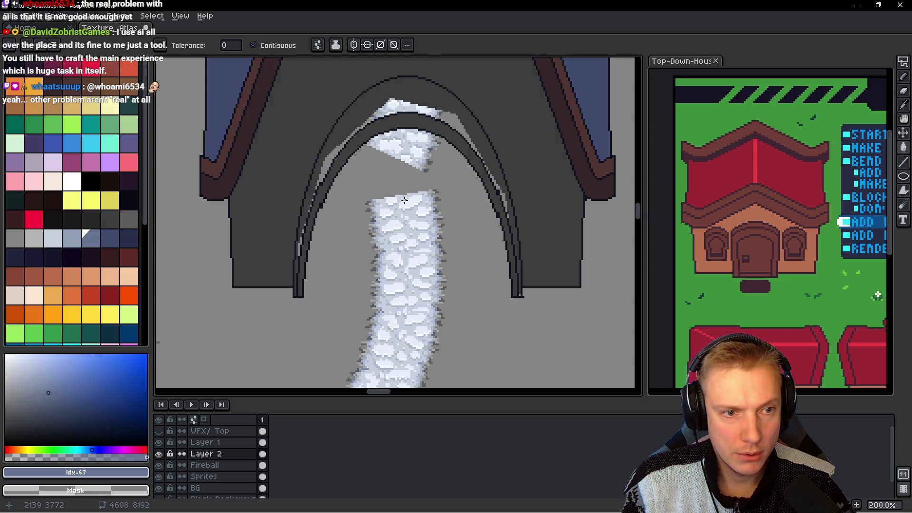
Step: Delete the outer arch strokes on Layer 2 and paste them lower inside the arch on the Fireball layer
{"action": "key", "text": "q"}
{"action": "left_click_drag", "start_coordinate": [531, 228], "coordinate": [401, 105]}
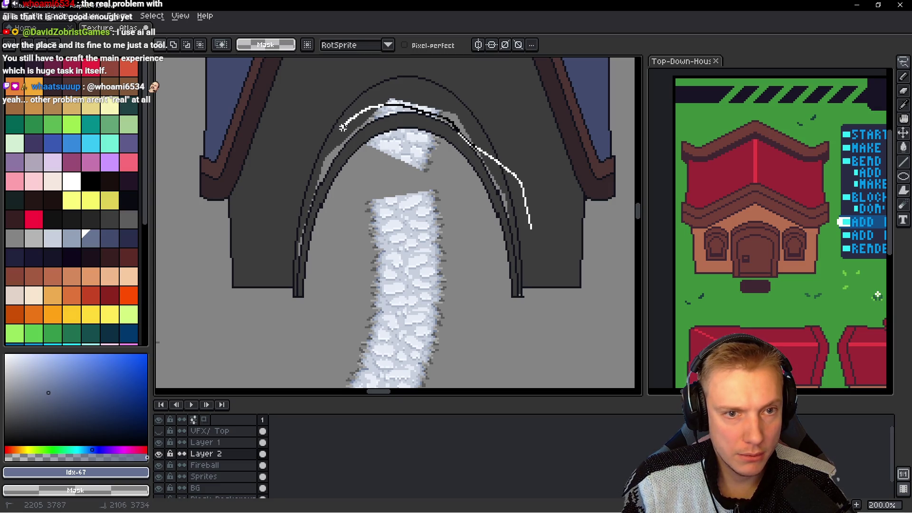
{"action": "mouse_move", "coordinate": [284, 260]}
{"action": "left_mouse_down"}
{"action": "mouse_move", "coordinate": [532, 194]}
{"action": "mouse_move", "coordinate": [528, 233]}
{"action": "left_mouse_up"}
{"action": "key", "text": "Delete"}
{"action": "key", "text": "alt+Down"}
{"action": "key", "text": "ctrl+v"}
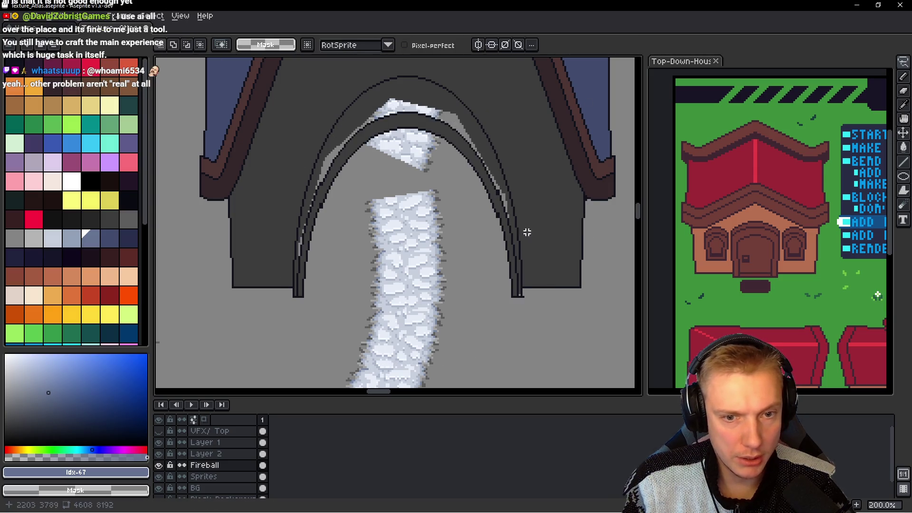
{"action": "scroll", "coordinate": [523, 304], "scroll_direction": "up", "scroll_amount": 2}
{"action": "key", "text": "b"}
{"action": "scroll", "coordinate": [530, 280], "scroll_direction": "up", "scroll_amount": 3}
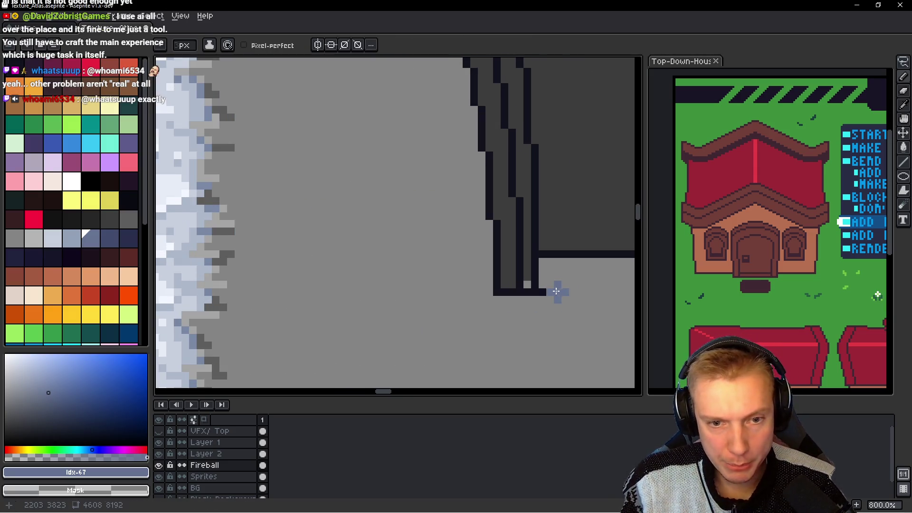
Step: Eyedrop the #3d3d3d grey and fill the light-grey strip between the arch lines
{"action": "scroll", "coordinate": [337, 198], "scroll_direction": "up", "scroll_amount": 3}
{"action": "scroll", "coordinate": [338, 198], "scroll_direction": "up", "scroll_amount": 2}
{"action": "key", "text": "alt"}
{"action": "left_click", "coordinate": [454, 187], "text": "alt"}
{"action": "scroll", "coordinate": [464, 240], "scroll_direction": "down", "scroll_amount": 2}
{"action": "scroll", "coordinate": [427, 190], "scroll_direction": "down", "scroll_amount": 2}
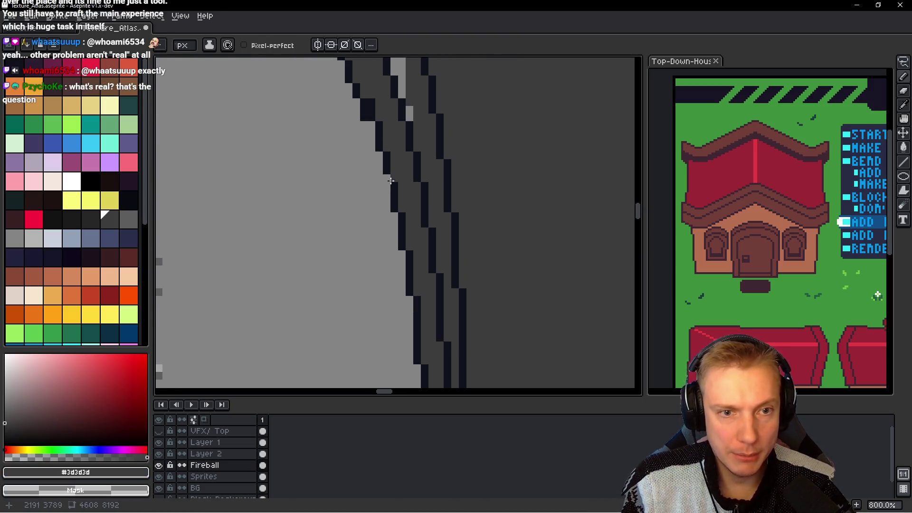
{"action": "scroll", "coordinate": [432, 225], "scroll_direction": "down", "scroll_amount": 1}
{"action": "key", "text": "g"}
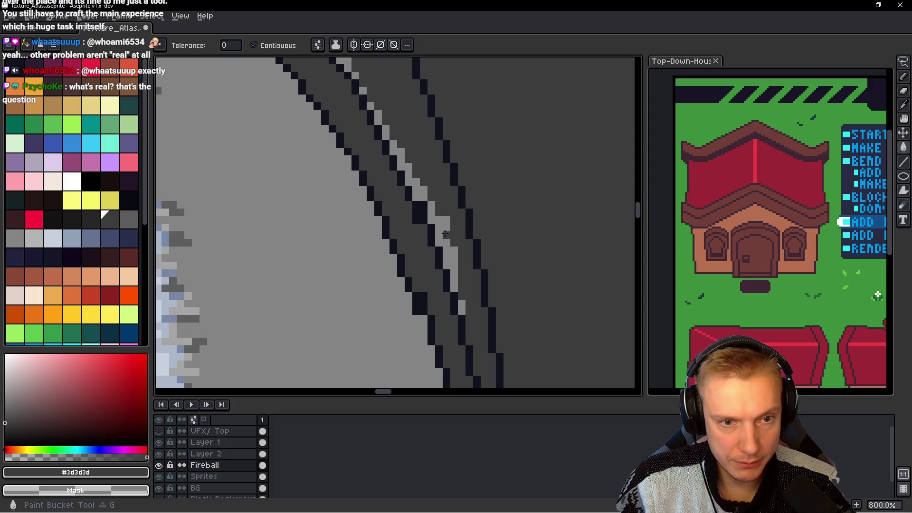
{"action": "scroll", "coordinate": [416, 191], "scroll_direction": "up", "scroll_amount": 2}
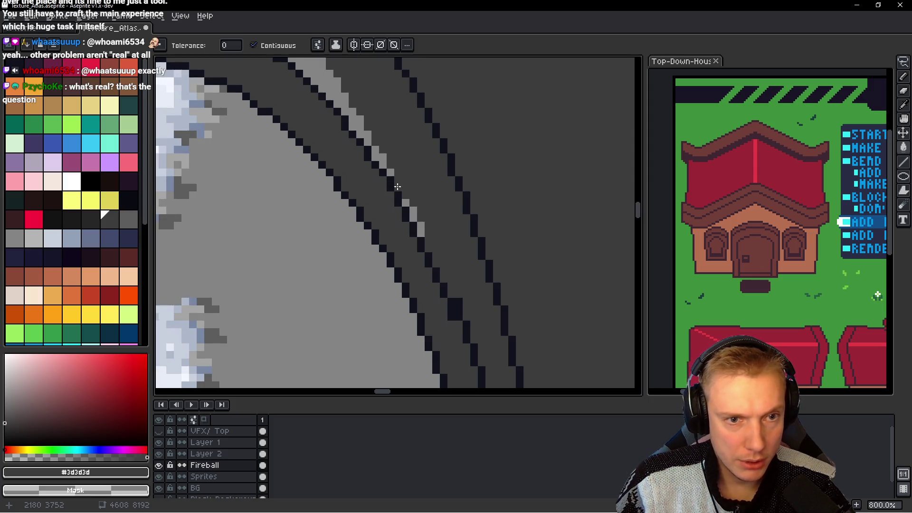
{"action": "left_click", "coordinate": [355, 132]}
Step: Pencil over three stray dark pixels at the top of the arch in #3d3d3d grey
{"action": "scroll", "coordinate": [442, 244], "scroll_direction": "up", "scroll_amount": 3}
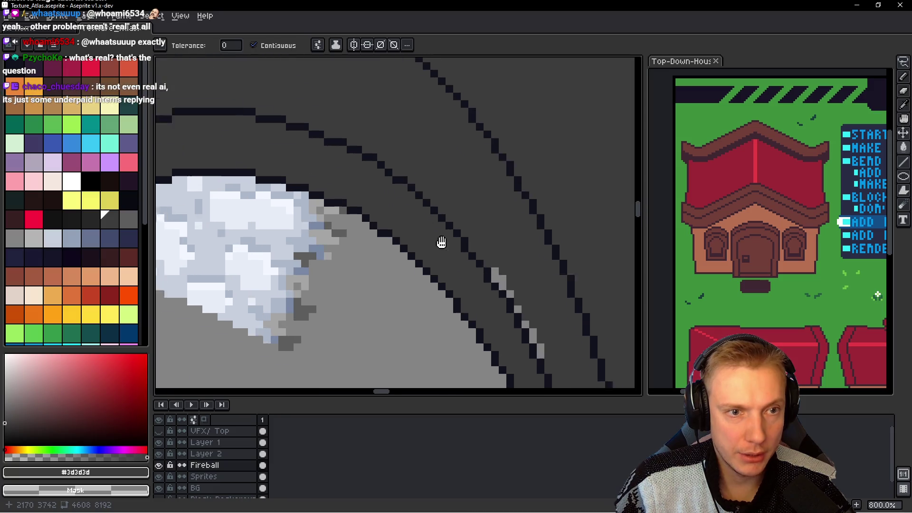
{"action": "scroll", "coordinate": [563, 177], "scroll_direction": "left", "scroll_amount": 5}
{"action": "scroll", "coordinate": [563, 176], "scroll_direction": "up", "scroll_amount": 2}
{"action": "mouse_move", "coordinate": [438, 203]}
{"action": "left_mouse_down"}
{"action": "mouse_move", "coordinate": [316, 181]}
{"action": "mouse_move", "coordinate": [300, 213]}
{"action": "left_mouse_up"}
{"action": "key", "text": "b"}
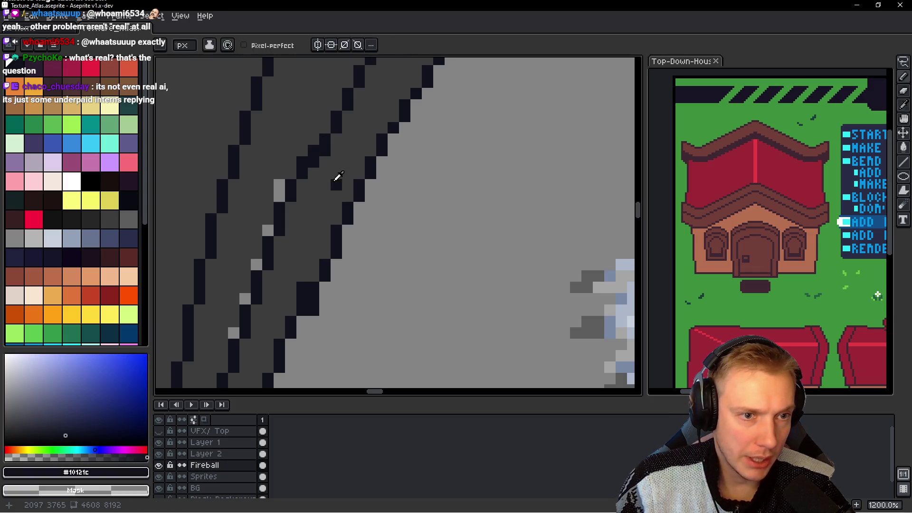
{"action": "left_click", "coordinate": [327, 137], "text": "alt"}
{"action": "left_click", "coordinate": [334, 132], "text": "alt"}
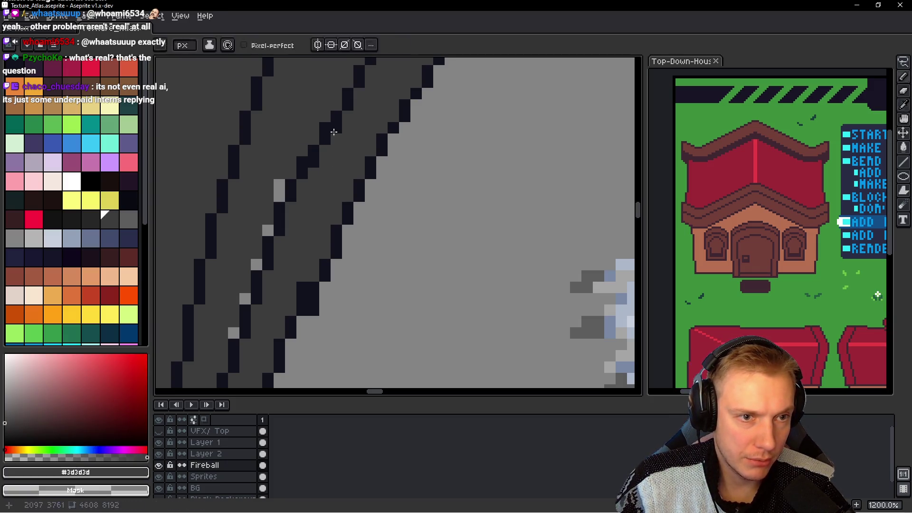
{"action": "left_click", "coordinate": [340, 112], "text": "alt"}
{"action": "left_click", "coordinate": [361, 106], "text": "alt"}
{"action": "left_click", "coordinate": [347, 104]}
{"action": "scroll", "coordinate": [405, 92], "scroll_direction": "down", "scroll_amount": 3}
{"action": "scroll", "coordinate": [406, 119], "scroll_direction": "down", "scroll_amount": 1}
{"action": "scroll", "coordinate": [410, 156], "scroll_direction": "up", "scroll_amount": 4}
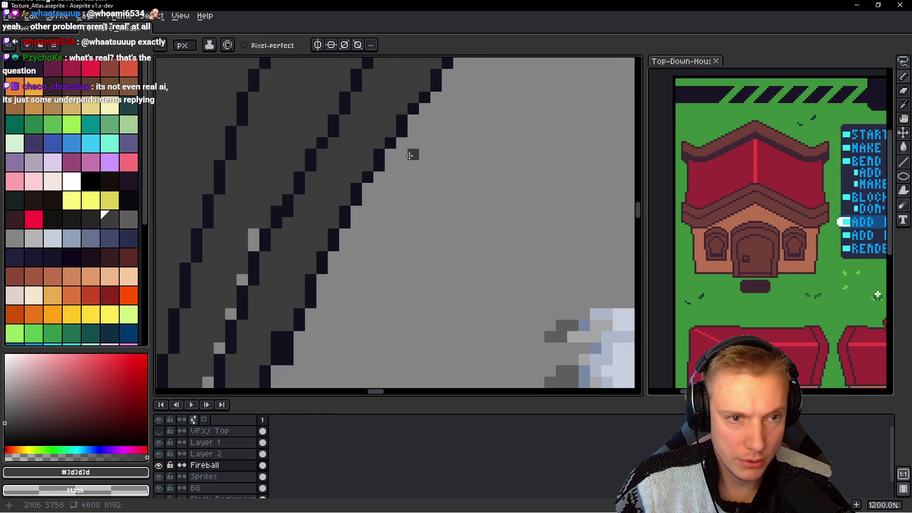
{"action": "scroll", "coordinate": [309, 152], "scroll_direction": "down", "scroll_amount": 1}
{"action": "scroll", "coordinate": [311, 150], "scroll_direction": "up", "scroll_amount": 1}
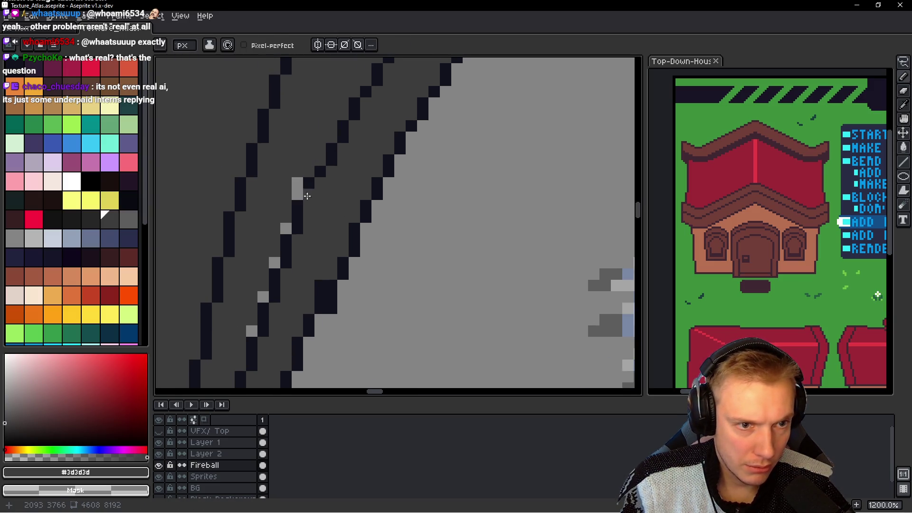
Step: Recolour stray outline pixels along the lower arch edge in #3d3d3d grey
{"action": "left_click", "coordinate": [317, 182], "text": "alt"}
{"action": "left_click", "coordinate": [315, 179], "text": "alt"}
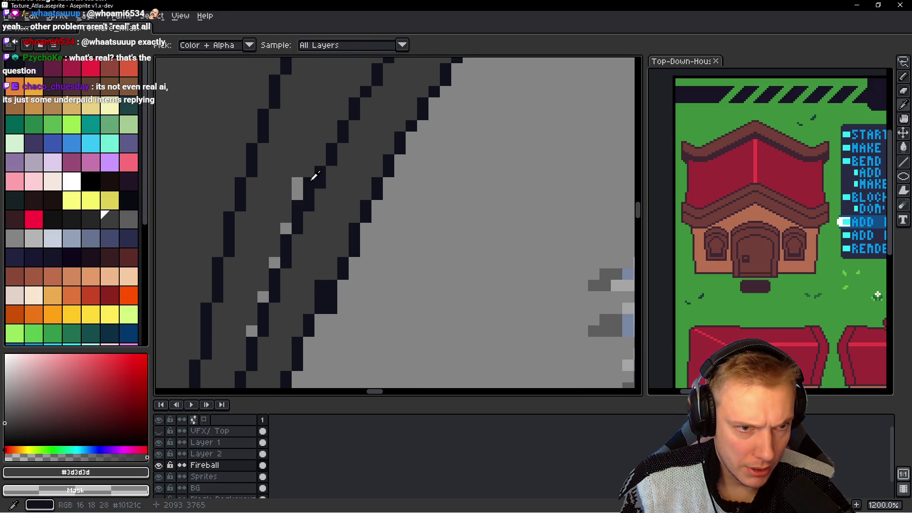
{"action": "scroll", "coordinate": [402, 205], "scroll_direction": "down", "scroll_amount": 6}
{"action": "scroll", "coordinate": [404, 204], "scroll_direction": "up", "scroll_amount": 3}
{"action": "scroll", "coordinate": [394, 238], "scroll_direction": "up", "scroll_amount": 2}
{"action": "scroll", "coordinate": [380, 285], "scroll_direction": "up", "scroll_amount": 2}
{"action": "left_click", "coordinate": [360, 304]}
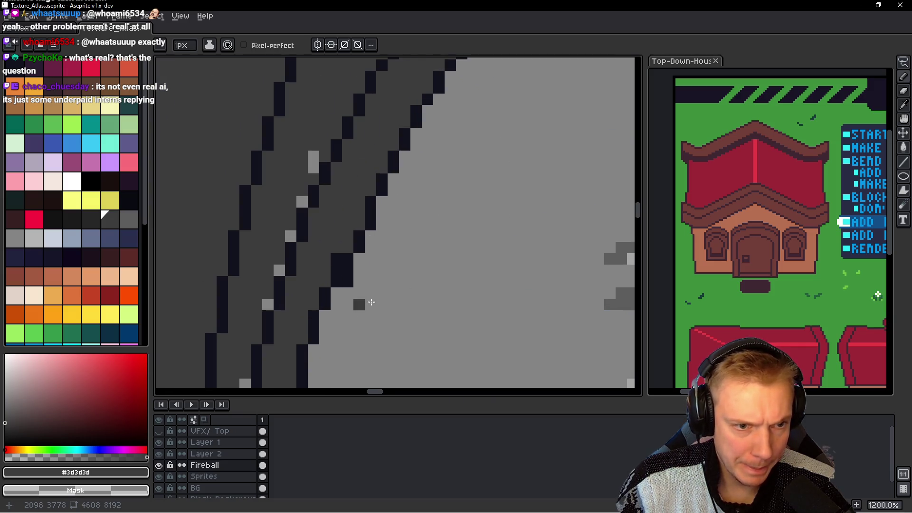
{"action": "left_click", "coordinate": [348, 275]}
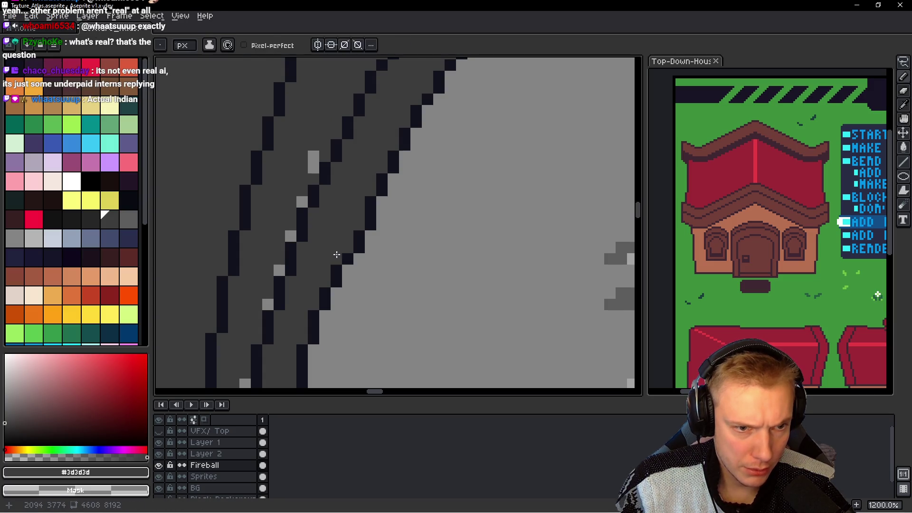
{"action": "scroll", "coordinate": [420, 251], "scroll_direction": "down", "scroll_amount": 8}
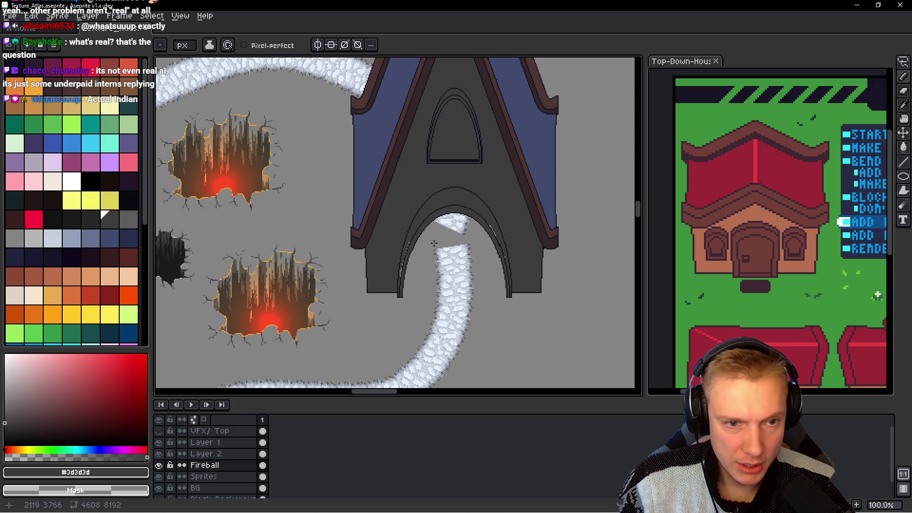
{"action": "scroll", "coordinate": [426, 237], "scroll_direction": "up", "scroll_amount": 3}
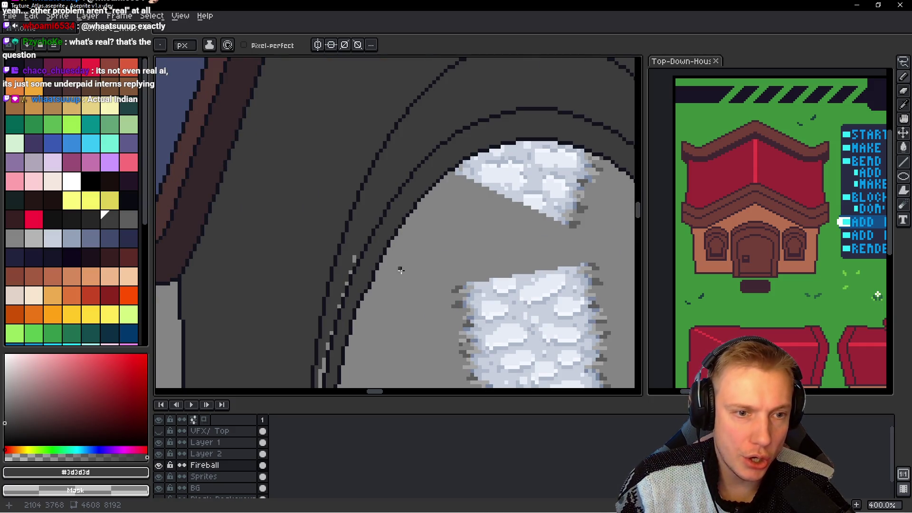
Step: Eyedrop the dark navy #10121c and paint a missing dark pixel on the arch's inner edge
{"action": "left_click_drag", "start_coordinate": [401, 270], "coordinate": [384, 186]}
{"action": "scroll", "coordinate": [398, 172], "scroll_direction": "up", "scroll_amount": 2}
{"action": "scroll", "coordinate": [371, 162], "scroll_direction": "up", "scroll_amount": 2}
{"action": "scroll", "coordinate": [342, 154], "scroll_direction": "up", "scroll_amount": 2}
{"action": "key", "text": "alt"}
{"action": "left_click", "coordinate": [332, 150], "text": "alt"}
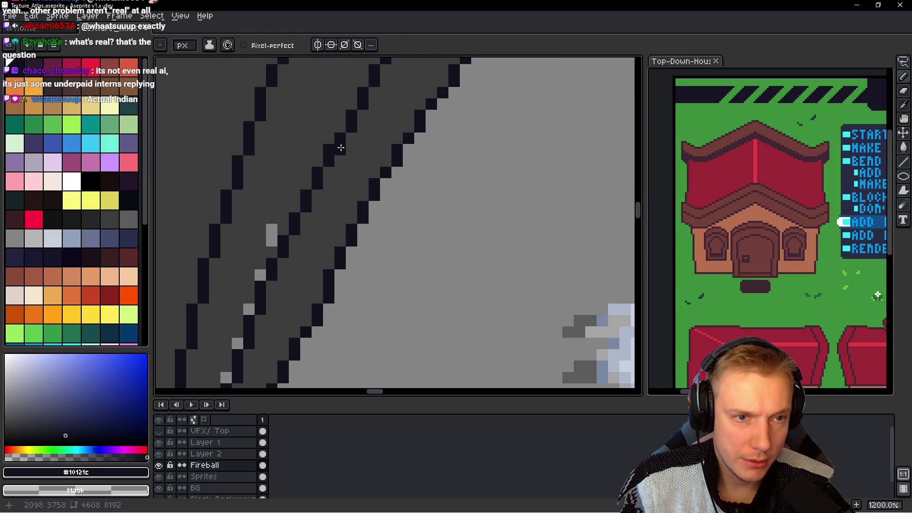
{"action": "left_click", "coordinate": [317, 139], "text": "alt"}
{"action": "scroll", "coordinate": [328, 145], "scroll_direction": "down", "scroll_amount": 5}
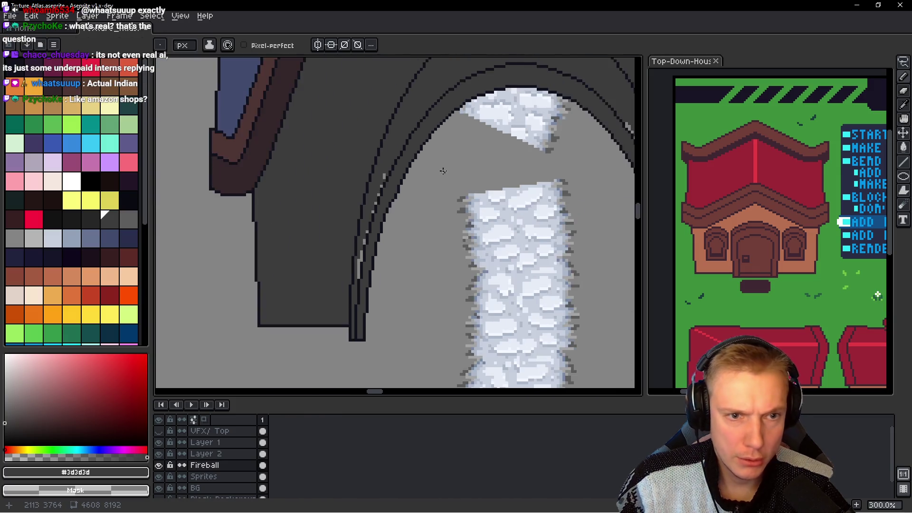
{"action": "scroll", "coordinate": [443, 171], "scroll_direction": "down", "scroll_amount": 1}
{"action": "scroll", "coordinate": [448, 167], "scroll_direction": "down", "scroll_amount": 1}
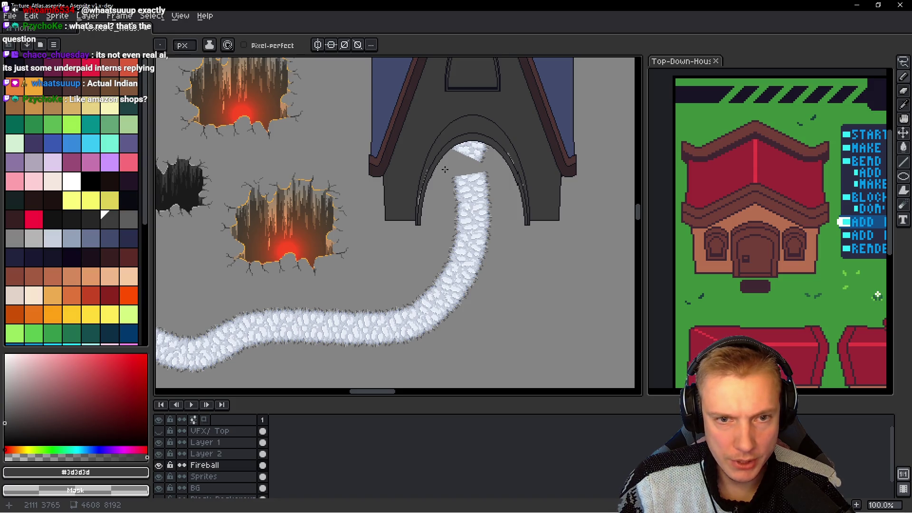
{"action": "scroll", "coordinate": [445, 169], "scroll_direction": "up", "scroll_amount": 1}
{"action": "scroll", "coordinate": [427, 190], "scroll_direction": "up", "scroll_amount": 1}
{"action": "scroll", "coordinate": [413, 209], "scroll_direction": "up", "scroll_amount": 1}
{"action": "scroll", "coordinate": [375, 217], "scroll_direction": "up", "scroll_amount": 3}
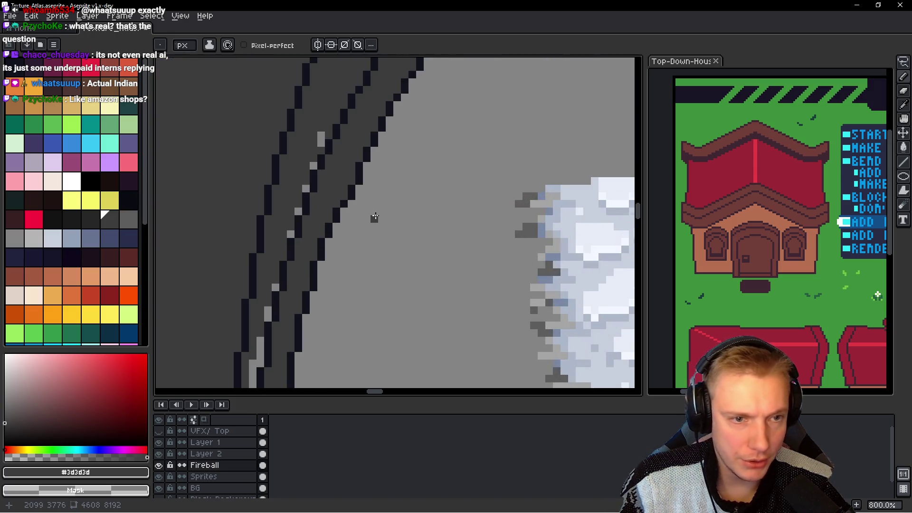
{"action": "left_click", "coordinate": [352, 192], "text": "alt"}
{"action": "left_click", "coordinate": [352, 181]}
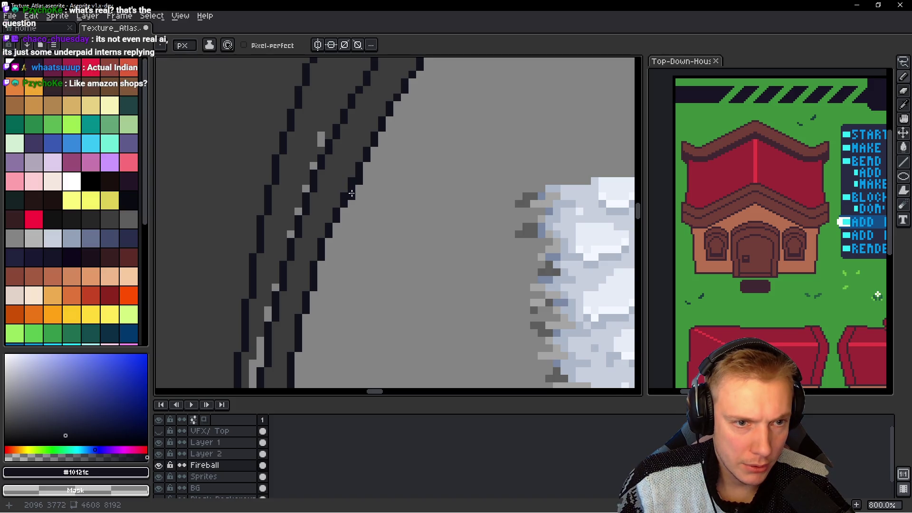
{"action": "scroll", "coordinate": [361, 188], "scroll_direction": "down", "scroll_amount": 1}
{"action": "scroll", "coordinate": [393, 189], "scroll_direction": "down", "scroll_amount": 1}
{"action": "scroll", "coordinate": [402, 186], "scroll_direction": "down", "scroll_amount": 1}
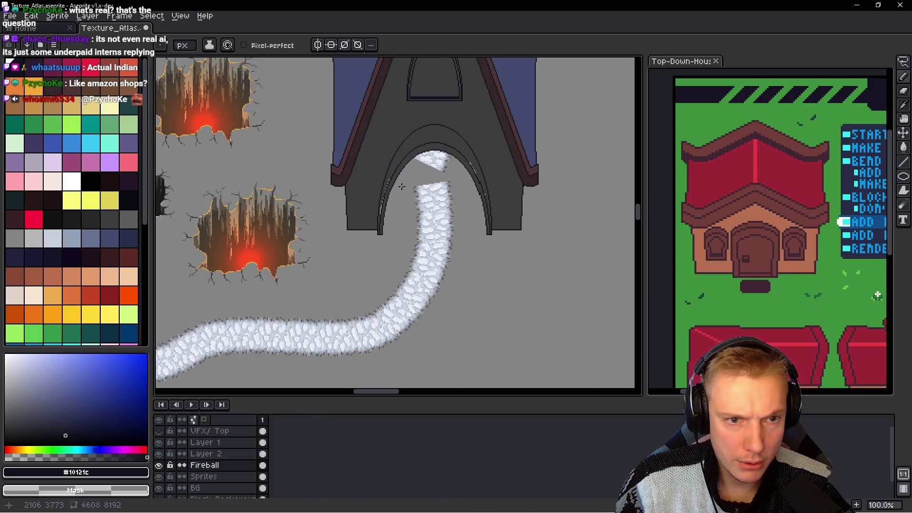
{"action": "scroll", "coordinate": [418, 197], "scroll_direction": "up", "scroll_amount": 1}
{"action": "scroll", "coordinate": [438, 188], "scroll_direction": "up", "scroll_amount": 1}
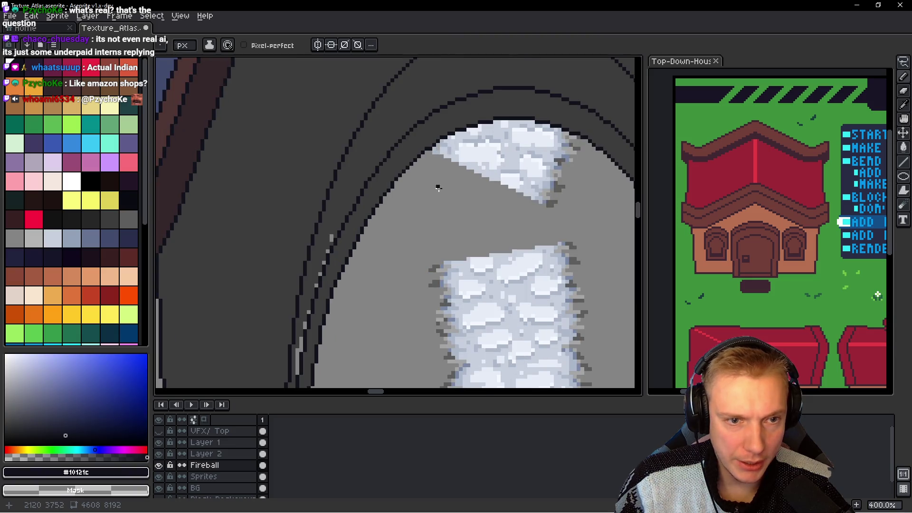
{"action": "scroll", "coordinate": [409, 199], "scroll_direction": "down", "scroll_amount": 1}
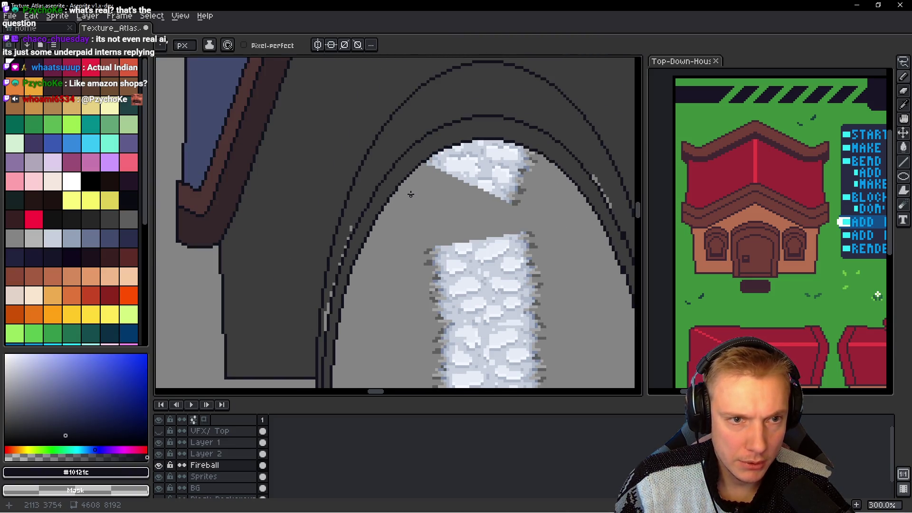
Step: Lasso the doubled inner dark bands of the arch, delete them and deselect
{"action": "scroll", "coordinate": [411, 194], "scroll_direction": "down", "scroll_amount": 1}
{"action": "scroll", "coordinate": [413, 192], "scroll_direction": "right", "scroll_amount": 1}
{"action": "scroll", "coordinate": [417, 205], "scroll_direction": "right", "scroll_amount": 1}
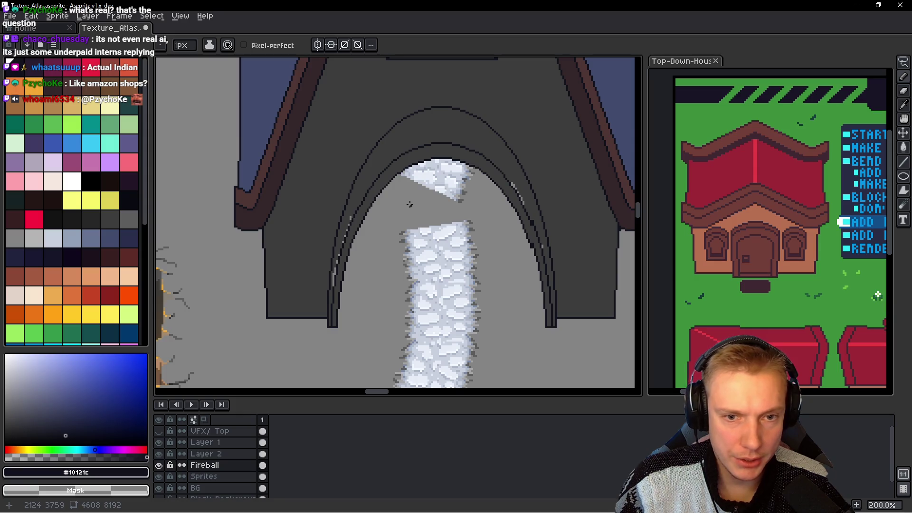
{"action": "scroll", "coordinate": [410, 198], "scroll_direction": "down", "scroll_amount": 1}
{"action": "scroll", "coordinate": [411, 195], "scroll_direction": "up", "scroll_amount": 1}
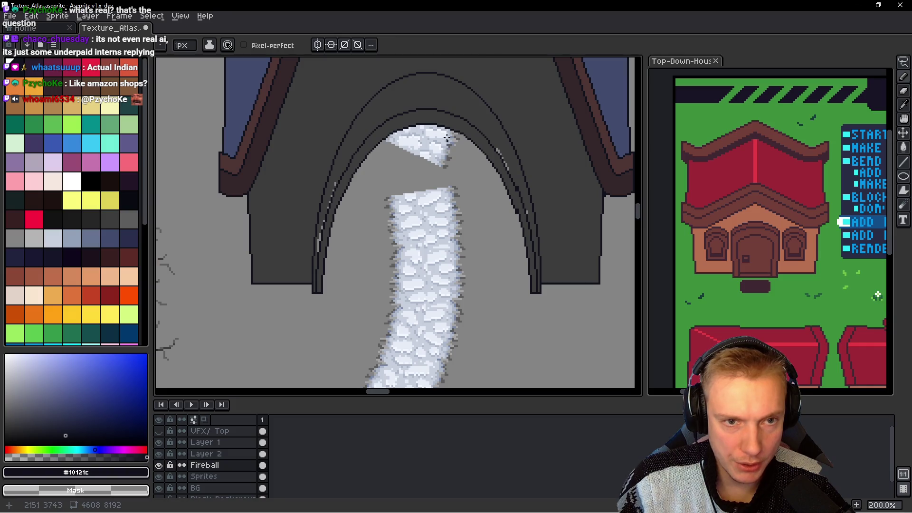
{"action": "key", "text": "q"}
{"action": "mouse_move", "coordinate": [429, 103]}
{"action": "left_mouse_down"}
{"action": "mouse_move", "coordinate": [358, 136]}
{"action": "mouse_move", "coordinate": [348, 157]}
{"action": "left_mouse_up"}
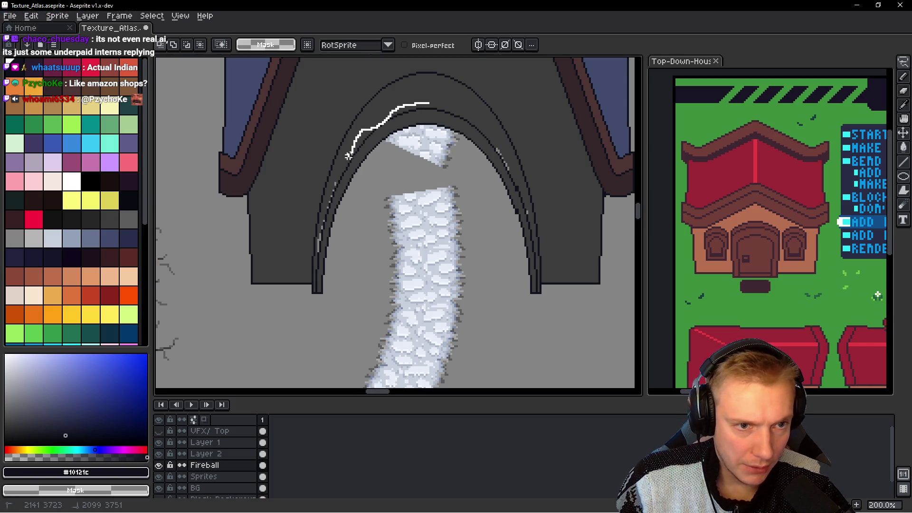
{"action": "mouse_move", "coordinate": [324, 291]}
{"action": "left_mouse_down"}
{"action": "mouse_move", "coordinate": [489, 295]}
{"action": "mouse_move", "coordinate": [532, 275]}
{"action": "left_mouse_up"}
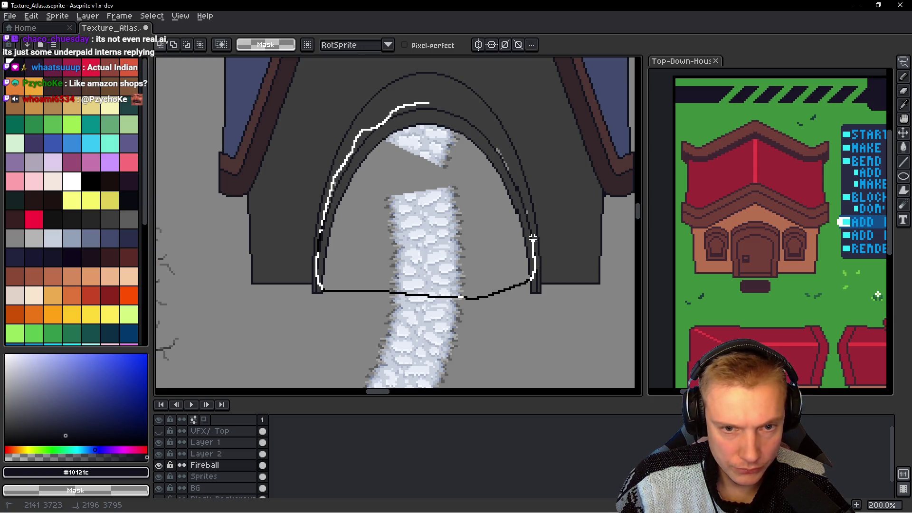
{"action": "left_click_drag", "start_coordinate": [527, 211], "coordinate": [423, 103]}
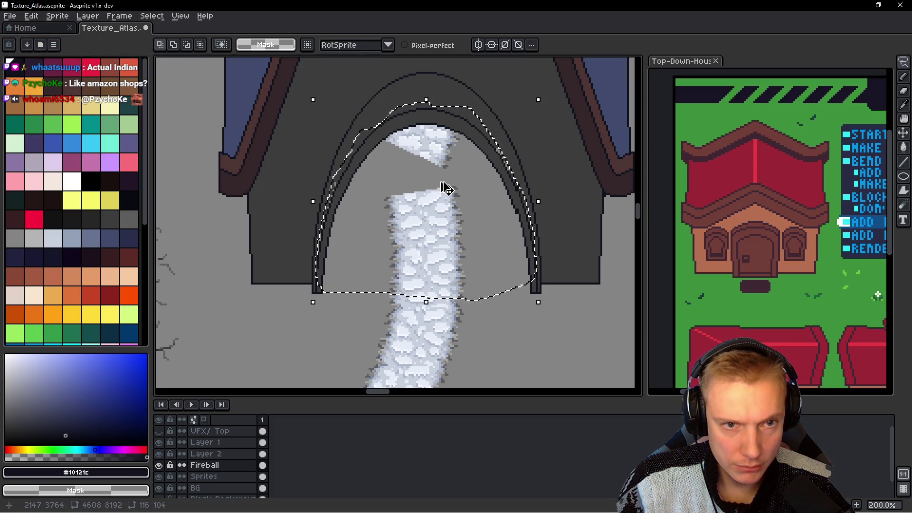
{"action": "key", "text": "Delete"}
{"action": "key", "text": "ctrl+d"}
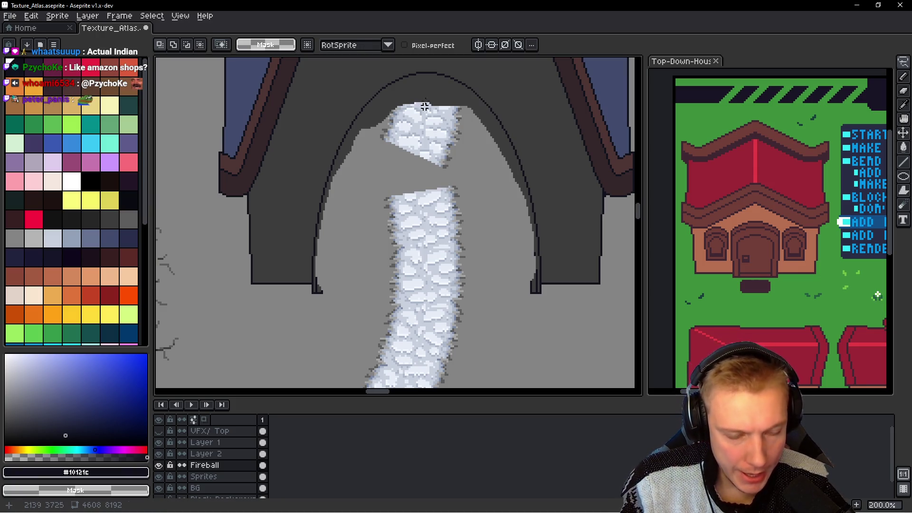
{"action": "scroll", "coordinate": [422, 106], "scroll_direction": "up", "scroll_amount": 3}
{"action": "key", "text": "alt"}
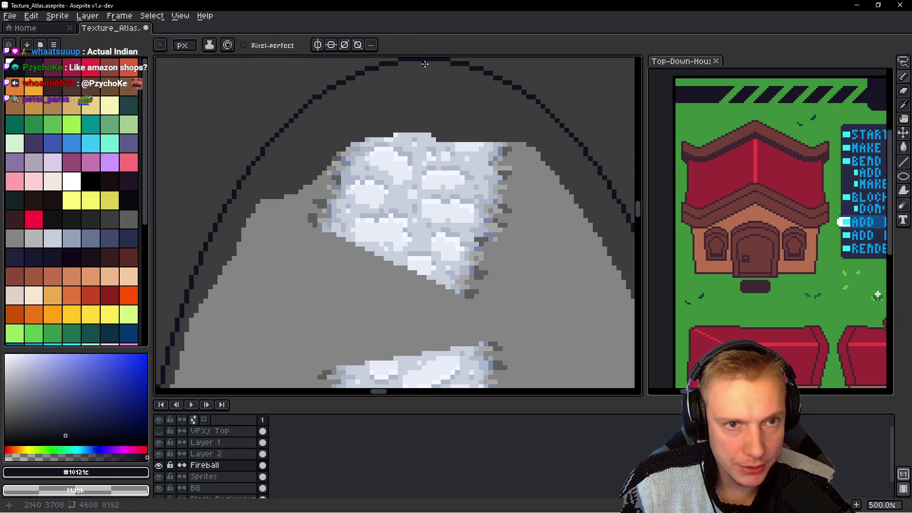
{"action": "scroll", "coordinate": [432, 143], "scroll_direction": "down", "scroll_amount": 1}
{"action": "scroll", "coordinate": [428, 204], "scroll_direction": "down", "scroll_amount": 1}
{"action": "scroll", "coordinate": [428, 204], "scroll_direction": "down", "scroll_amount": 1}
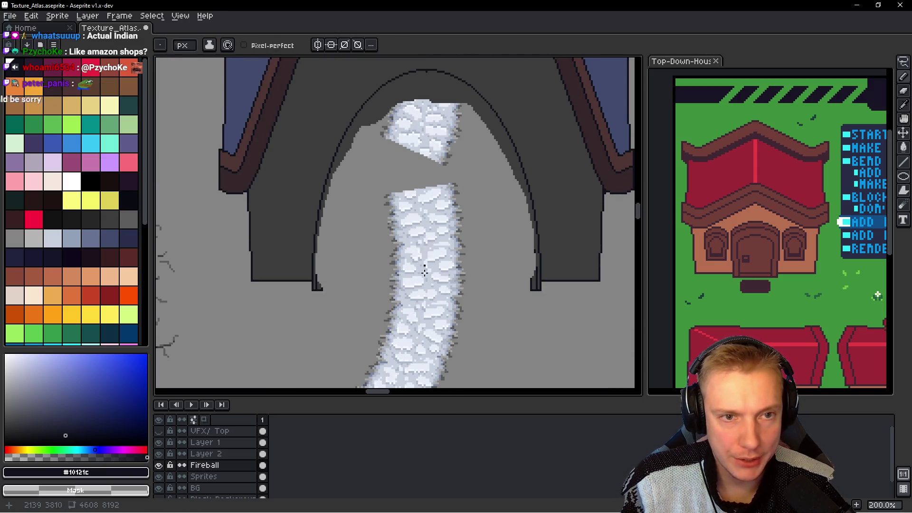
Step: Draw a vertical centre line down the archway and two nested tall ellipses fitting the arch
{"action": "left_click", "coordinate": [424, 313], "text": "shift"}
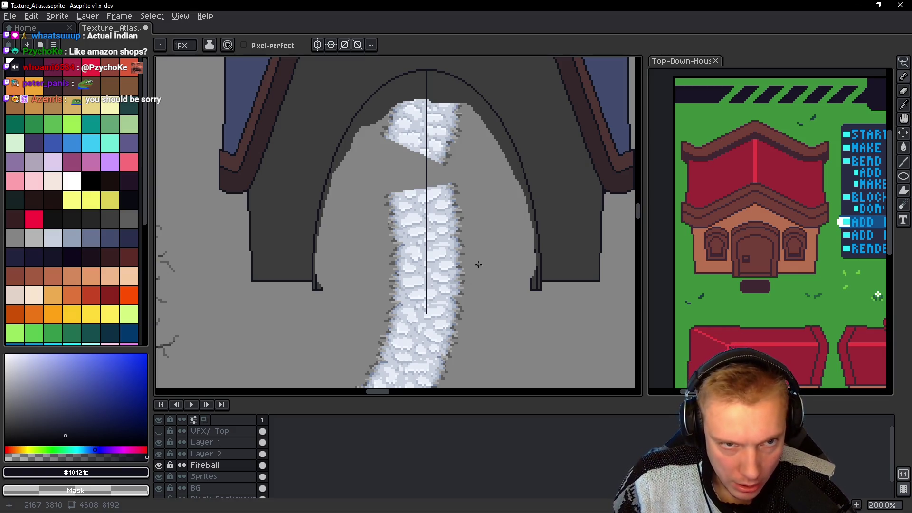
{"action": "left_click_drag", "start_coordinate": [478, 265], "coordinate": [460, 265]}
{"action": "key", "text": "shift+u"}
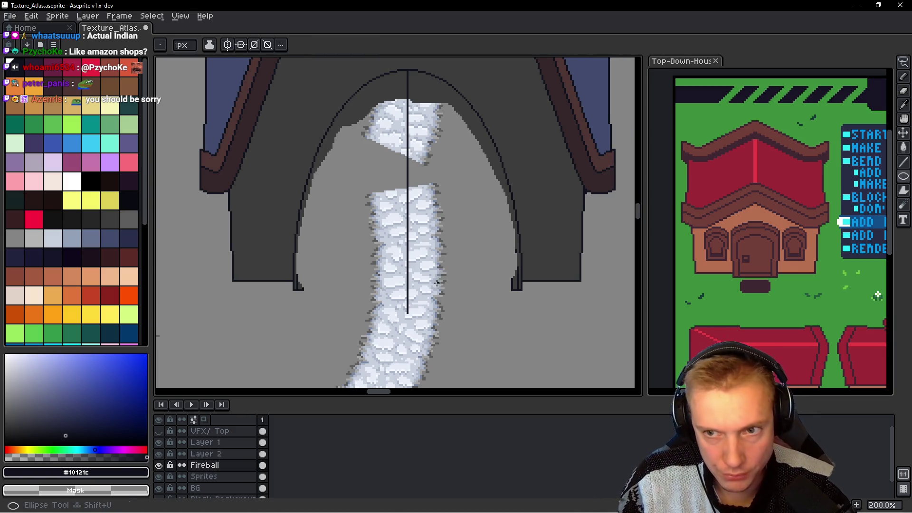
{"action": "mouse_move", "coordinate": [407, 297]}
{"action": "left_mouse_down"}
{"action": "mouse_move", "coordinate": [482, 103]}
{"action": "mouse_move", "coordinate": [516, 96]}
{"action": "left_mouse_up"}
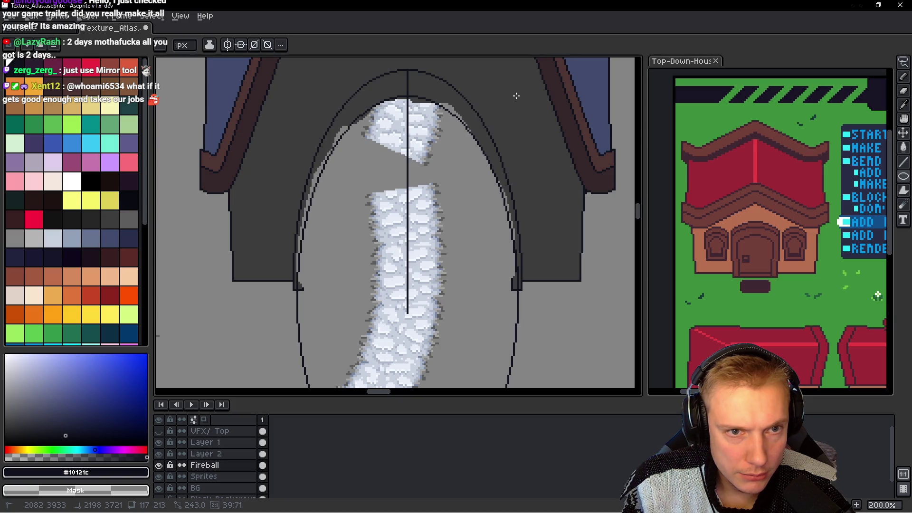
{"action": "left_click_drag", "start_coordinate": [517, 96], "coordinate": [518, 94]}
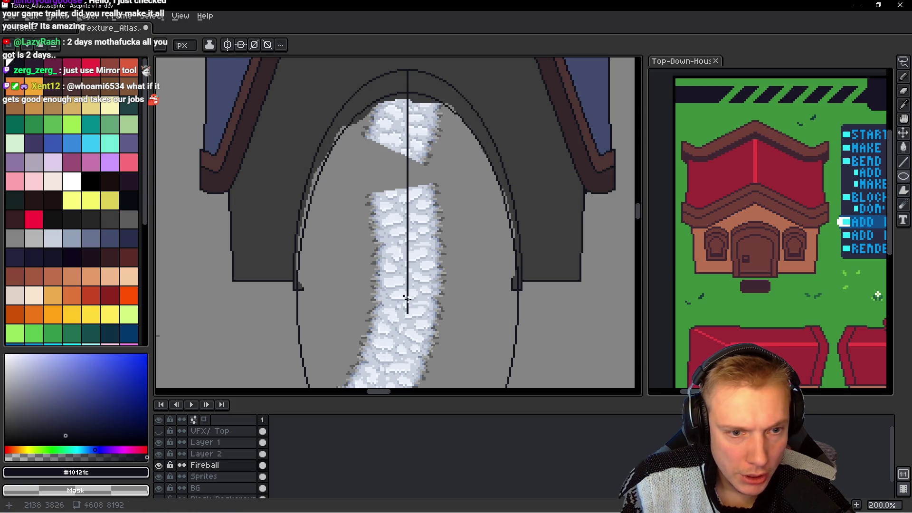
{"action": "mouse_move", "coordinate": [407, 294]}
{"action": "left_mouse_down"}
{"action": "mouse_move", "coordinate": [491, 103]}
{"action": "mouse_move", "coordinate": [511, 105]}
{"action": "left_mouse_up"}
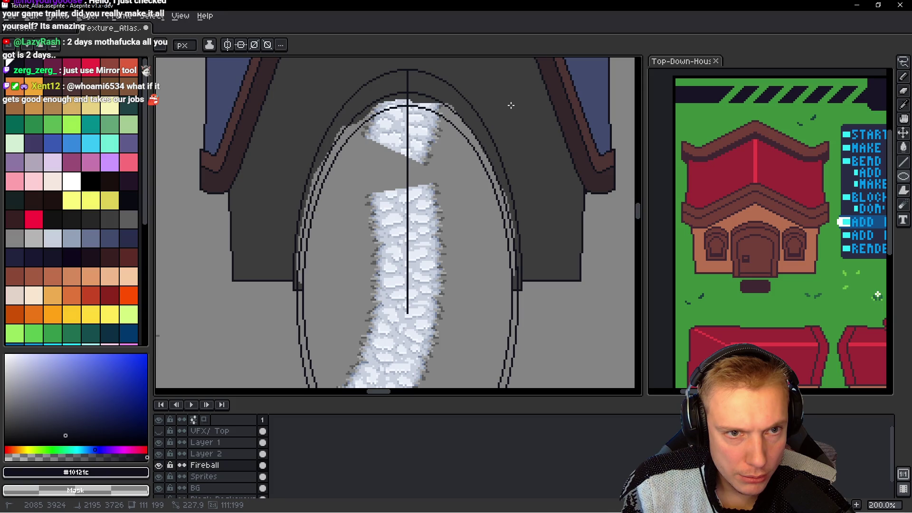
{"action": "left_click_drag", "start_coordinate": [511, 105], "coordinate": [513, 107]}
Step: Select the lower part of the ellipses that extends below the arch
{"action": "scroll", "coordinate": [408, 180], "scroll_direction": "down", "scroll_amount": 3}
{"action": "scroll", "coordinate": [333, 175], "scroll_direction": "down", "scroll_amount": 3}
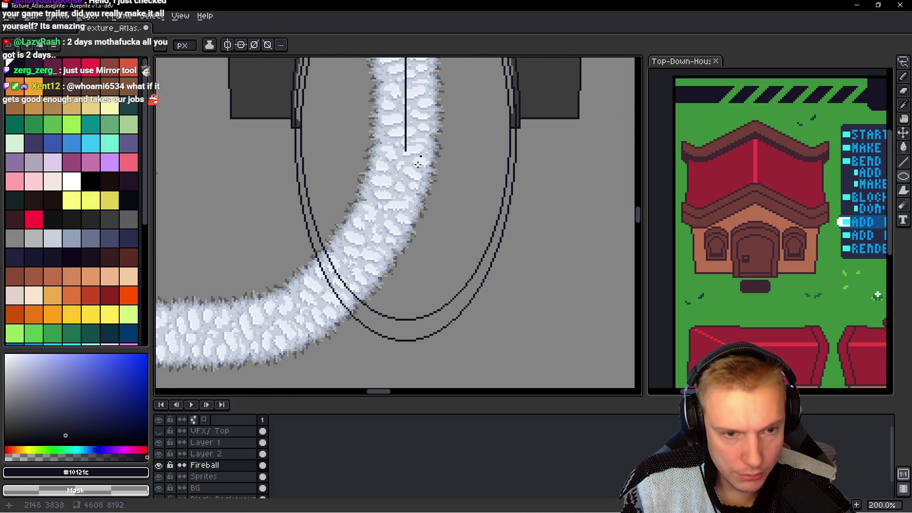
{"action": "key", "text": "m"}
{"action": "left_click_drag", "start_coordinate": [289, 127], "coordinate": [562, 374]}
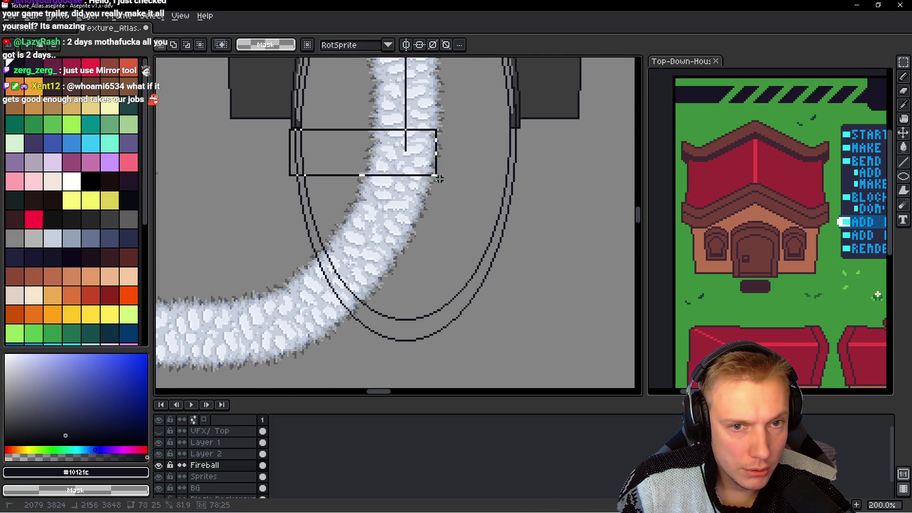
Step: Delete the selected ellipse portion below the arch
{"action": "key", "text": "Delete"}
{"action": "scroll", "coordinate": [406, 288], "scroll_direction": "up", "scroll_amount": 3}
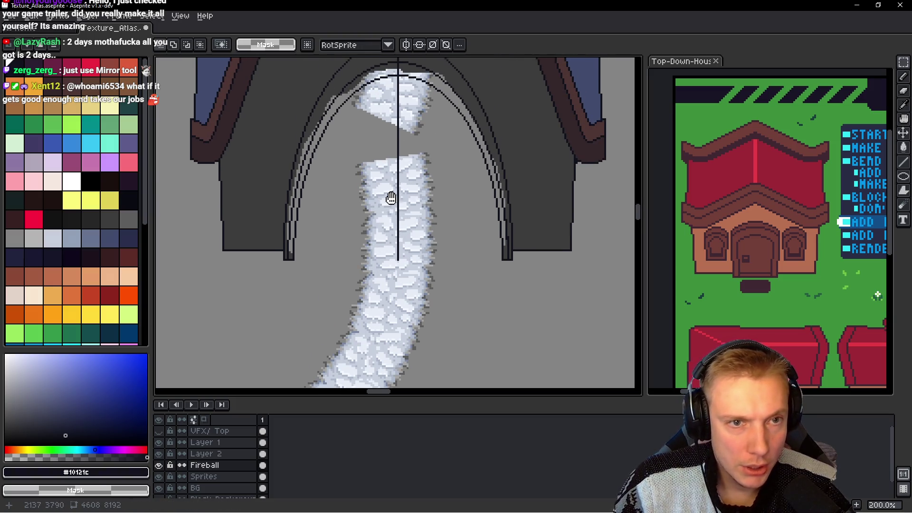
{"action": "scroll", "coordinate": [391, 198], "scroll_direction": "up", "scroll_amount": 3}
Step: Fill the light bands between the arch rings on both sides with the dark grey wall colour
{"action": "key", "text": "g"}
{"action": "left_click", "coordinate": [326, 129], "text": "alt"}
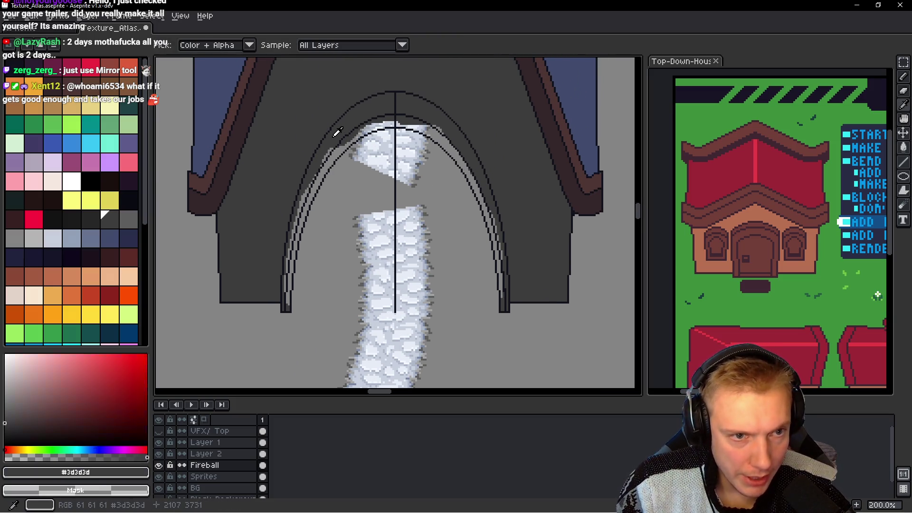
{"action": "left_click", "coordinate": [340, 150]}
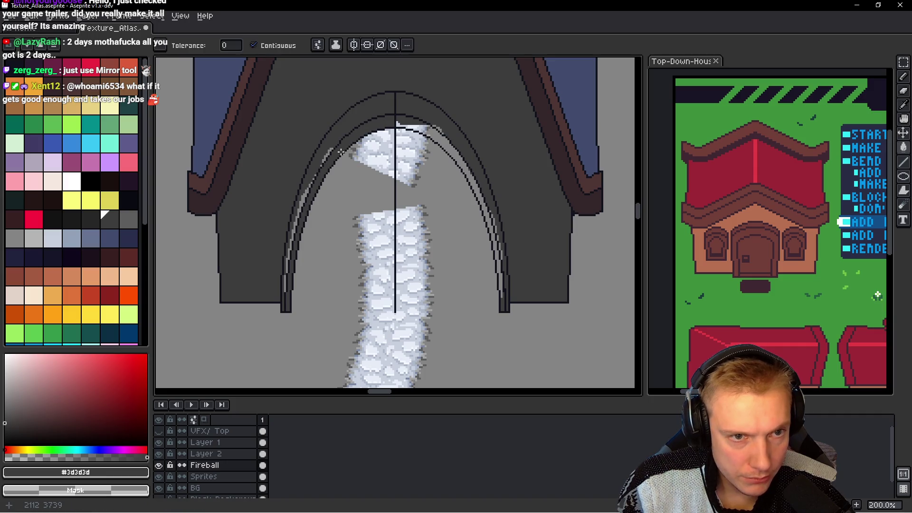
{"action": "left_click", "coordinate": [430, 132]}
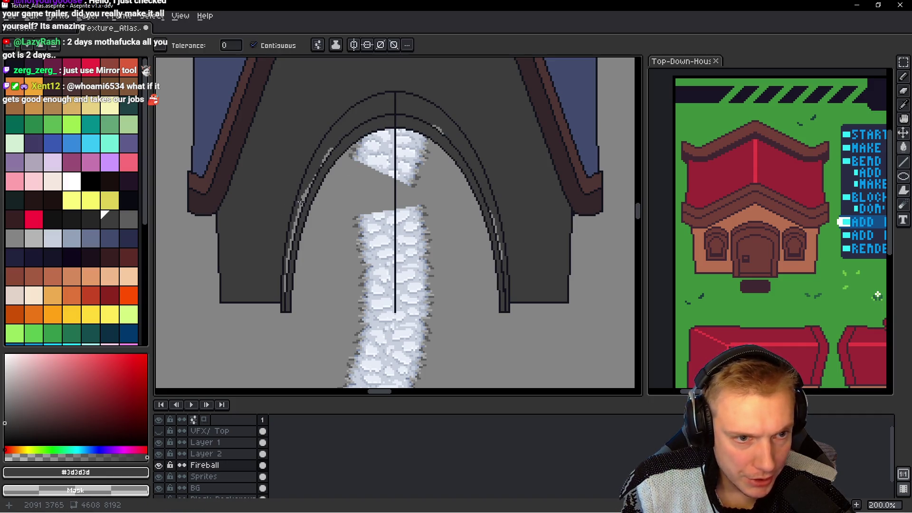
{"action": "left_click", "coordinate": [300, 200]}
{"action": "scroll", "coordinate": [293, 277], "scroll_direction": "up", "scroll_amount": 3}
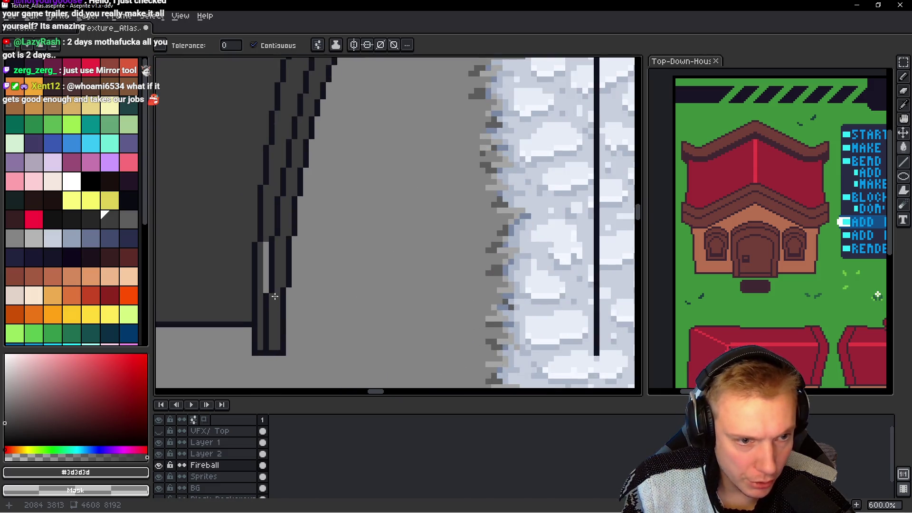
{"action": "scroll", "coordinate": [300, 247], "scroll_direction": "up", "scroll_amount": 1}
{"action": "left_click", "coordinate": [294, 244]}
{"action": "scroll", "coordinate": [352, 223], "scroll_direction": "down", "scroll_amount": 3}
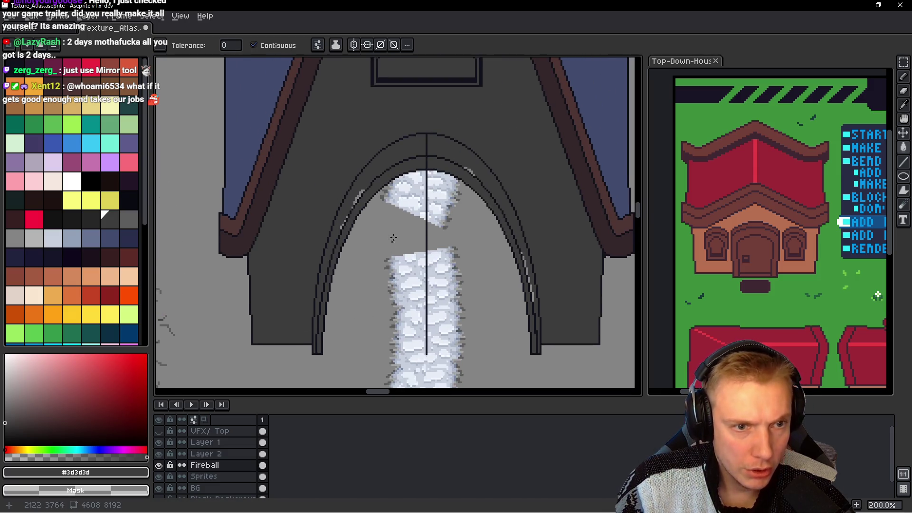
{"action": "scroll", "coordinate": [349, 222], "scroll_direction": "up", "scroll_amount": 3}
{"action": "left_click", "coordinate": [349, 183]}
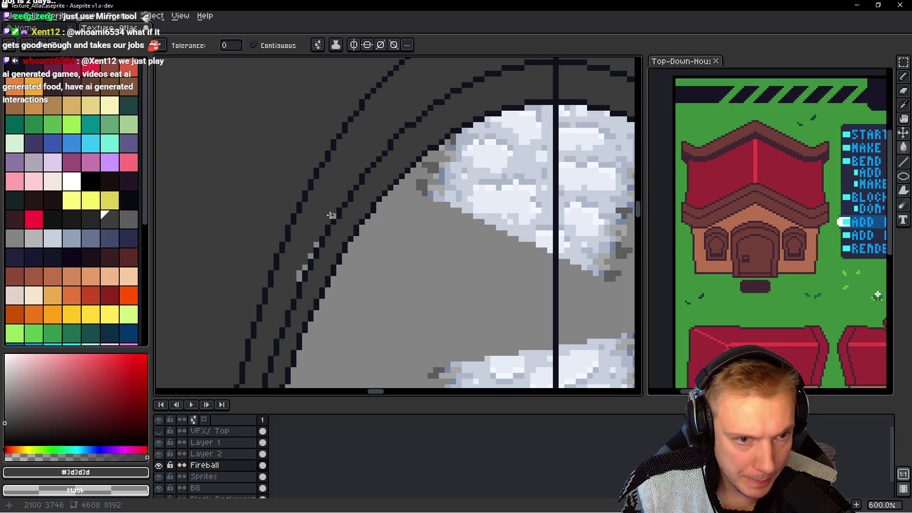
Step: Pencil over leftover light-grey pixels along the arch's diagonal edge and the column beside it
{"action": "key", "text": "b"}
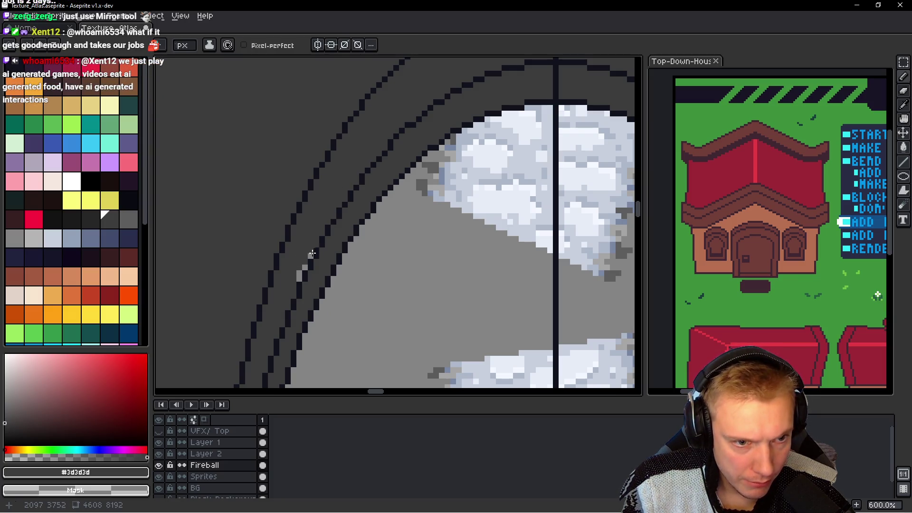
{"action": "scroll", "coordinate": [298, 278], "scroll_direction": "down", "scroll_amount": 1}
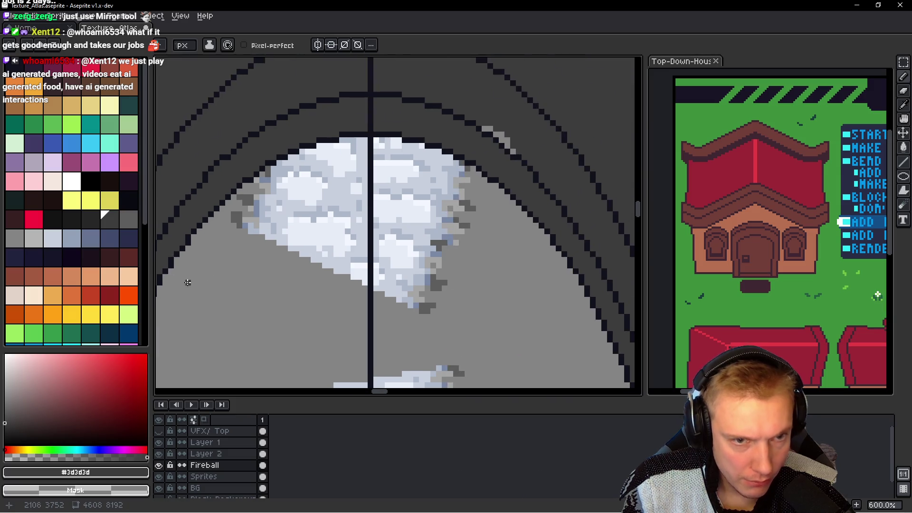
{"action": "scroll", "coordinate": [452, 136], "scroll_direction": "up", "scroll_amount": 3}
{"action": "scroll", "coordinate": [418, 163], "scroll_direction": "up", "scroll_amount": 3}
{"action": "mouse_move", "coordinate": [402, 170]}
{"action": "left_mouse_down"}
{"action": "mouse_move", "coordinate": [445, 190]}
{"action": "mouse_move", "coordinate": [477, 233]}
{"action": "left_mouse_up"}
{"action": "scroll", "coordinate": [476, 232], "scroll_direction": "down", "scroll_amount": 4}
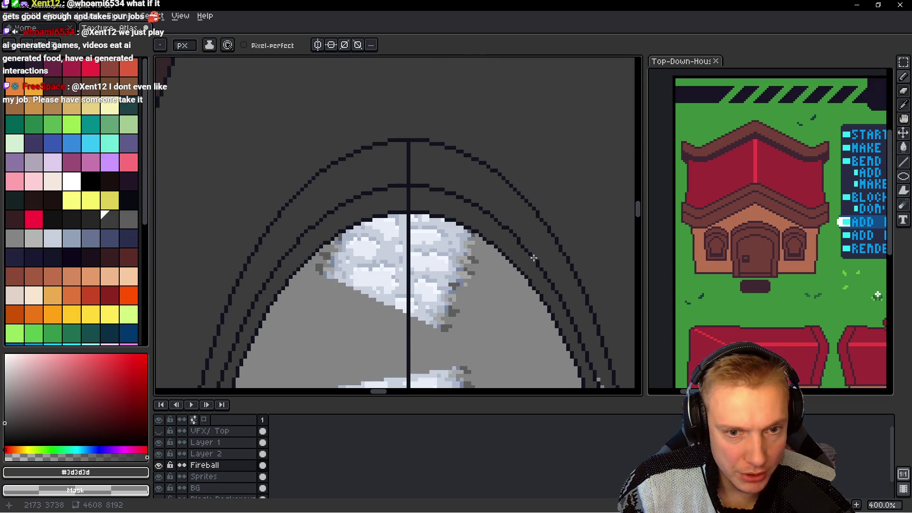
{"action": "scroll", "coordinate": [475, 238], "scroll_direction": "up", "scroll_amount": 3}
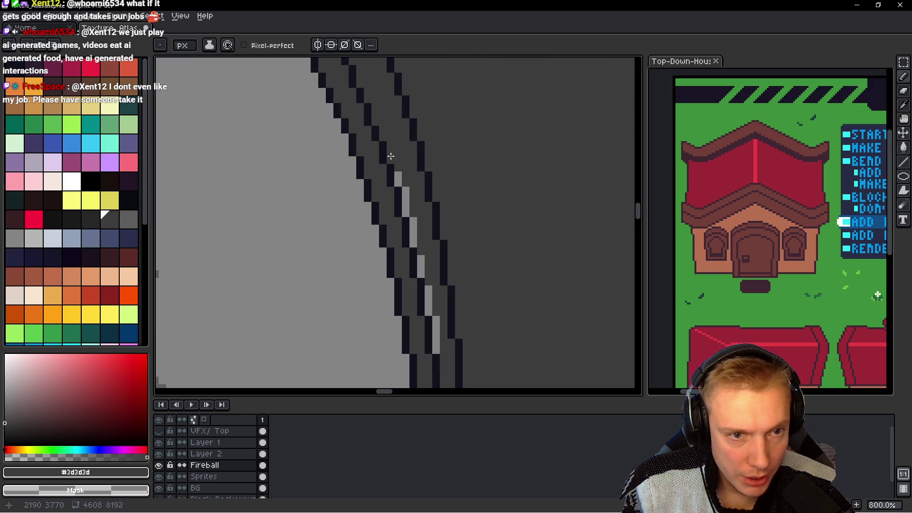
{"action": "left_click_drag", "start_coordinate": [397, 176], "coordinate": [411, 223]}
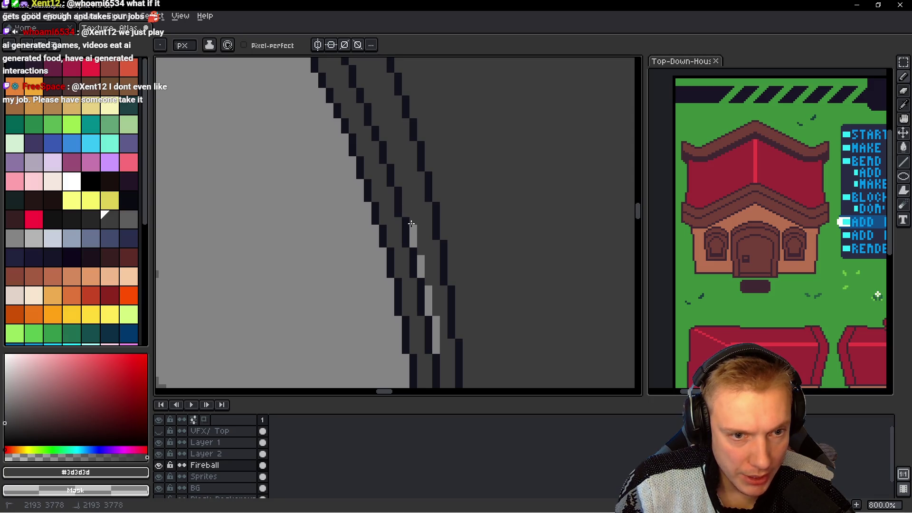
{"action": "left_click_drag", "start_coordinate": [427, 258], "coordinate": [430, 309]}
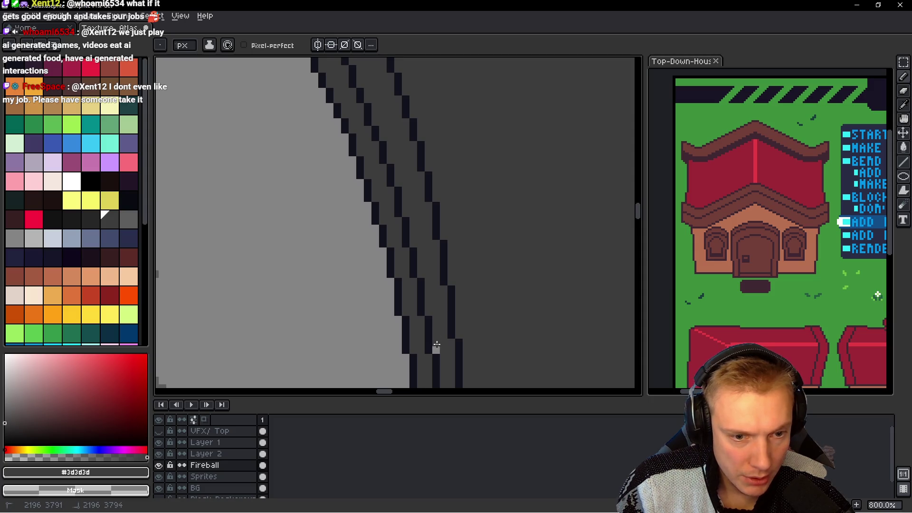
{"action": "scroll", "coordinate": [454, 248], "scroll_direction": "down", "scroll_amount": 3}
{"action": "scroll", "coordinate": [361, 142], "scroll_direction": "up", "scroll_amount": 2}
{"action": "scroll", "coordinate": [354, 105], "scroll_direction": "up", "scroll_amount": 1}
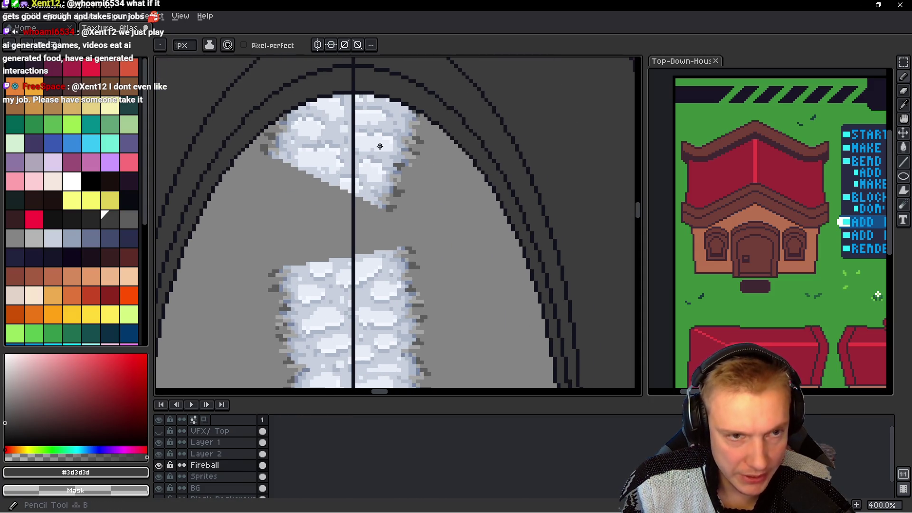
{"action": "scroll", "coordinate": [375, 190], "scroll_direction": "down", "scroll_amount": 5}
{"action": "scroll", "coordinate": [395, 276], "scroll_direction": "down", "scroll_amount": 1}
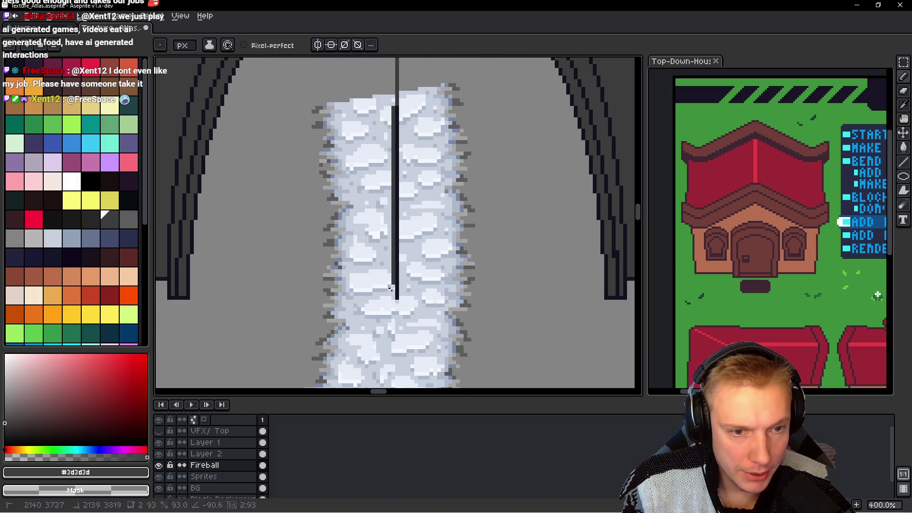
{"action": "scroll", "coordinate": [397, 300], "scroll_direction": "up", "scroll_amount": 5}
{"action": "scroll", "coordinate": [375, 200], "scroll_direction": "up", "scroll_amount": 1}
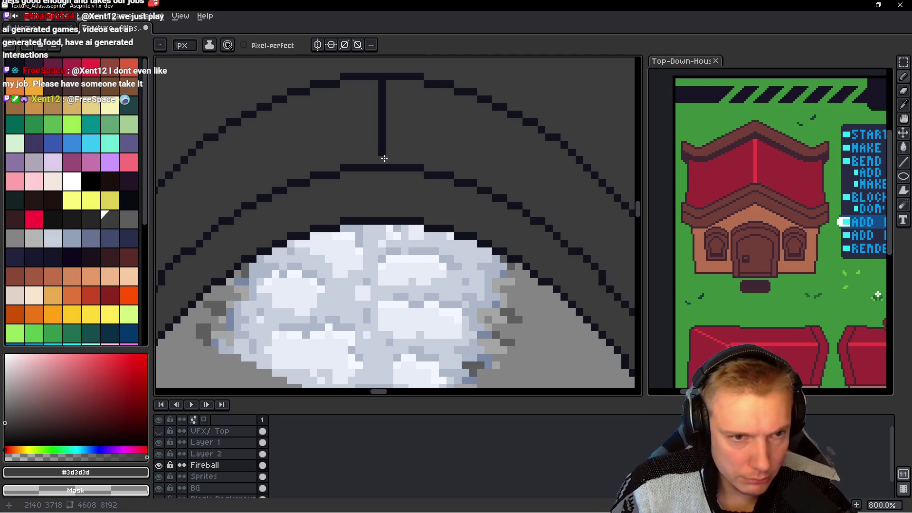
Step: Paint over the leftover vertical line beneath the arch top in background grey
{"action": "left_click_drag", "start_coordinate": [381, 159], "coordinate": [382, 87]}
{"action": "scroll", "coordinate": [382, 85], "scroll_direction": "down", "scroll_amount": 7}
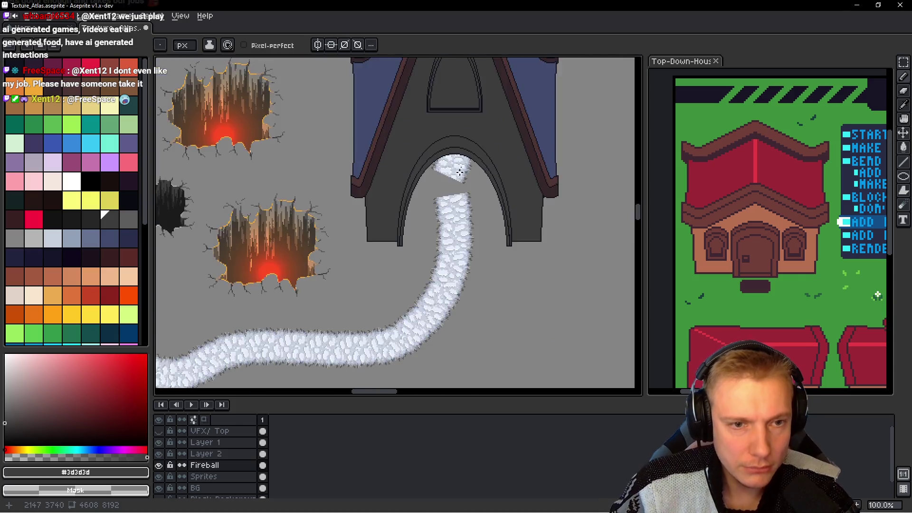
{"action": "left_click_drag", "start_coordinate": [394, 156], "coordinate": [413, 242]}
Step: Zoom and pan around the sprite sheet to check the tower, pointed window, doorway arch and cobblestone path
{"action": "scroll", "coordinate": [420, 240], "scroll_direction": "up", "scroll_amount": 2}
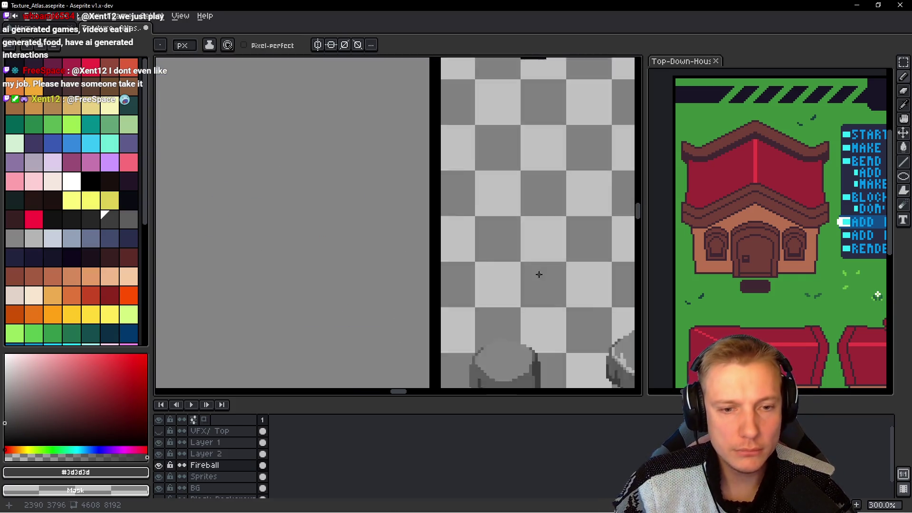
{"action": "scroll", "coordinate": [384, 266], "scroll_direction": "down", "scroll_amount": 3}
{"action": "scroll", "coordinate": [261, 226], "scroll_direction": "up", "scroll_amount": 2}
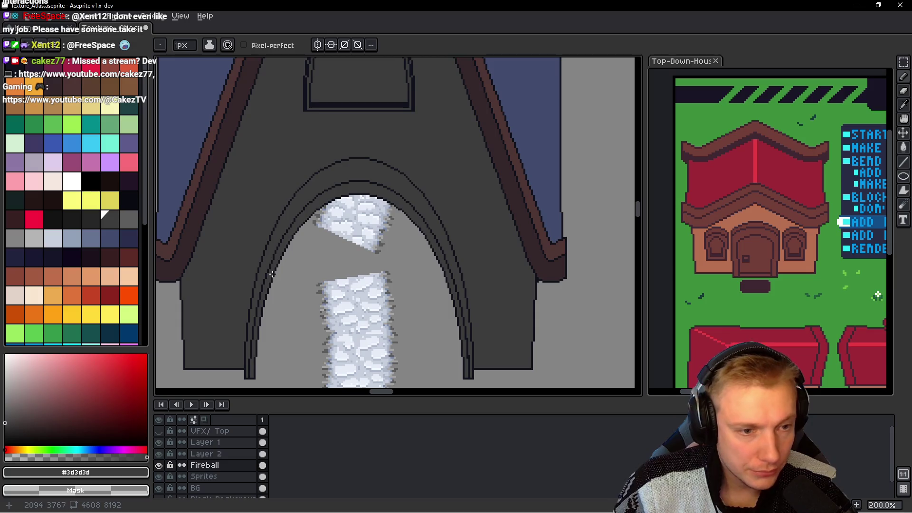
{"action": "scroll", "coordinate": [316, 248], "scroll_direction": "up", "scroll_amount": 1}
{"action": "scroll", "coordinate": [452, 222], "scroll_direction": "up", "scroll_amount": 1}
{"action": "scroll", "coordinate": [309, 221], "scroll_direction": "up", "scroll_amount": 1}
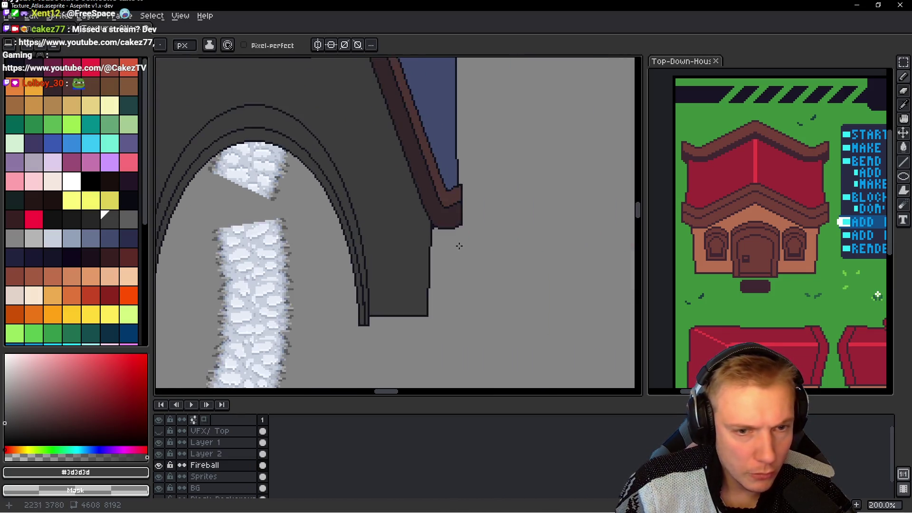
{"action": "scroll", "coordinate": [318, 205], "scroll_direction": "up", "scroll_amount": 2}
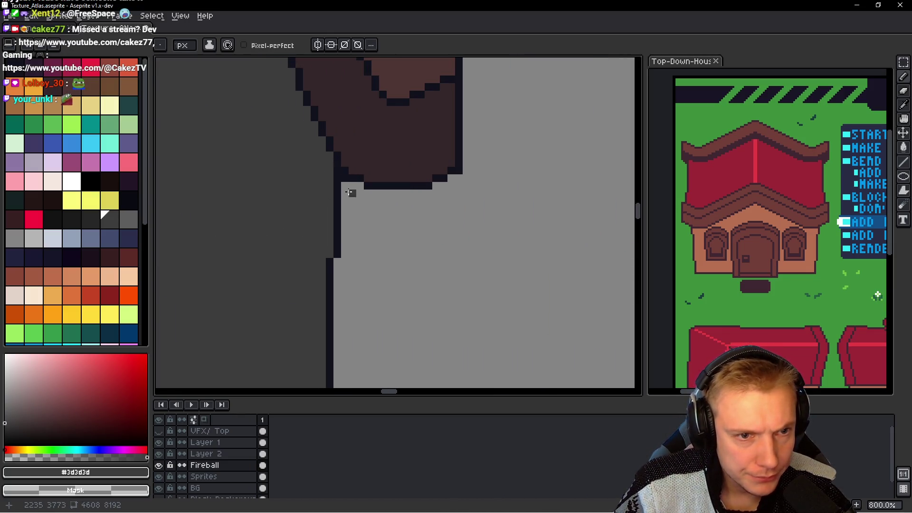
{"action": "scroll", "coordinate": [343, 179], "scroll_direction": "down", "scroll_amount": 2}
{"action": "scroll", "coordinate": [367, 229], "scroll_direction": "down", "scroll_amount": 2}
{"action": "scroll", "coordinate": [332, 212], "scroll_direction": "left", "scroll_amount": 3}
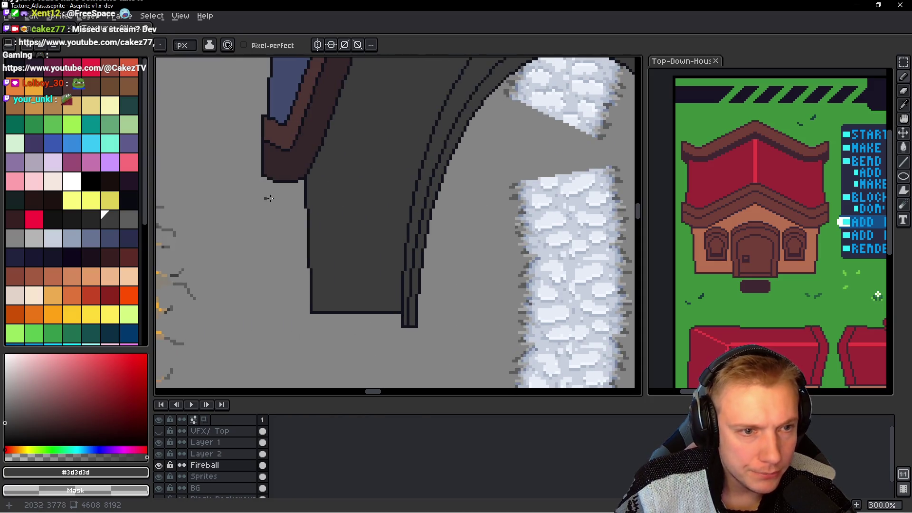
{"action": "scroll", "coordinate": [349, 192], "scroll_direction": "down", "scroll_amount": 1}
{"action": "scroll", "coordinate": [172, 196], "scroll_direction": "right", "scroll_amount": 3}
{"action": "scroll", "coordinate": [417, 195], "scroll_direction": "up", "scroll_amount": 3}
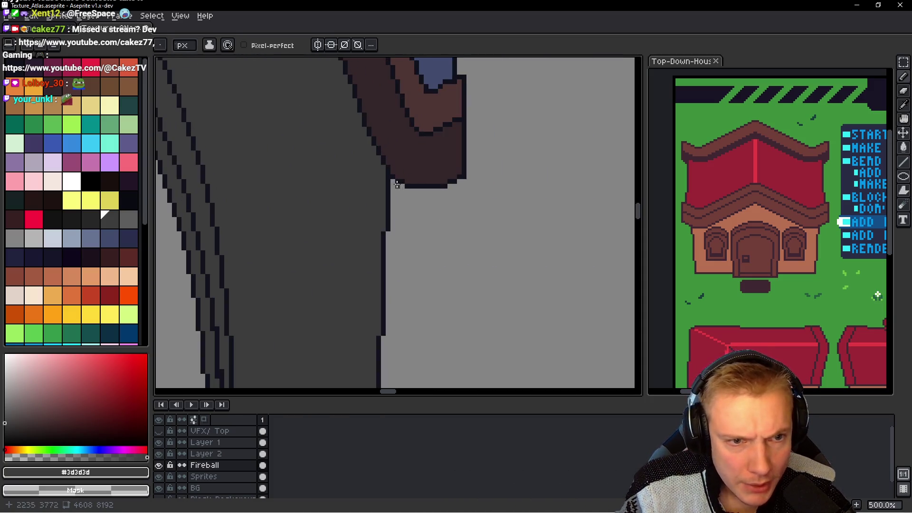
{"action": "scroll", "coordinate": [400, 183], "scroll_direction": "down", "scroll_amount": 2}
{"action": "scroll", "coordinate": [370, 187], "scroll_direction": "down", "scroll_amount": 1}
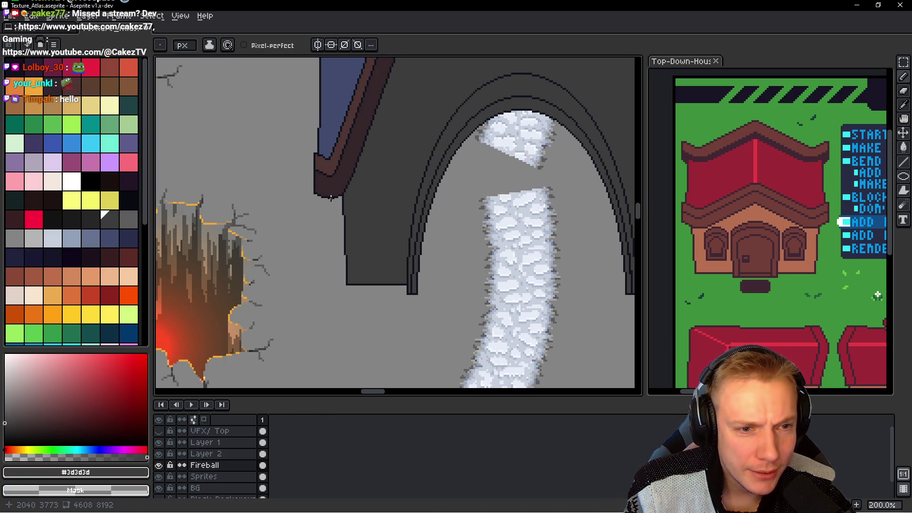
{"action": "scroll", "coordinate": [382, 197], "scroll_direction": "up", "scroll_amount": 1}
{"action": "scroll", "coordinate": [332, 209], "scroll_direction": "up", "scroll_amount": 1}
{"action": "scroll", "coordinate": [273, 220], "scroll_direction": "up", "scroll_amount": 1}
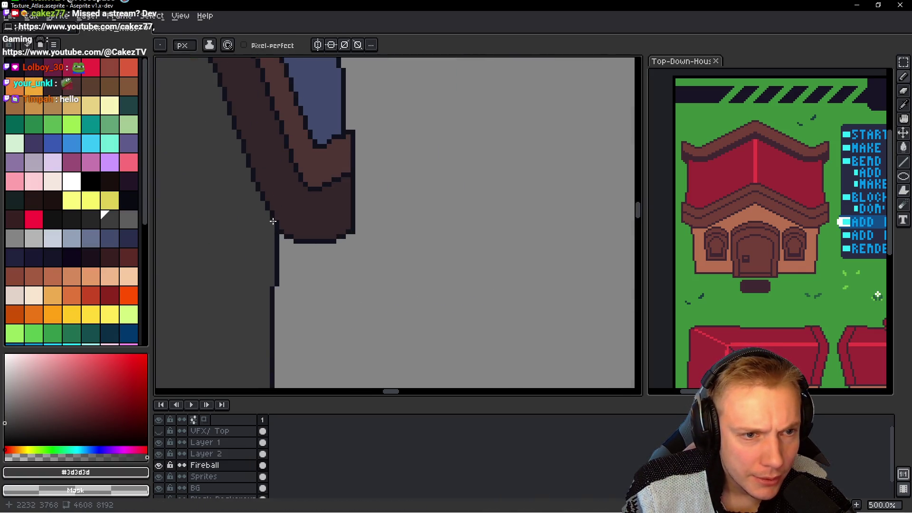
{"action": "scroll", "coordinate": [280, 222], "scroll_direction": "down", "scroll_amount": 1}
{"action": "scroll", "coordinate": [252, 218], "scroll_direction": "down", "scroll_amount": 2}
{"action": "scroll", "coordinate": [327, 206], "scroll_direction": "down", "scroll_amount": 1}
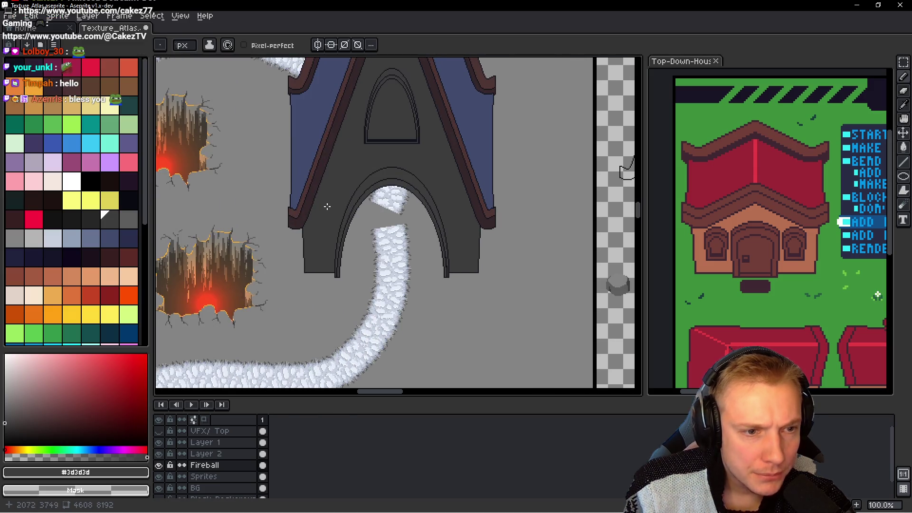
{"action": "scroll", "coordinate": [332, 214], "scroll_direction": "down", "scroll_amount": 1}
{"action": "scroll", "coordinate": [398, 266], "scroll_direction": "up", "scroll_amount": 1}
{"action": "mouse_move", "coordinate": [398, 266]}
{"action": "left_mouse_down"}
{"action": "mouse_move", "coordinate": [380, 237]}
{"action": "mouse_move", "coordinate": [365, 235]}
{"action": "mouse_move", "coordinate": [354, 250]}
{"action": "left_mouse_up"}
{"action": "scroll", "coordinate": [380, 238], "scroll_direction": "down", "scroll_amount": 1}
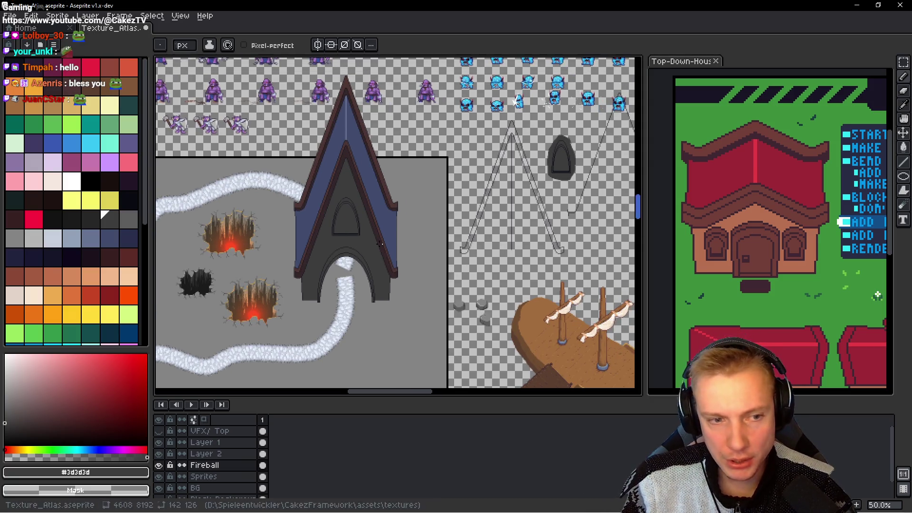
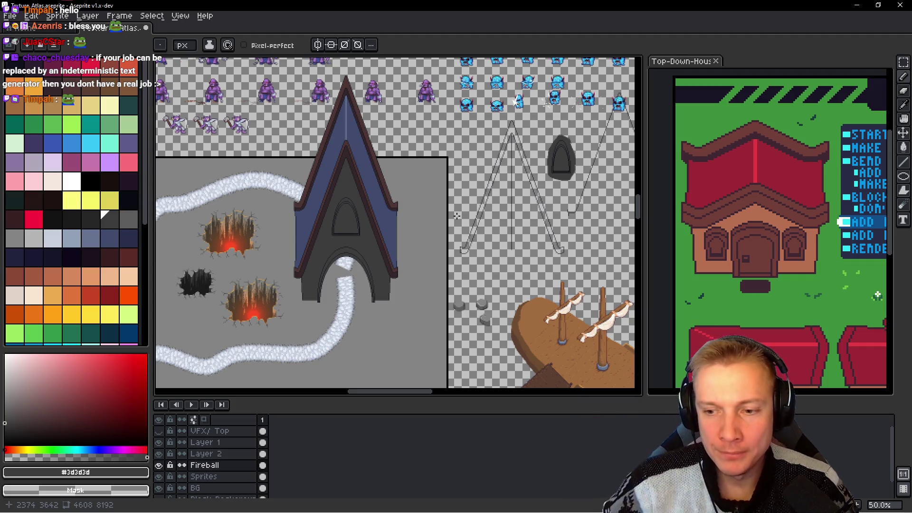
Step: Pick up the dark outline colour and draw a horizontal outline under the wall base
{"action": "left_click", "coordinate": [781, 241]}
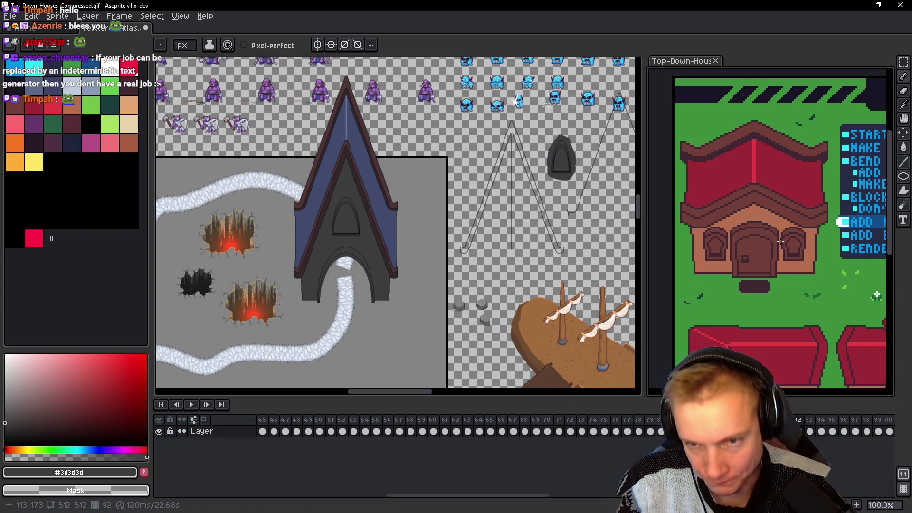
{"action": "key", "text": "space"}
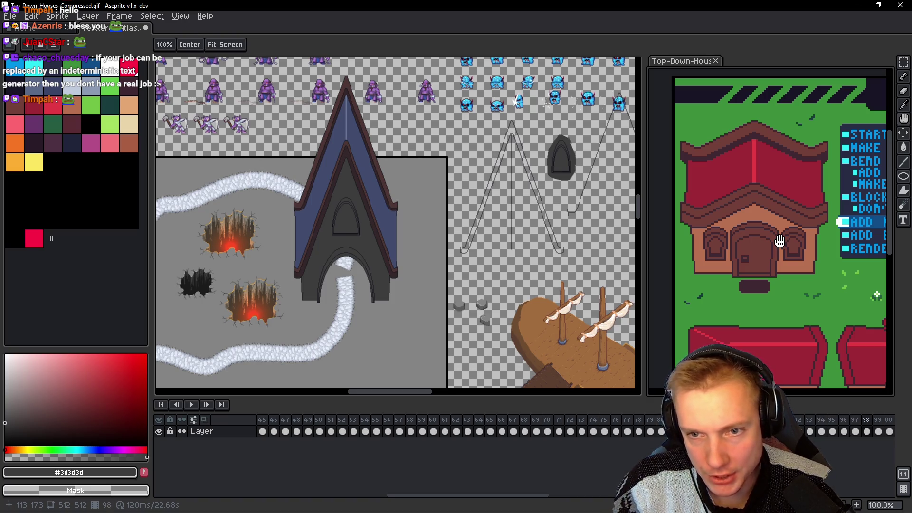
{"action": "scroll", "coordinate": [459, 310], "scroll_direction": "up", "scroll_amount": 5}
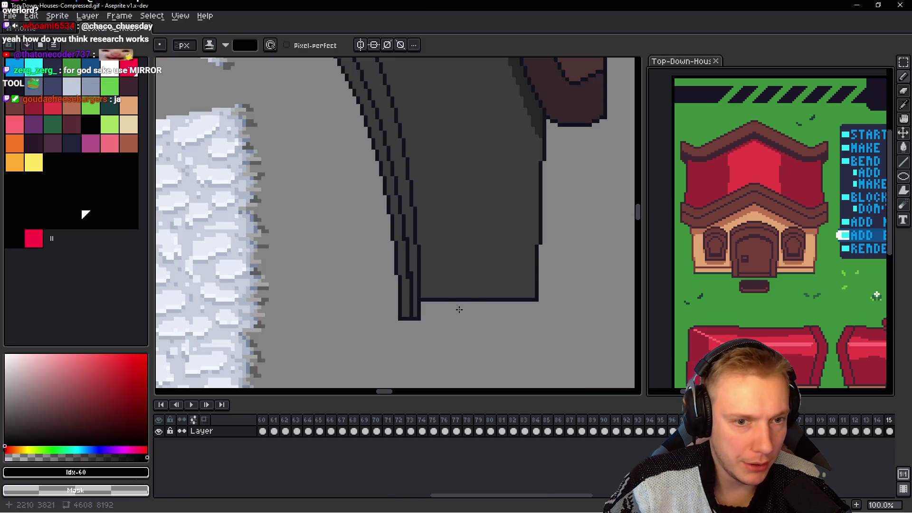
{"action": "left_click", "coordinate": [489, 297], "text": "alt"}
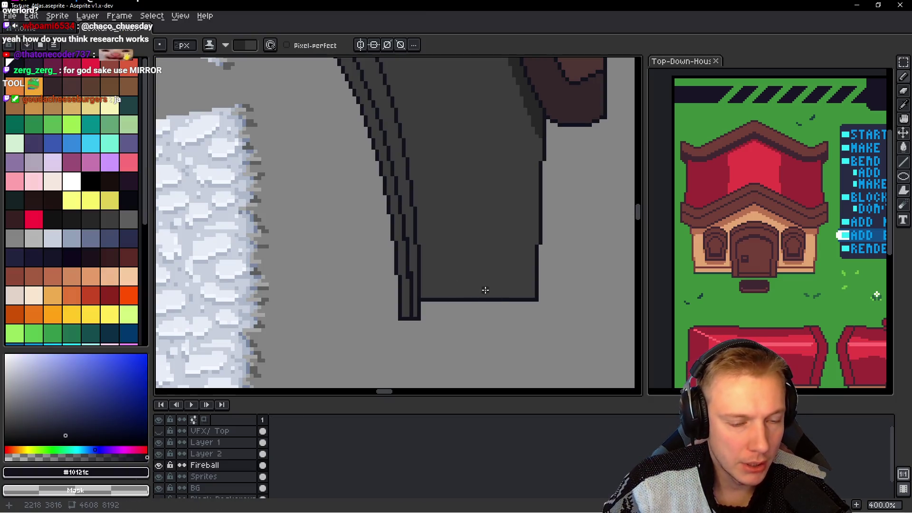
{"action": "left_click", "coordinate": [485, 299], "text": "alt"}
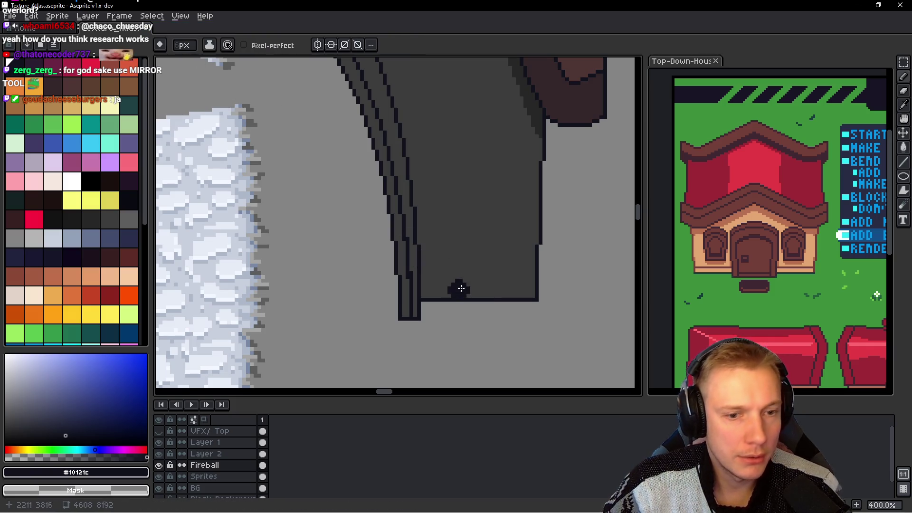
{"action": "scroll", "coordinate": [456, 330], "scroll_direction": "up", "scroll_amount": 5}
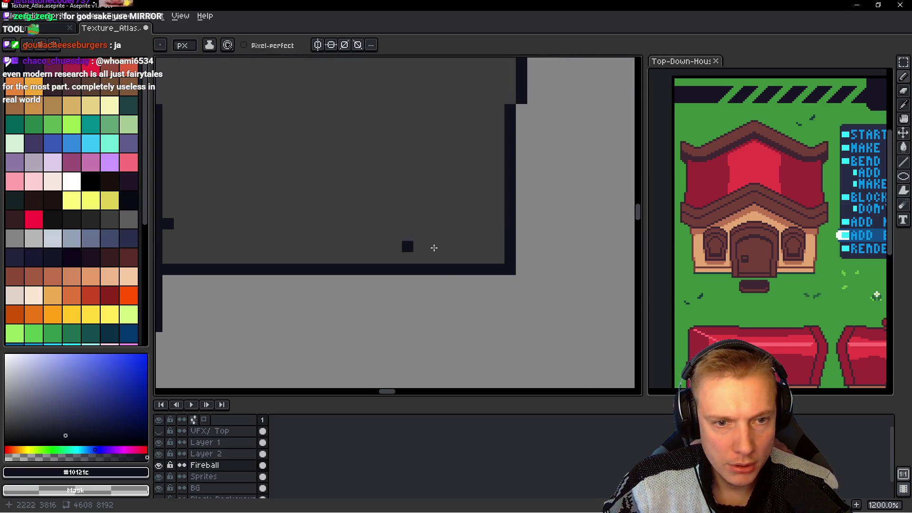
{"action": "left_click", "coordinate": [490, 222], "text": "shift"}
{"action": "scroll", "coordinate": [577, 263], "scroll_direction": "down", "scroll_amount": 3}
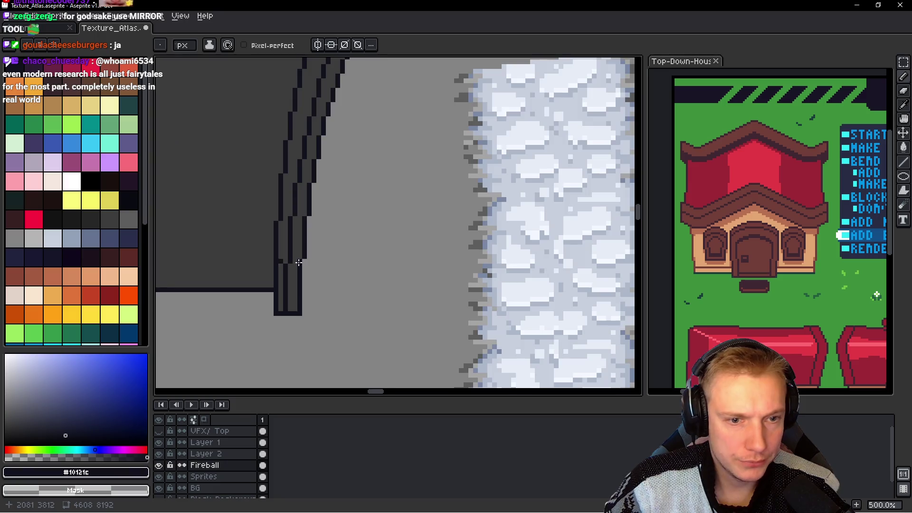
{"action": "scroll", "coordinate": [631, 271], "scroll_direction": "down", "scroll_amount": 1}
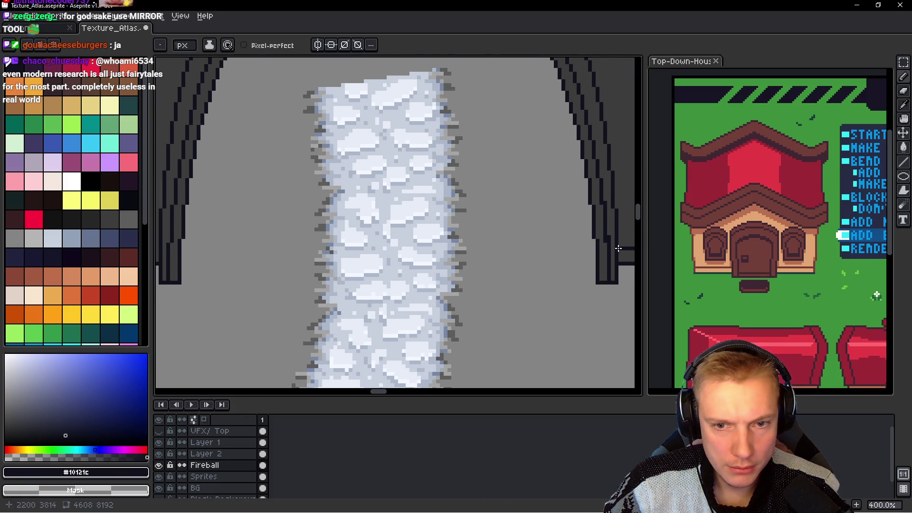
{"action": "scroll", "coordinate": [270, 240], "scroll_direction": "left", "scroll_amount": 3}
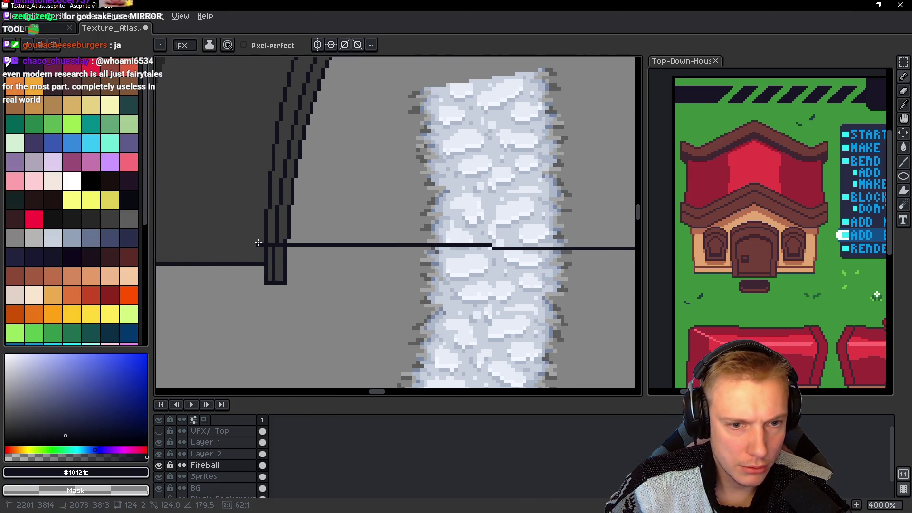
{"action": "left_click_drag", "start_coordinate": [264, 248], "coordinate": [445, 266]}
{"action": "left_click", "coordinate": [445, 267], "text": "shift"}
Step: Re-sample the dark wall outline shade and add a short vertical outline at the arch base
{"action": "scroll", "coordinate": [445, 267], "scroll_direction": "down", "scroll_amount": 2}
{"action": "scroll", "coordinate": [445, 266], "scroll_direction": "down", "scroll_amount": 2}
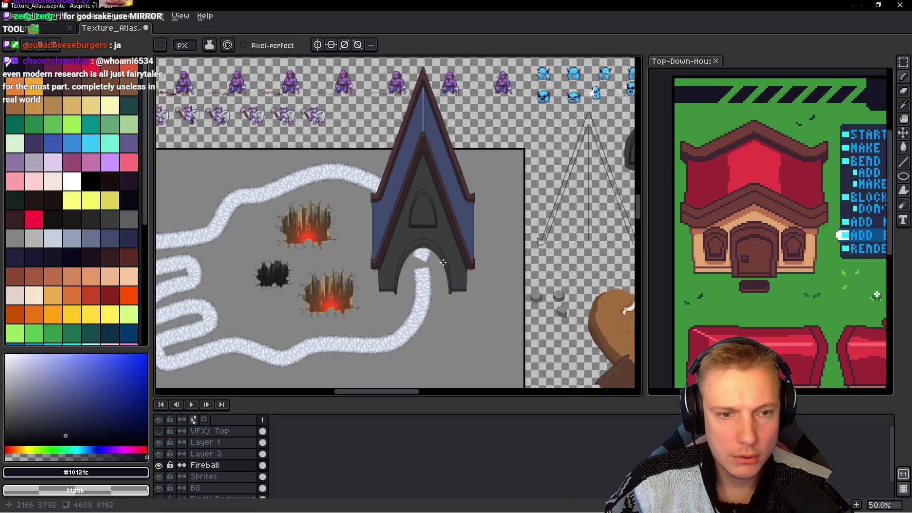
{"action": "scroll", "coordinate": [418, 285], "scroll_direction": "up", "scroll_amount": 1}
{"action": "left_click_drag", "start_coordinate": [425, 281], "coordinate": [416, 316]}
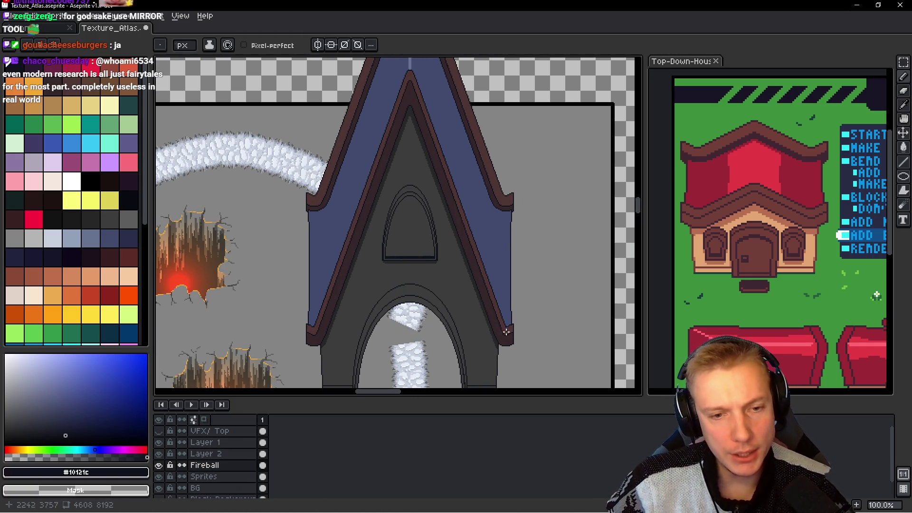
{"action": "left_click_drag", "start_coordinate": [495, 339], "coordinate": [467, 211]}
{"action": "scroll", "coordinate": [467, 212], "scroll_direction": "up", "scroll_amount": 4}
{"action": "scroll", "coordinate": [465, 189], "scroll_direction": "up", "scroll_amount": 2}
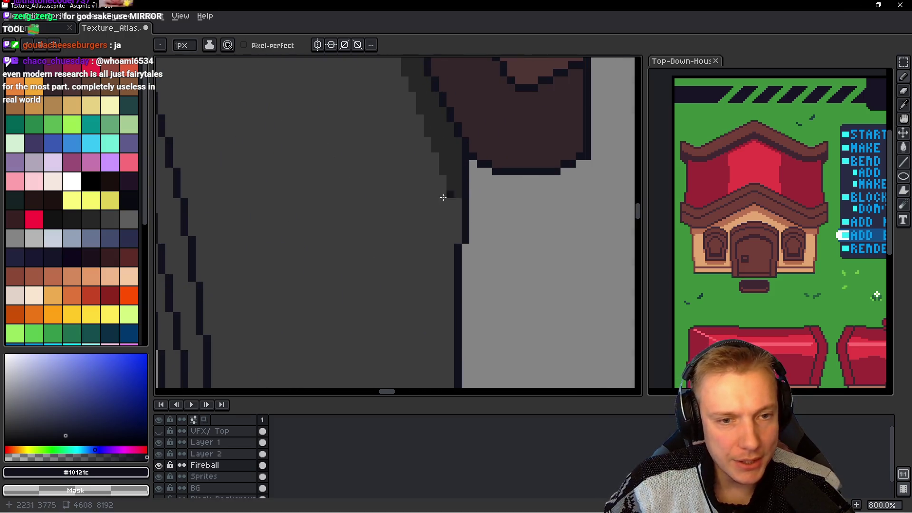
{"action": "left_click", "coordinate": [443, 195], "text": "alt"}
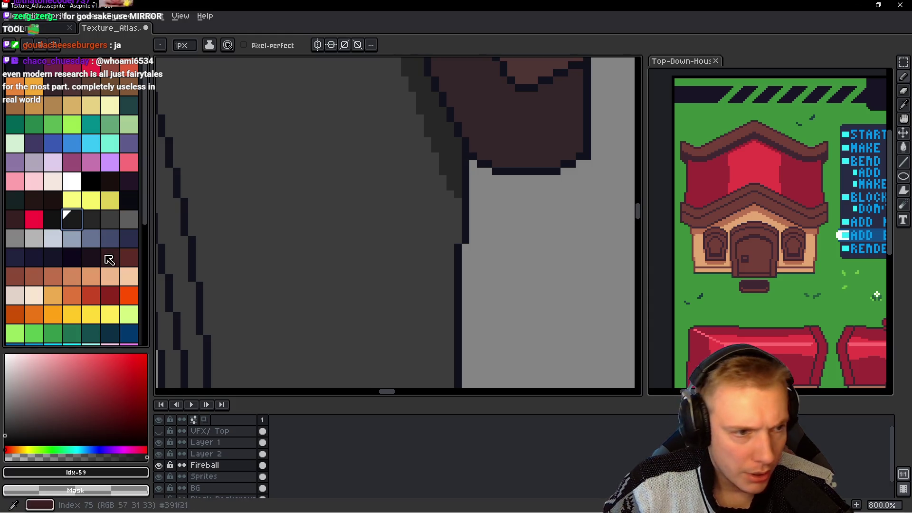
{"action": "left_click", "coordinate": [90, 220]}
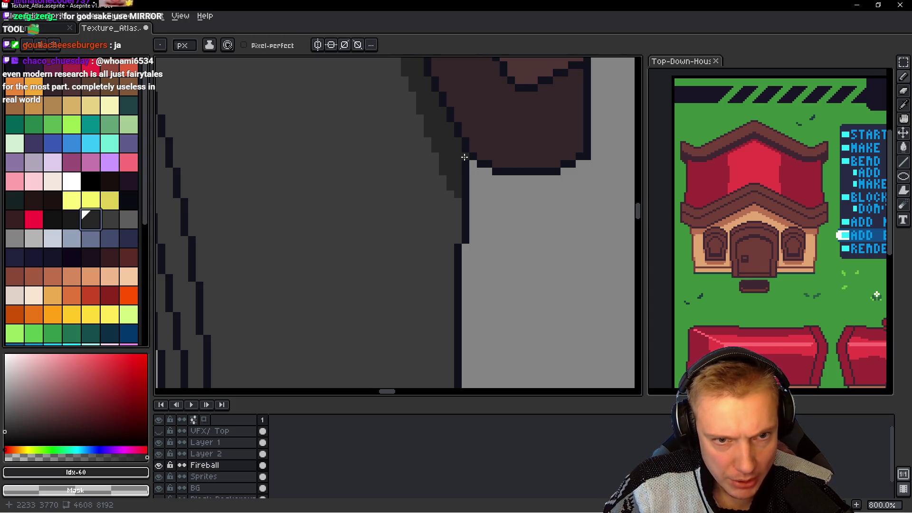
{"action": "left_click", "coordinate": [71, 220]}
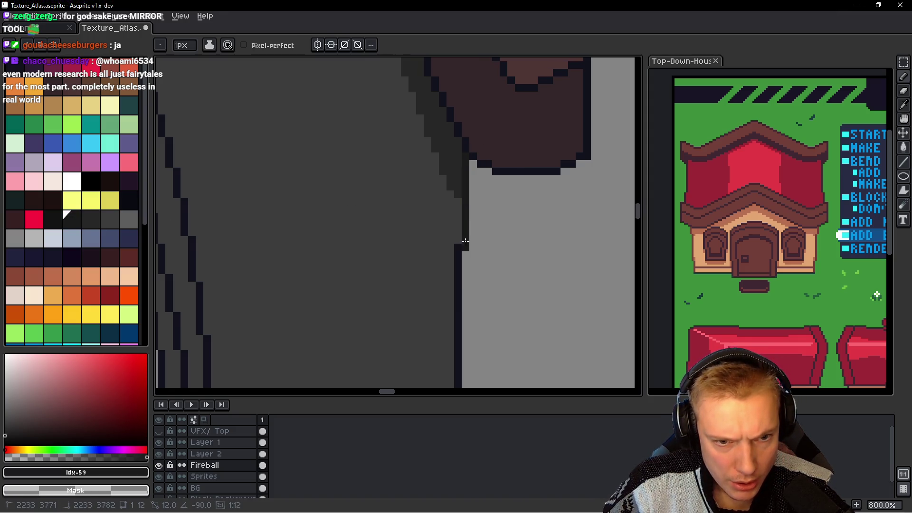
{"action": "left_click_drag", "start_coordinate": [420, 162], "coordinate": [418, 158]}
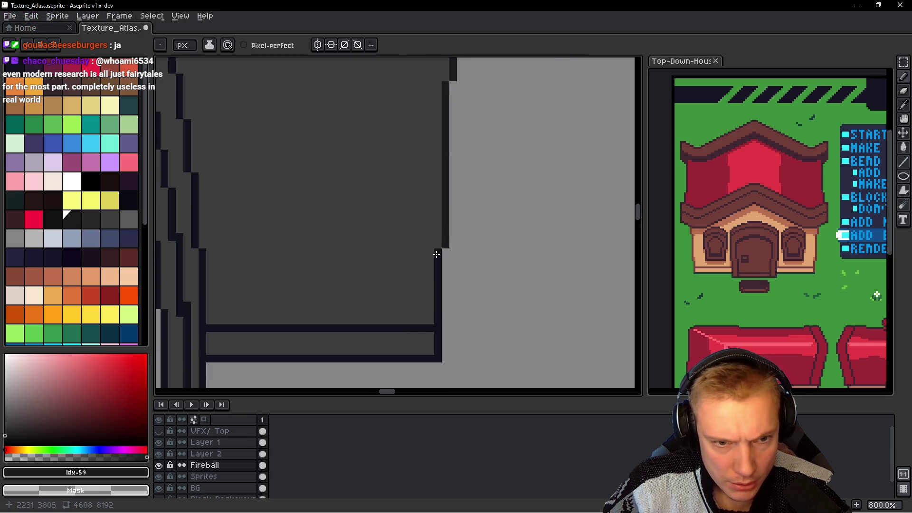
Step: Draw a long vertical dark outline down the wall base's side edge
{"action": "scroll", "coordinate": [422, 286], "scroll_direction": "down", "scroll_amount": 2}
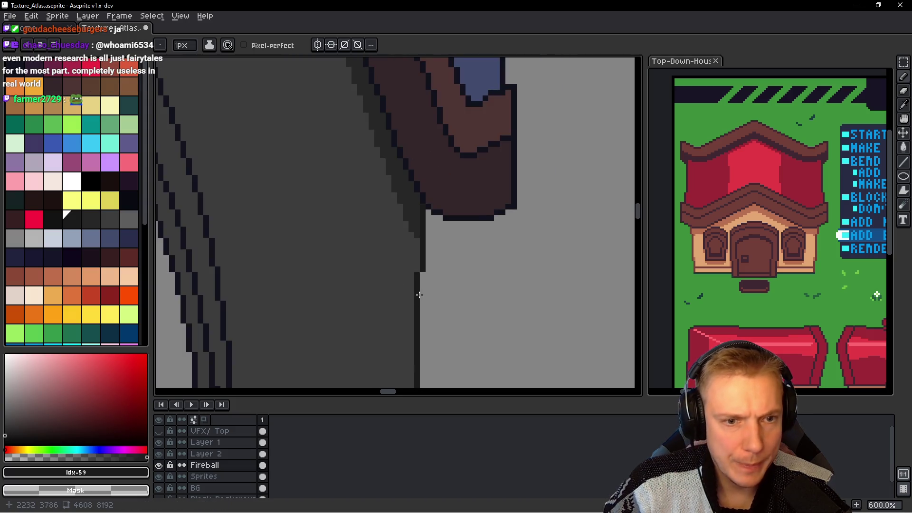
{"action": "scroll", "coordinate": [411, 258], "scroll_direction": "up", "scroll_amount": 1}
{"action": "scroll", "coordinate": [410, 249], "scroll_direction": "up", "scroll_amount": 1}
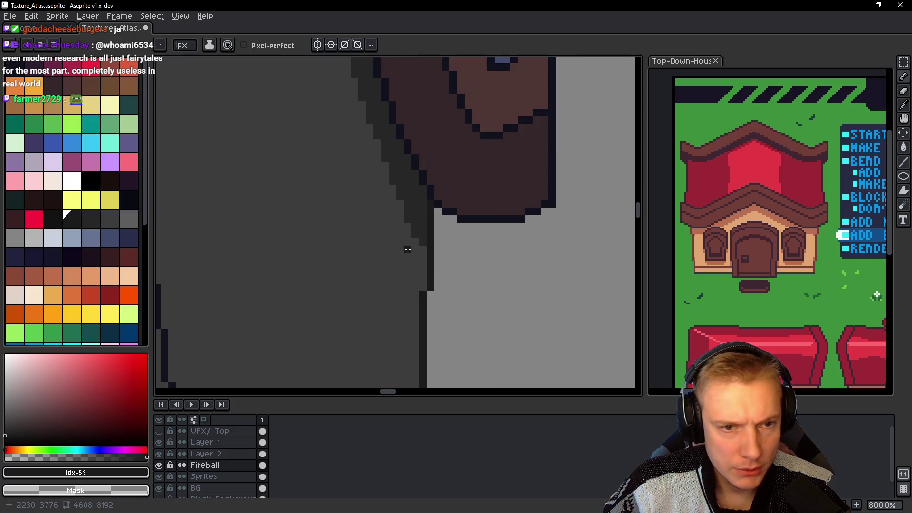
{"action": "scroll", "coordinate": [408, 246], "scroll_direction": "down", "scroll_amount": 1}
{"action": "scroll", "coordinate": [416, 248], "scroll_direction": "down", "scroll_amount": 2}
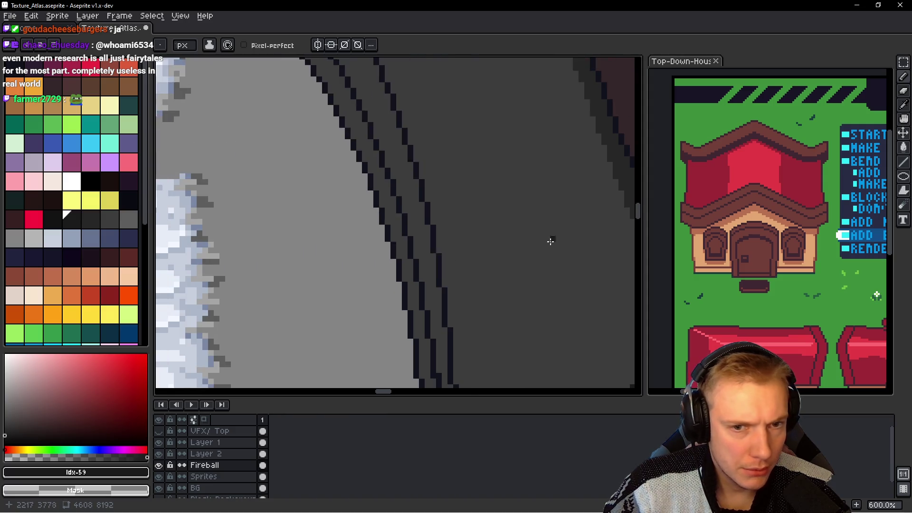
{"action": "scroll", "coordinate": [299, 241], "scroll_direction": "up", "scroll_amount": 2}
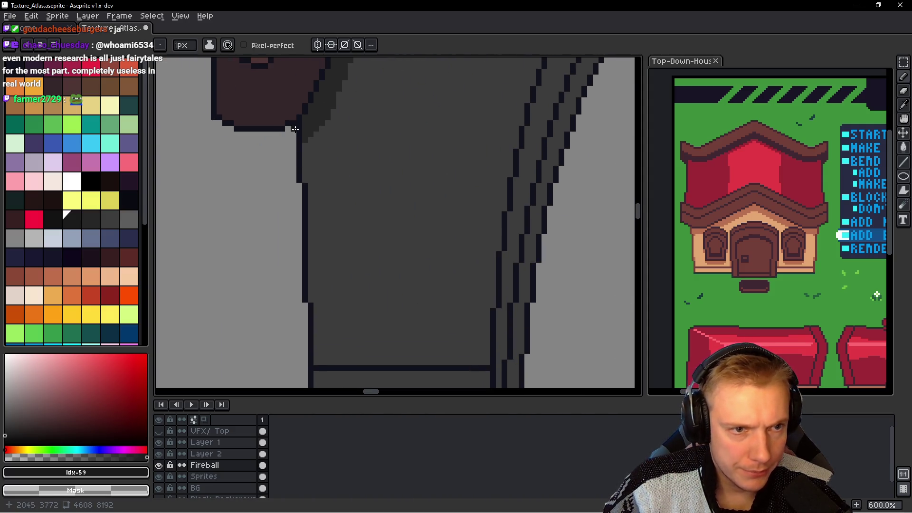
{"action": "left_click_drag", "start_coordinate": [298, 134], "coordinate": [309, 337]}
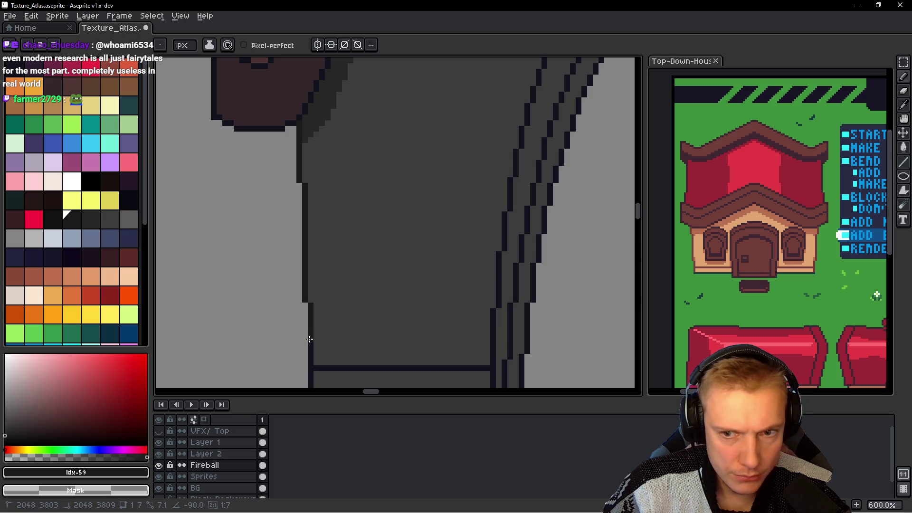
{"action": "scroll", "coordinate": [379, 267], "scroll_direction": "down", "scroll_amount": 2}
{"action": "scroll", "coordinate": [382, 234], "scroll_direction": "down", "scroll_amount": 2}
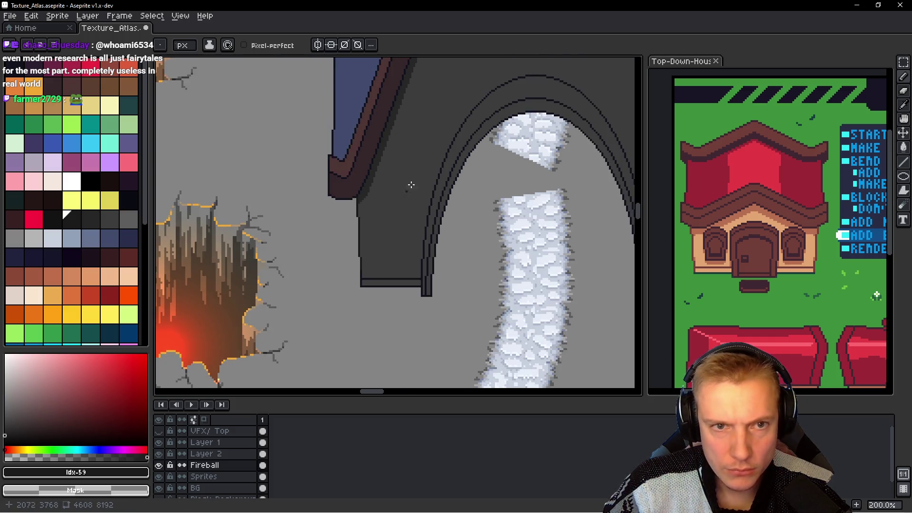
Step: Pick the next blue shade and darken the top pixel of the roof's light stripe
{"action": "scroll", "coordinate": [411, 185], "scroll_direction": "up", "scroll_amount": 5}
{"action": "scroll", "coordinate": [428, 230], "scroll_direction": "up", "scroll_amount": 2}
{"action": "scroll", "coordinate": [429, 188], "scroll_direction": "up", "scroll_amount": 3}
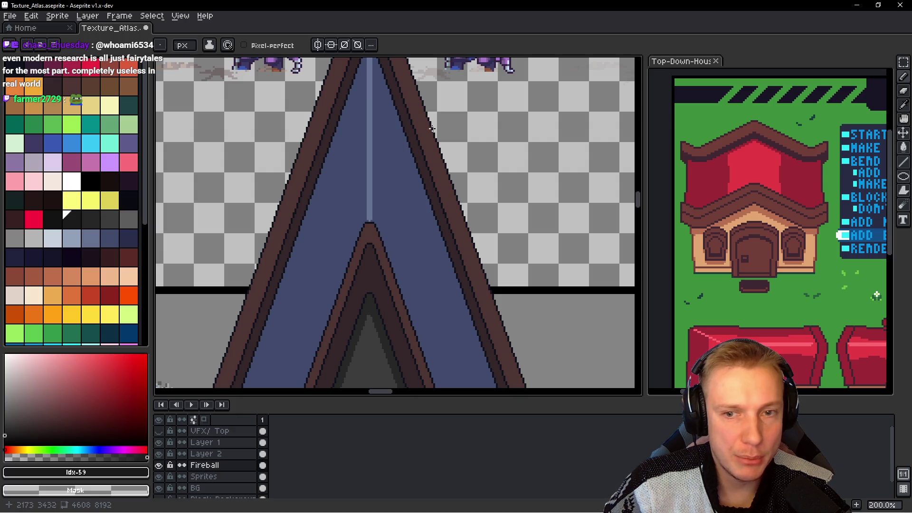
{"action": "scroll", "coordinate": [366, 126], "scroll_direction": "up", "scroll_amount": 1}
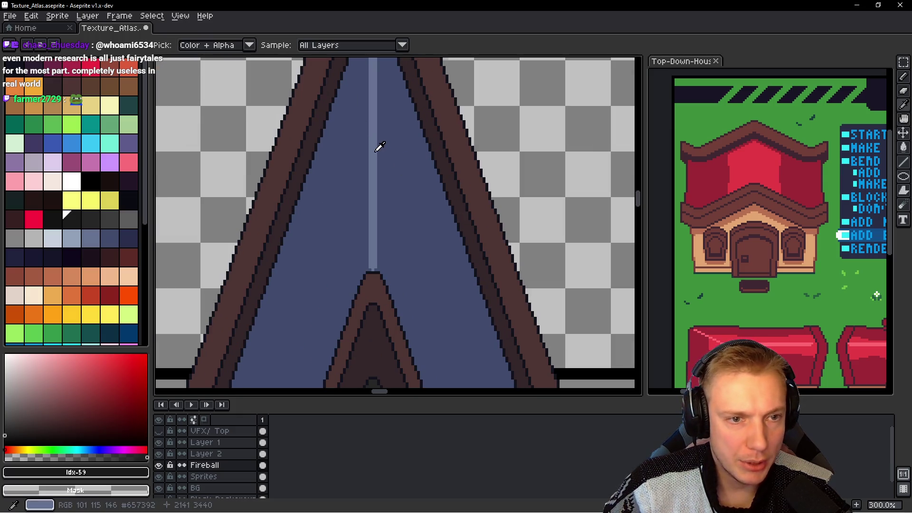
{"action": "left_click", "coordinate": [378, 145], "text": "alt"}
{"action": "left_click", "coordinate": [106, 236]}
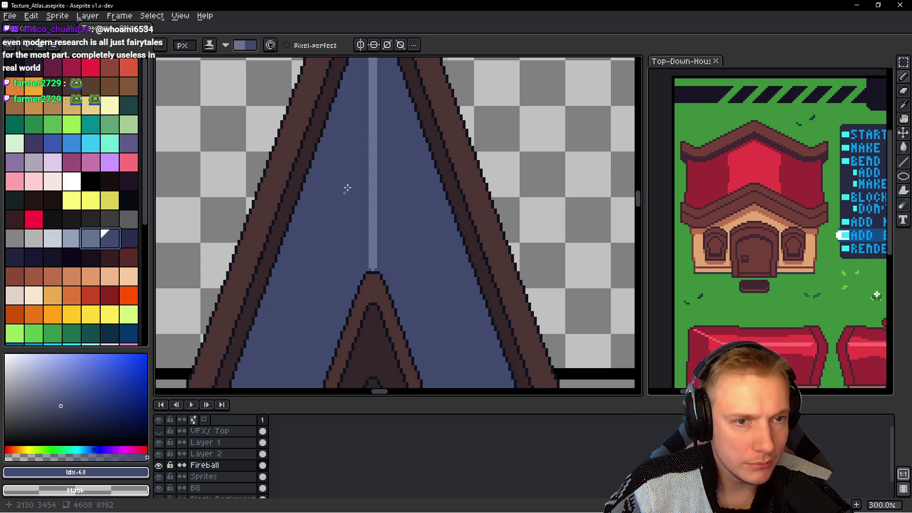
{"action": "scroll", "coordinate": [347, 187], "scroll_direction": "up", "scroll_amount": 2}
{"action": "scroll", "coordinate": [356, 146], "scroll_direction": "up", "scroll_amount": 2}
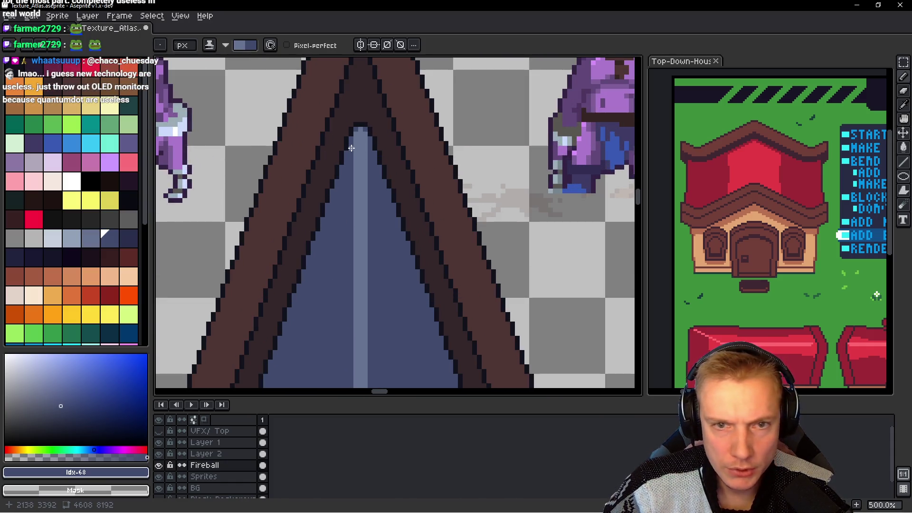
{"action": "left_click", "coordinate": [355, 134]}
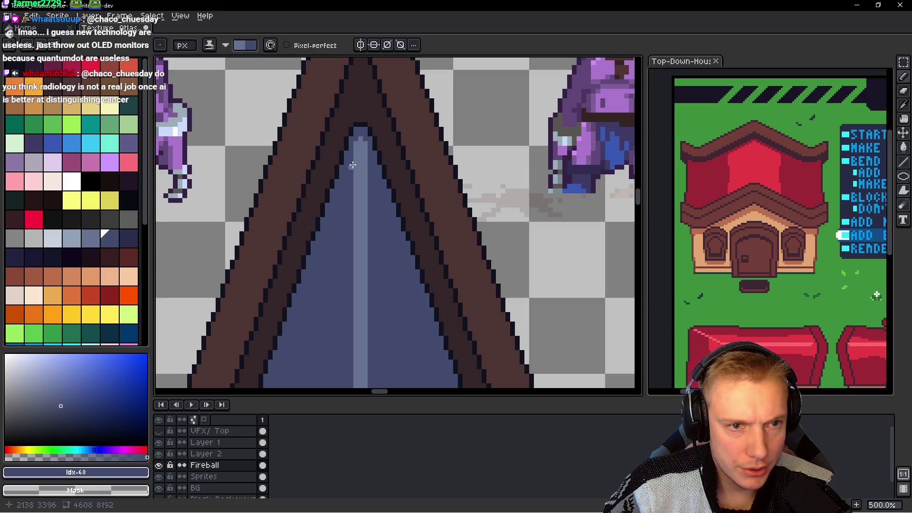
Step: Draw the vertical highlight line down the roof toward the arch
{"action": "left_click_drag", "start_coordinate": [337, 229], "coordinate": [356, 199]}
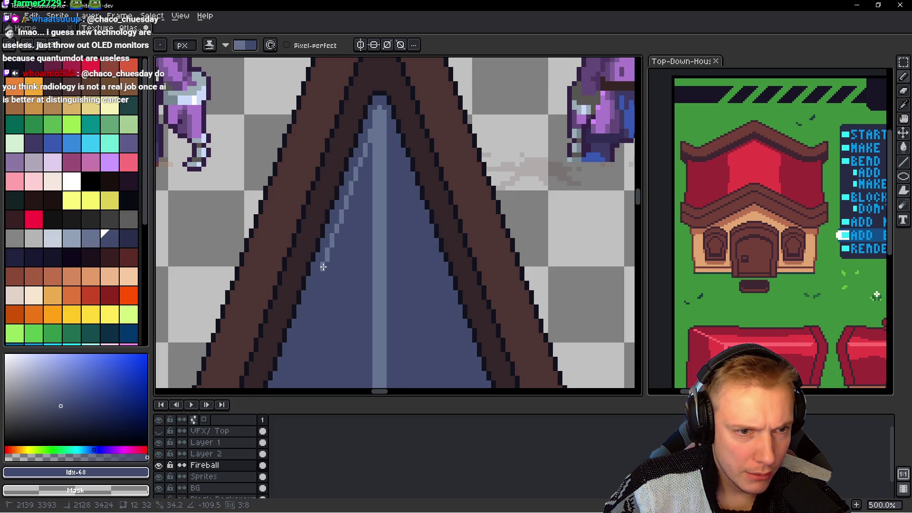
{"action": "left_click", "coordinate": [323, 266]}
{"action": "mouse_move", "coordinate": [320, 309]}
{"action": "left_mouse_down"}
{"action": "mouse_move", "coordinate": [340, 259]}
{"action": "mouse_move", "coordinate": [361, 244]}
{"action": "left_mouse_up"}
{"action": "scroll", "coordinate": [361, 245], "scroll_direction": "down", "scroll_amount": 1}
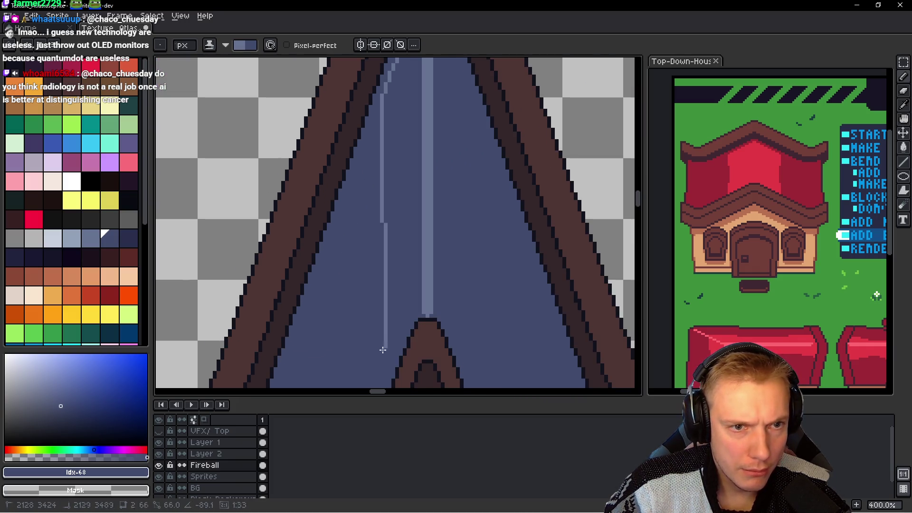
{"action": "left_click", "coordinate": [380, 375]}
{"action": "left_click_drag", "start_coordinate": [380, 376], "coordinate": [375, 241]}
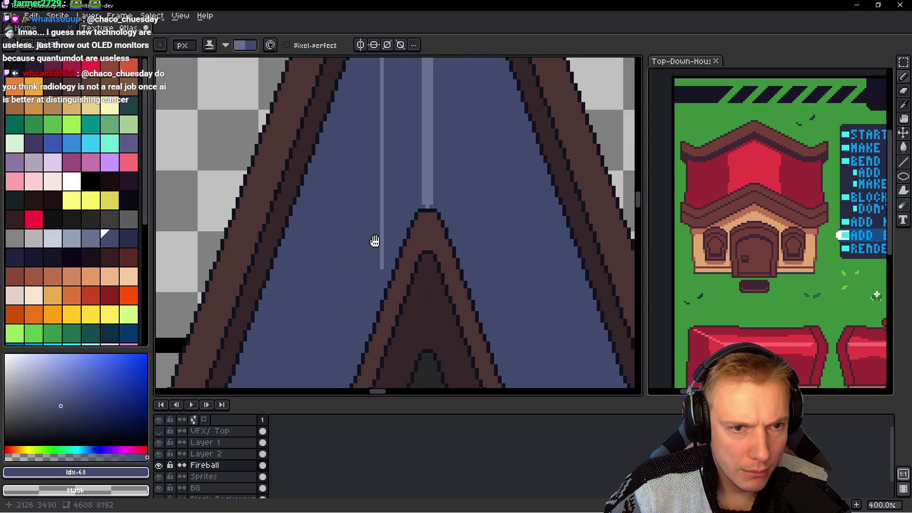
Step: Draw the highlight's diagonal edge, fill the gap, and bucket-fill the strip light blue
{"action": "left_click", "coordinate": [380, 275]}
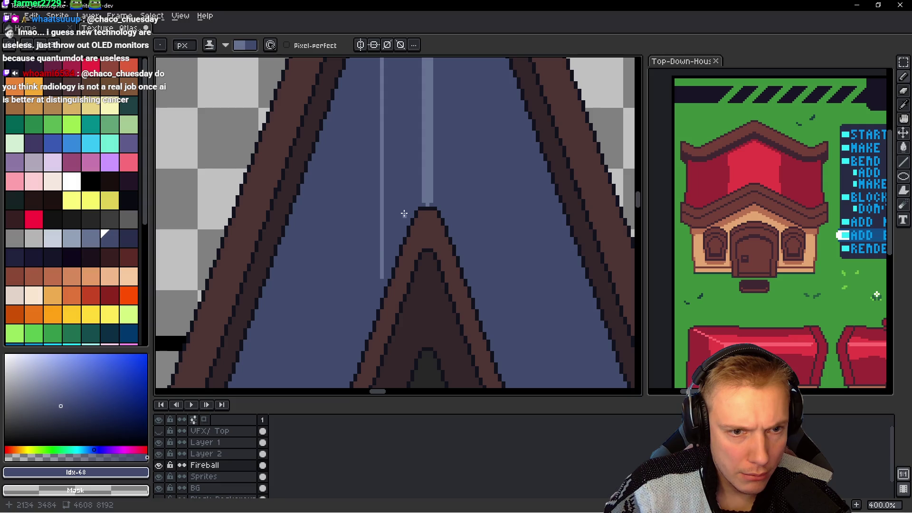
{"action": "left_click", "coordinate": [416, 184]}
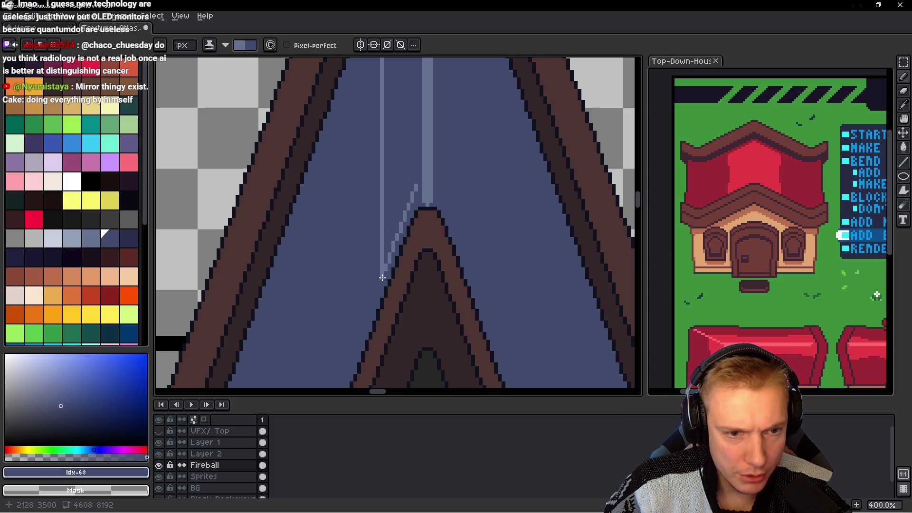
{"action": "left_click_drag", "start_coordinate": [401, 234], "coordinate": [419, 198]}
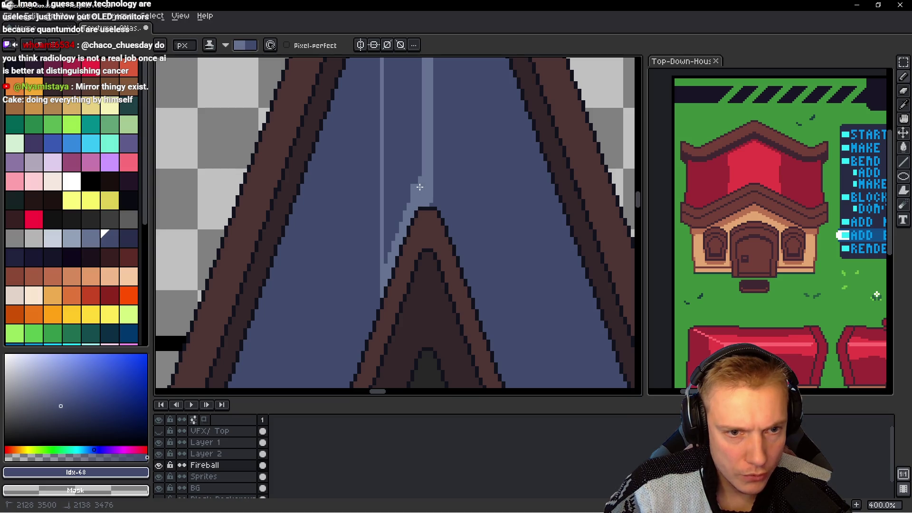
{"action": "scroll", "coordinate": [420, 187], "scroll_direction": "up", "scroll_amount": 3}
{"action": "key", "text": "g"}
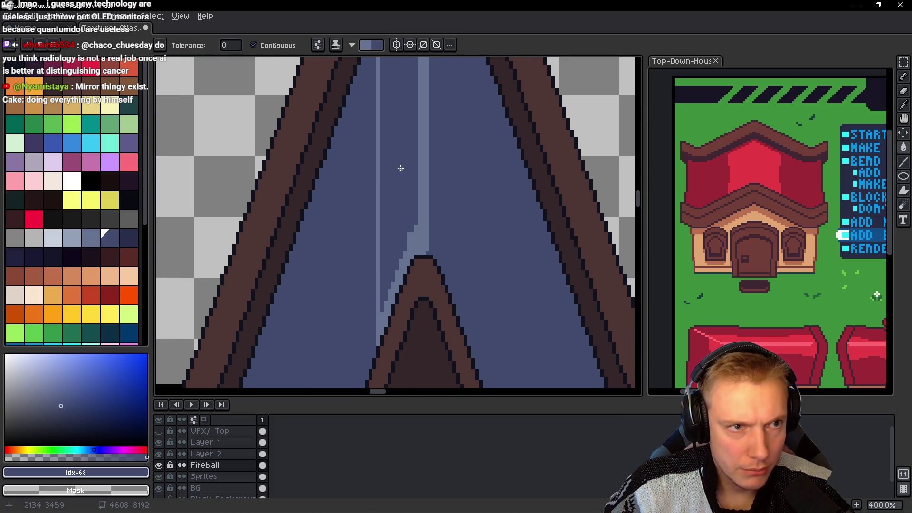
{"action": "left_click", "coordinate": [402, 172]}
{"action": "left_click_drag", "start_coordinate": [401, 176], "coordinate": [390, 257]}
{"action": "scroll", "coordinate": [406, 222], "scroll_direction": "down", "scroll_amount": 2}
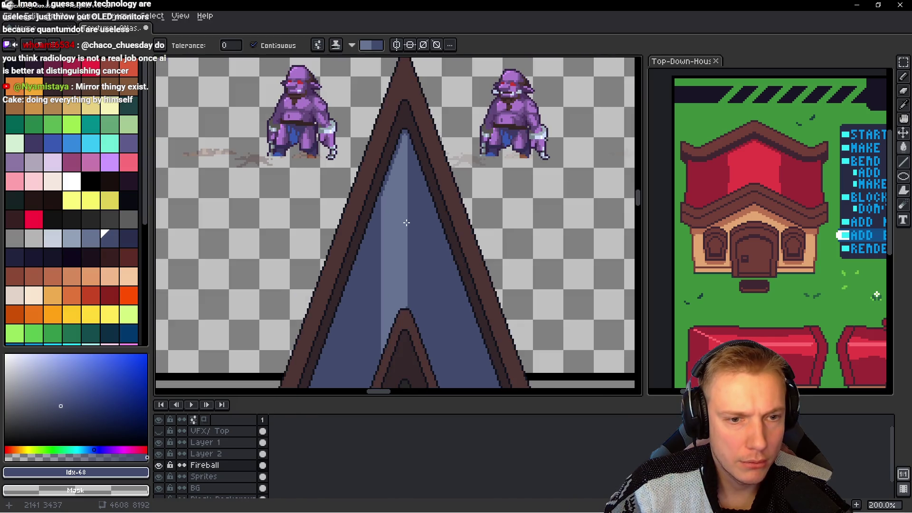
{"action": "left_click_drag", "start_coordinate": [401, 226], "coordinate": [407, 192]}
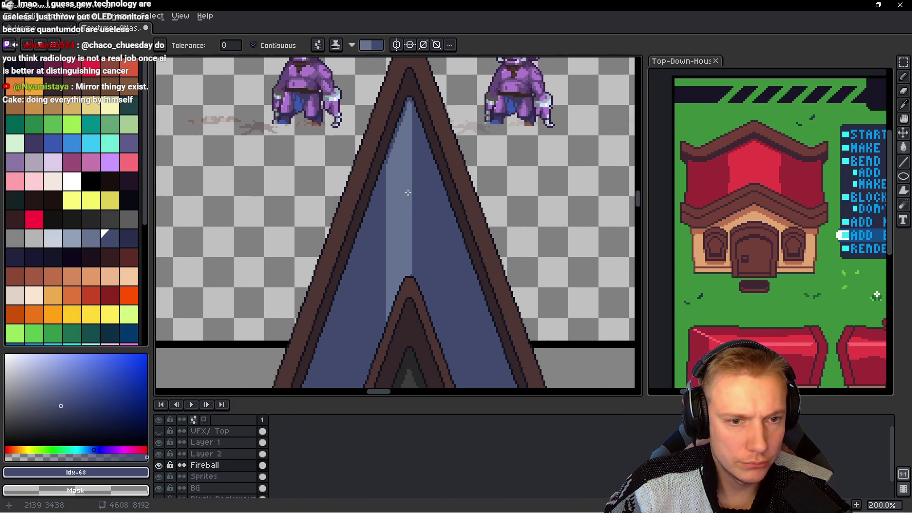
Step: Lasso the spire tip, then transform and move it into its new position
{"action": "key", "text": "q"}
{"action": "mouse_move", "coordinate": [426, 119]}
{"action": "left_mouse_down"}
{"action": "mouse_move", "coordinate": [458, 292]}
{"action": "mouse_move", "coordinate": [440, 107]}
{"action": "left_mouse_up"}
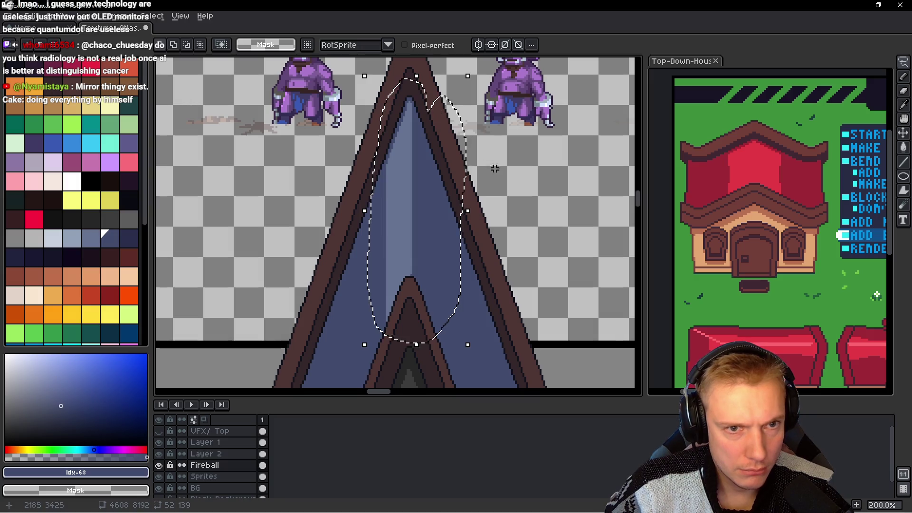
{"action": "key", "text": "ctrl+t"}
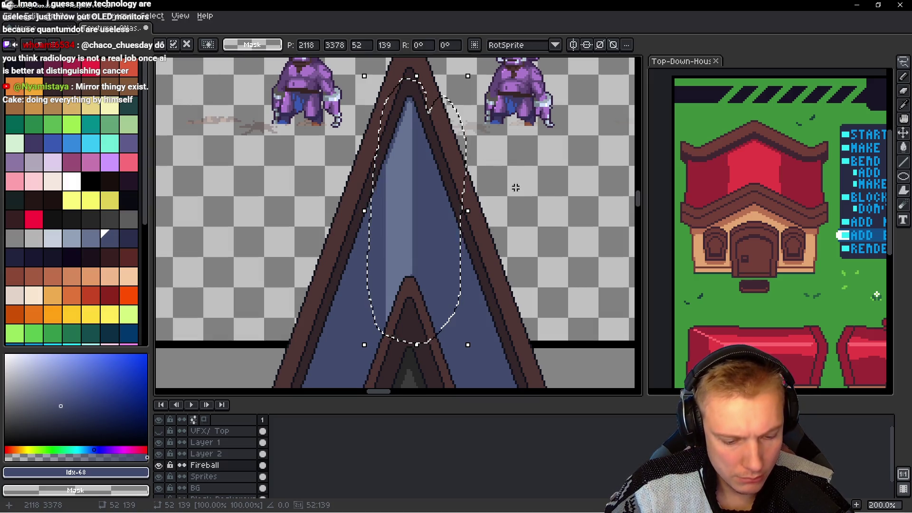
{"action": "key", "text": "Left"}
{"action": "key", "text": "Left"}
{"action": "key", "text": "Left"}
{"action": "key", "text": "Left"}
{"action": "key", "text": "Left"}
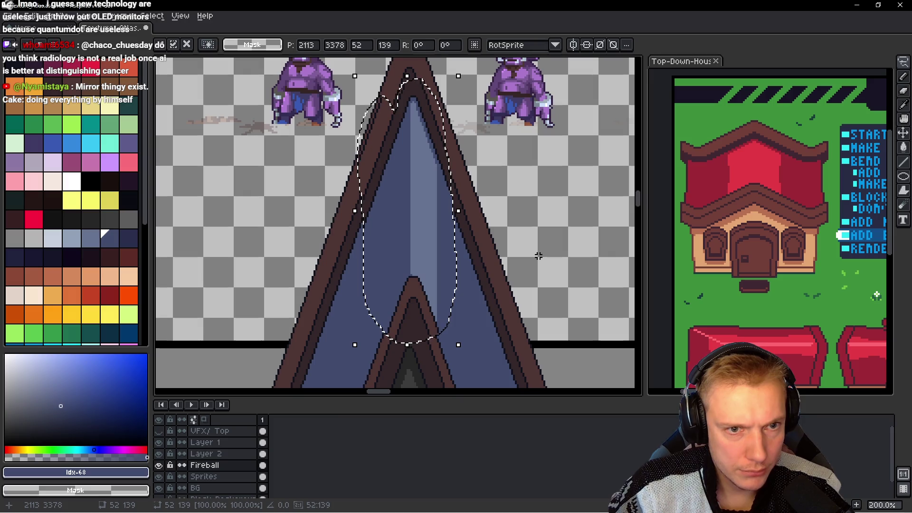
{"action": "mouse_move", "coordinate": [415, 201]}
{"action": "left_mouse_down"}
{"action": "mouse_move", "coordinate": [509, 269]}
{"action": "mouse_move", "coordinate": [332, 204]}
{"action": "left_mouse_up"}
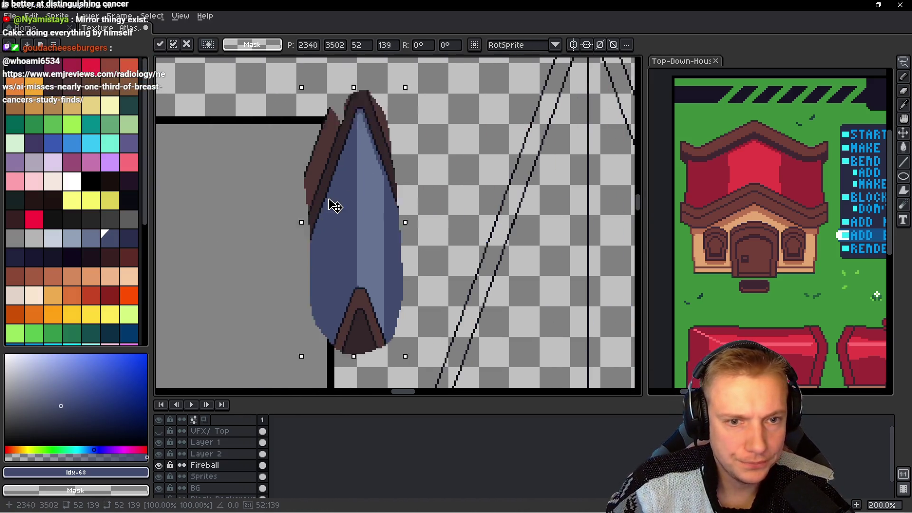
{"action": "key", "text": "Return"}
Step: Bucket-clear the leftover blue and brown areas of the moved copy
{"action": "key", "text": "g"}
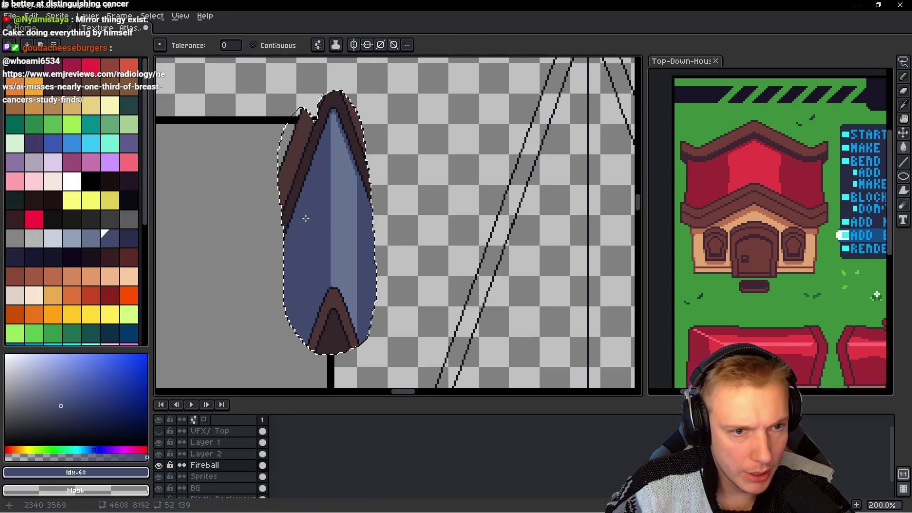
{"action": "left_click", "coordinate": [306, 218]}
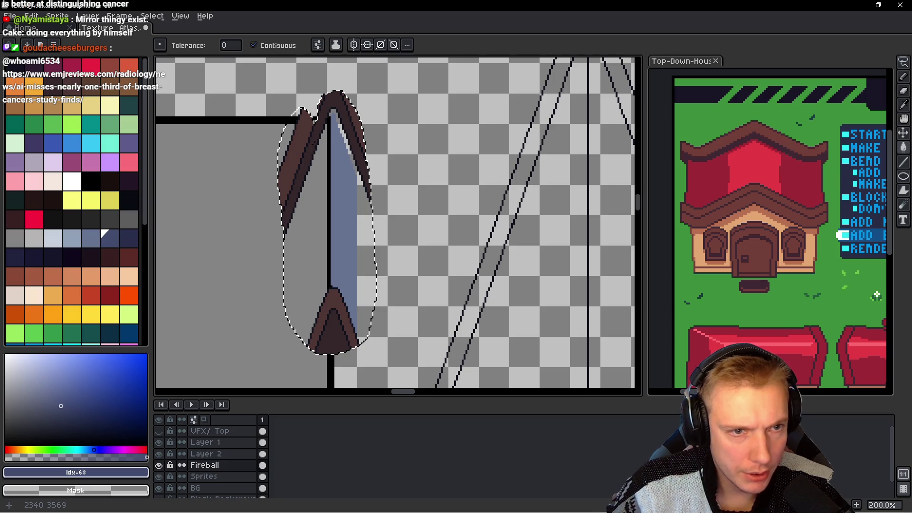
{"action": "left_click", "coordinate": [308, 155]}
{"action": "left_click", "coordinate": [301, 149]}
{"action": "left_click", "coordinate": [331, 310]}
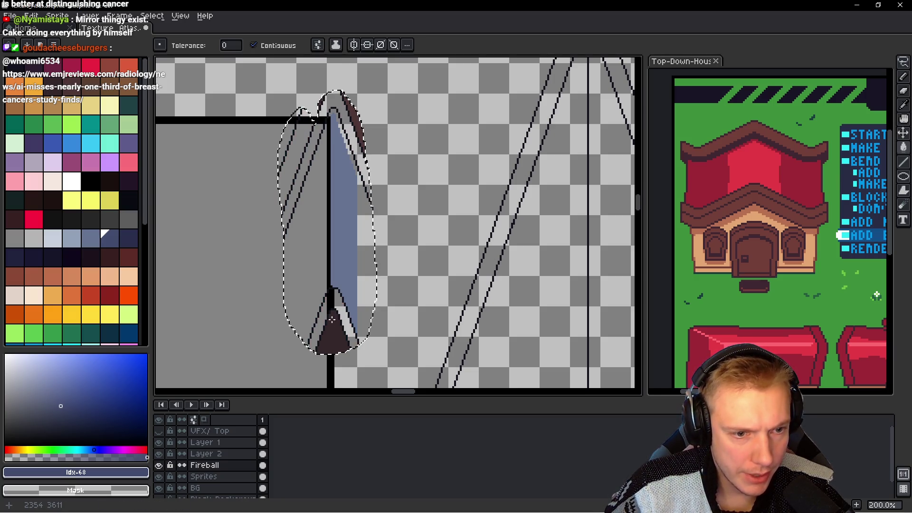
{"action": "left_click", "coordinate": [333, 339]}
{"action": "left_click", "coordinate": [357, 119]}
{"action": "mouse_move", "coordinate": [247, 155]}
{"action": "left_mouse_down"}
{"action": "mouse_move", "coordinate": [312, 150]}
{"action": "mouse_move", "coordinate": [298, 190]}
{"action": "left_mouse_up"}
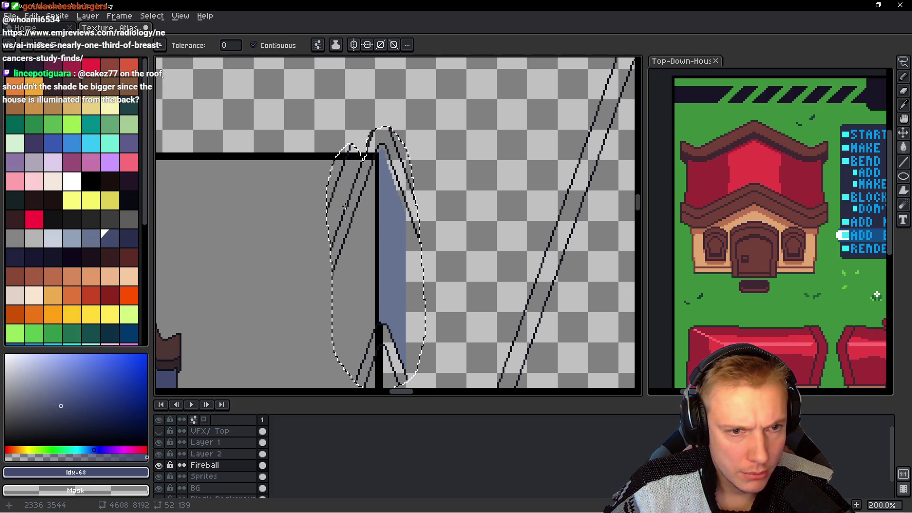
Step: Lasso and delete the leftover sketch lines around the spire
{"action": "key", "text": "ctrl+d"}
{"action": "key", "text": "q"}
{"action": "mouse_move", "coordinate": [332, 123]}
{"action": "left_mouse_down"}
{"action": "mouse_move", "coordinate": [361, 223]}
{"action": "mouse_move", "coordinate": [374, 152]}
{"action": "mouse_move", "coordinate": [325, 121]}
{"action": "left_mouse_up"}
{"action": "key", "text": "Delete"}
{"action": "key", "text": "ctrl+d"}
{"action": "left_click_drag", "start_coordinate": [374, 180], "coordinate": [413, 258]}
{"action": "left_click_drag", "start_coordinate": [365, 178], "coordinate": [373, 180]}
{"action": "key", "text": "Delete"}
{"action": "scroll", "coordinate": [404, 176], "scroll_direction": "down", "scroll_amount": 1}
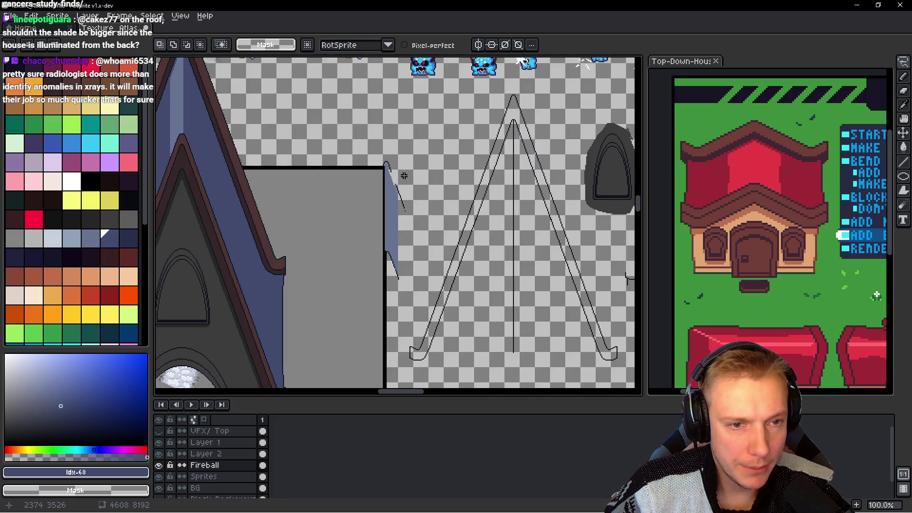
{"action": "scroll", "coordinate": [402, 169], "scroll_direction": "down", "scroll_amount": 1}
Step: Move the blue highlight sliver onto the roof peak, deselect, and save Texture_Atlas.aseprite
{"action": "left_click_drag", "start_coordinate": [407, 159], "coordinate": [407, 275]}
{"action": "scroll", "coordinate": [427, 213], "scroll_direction": "left", "scroll_amount": 3}
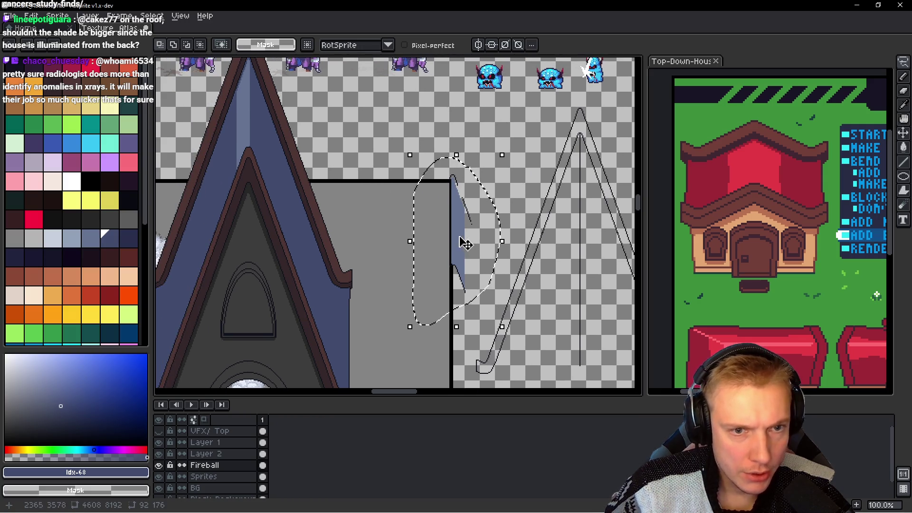
{"action": "left_click_drag", "start_coordinate": [461, 218], "coordinate": [285, 142]}
{"action": "scroll", "coordinate": [361, 217], "scroll_direction": "up", "scroll_amount": 2}
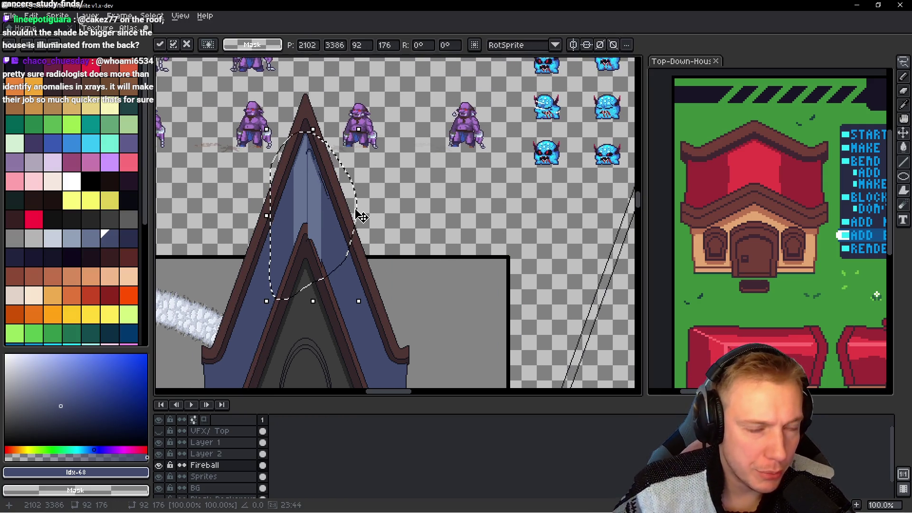
{"action": "scroll", "coordinate": [359, 214], "scroll_direction": "up", "scroll_amount": 1}
{"action": "scroll", "coordinate": [392, 235], "scroll_direction": "up", "scroll_amount": 1}
{"action": "left_click_drag", "start_coordinate": [393, 235], "coordinate": [381, 186]}
{"action": "left_click_drag", "start_coordinate": [372, 266], "coordinate": [393, 197]}
{"action": "scroll", "coordinate": [383, 253], "scroll_direction": "down", "scroll_amount": 2}
{"action": "key", "text": "ctrl+d"}
{"action": "scroll", "coordinate": [388, 243], "scroll_direction": "down", "scroll_amount": 1}
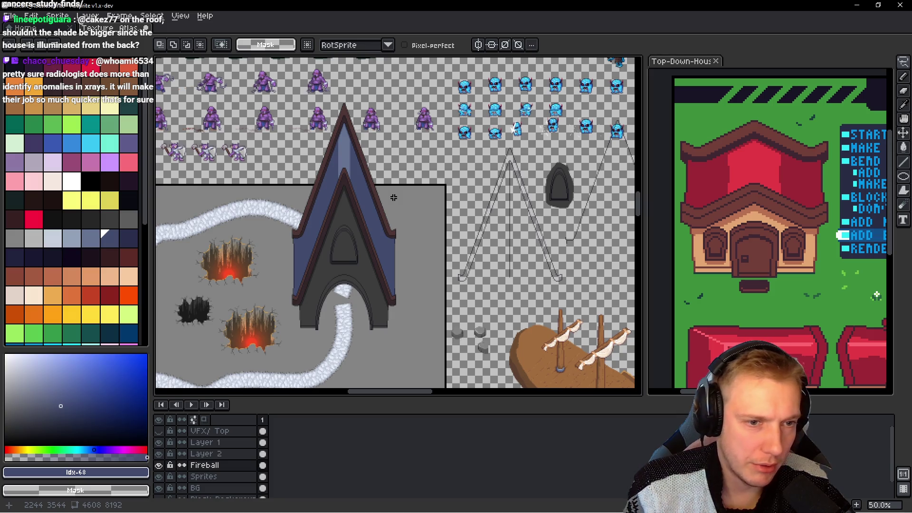
{"action": "key", "text": "ctrl+s"}
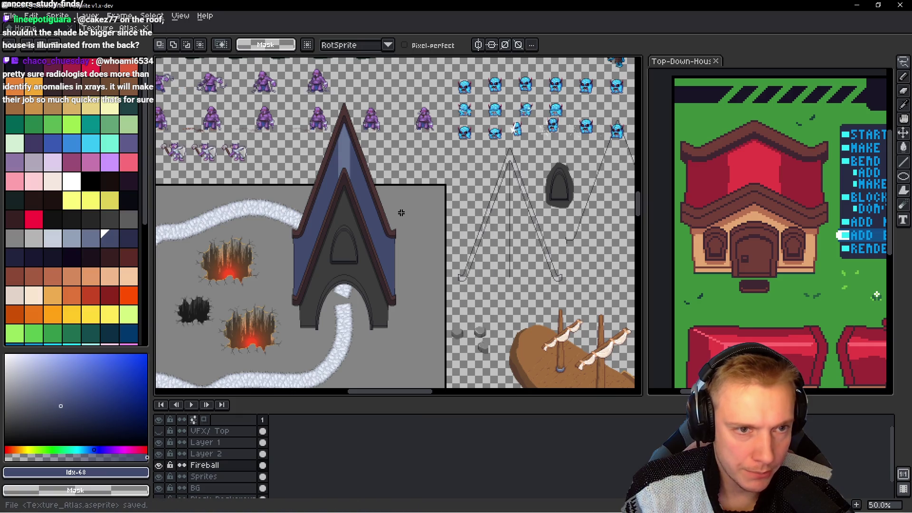
Step: Export the texture atlas as a sprite sheet from visible layers and all frames
{"action": "scroll", "coordinate": [382, 208], "scroll_direction": "up", "scroll_amount": 1}
{"action": "scroll", "coordinate": [326, 138], "scroll_direction": "up", "scroll_amount": 1}
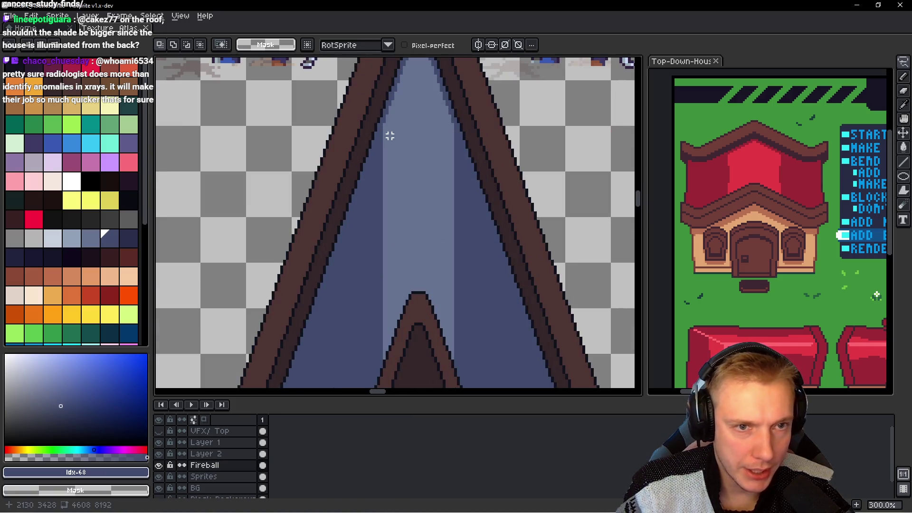
{"action": "scroll", "coordinate": [389, 134], "scroll_direction": "down", "scroll_amount": 1}
{"action": "scroll", "coordinate": [403, 135], "scroll_direction": "down", "scroll_amount": 2}
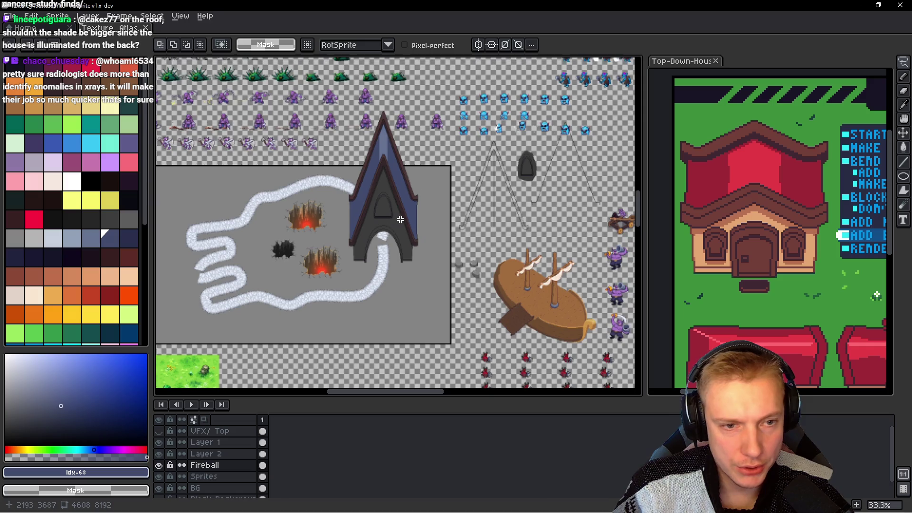
{"action": "scroll", "coordinate": [392, 204], "scroll_direction": "up", "scroll_amount": 3}
{"action": "scroll", "coordinate": [390, 245], "scroll_direction": "down", "scroll_amount": 1}
{"action": "key", "text": "ctrl+e"}
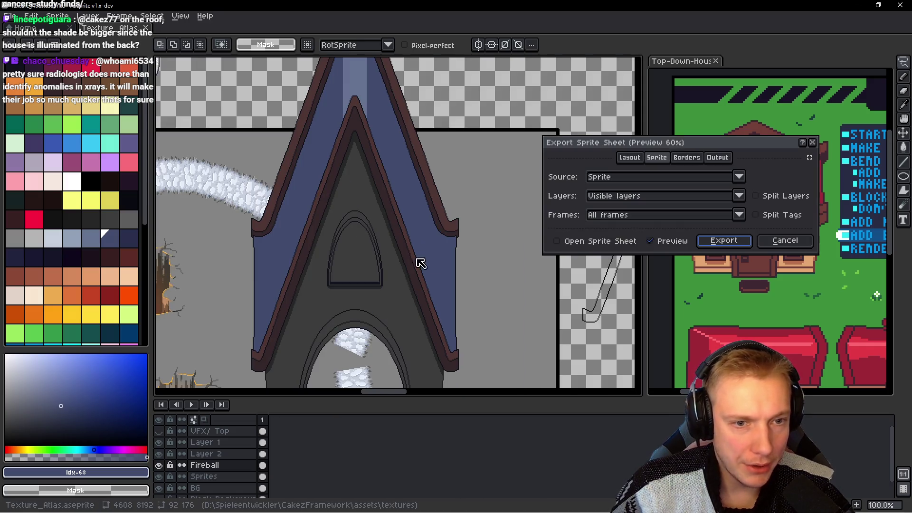
{"action": "left_click", "coordinate": [723, 241]}
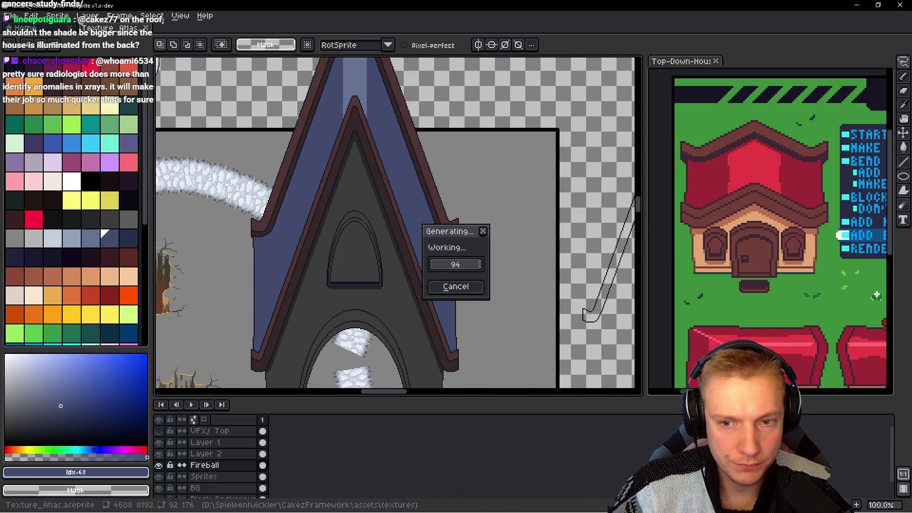
{"action": "scroll", "coordinate": [365, 202], "scroll_direction": "down", "scroll_amount": 2}
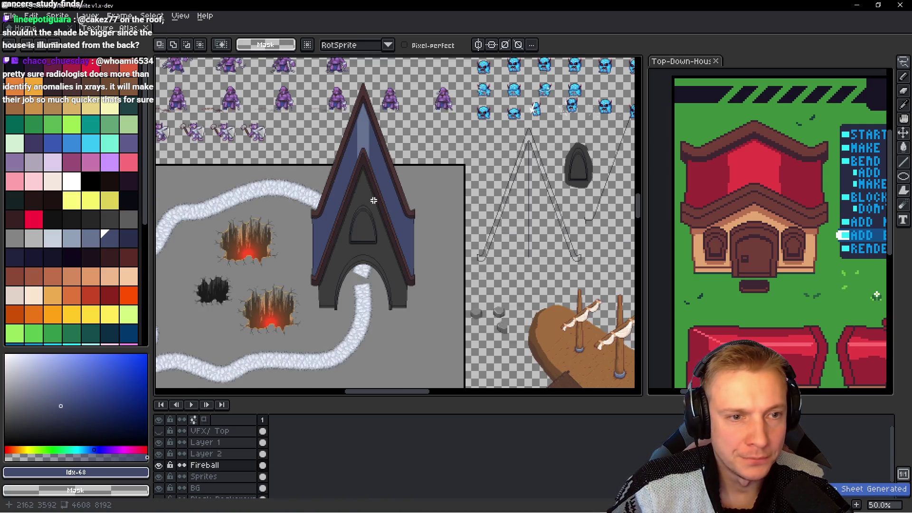
{"action": "scroll", "coordinate": [371, 196], "scroll_direction": "up", "scroll_amount": 3}
{"action": "scroll", "coordinate": [341, 163], "scroll_direction": "up", "scroll_amount": 1}
{"action": "left_click", "coordinate": [330, 146], "text": "alt"}
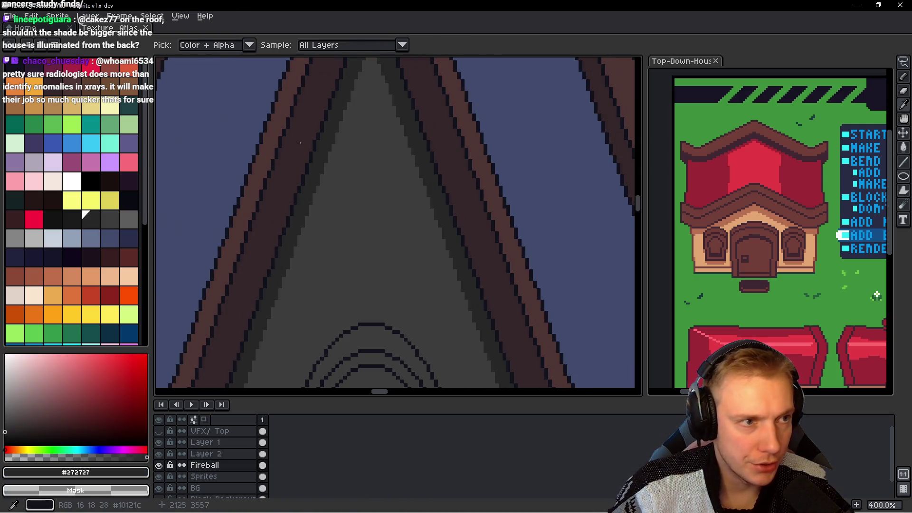
Step: Draw a dark centre line down the inner arch in palette colour 60
{"action": "left_click", "coordinate": [348, 230], "text": "alt"}
{"action": "key", "text": "m"}
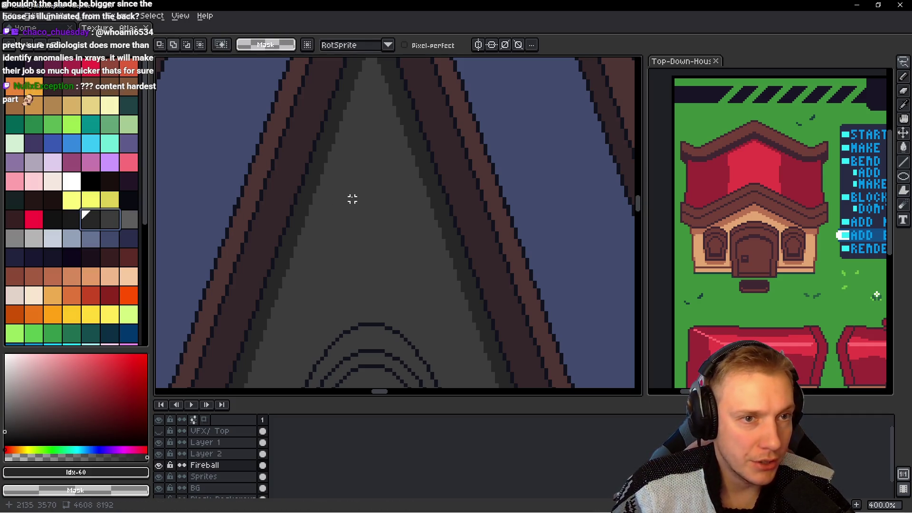
{"action": "key", "text": "l"}
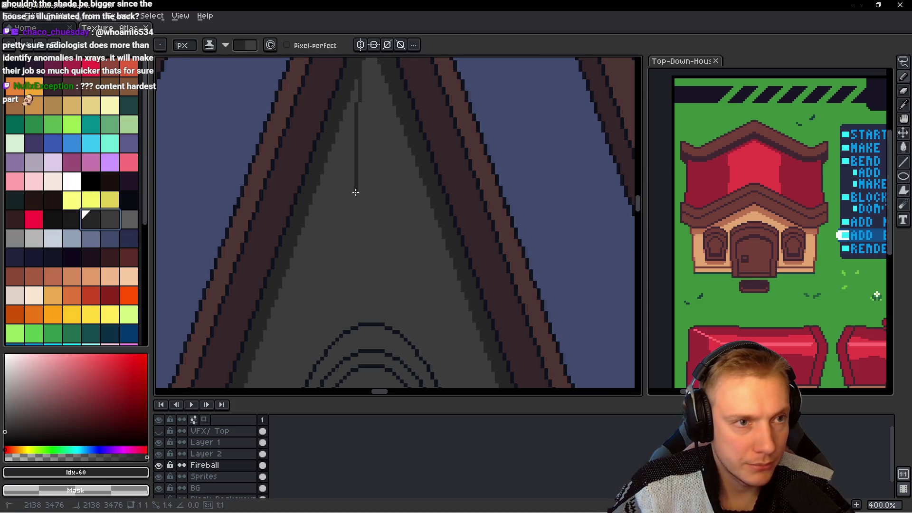
{"action": "left_click_drag", "start_coordinate": [349, 100], "coordinate": [343, 159]}
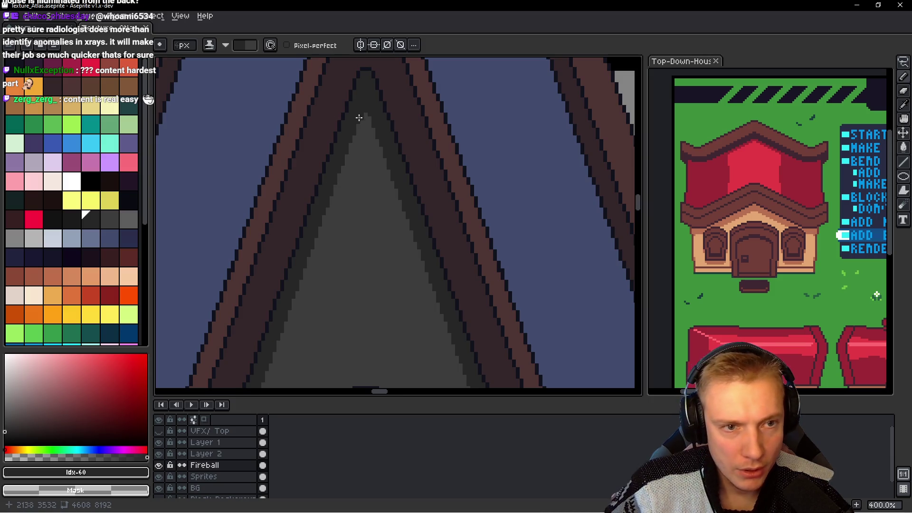
Step: Trace a straight dark line from the roof peak down to the right eave
{"action": "scroll", "coordinate": [361, 209], "scroll_direction": "down", "scroll_amount": 1}
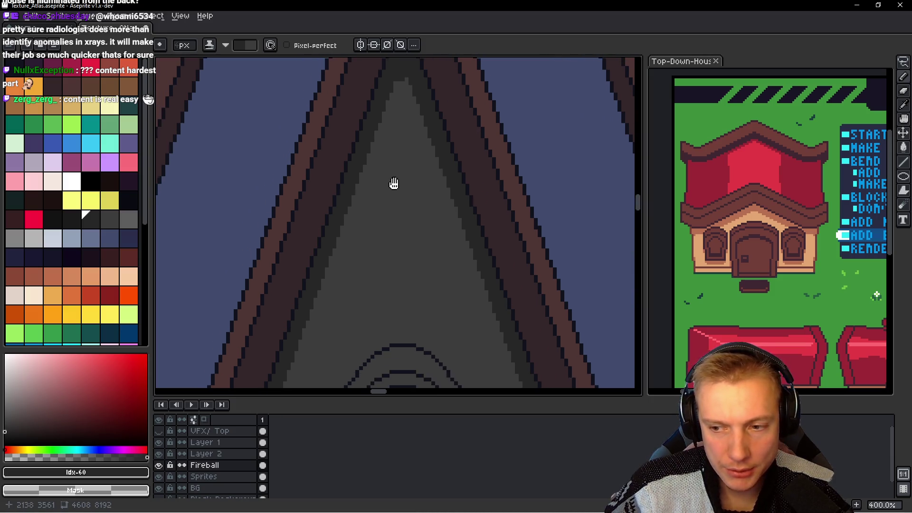
{"action": "scroll", "coordinate": [376, 228], "scroll_direction": "down", "scroll_amount": 2}
{"action": "scroll", "coordinate": [401, 175], "scroll_direction": "right", "scroll_amount": 2}
{"action": "scroll", "coordinate": [403, 220], "scroll_direction": "down", "scroll_amount": 3}
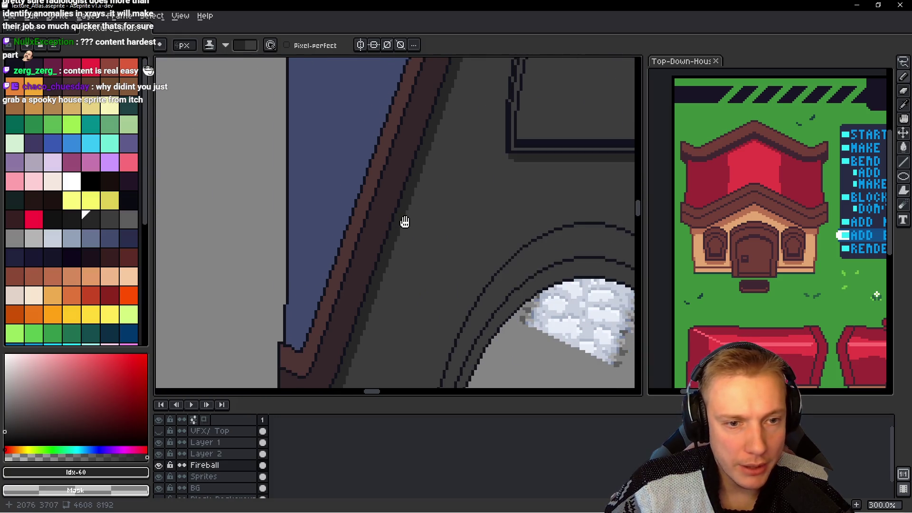
{"action": "scroll", "coordinate": [407, 238], "scroll_direction": "down", "scroll_amount": 1}
{"action": "scroll", "coordinate": [407, 237], "scroll_direction": "down", "scroll_amount": 1}
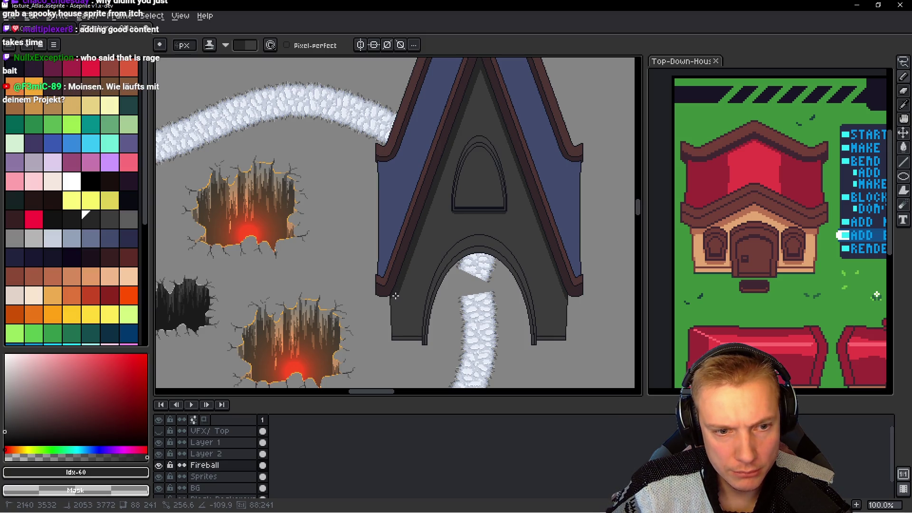
{"action": "scroll", "coordinate": [418, 257], "scroll_direction": "up", "scroll_amount": 1}
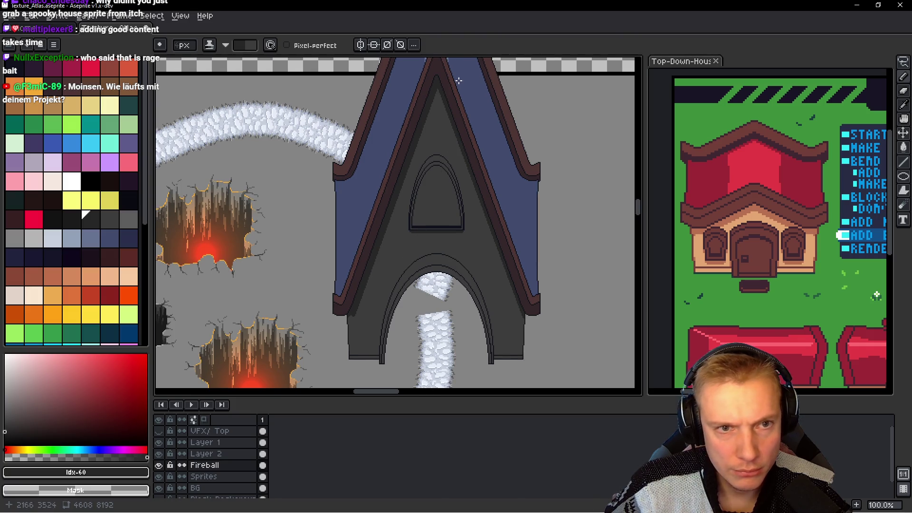
{"action": "scroll", "coordinate": [441, 90], "scroll_direction": "up", "scroll_amount": 2}
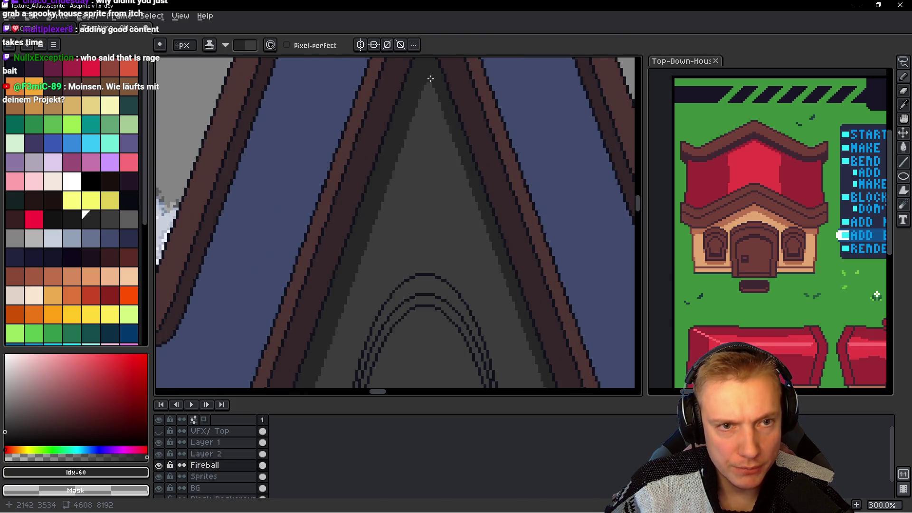
{"action": "scroll", "coordinate": [431, 80], "scroll_direction": "down", "scroll_amount": 2}
{"action": "left_click_drag", "start_coordinate": [402, 80], "coordinate": [483, 307]}
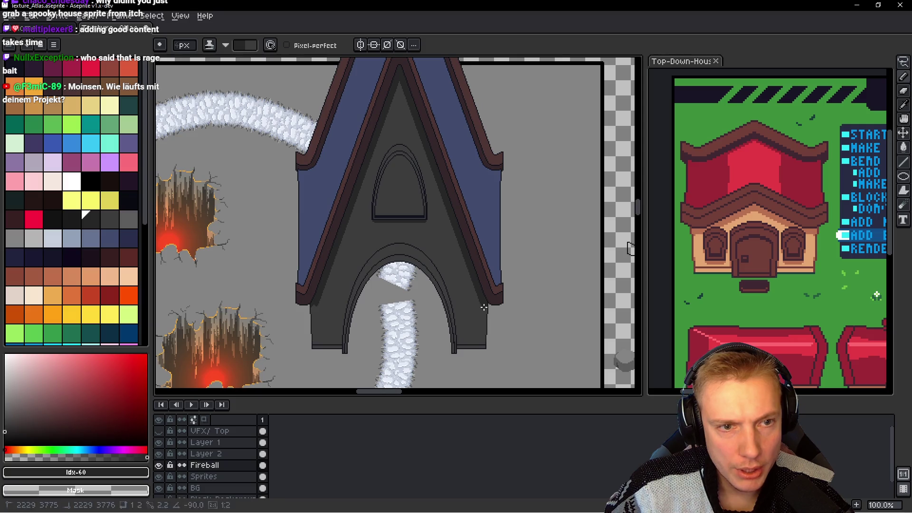
Step: Darken the shadow pixels beneath the right trim end where it meets the wall
{"action": "scroll", "coordinate": [486, 309], "scroll_direction": "up", "scroll_amount": 3}
{"action": "scroll", "coordinate": [470, 287], "scroll_direction": "down", "scroll_amount": 1}
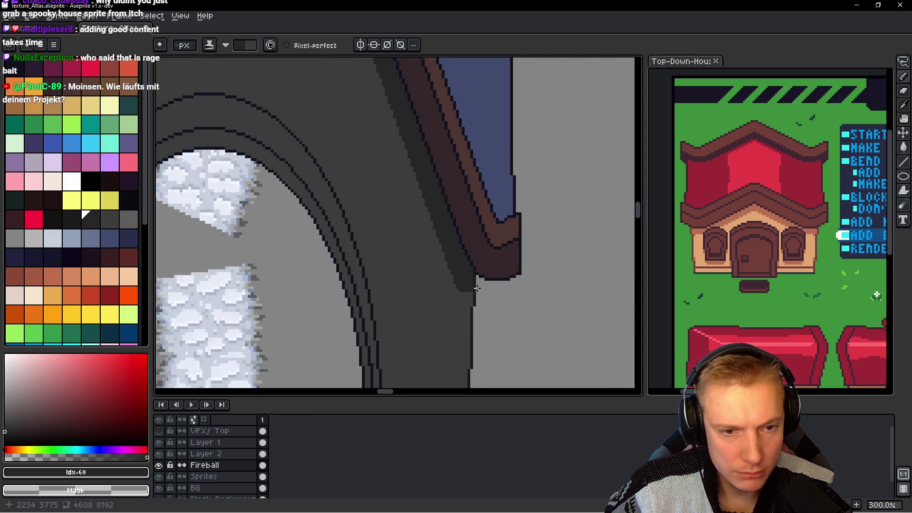
{"action": "scroll", "coordinate": [477, 290], "scroll_direction": "up", "scroll_amount": 2}
{"action": "left_click_drag", "start_coordinate": [469, 287], "coordinate": [462, 288]}
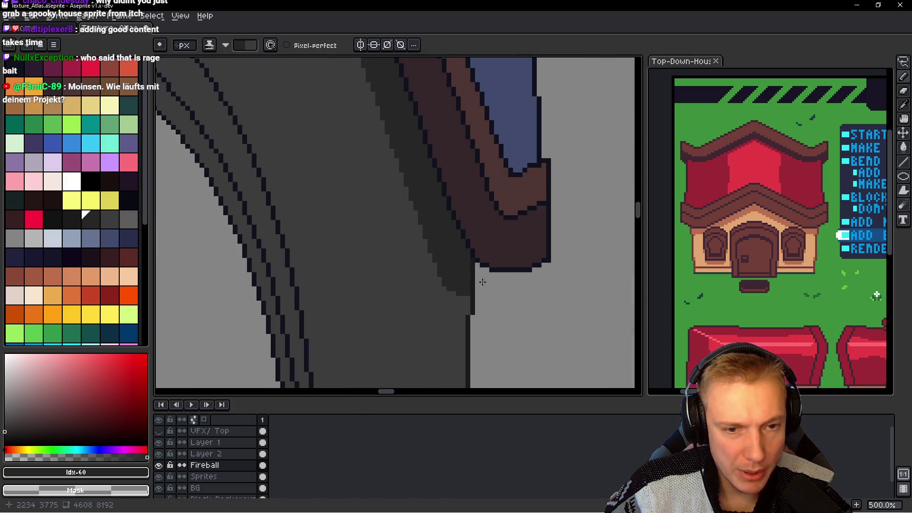
{"action": "scroll", "coordinate": [483, 282], "scroll_direction": "down", "scroll_amount": 3}
{"action": "scroll", "coordinate": [287, 275], "scroll_direction": "up", "scroll_amount": 3}
{"action": "left_click_drag", "start_coordinate": [290, 277], "coordinate": [298, 271]}
{"action": "scroll", "coordinate": [277, 279], "scroll_direction": "down", "scroll_amount": 3}
{"action": "scroll", "coordinate": [282, 281], "scroll_direction": "up", "scroll_amount": 3}
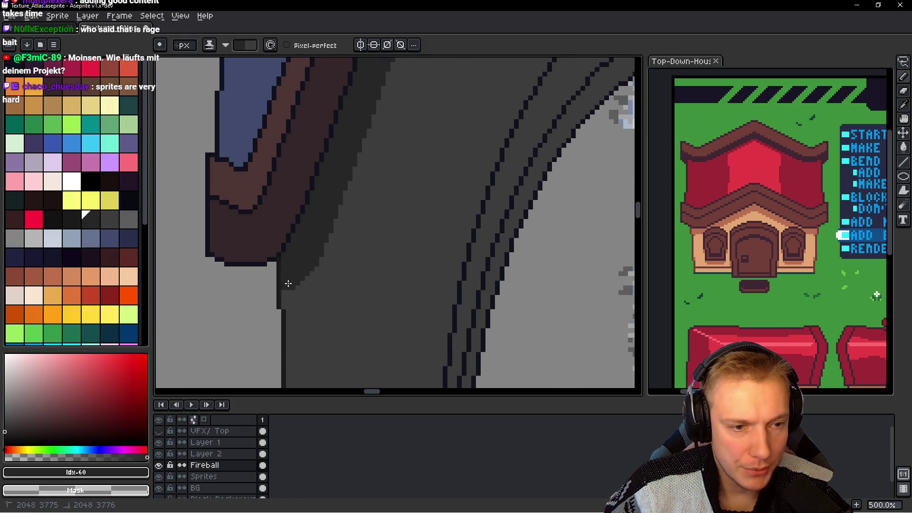
{"action": "left_click_drag", "start_coordinate": [305, 275], "coordinate": [305, 277]}
{"action": "left_click", "coordinate": [333, 286]}
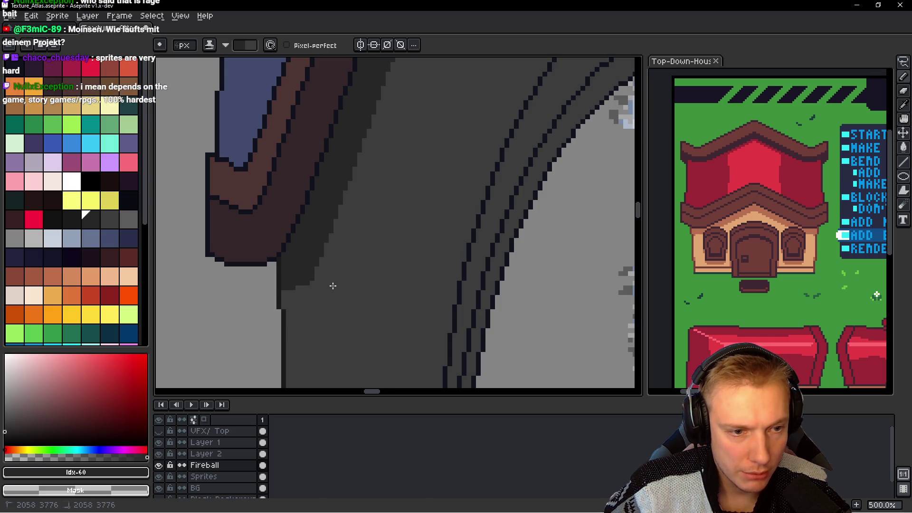
{"action": "scroll", "coordinate": [319, 289], "scroll_direction": "down", "scroll_amount": 2}
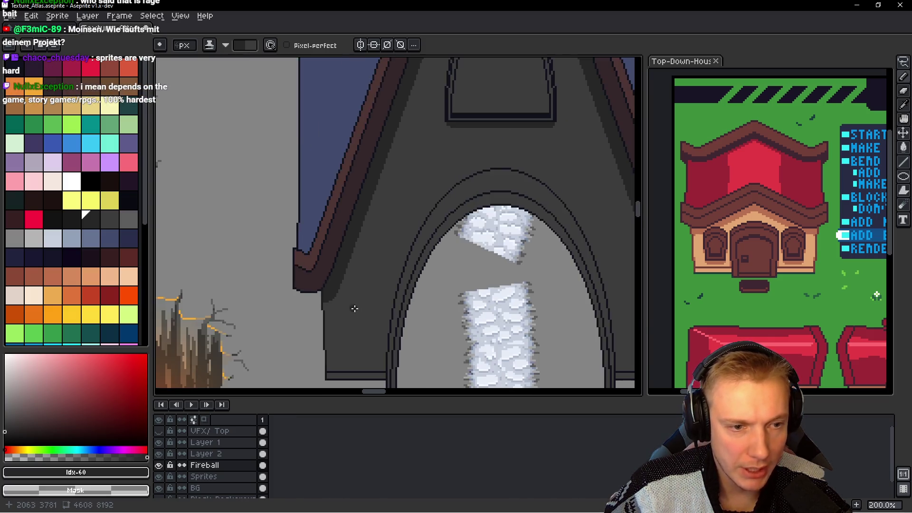
Step: Draw a 50-pixel dark shadow line under the upper window's sill
{"action": "scroll", "coordinate": [356, 305], "scroll_direction": "down", "scroll_amount": 2}
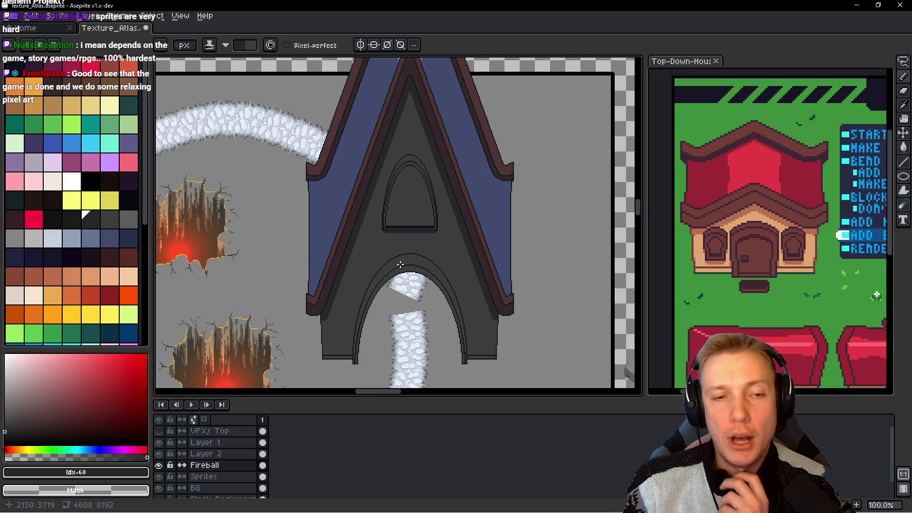
{"action": "scroll", "coordinate": [403, 208], "scroll_direction": "up", "scroll_amount": 1}
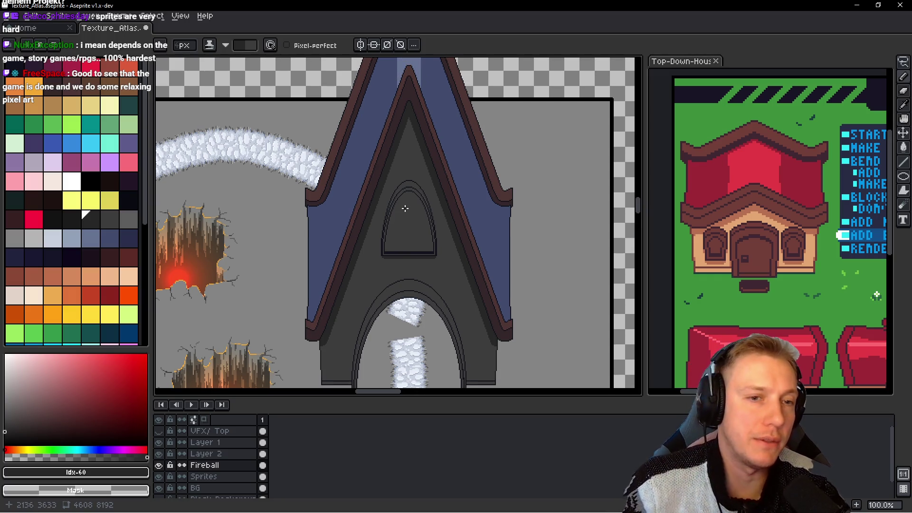
{"action": "scroll", "coordinate": [417, 127], "scroll_direction": "up", "scroll_amount": 3}
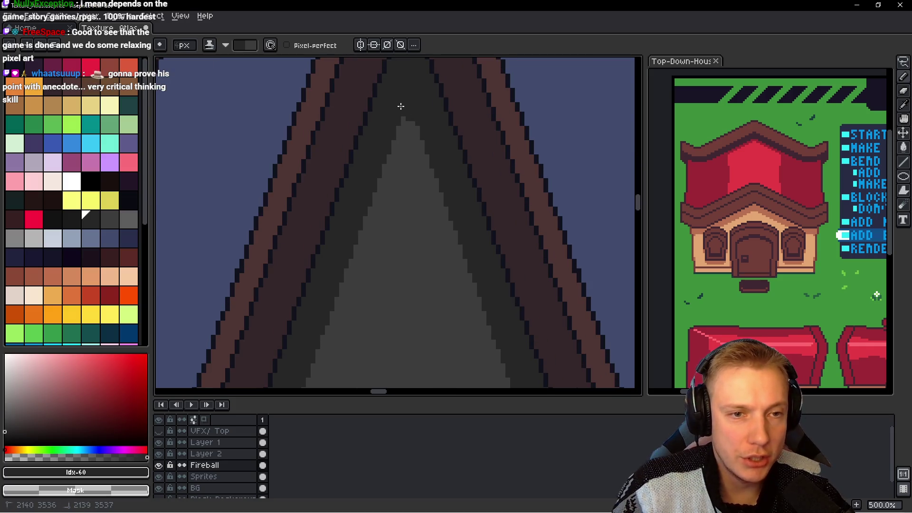
{"action": "scroll", "coordinate": [407, 113], "scroll_direction": "down", "scroll_amount": 5}
{"action": "scroll", "coordinate": [490, 159], "scroll_direction": "down", "scroll_amount": 1}
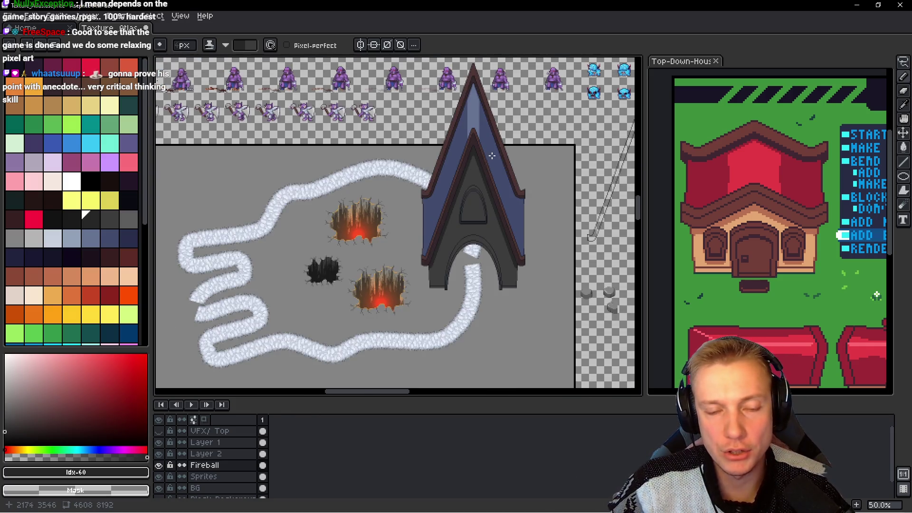
{"action": "scroll", "coordinate": [492, 156], "scroll_direction": "up", "scroll_amount": 4}
{"action": "scroll", "coordinate": [436, 178], "scroll_direction": "down", "scroll_amount": 4}
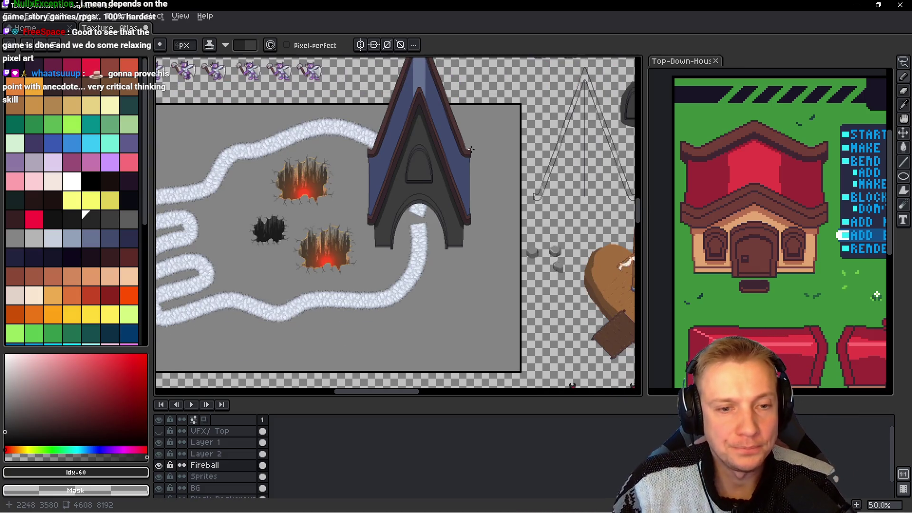
{"action": "scroll", "coordinate": [427, 163], "scroll_direction": "up", "scroll_amount": 4}
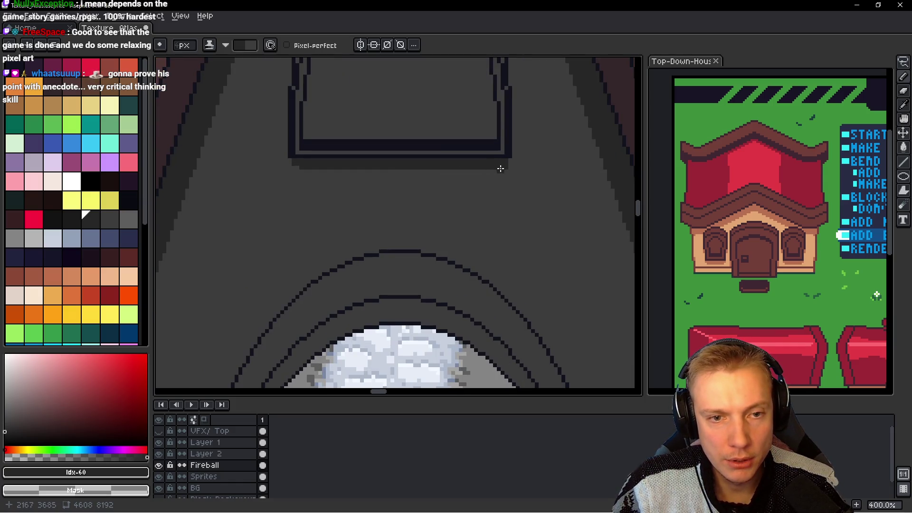
{"action": "left_click_drag", "start_coordinate": [501, 169], "coordinate": [301, 167]}
Step: Zoom back out to frame the whole chapel, then switch to the reference house animation
{"action": "scroll", "coordinate": [398, 191], "scroll_direction": "down", "scroll_amount": 2}
{"action": "scroll", "coordinate": [398, 191], "scroll_direction": "down", "scroll_amount": 1}
{"action": "scroll", "coordinate": [398, 191], "scroll_direction": "down", "scroll_amount": 1}
{"action": "scroll", "coordinate": [396, 191], "scroll_direction": "up", "scroll_amount": 3}
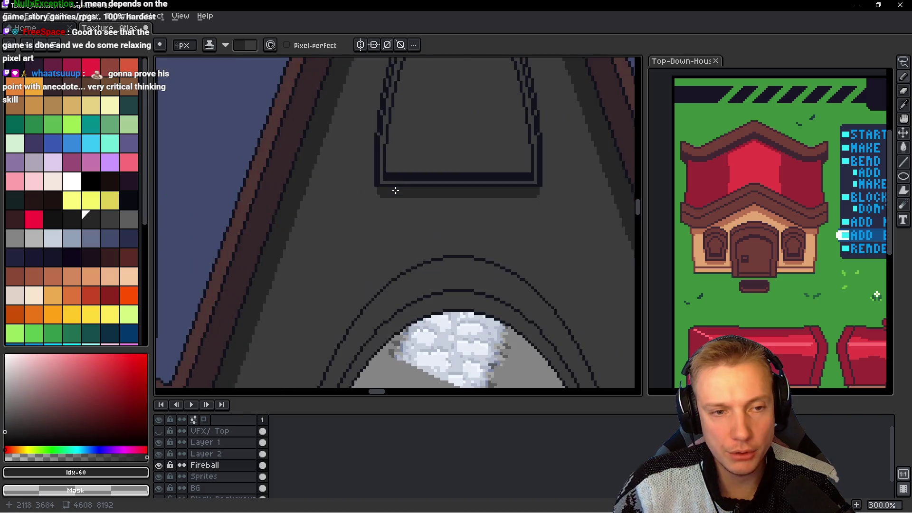
{"action": "scroll", "coordinate": [388, 203], "scroll_direction": "down", "scroll_amount": 1}
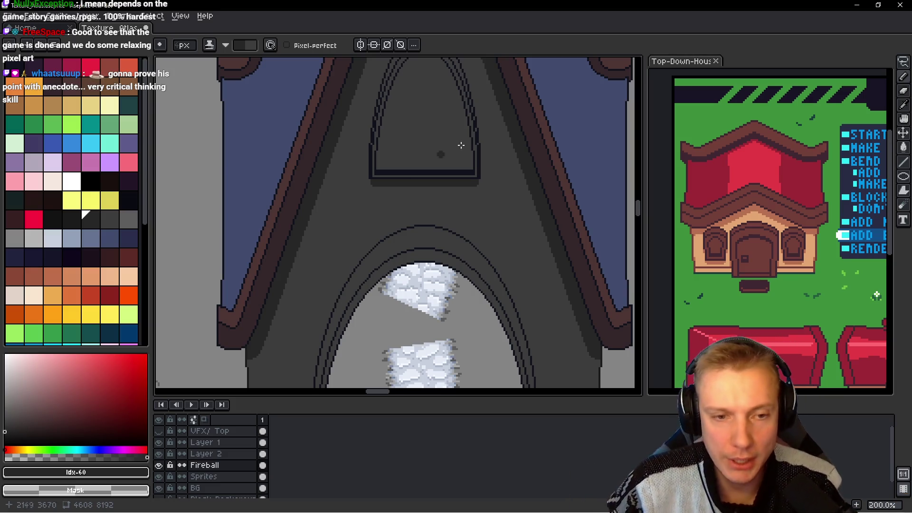
{"action": "scroll", "coordinate": [461, 145], "scroll_direction": "down", "scroll_amount": 2}
{"action": "scroll", "coordinate": [428, 167], "scroll_direction": "down", "scroll_amount": 2}
{"action": "left_click_drag", "start_coordinate": [404, 179], "coordinate": [403, 192]}
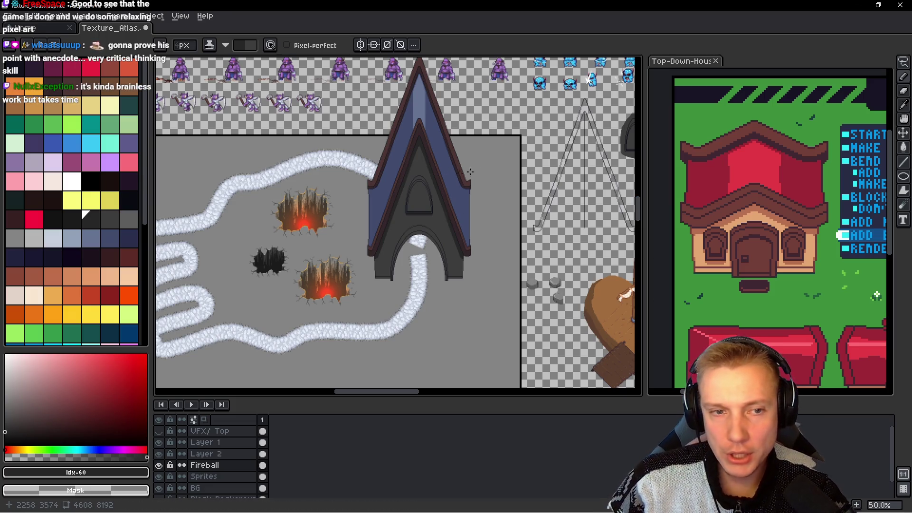
{"action": "left_click_drag", "start_coordinate": [430, 198], "coordinate": [417, 213]}
{"action": "left_click", "coordinate": [802, 258]}
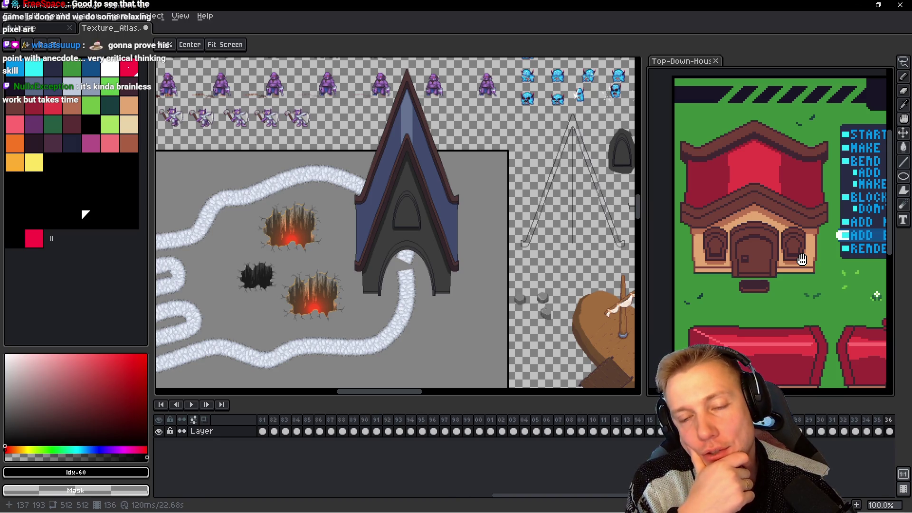
{"action": "key", "text": "b"}
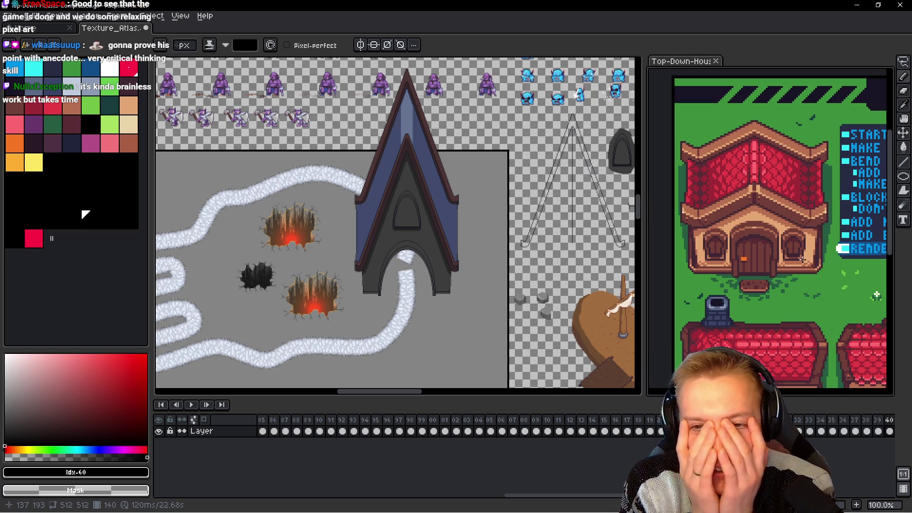
{"action": "key", "text": "h"}
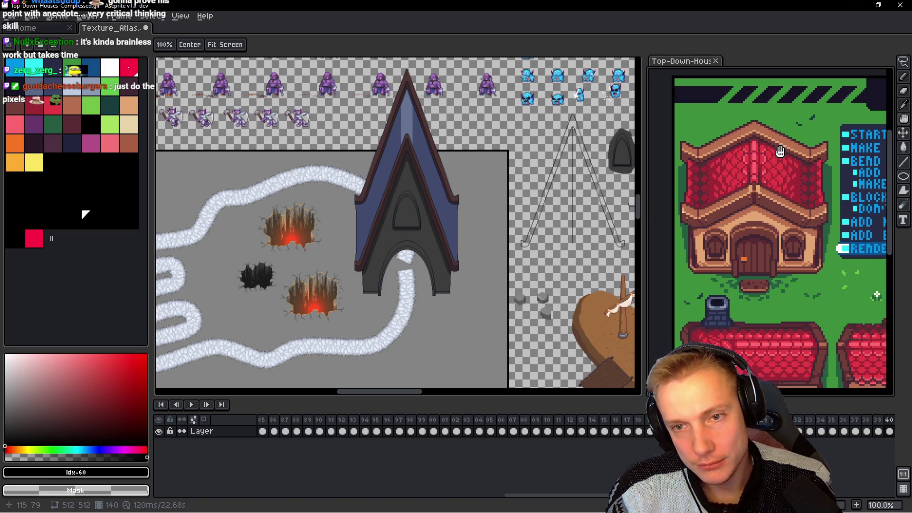
{"action": "key", "text": "b"}
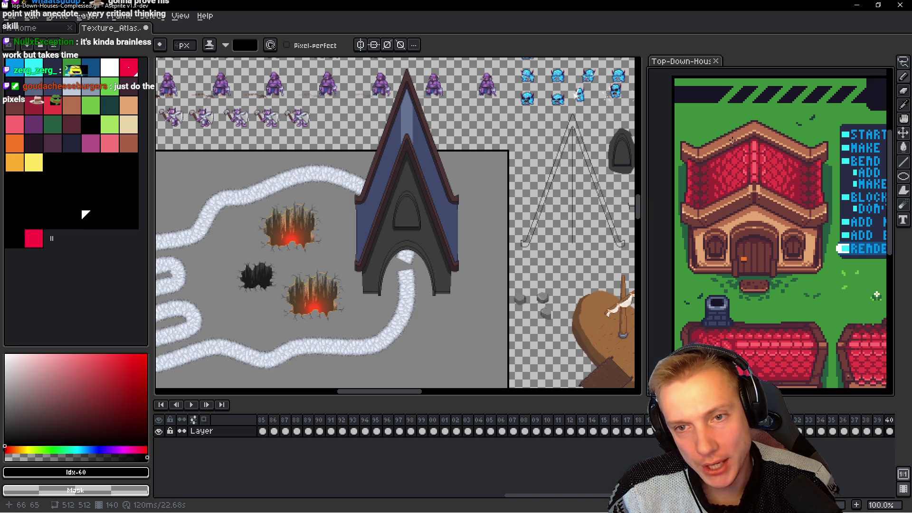
{"action": "scroll", "coordinate": [709, 156], "scroll_direction": "up", "scroll_amount": 2}
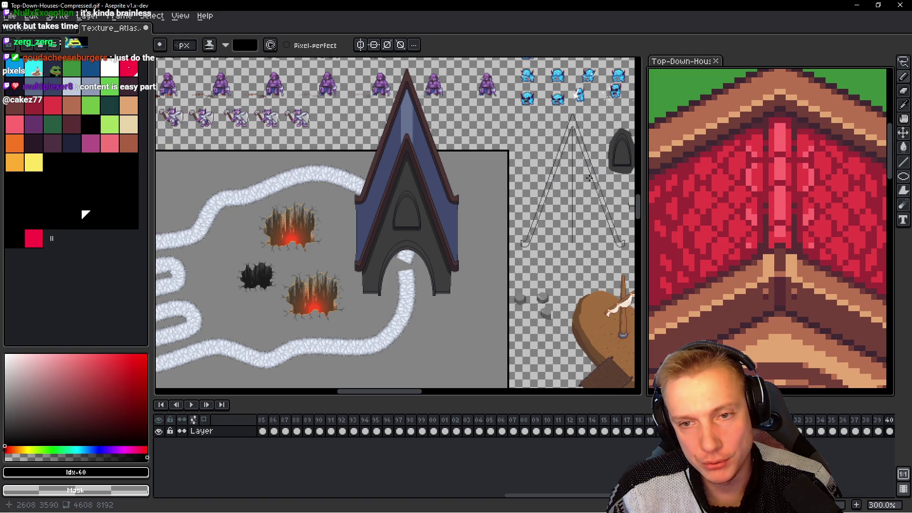
{"action": "scroll", "coordinate": [391, 123], "scroll_direction": "up", "scroll_amount": 2}
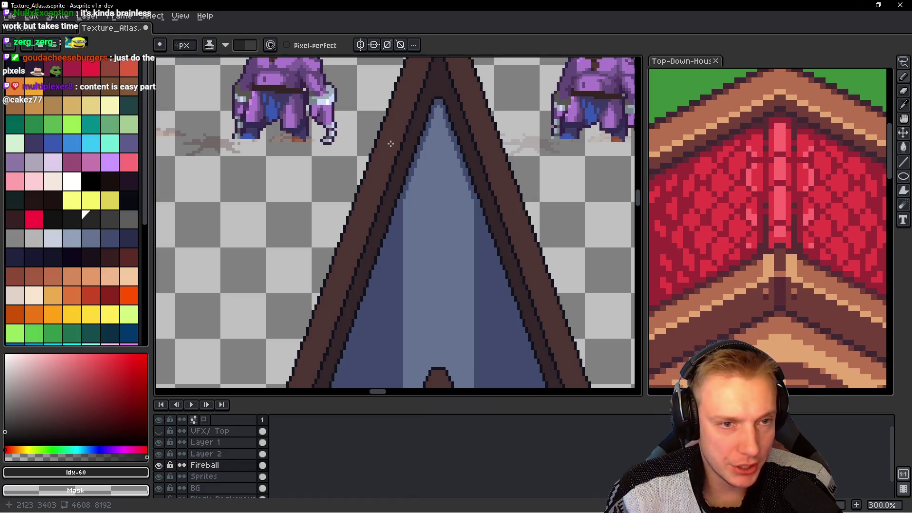
Step: Make a first selection around the spire's left trim, then discard it
{"action": "scroll", "coordinate": [418, 132], "scroll_direction": "up", "scroll_amount": 1}
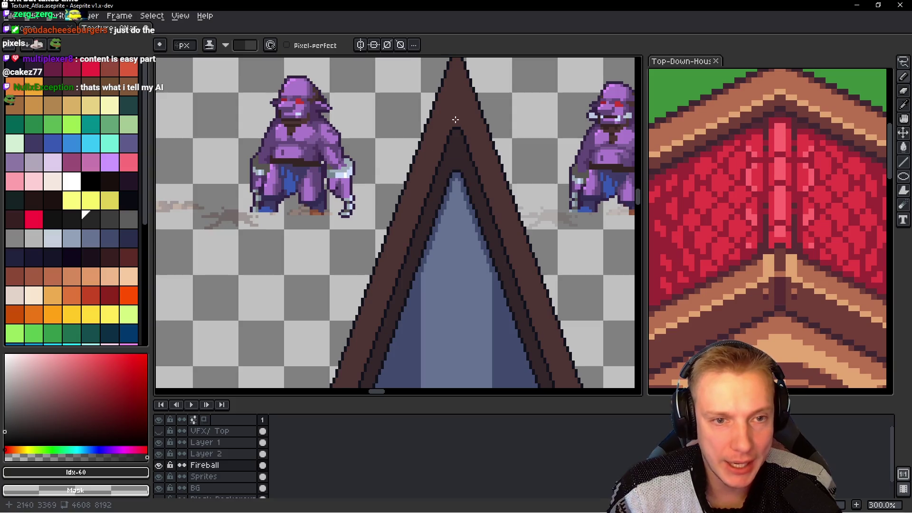
{"action": "scroll", "coordinate": [445, 130], "scroll_direction": "up", "scroll_amount": 1}
{"action": "key", "text": "m"}
{"action": "scroll", "coordinate": [432, 148], "scroll_direction": "down", "scroll_amount": 1}
{"action": "scroll", "coordinate": [437, 166], "scroll_direction": "down", "scroll_amount": 1}
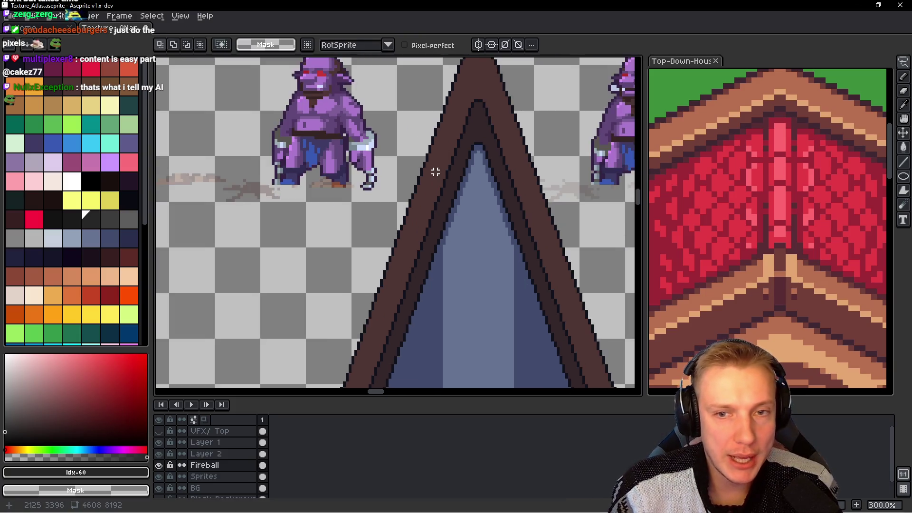
{"action": "mouse_move", "coordinate": [478, 73]}
{"action": "left_mouse_down"}
{"action": "mouse_move", "coordinate": [417, 202]}
{"action": "mouse_move", "coordinate": [392, 289]}
{"action": "left_mouse_up"}
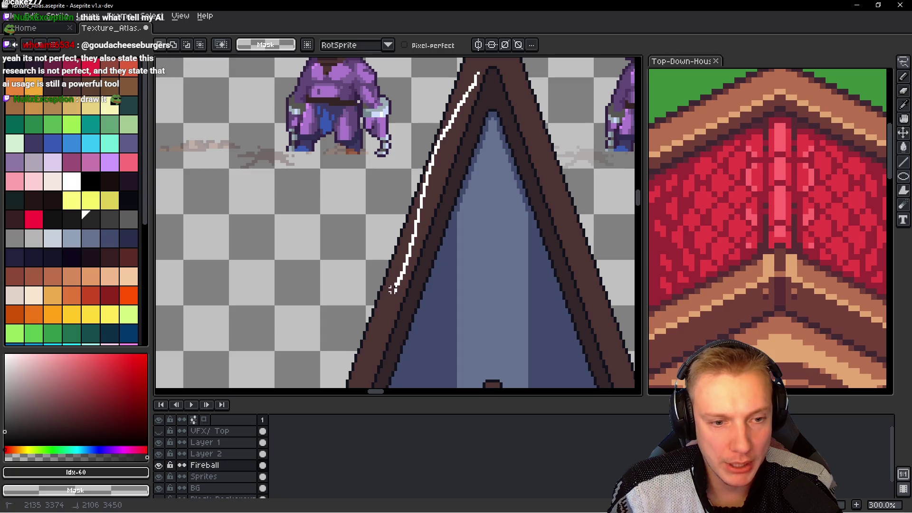
{"action": "left_click_drag", "start_coordinate": [366, 361], "coordinate": [368, 364]}
{"action": "key", "text": "ctrl+d"}
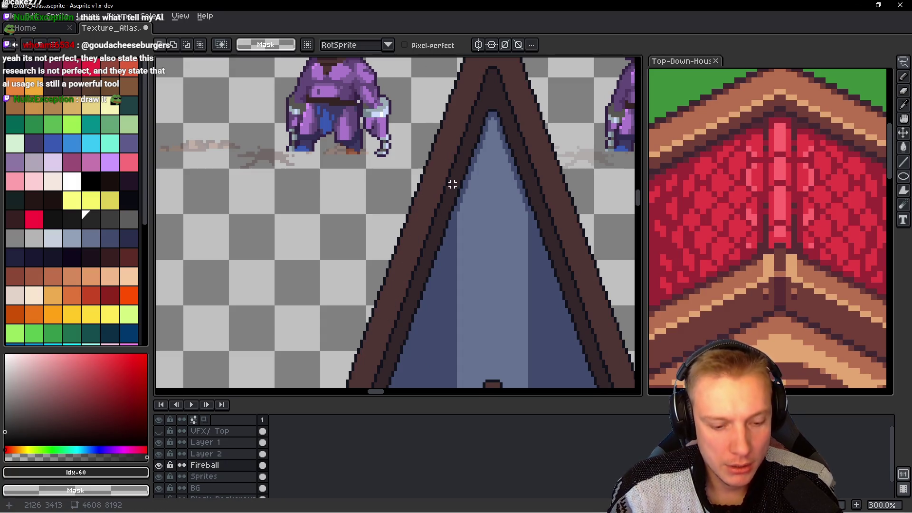
Step: Trace a narrow selection along both sides of the spire trim to the apex, then sample the trim colour with the Paint Bucket
{"action": "key", "text": "m"}
{"action": "left_click_drag", "start_coordinate": [480, 62], "coordinate": [466, 256]}
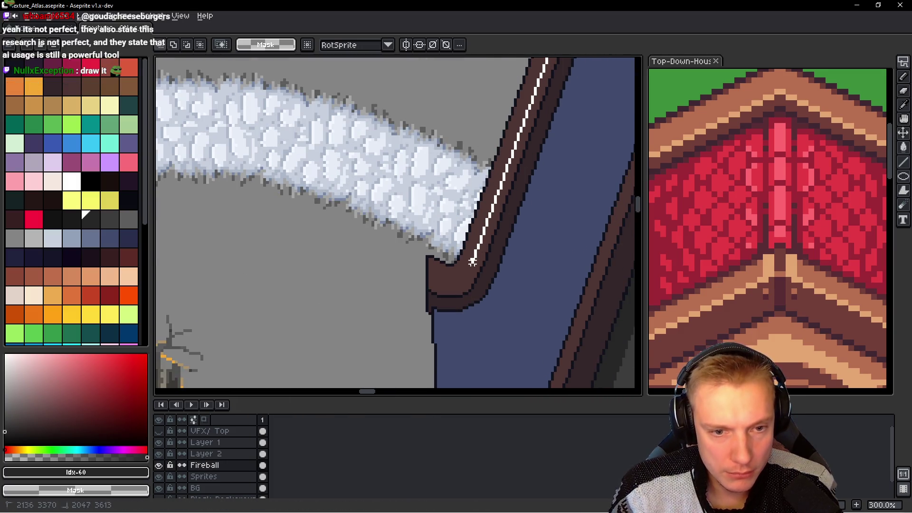
{"action": "mouse_move", "coordinate": [466, 256]}
{"action": "left_mouse_down"}
{"action": "mouse_move", "coordinate": [413, 279]}
{"action": "mouse_move", "coordinate": [418, 304]}
{"action": "left_mouse_up"}
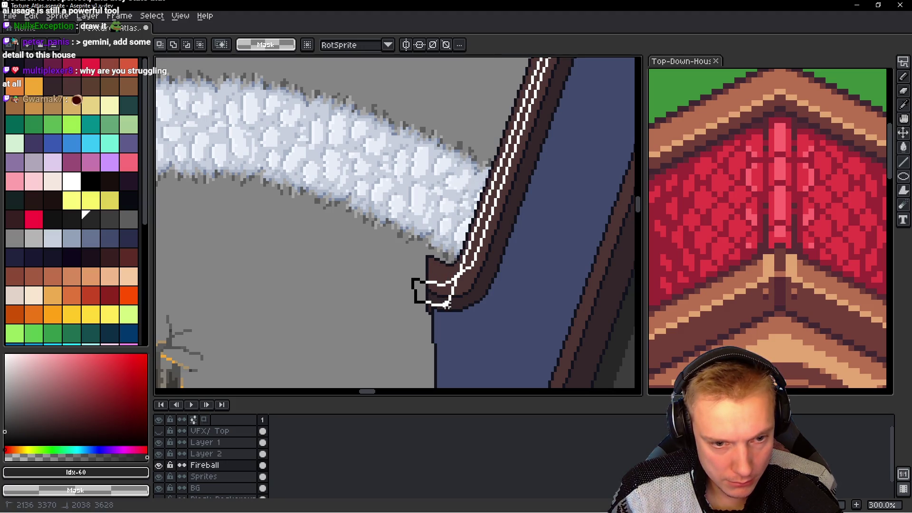
{"action": "left_click_drag", "start_coordinate": [470, 295], "coordinate": [498, 258]}
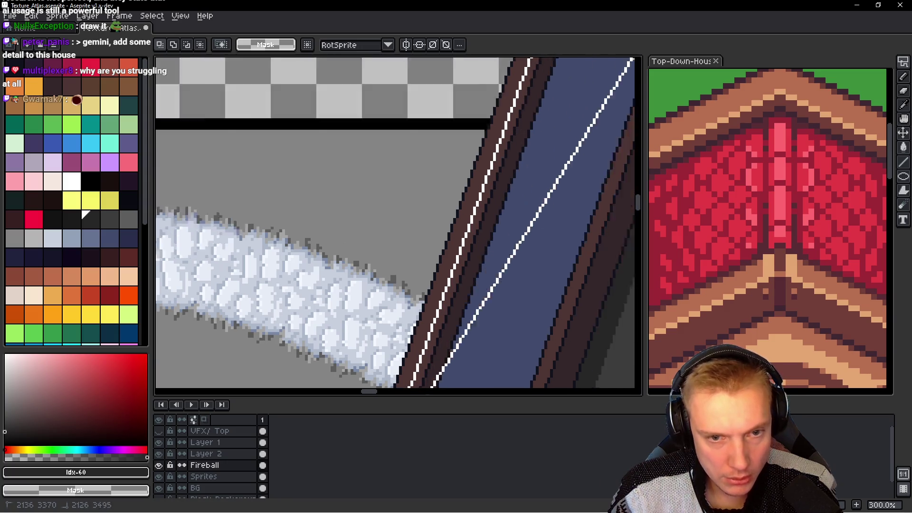
{"action": "scroll", "coordinate": [495, 256], "scroll_direction": "up", "scroll_amount": 5}
{"action": "left_click_drag", "start_coordinate": [446, 211], "coordinate": [438, 211]}
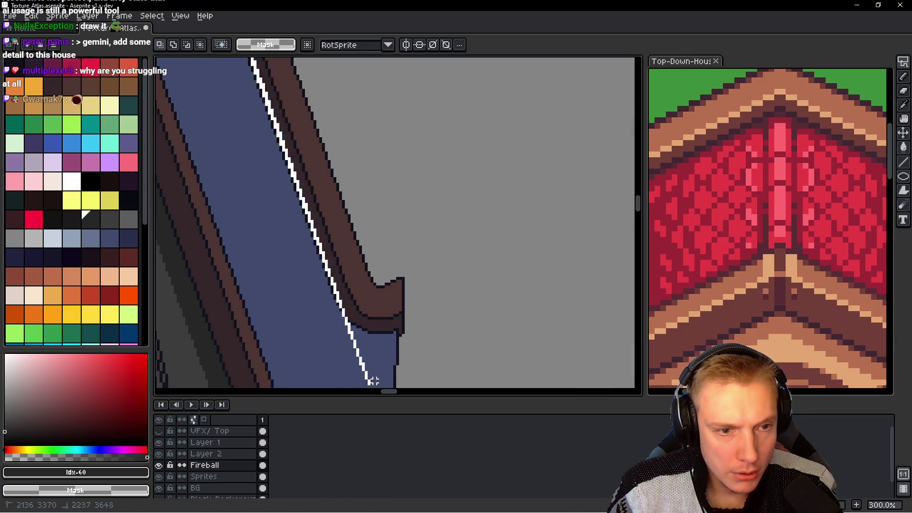
{"action": "mouse_move", "coordinate": [467, 249]}
{"action": "left_mouse_down"}
{"action": "mouse_move", "coordinate": [372, 323]}
{"action": "mouse_move", "coordinate": [351, 312]}
{"action": "mouse_move", "coordinate": [374, 326]}
{"action": "mouse_move", "coordinate": [413, 307]}
{"action": "mouse_move", "coordinate": [420, 321]}
{"action": "mouse_move", "coordinate": [416, 300]}
{"action": "mouse_move", "coordinate": [374, 301]}
{"action": "mouse_move", "coordinate": [158, 59]}
{"action": "mouse_move", "coordinate": [351, 126]}
{"action": "left_mouse_up"}
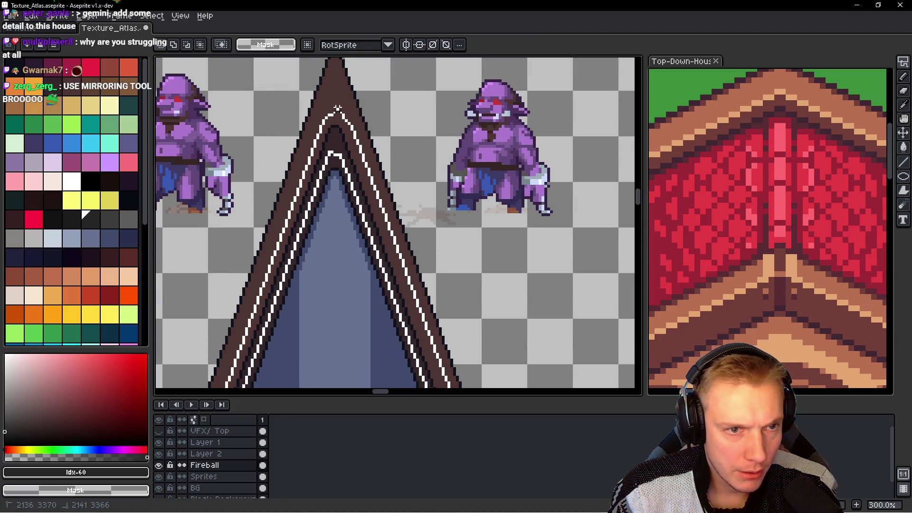
{"action": "mouse_move", "coordinate": [332, 108]}
{"action": "left_mouse_down"}
{"action": "mouse_move", "coordinate": [338, 125]}
{"action": "mouse_move", "coordinate": [298, 114]}
{"action": "left_mouse_up"}
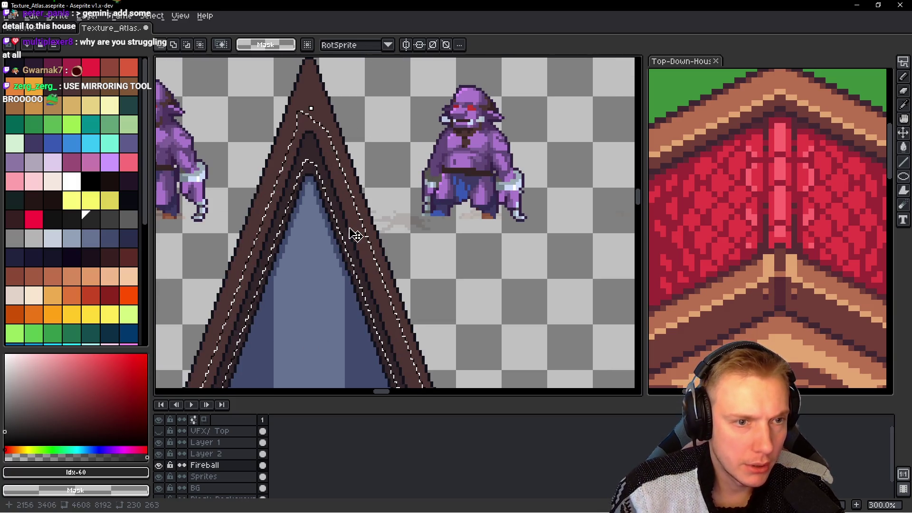
{"action": "key", "text": "h"}
{"action": "key", "text": "w"}
{"action": "left_click", "coordinate": [333, 205], "text": "alt"}
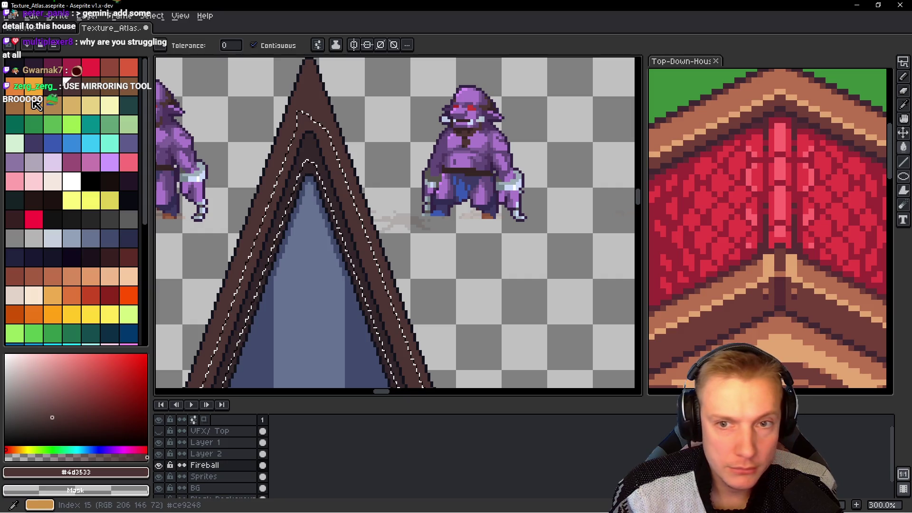
Step: With Contiguous off, fill the highlight line along the roof trim in orange-brown
{"action": "left_click", "coordinate": [124, 94]}
{"action": "scroll", "coordinate": [314, 149], "scroll_direction": "up", "scroll_amount": 1}
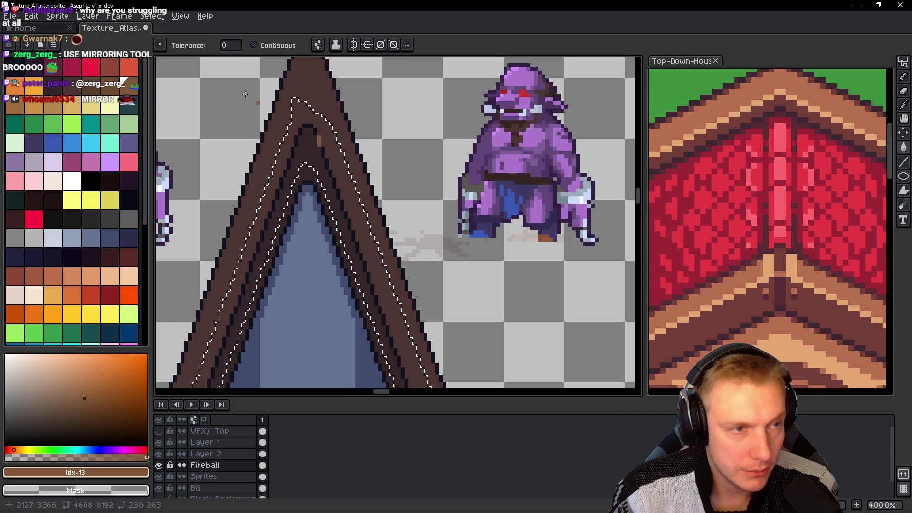
{"action": "left_click", "coordinate": [253, 45]}
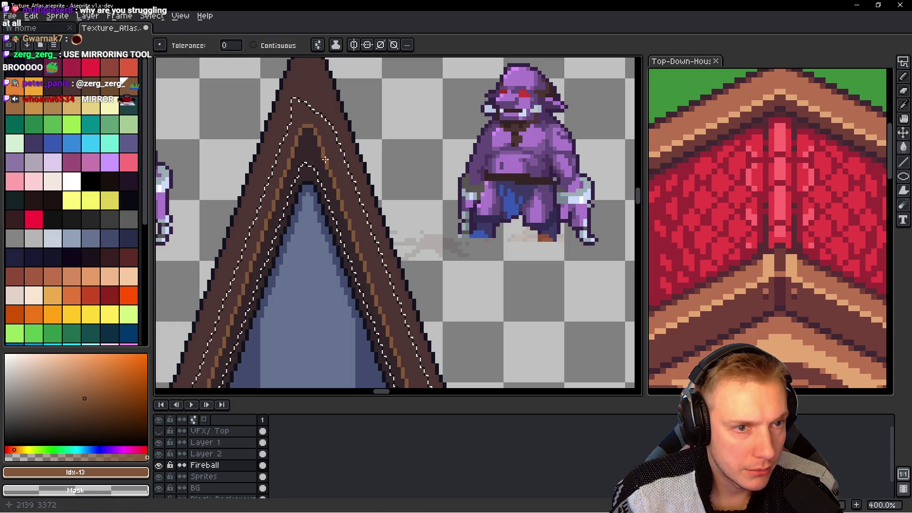
{"action": "scroll", "coordinate": [325, 160], "scroll_direction": "down", "scroll_amount": 3}
{"action": "scroll", "coordinate": [342, 167], "scroll_direction": "down", "scroll_amount": 1}
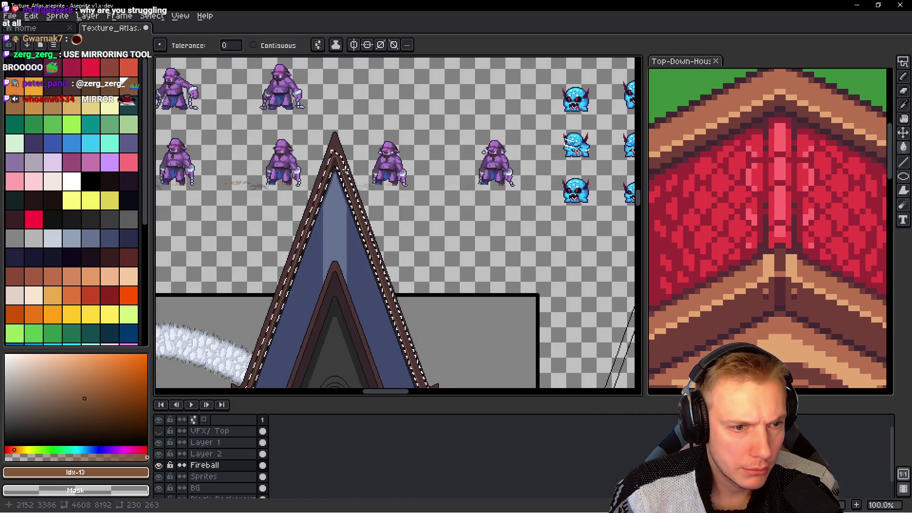
{"action": "left_click", "coordinate": [19, 112]}
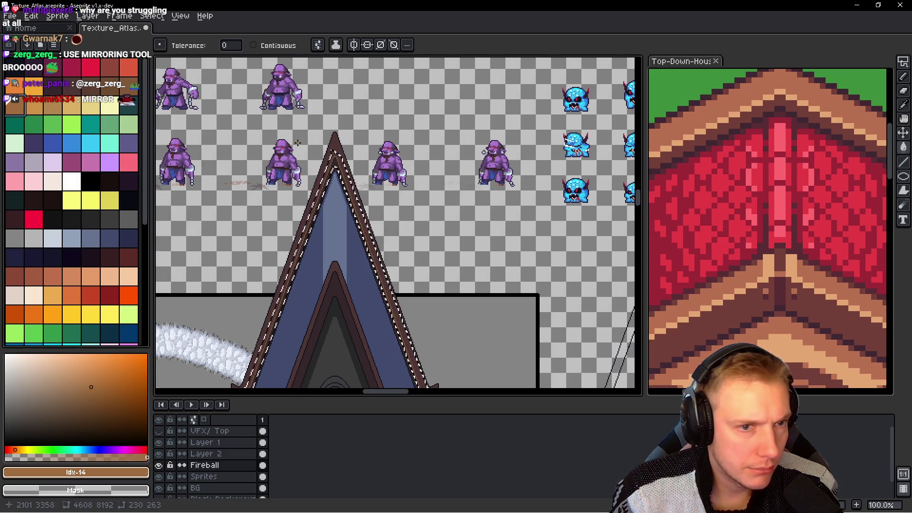
{"action": "scroll", "coordinate": [298, 145], "scroll_direction": "up", "scroll_amount": 4}
{"action": "left_click", "coordinate": [441, 206]}
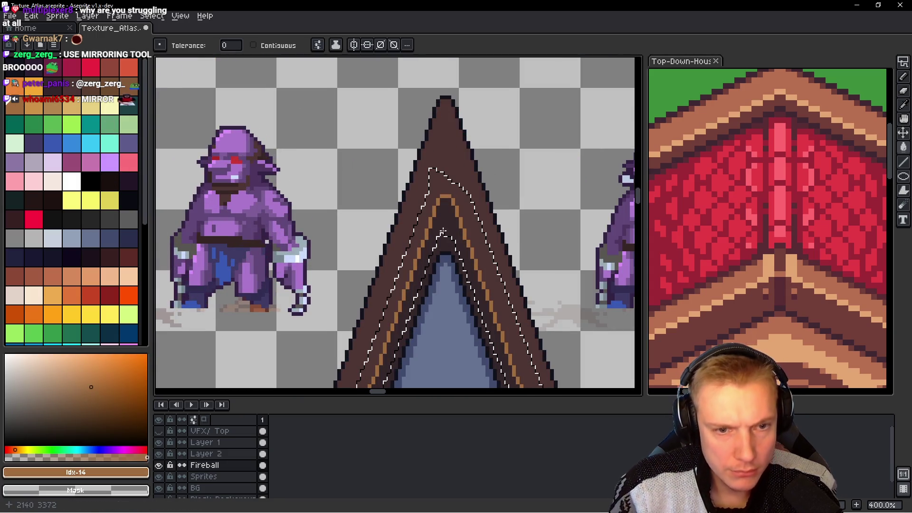
Step: Fill the trim's inner band with darker brown, deselect, and focus the house reference
{"action": "scroll", "coordinate": [437, 235], "scroll_direction": "down", "scroll_amount": 3}
{"action": "scroll", "coordinate": [438, 236], "scroll_direction": "up", "scroll_amount": 1}
{"action": "scroll", "coordinate": [438, 237], "scroll_direction": "up", "scroll_amount": 1}
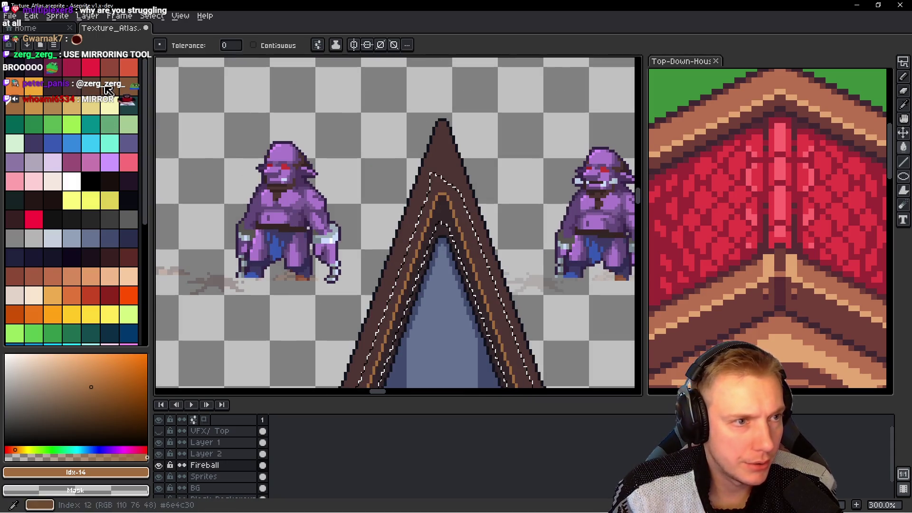
{"action": "left_click", "coordinate": [110, 85]}
{"action": "scroll", "coordinate": [428, 186], "scroll_direction": "up", "scroll_amount": 2}
{"action": "scroll", "coordinate": [427, 186], "scroll_direction": "up", "scroll_amount": 1}
{"action": "left_click", "coordinate": [456, 202]}
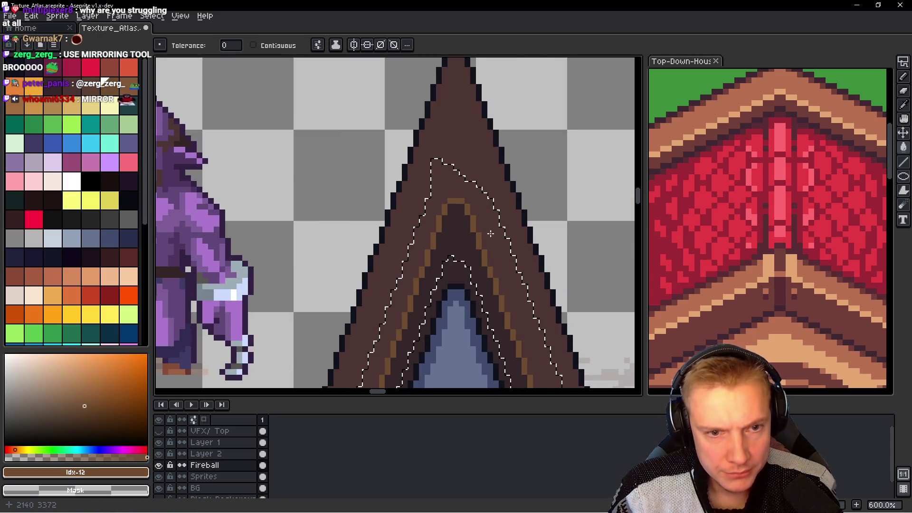
{"action": "scroll", "coordinate": [442, 190], "scroll_direction": "down", "scroll_amount": 6}
{"action": "scroll", "coordinate": [425, 176], "scroll_direction": "up", "scroll_amount": 1}
{"action": "key", "text": "ctrl+d"}
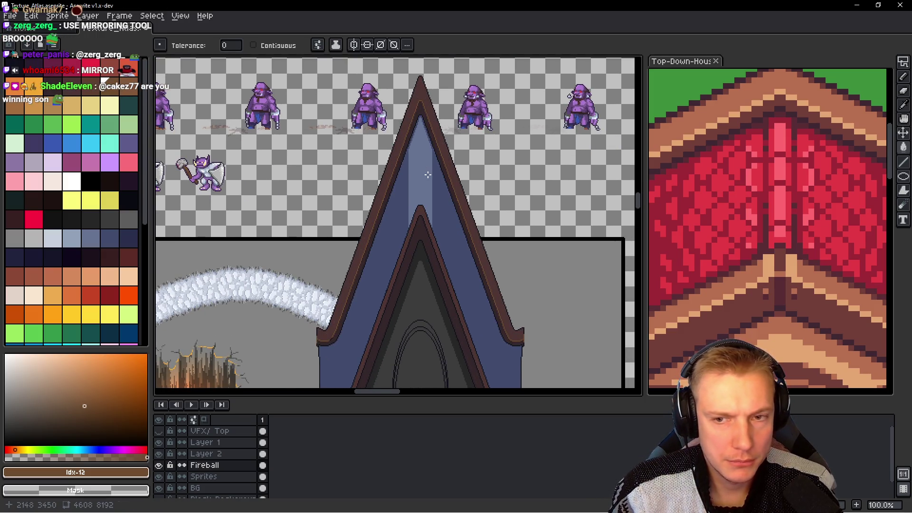
{"action": "left_click", "coordinate": [720, 192]}
Step: Pan the reference to the roof corner, sample the dark outline colour, and undo a trial fill
{"action": "left_click_drag", "start_coordinate": [720, 193], "coordinate": [745, 198]}
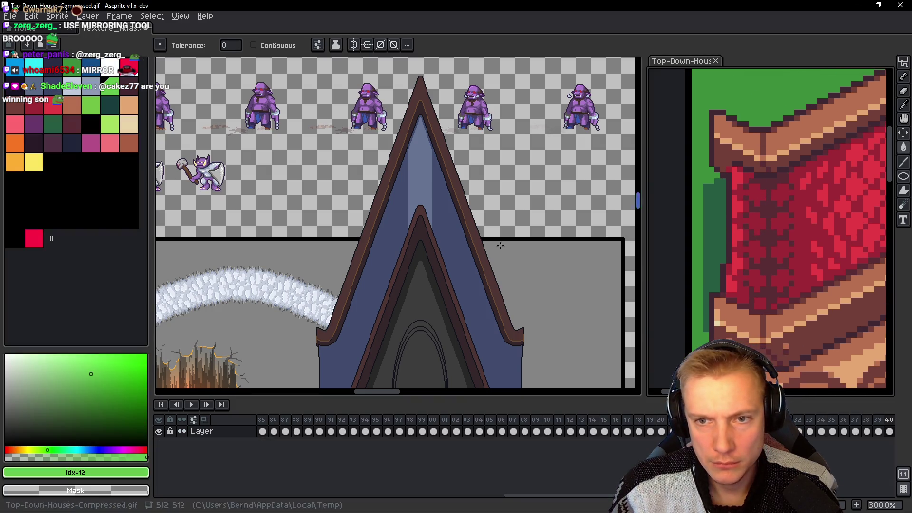
{"action": "scroll", "coordinate": [401, 218], "scroll_direction": "up", "scroll_amount": 2}
{"action": "scroll", "coordinate": [515, 270], "scroll_direction": "up", "scroll_amount": 2}
{"action": "scroll", "coordinate": [515, 270], "scroll_direction": "up", "scroll_amount": 3}
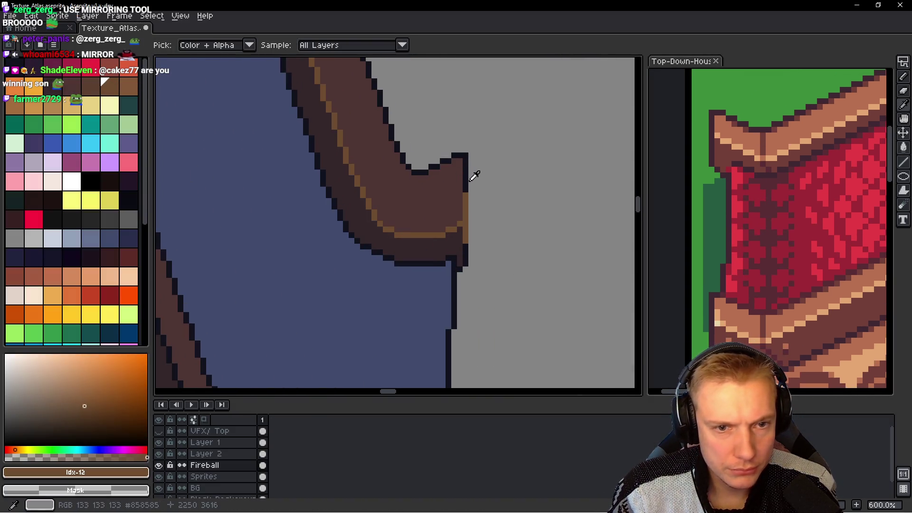
{"action": "left_click", "coordinate": [468, 173], "text": "alt"}
{"action": "scroll", "coordinate": [483, 205], "scroll_direction": "up", "scroll_amount": 2}
{"action": "scroll", "coordinate": [483, 205], "scroll_direction": "up", "scroll_amount": 1}
{"action": "left_click", "coordinate": [439, 221]}
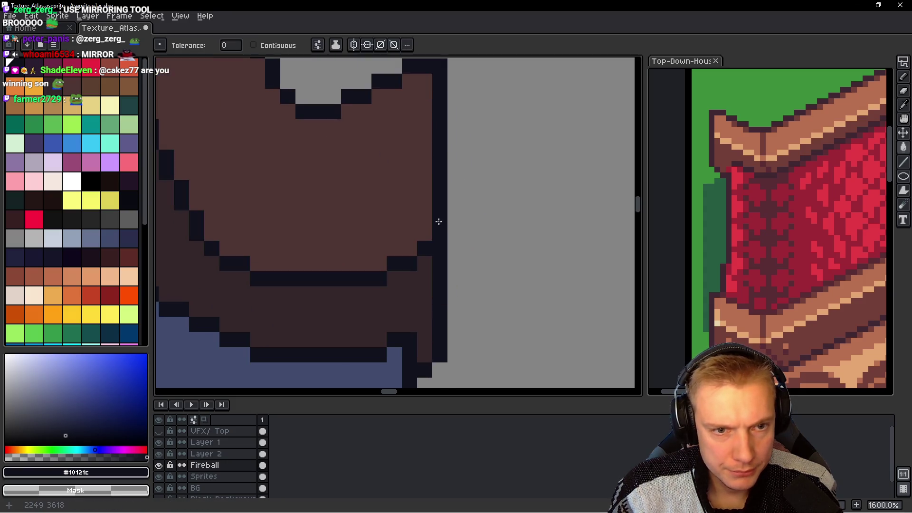
{"action": "key", "text": "b"}
{"action": "key", "text": "ctrl+z"}
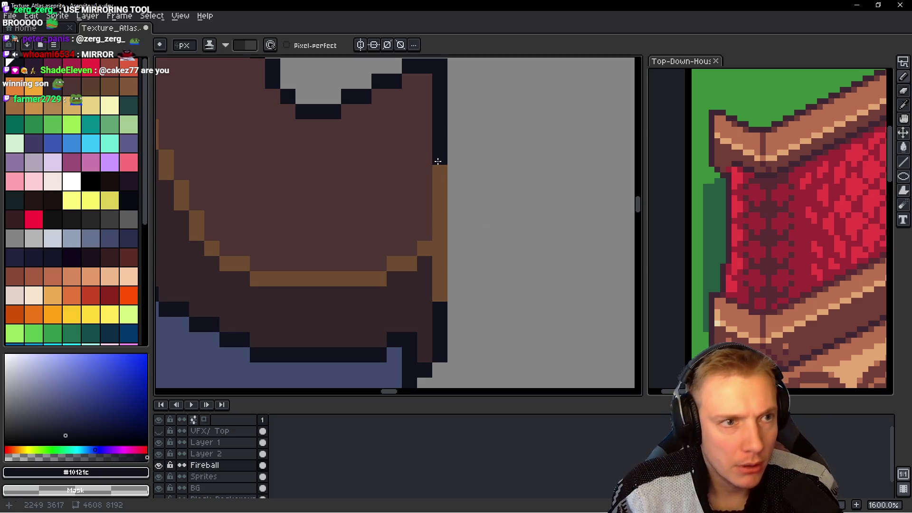
Step: With a 1-pixel pencil, repaint the orange outer edge of the trim's curled end dark
{"action": "left_click", "coordinate": [437, 165]}
{"action": "key", "text": "ctrl+z"}
{"action": "key", "text": "minus"}
{"action": "key", "text": "minus"}
{"action": "key", "text": "minus"}
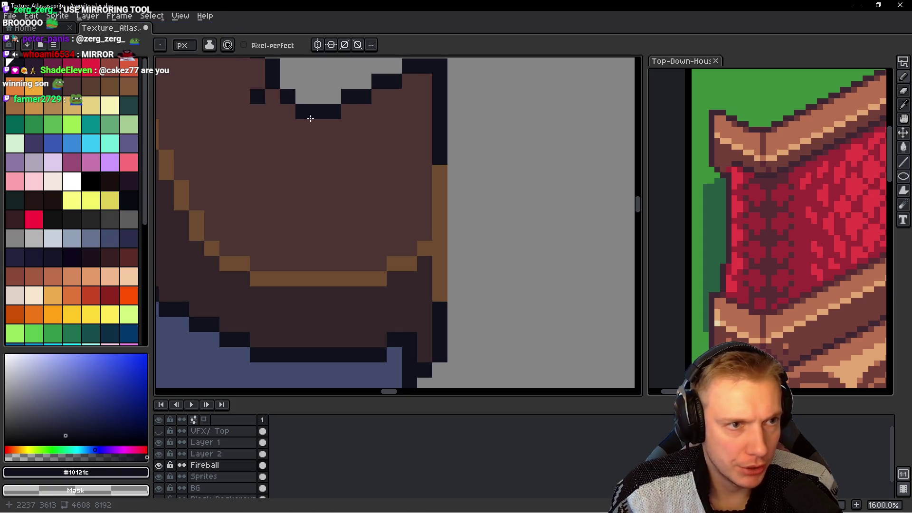
{"action": "left_click", "coordinate": [442, 296], "text": "shift"}
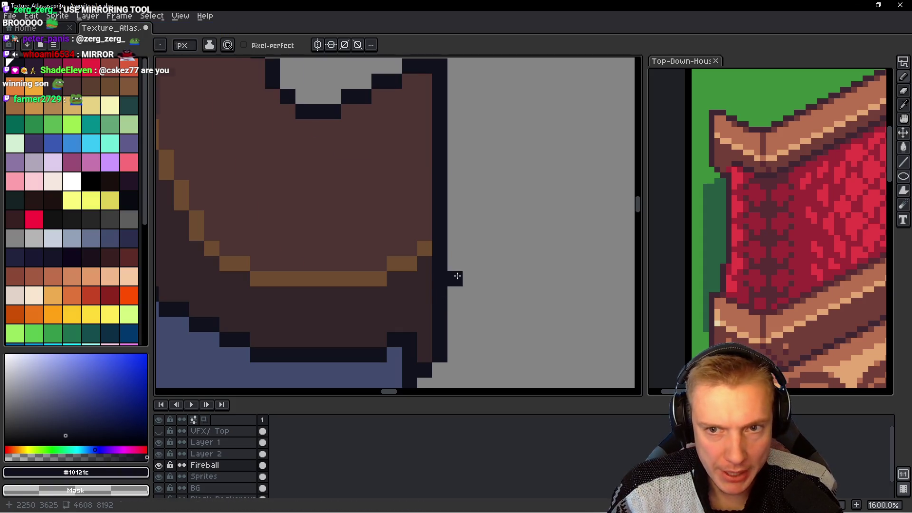
{"action": "scroll", "coordinate": [457, 276], "scroll_direction": "down", "scroll_amount": 1}
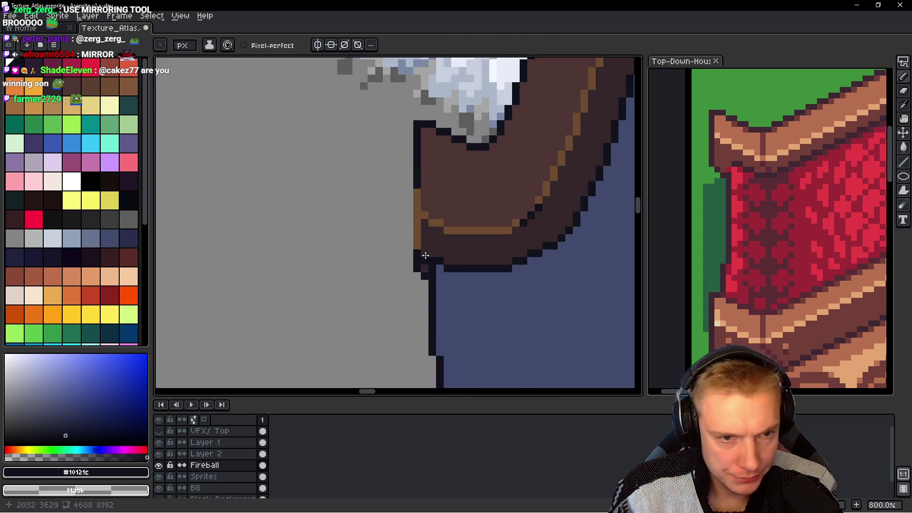
{"action": "scroll", "coordinate": [412, 200], "scroll_direction": "up", "scroll_amount": 1}
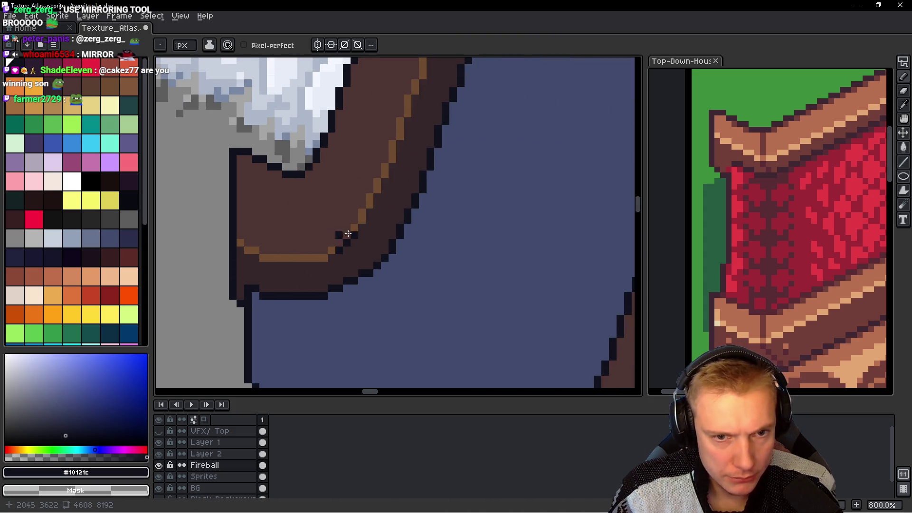
Step: Sample the orange-brown and repaint two dark pixels at the trim curve
{"action": "left_click", "coordinate": [361, 218], "text": "alt"}
{"action": "left_click", "coordinate": [352, 239]}
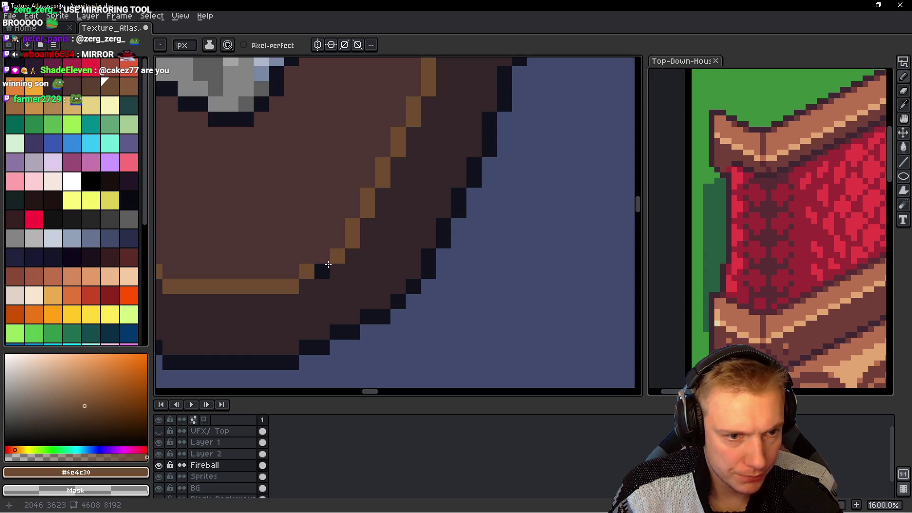
{"action": "left_click", "coordinate": [328, 265]}
{"action": "scroll", "coordinate": [413, 205], "scroll_direction": "down", "scroll_amount": 2}
{"action": "scroll", "coordinate": [418, 205], "scroll_direction": "down", "scroll_amount": 3}
{"action": "scroll", "coordinate": [427, 203], "scroll_direction": "down", "scroll_amount": 2}
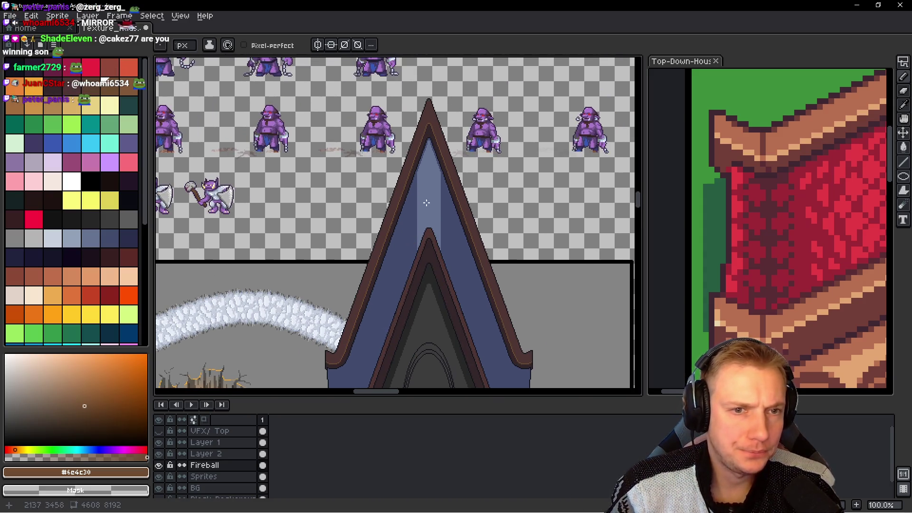
{"action": "scroll", "coordinate": [411, 154], "scroll_direction": "up", "scroll_amount": 3}
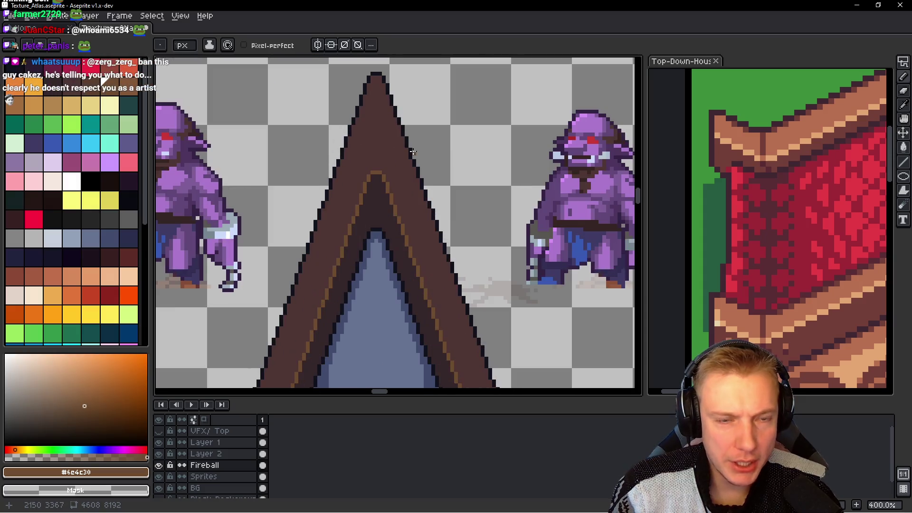
Step: Box-select the whole chapel, cut it from the atlas, and start a new sprite
{"action": "scroll", "coordinate": [413, 148], "scroll_direction": "down", "scroll_amount": 1}
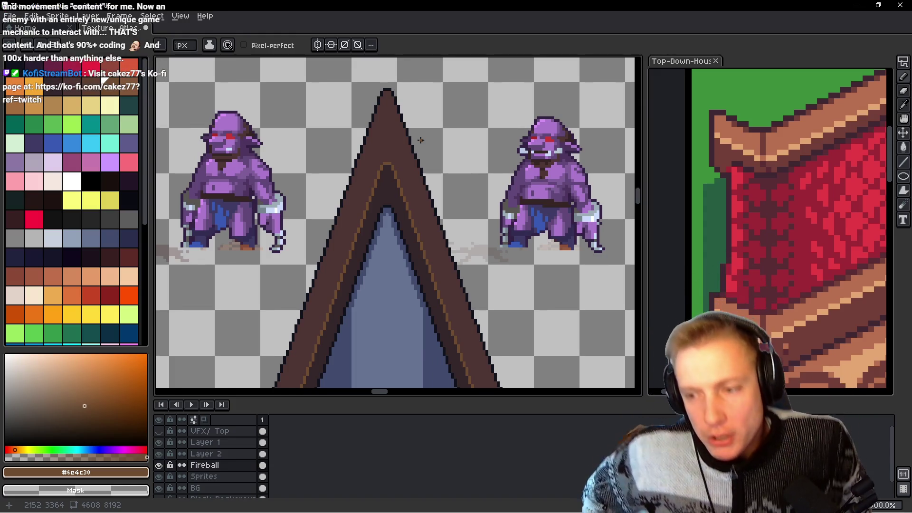
{"action": "scroll", "coordinate": [420, 140], "scroll_direction": "down", "scroll_amount": 3}
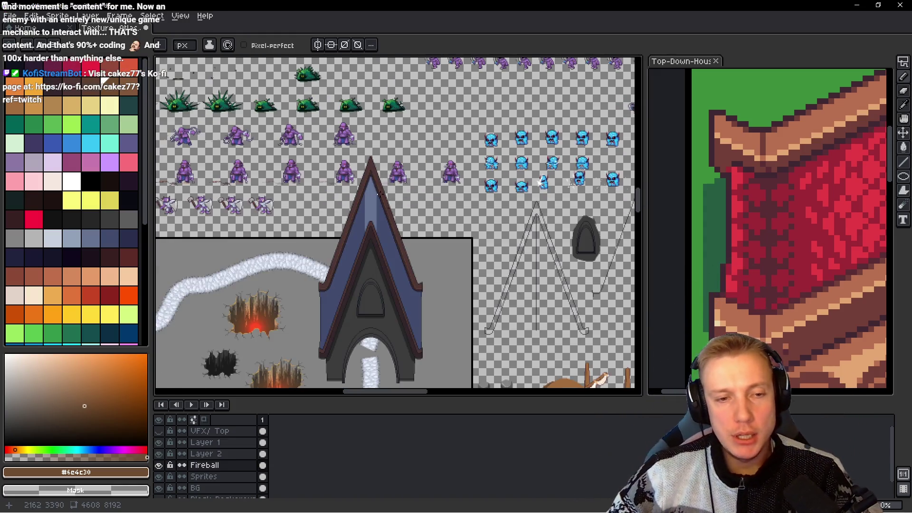
{"action": "left_click_drag", "start_coordinate": [438, 219], "coordinate": [448, 203]}
{"action": "key", "text": "m"}
{"action": "mouse_move", "coordinate": [322, 356]}
{"action": "left_mouse_down"}
{"action": "mouse_move", "coordinate": [426, 288]}
{"action": "mouse_move", "coordinate": [482, 114]}
{"action": "left_mouse_up"}
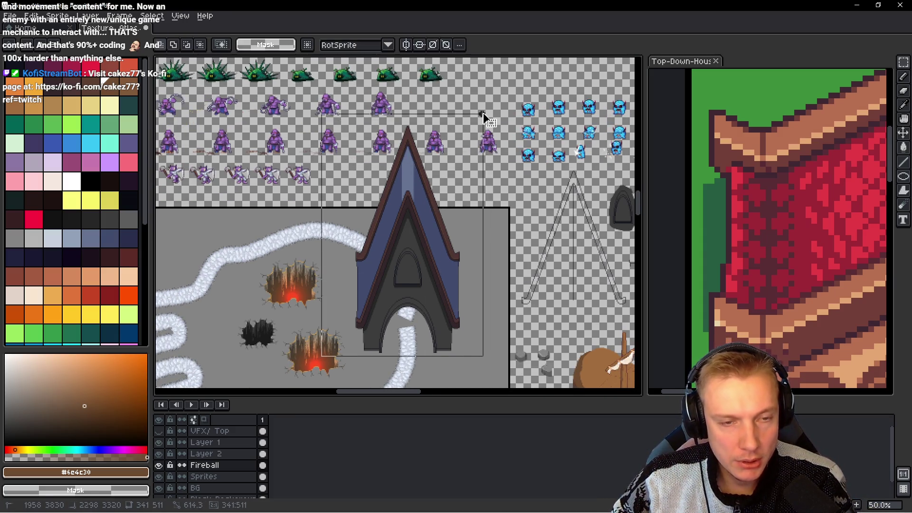
{"action": "key", "text": "Delete"}
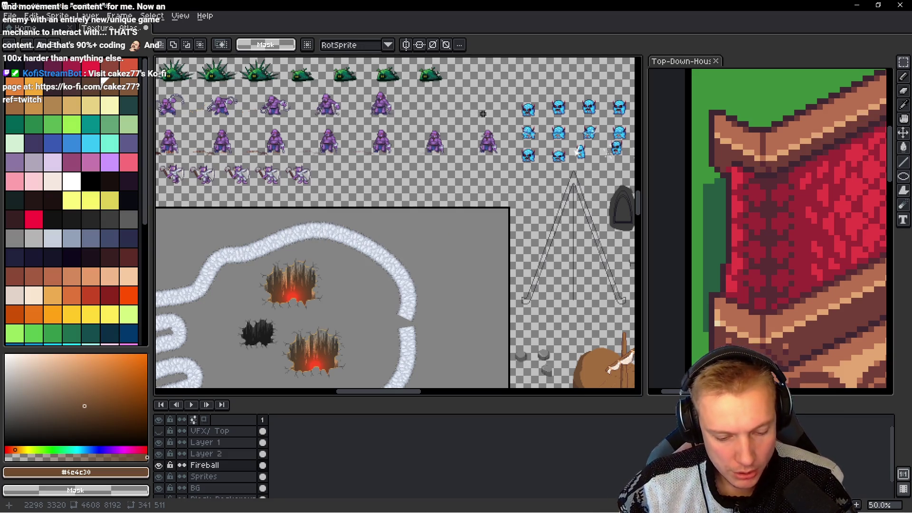
{"action": "key", "text": "ctrl+n"}
Step: Create the new sprite, paste the chapel, and nudge it about 55 pixels left
{"action": "key", "text": "Return"}
{"action": "key", "text": "ctrl+v"}
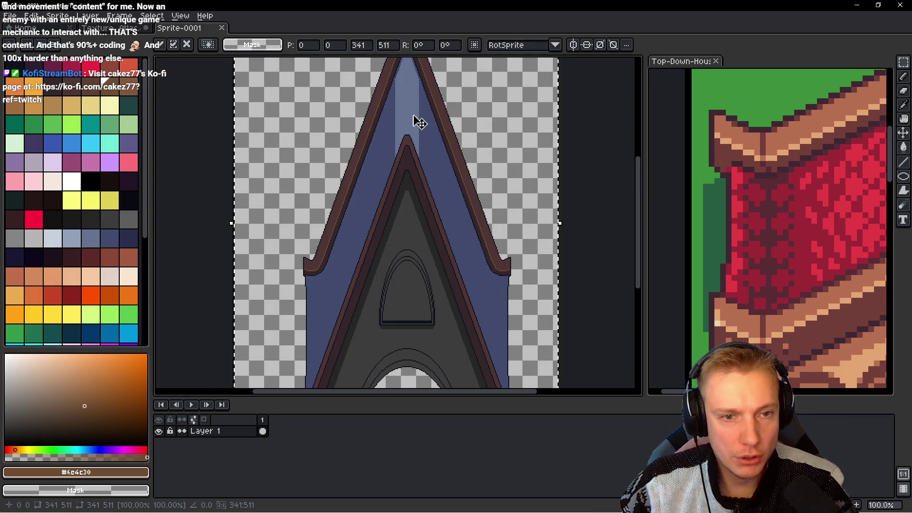
{"action": "key", "text": "shift+Left"}
{"action": "key", "text": "shift+Left"}
{"action": "key", "text": "shift+Left"}
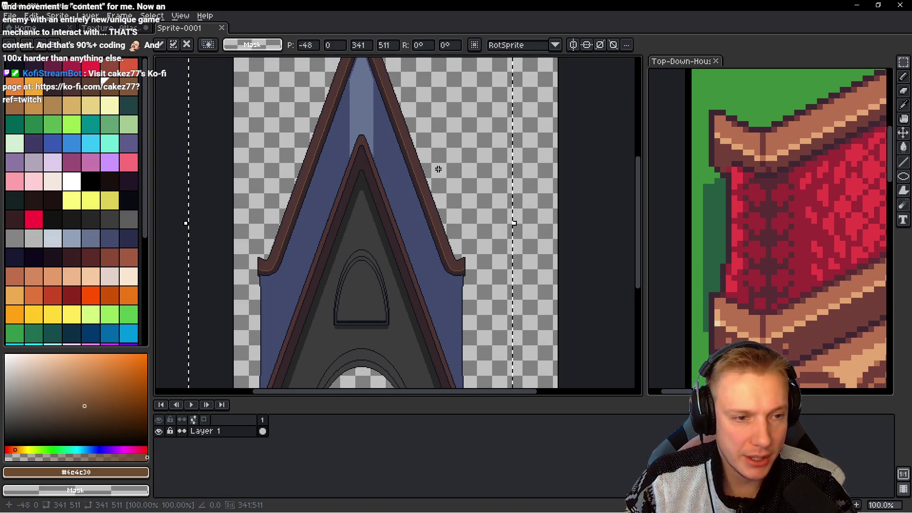
{"action": "key", "text": "Left"}
{"action": "key", "text": "Left"}
{"action": "key", "text": "Left"}
{"action": "key", "text": "Left"}
{"action": "key", "text": "Left"}
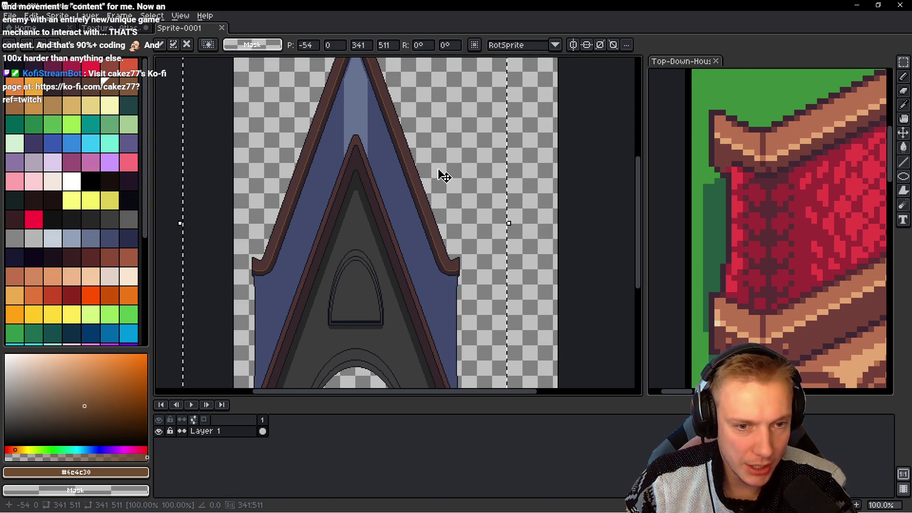
{"action": "key", "text": "Left"}
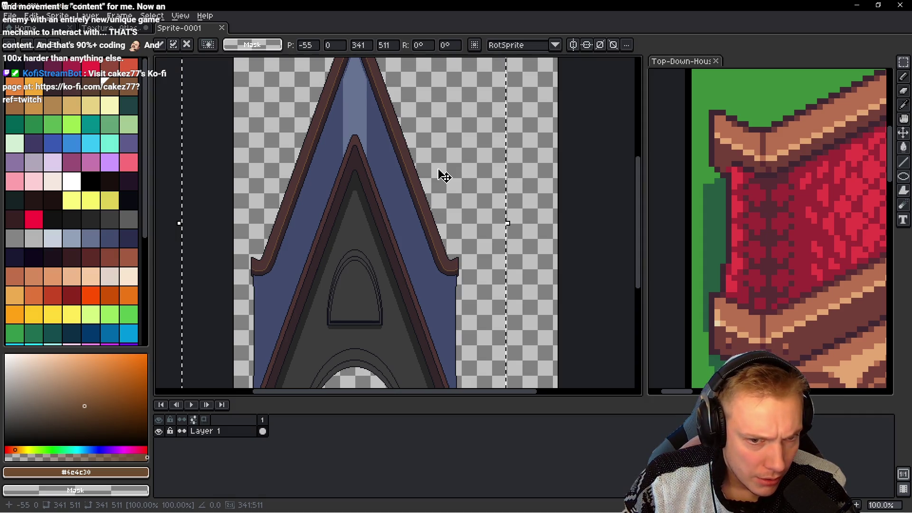
{"action": "scroll", "coordinate": [349, 257], "scroll_direction": "up", "scroll_amount": 1}
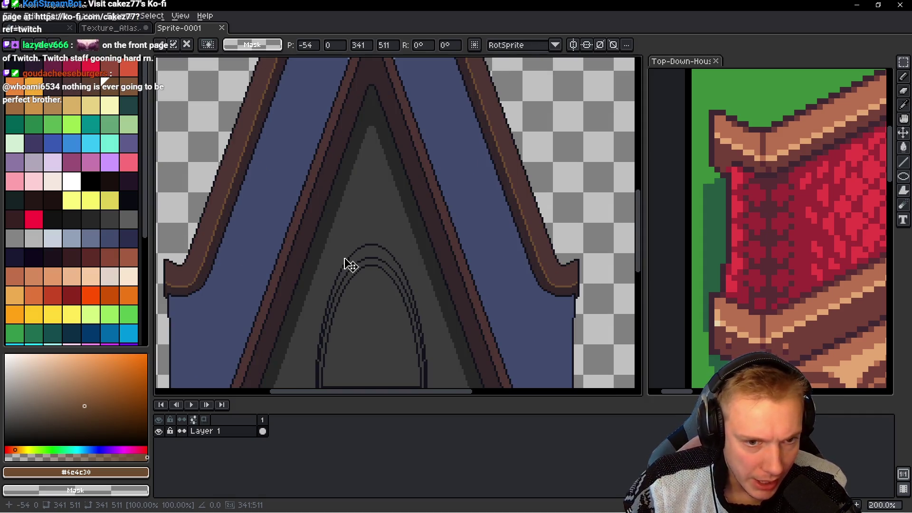
{"action": "mouse_move", "coordinate": [275, 252]}
{"action": "left_mouse_down"}
{"action": "mouse_move", "coordinate": [429, 239]}
{"action": "mouse_move", "coordinate": [429, 250]}
{"action": "left_mouse_up"}
{"action": "scroll", "coordinate": [429, 251], "scroll_direction": "down", "scroll_amount": 1}
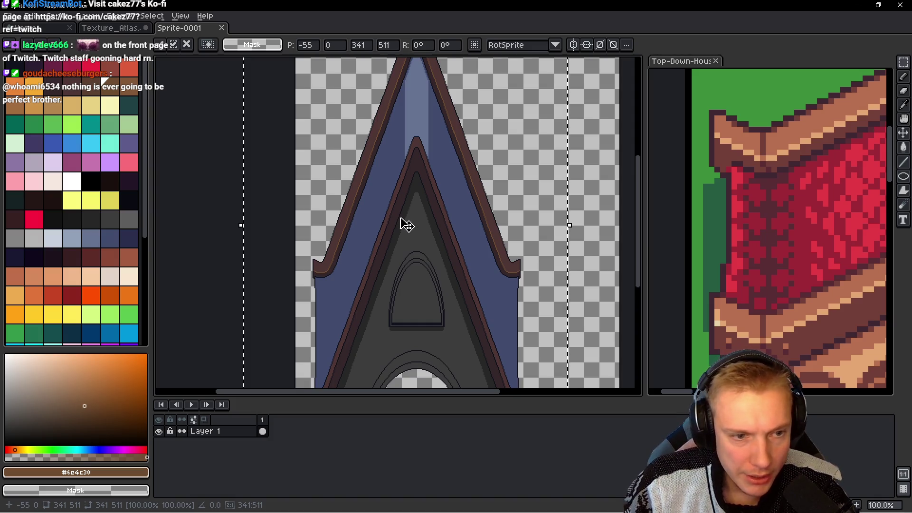
{"action": "key", "text": "ctrl+alt+c"}
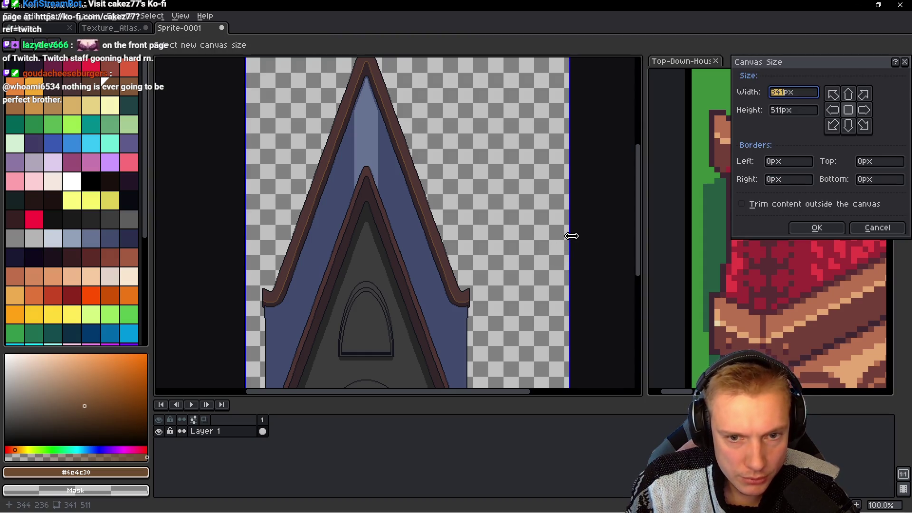
Step: Narrow the canvas width to 240 px, then widen it to 256 px (256×511)
{"action": "left_click_drag", "start_coordinate": [572, 236], "coordinate": [473, 237]}
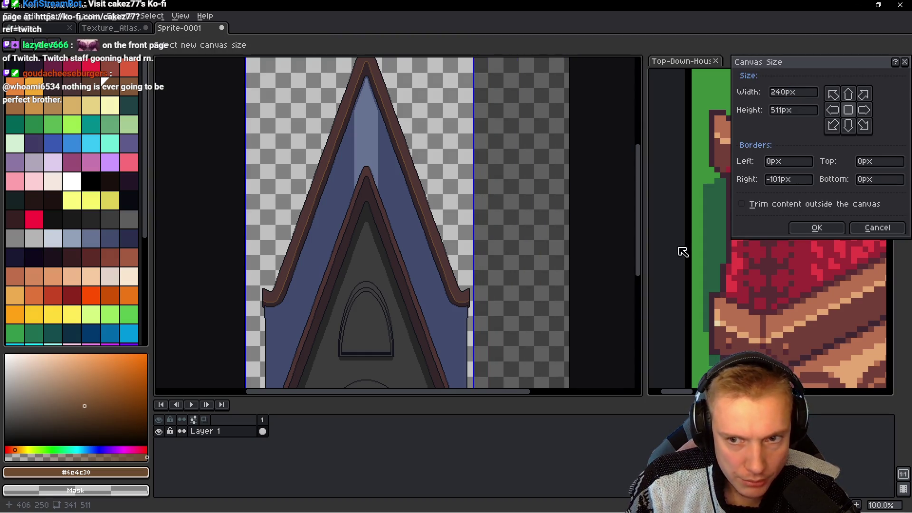
{"action": "left_click", "coordinate": [816, 228]}
{"action": "mouse_move", "coordinate": [367, 234]}
{"action": "left_mouse_down"}
{"action": "mouse_move", "coordinate": [448, 167]}
{"action": "mouse_move", "coordinate": [453, 117]}
{"action": "mouse_move", "coordinate": [350, 212]}
{"action": "left_mouse_up"}
{"action": "key", "text": "ctrl+alt+c"}
{"action": "left_click_drag", "start_coordinate": [453, 220], "coordinate": [474, 218]}
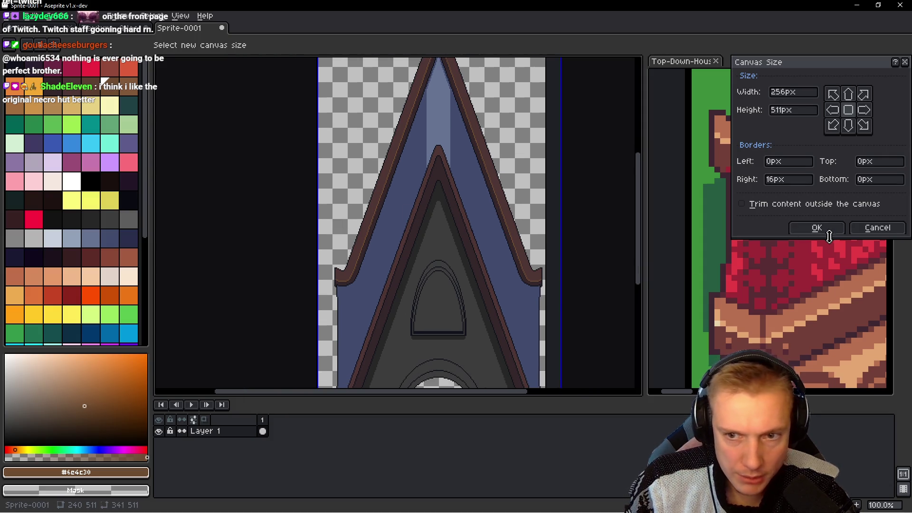
{"action": "left_click", "coordinate": [817, 227]}
{"action": "scroll", "coordinate": [426, 163], "scroll_direction": "down", "scroll_amount": 1}
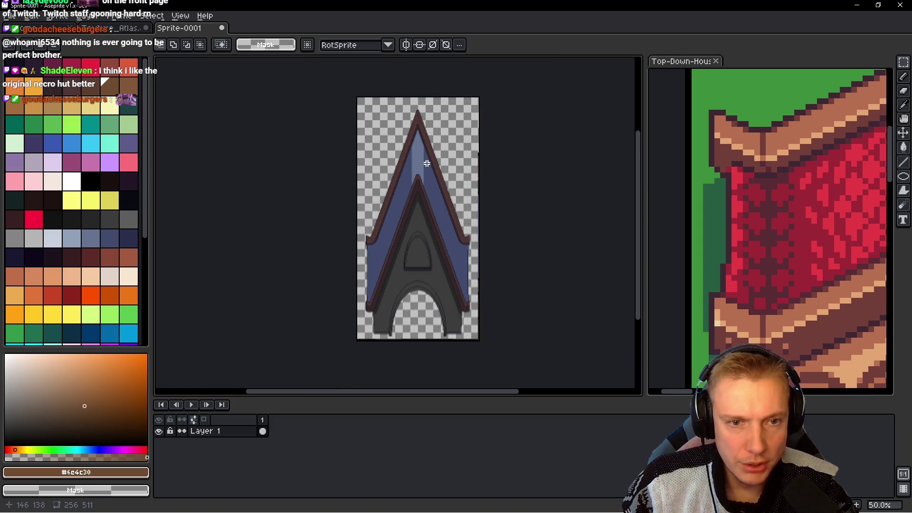
Step: Select the spire's right half and commit it moved one pixel left
{"action": "scroll", "coordinate": [427, 163], "scroll_direction": "up", "scroll_amount": 2}
{"action": "scroll", "coordinate": [413, 190], "scroll_direction": "down", "scroll_amount": 1}
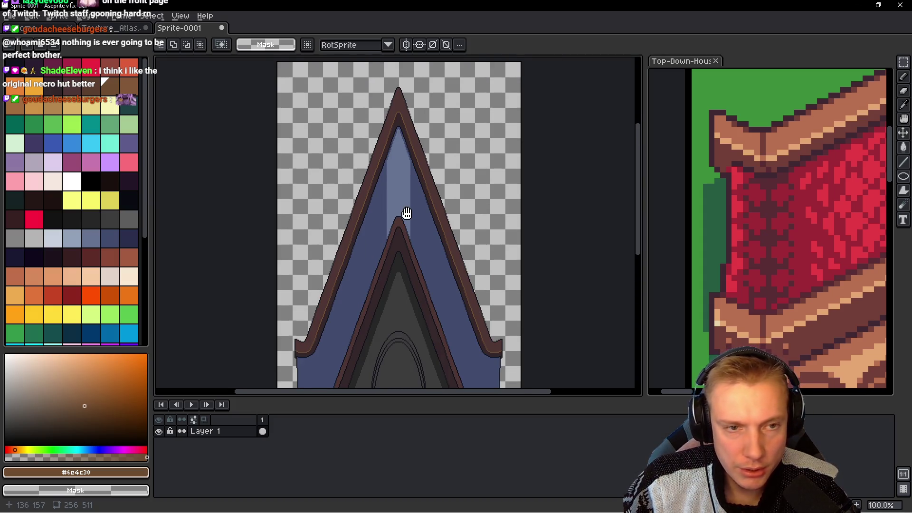
{"action": "left_click_drag", "start_coordinate": [406, 213], "coordinate": [397, 223]}
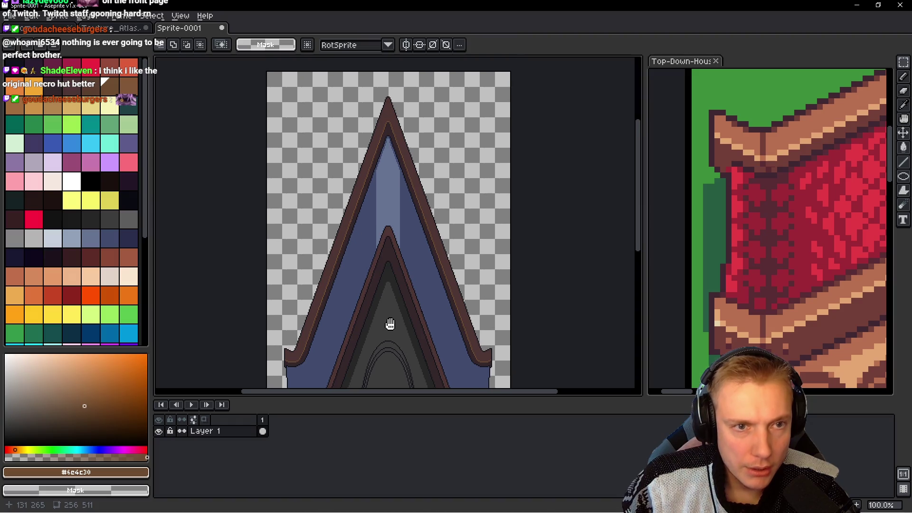
{"action": "scroll", "coordinate": [391, 91], "scroll_direction": "up", "scroll_amount": 1}
{"action": "scroll", "coordinate": [394, 95], "scroll_direction": "up", "scroll_amount": 1}
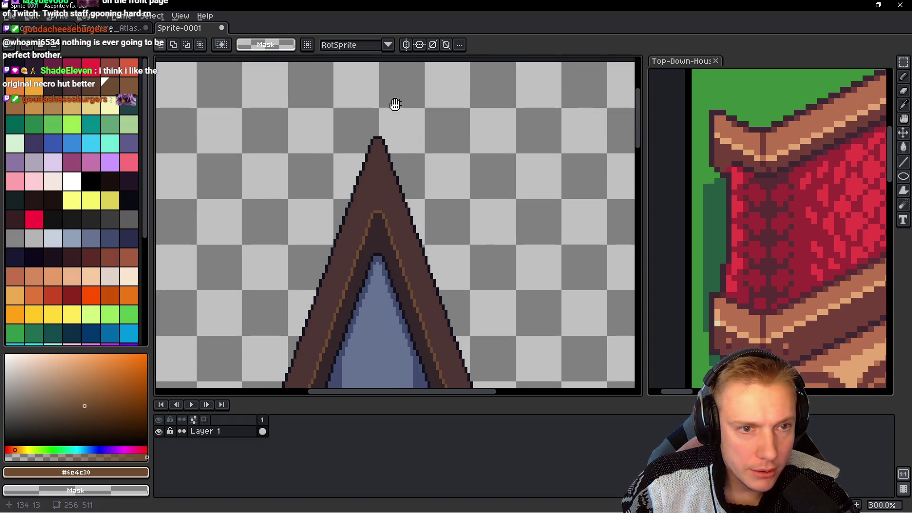
{"action": "left_click_drag", "start_coordinate": [395, 104], "coordinate": [382, 134]}
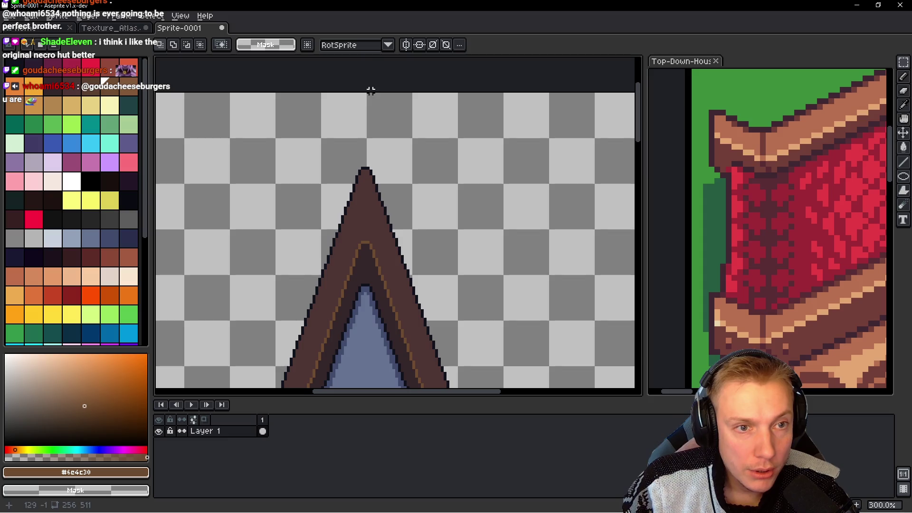
{"action": "mouse_move", "coordinate": [368, 88]}
{"action": "left_mouse_down"}
{"action": "mouse_move", "coordinate": [630, 352]}
{"action": "mouse_move", "coordinate": [417, 169]}
{"action": "left_mouse_up"}
{"action": "scroll", "coordinate": [427, 204], "scroll_direction": "down", "scroll_amount": 1}
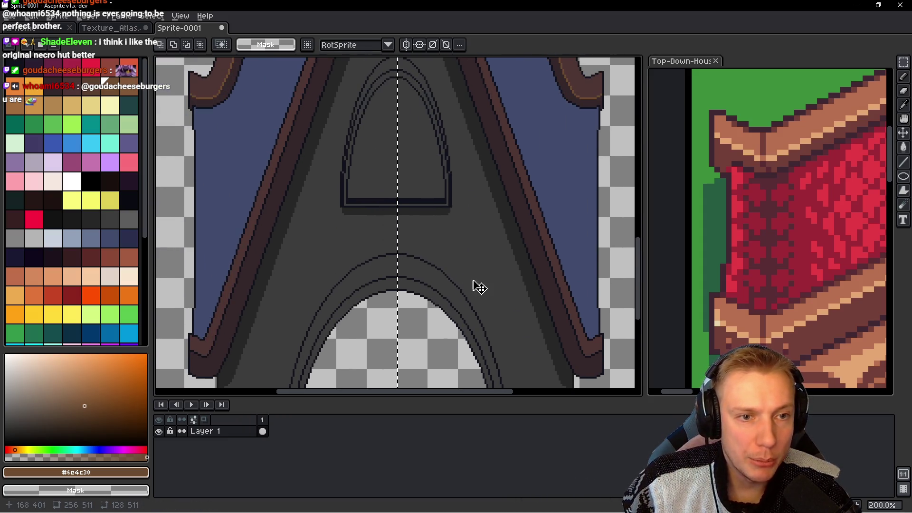
{"action": "left_click", "coordinate": [479, 287]}
{"action": "scroll", "coordinate": [468, 265], "scroll_direction": "down", "scroll_amount": 1}
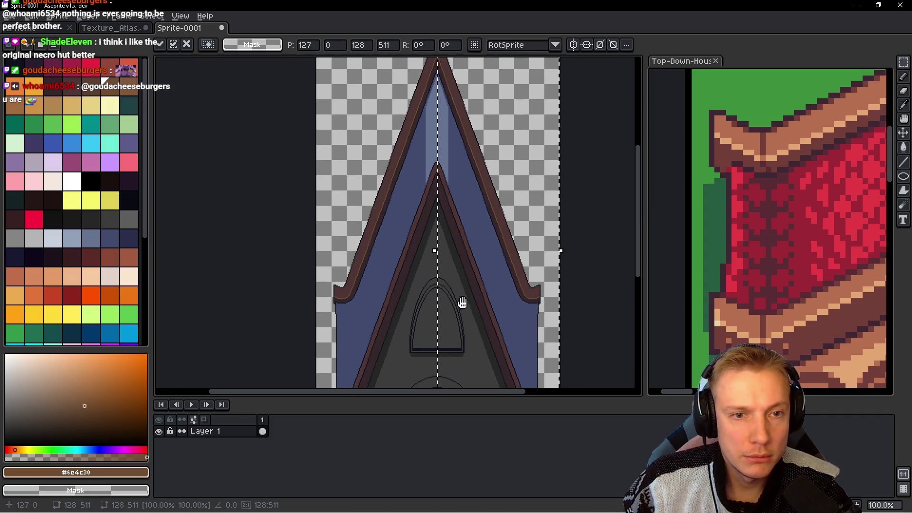
{"action": "key", "text": "Return"}
Step: Inspect the symmetric peak, opening and closing the view options without changes
{"action": "scroll", "coordinate": [445, 94], "scroll_direction": "up", "scroll_amount": 2}
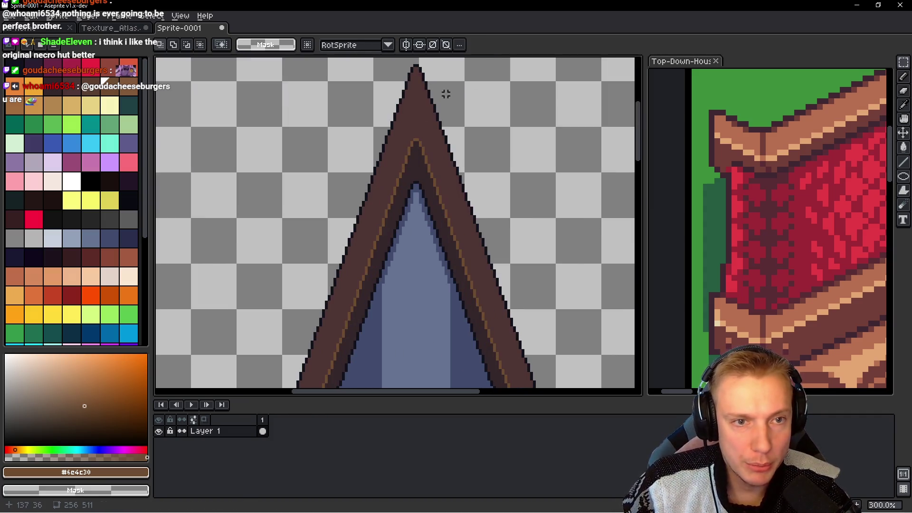
{"action": "scroll", "coordinate": [430, 126], "scroll_direction": "down", "scroll_amount": 1}
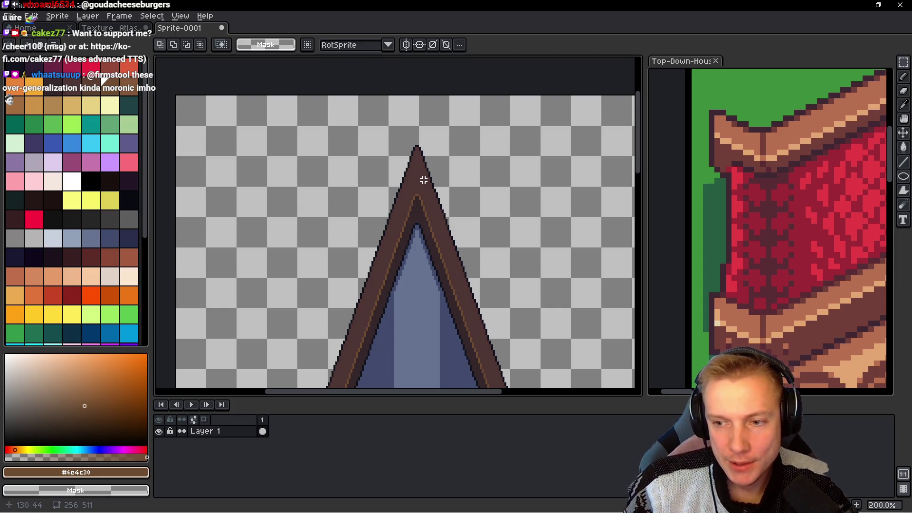
{"action": "scroll", "coordinate": [442, 199], "scroll_direction": "down", "scroll_amount": 5}
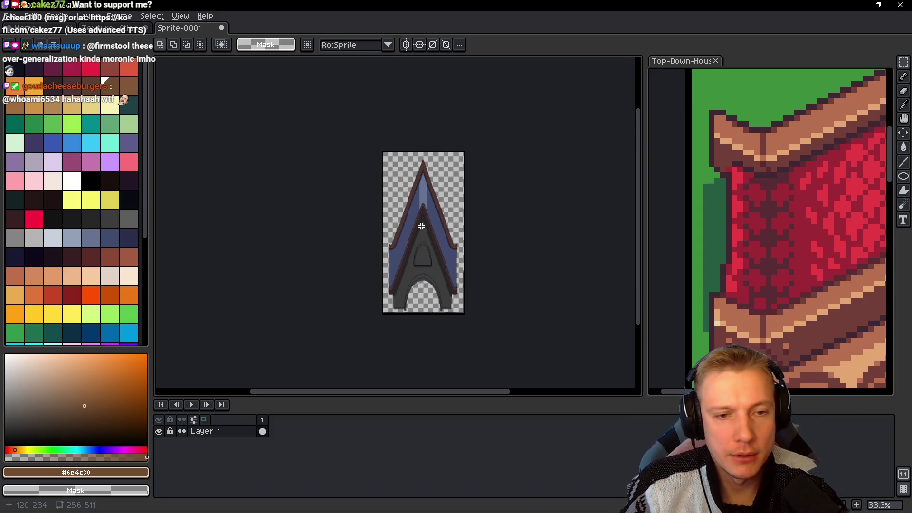
{"action": "scroll", "coordinate": [403, 188], "scroll_direction": "up", "scroll_amount": 3}
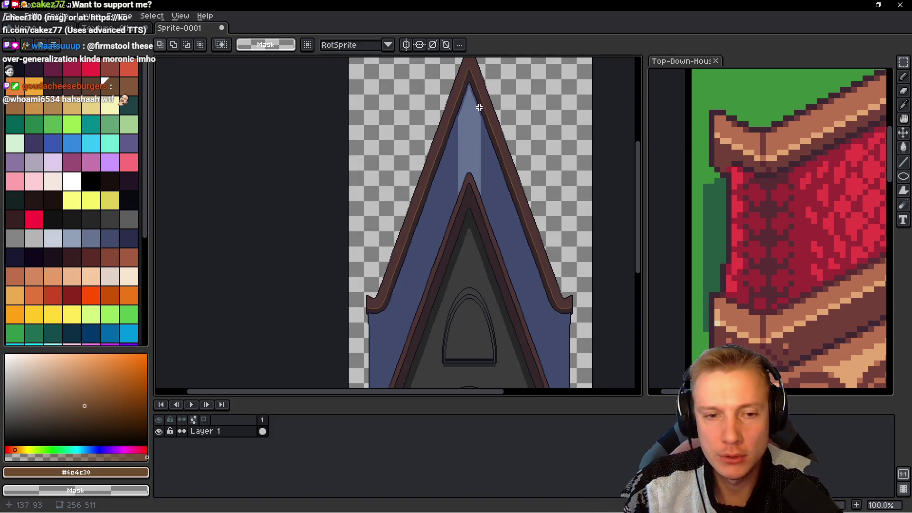
{"action": "scroll", "coordinate": [494, 142], "scroll_direction": "up", "scroll_amount": 1}
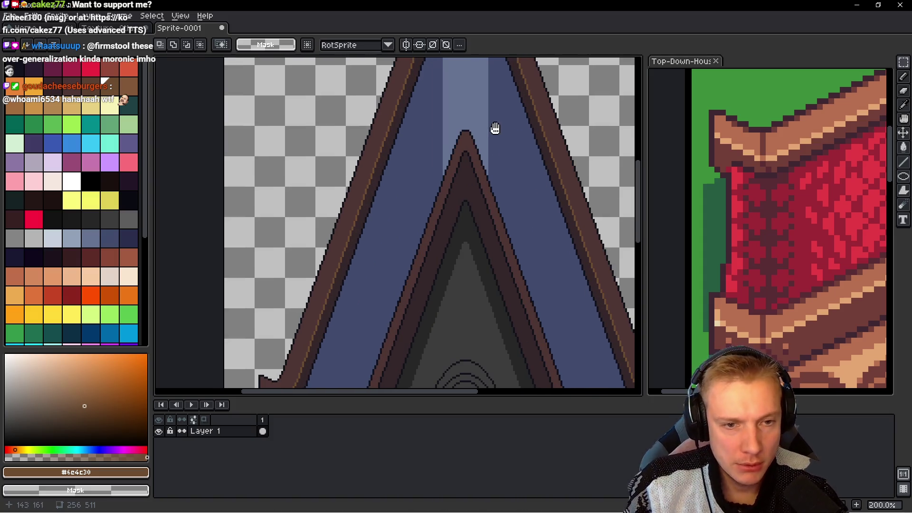
{"action": "scroll", "coordinate": [458, 183], "scroll_direction": "down", "scroll_amount": 1}
{"action": "scroll", "coordinate": [468, 179], "scroll_direction": "up", "scroll_amount": 1}
{"action": "scroll", "coordinate": [468, 180], "scroll_direction": "down", "scroll_amount": 1}
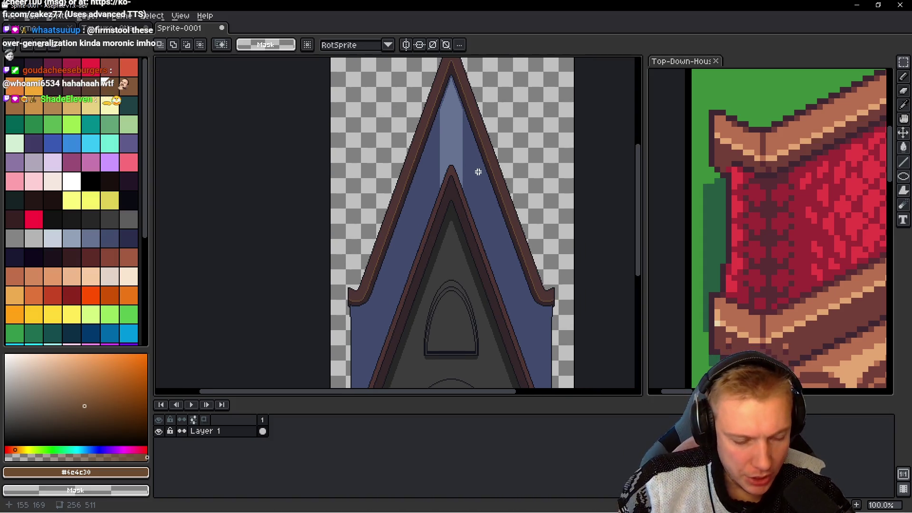
{"action": "left_click", "coordinate": [183, 19]}
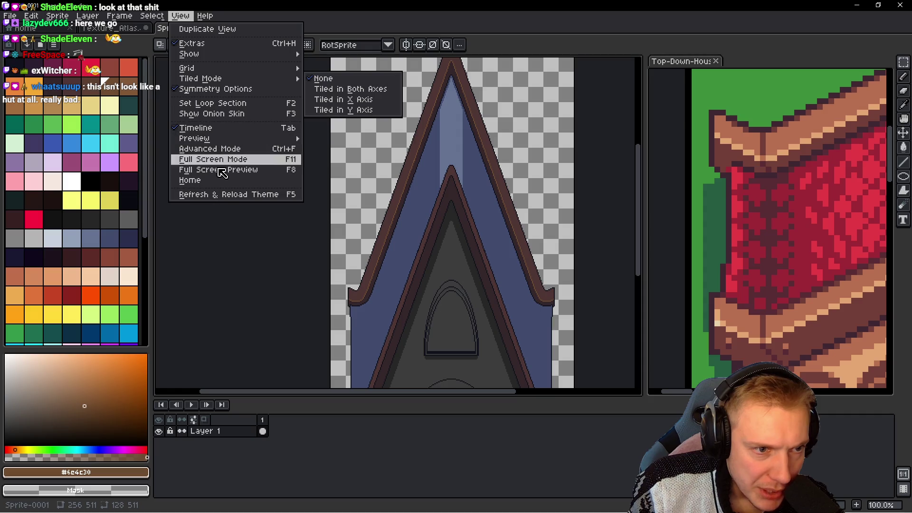
{"action": "mouse_move", "coordinate": [186, 67]}
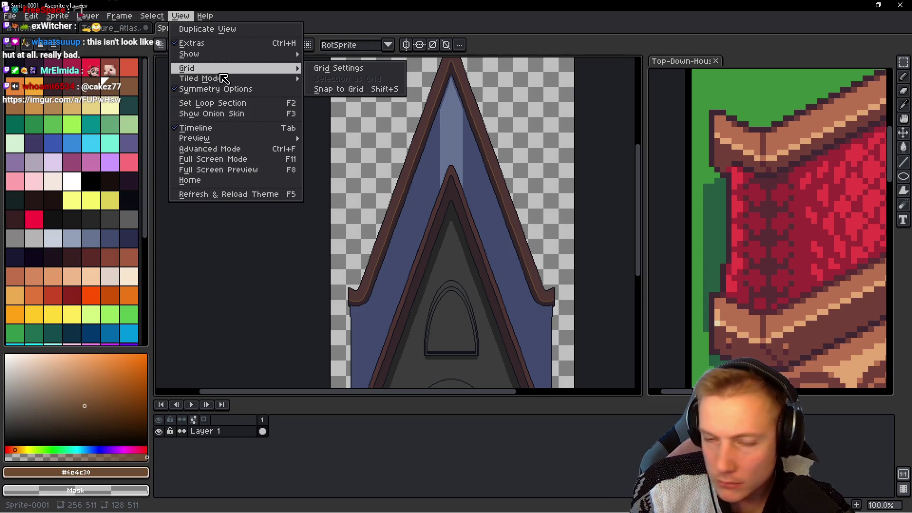
{"action": "left_click", "coordinate": [349, 128]}
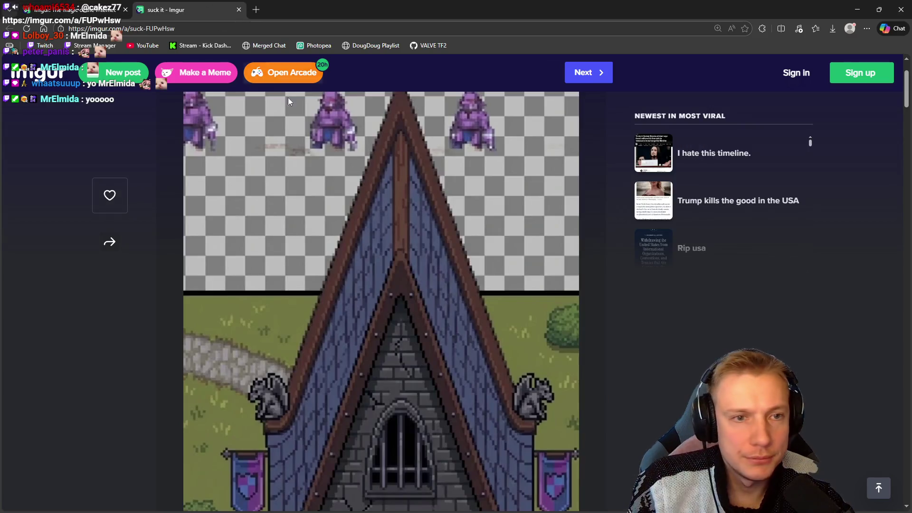
Step: Zoom the Imgur page out to see the whole chapel image, then return to Aseprite
{"action": "key", "text": "ctrl+minus"}
{"action": "key", "text": "ctrl+minus"}
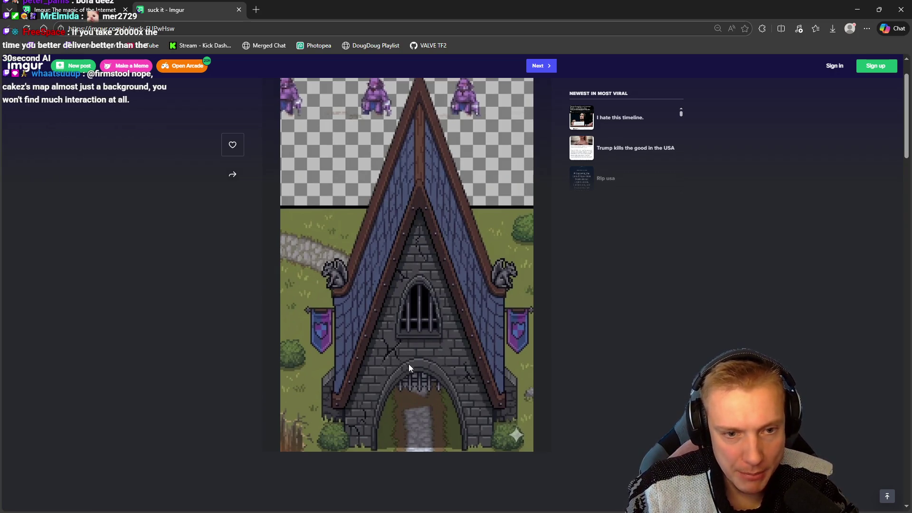
{"action": "key", "text": "alt+Tab"}
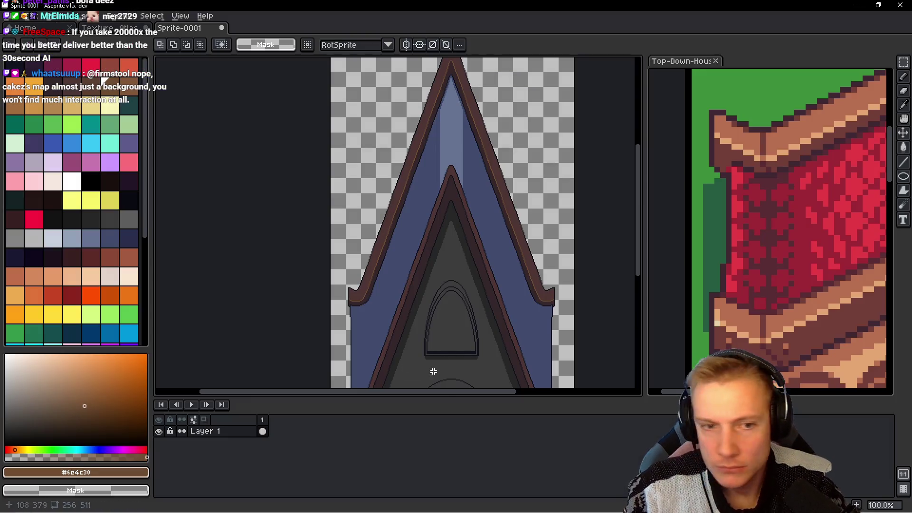
Step: Pan across the red-roof house reference, then back to the spire sprite
{"action": "scroll", "coordinate": [560, 205], "scroll_direction": "right", "scroll_amount": 3}
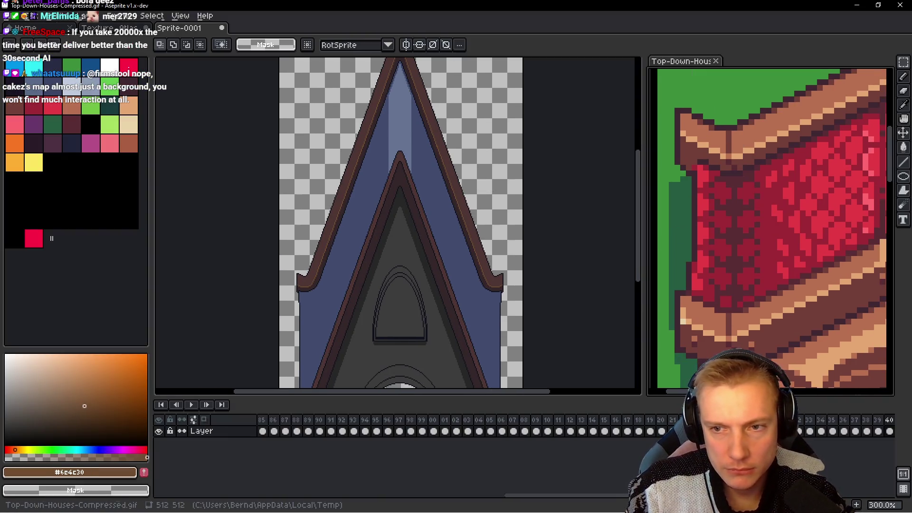
{"action": "scroll", "coordinate": [782, 246], "scroll_direction": "right", "scroll_amount": 3}
{"action": "scroll", "coordinate": [431, 214], "scroll_direction": "right", "scroll_amount": 2}
{"action": "left_click_drag", "start_coordinate": [728, 224], "coordinate": [834, 223]}
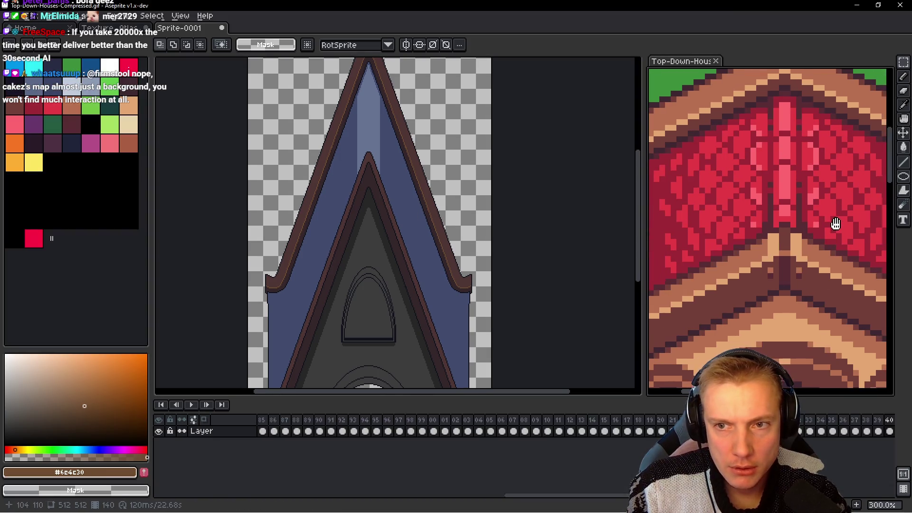
{"action": "left_click_drag", "start_coordinate": [430, 179], "coordinate": [432, 197]}
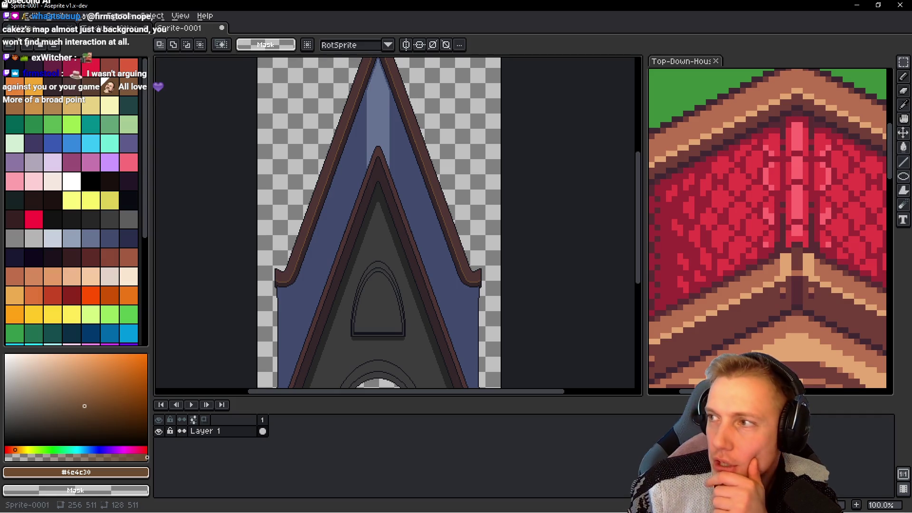
Step: Open the floating preview with F7, move it near the top and shrink it
{"action": "key", "text": "F7"}
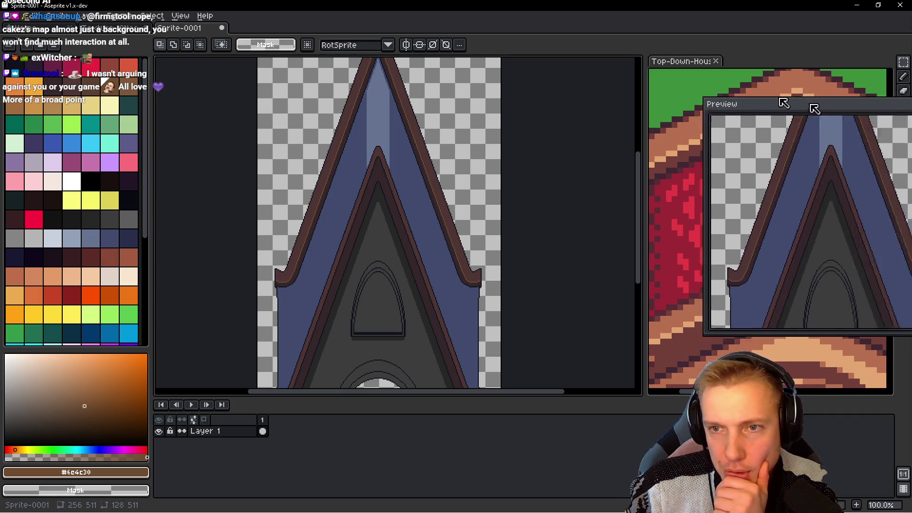
{"action": "left_click_drag", "start_coordinate": [782, 100], "coordinate": [717, 34]}
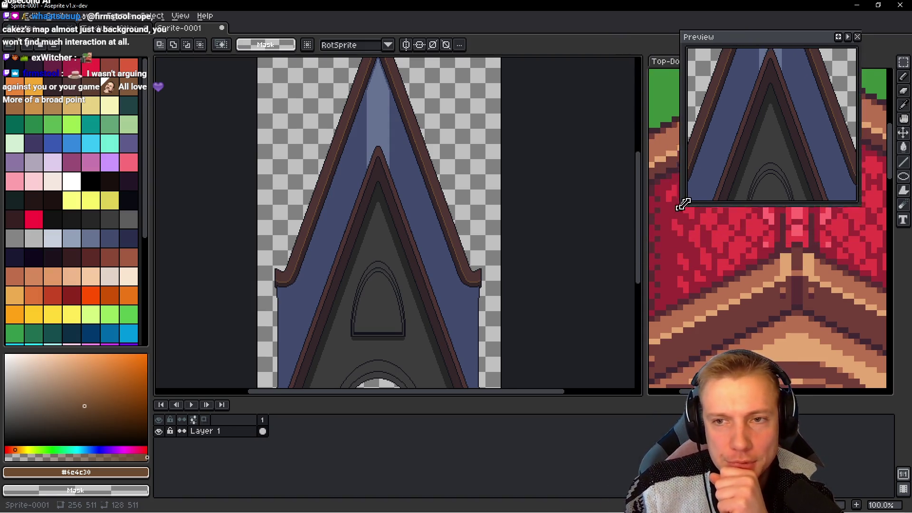
{"action": "left_click_drag", "start_coordinate": [604, 269], "coordinate": [734, 186]}
{"action": "left_click_drag", "start_coordinate": [807, 40], "coordinate": [824, 36]}
Step: Zoom and pan the preview onto the spire's peak and arch
{"action": "scroll", "coordinate": [832, 90], "scroll_direction": "down", "scroll_amount": 3}
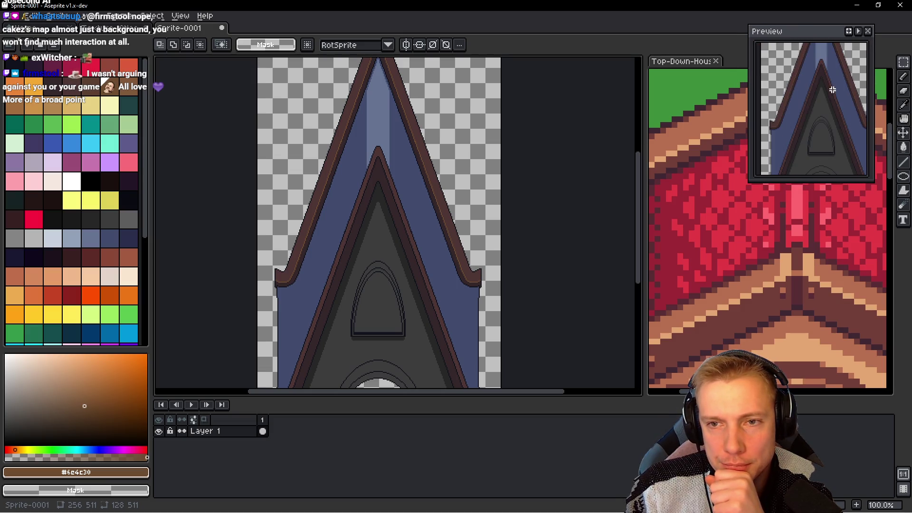
{"action": "left_click_drag", "start_coordinate": [837, 106], "coordinate": [825, 82]}
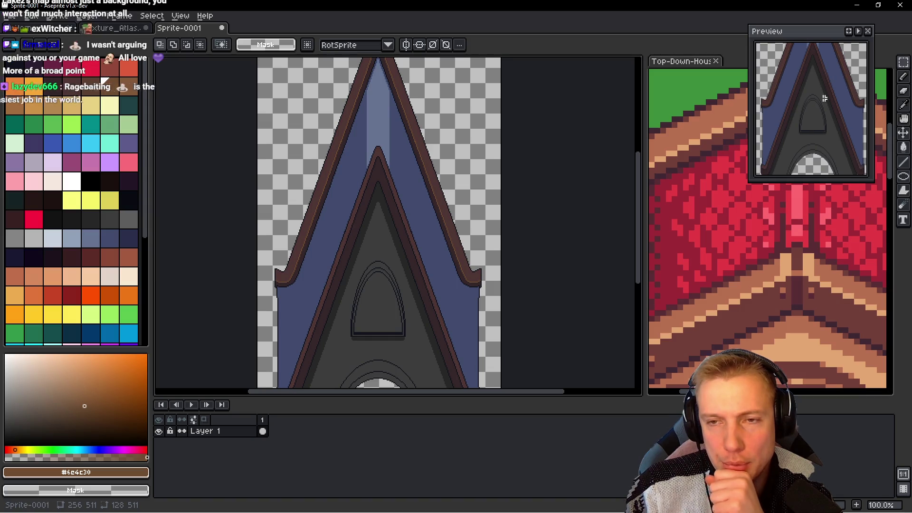
{"action": "scroll", "coordinate": [824, 83], "scroll_direction": "up", "scroll_amount": 2}
{"action": "scroll", "coordinate": [825, 82], "scroll_direction": "up", "scroll_amount": 1}
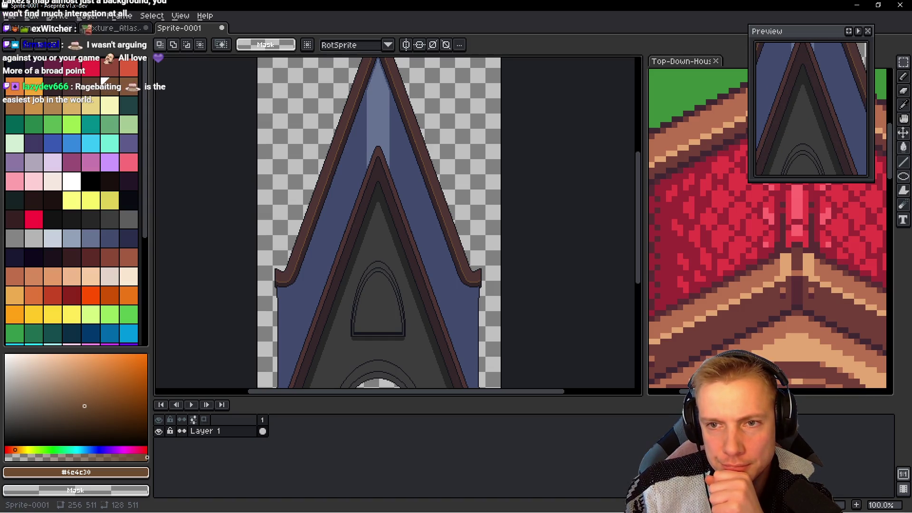
Step: Move the preview slightly up-right, shorten it, then restore and re-maximize the window
{"action": "left_click_drag", "start_coordinate": [811, 27], "coordinate": [826, 21]}
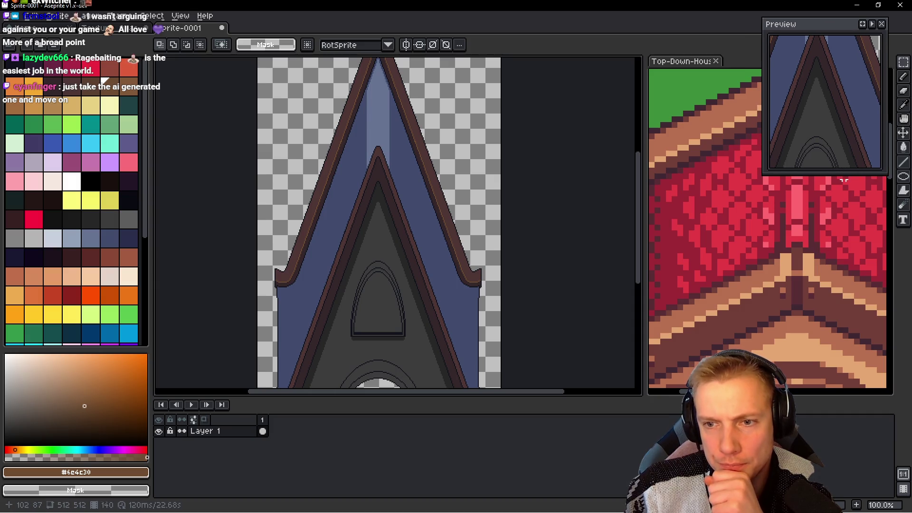
{"action": "left_click_drag", "start_coordinate": [842, 174], "coordinate": [836, 149]}
{"action": "left_click_drag", "start_coordinate": [832, 91], "coordinate": [837, 86]}
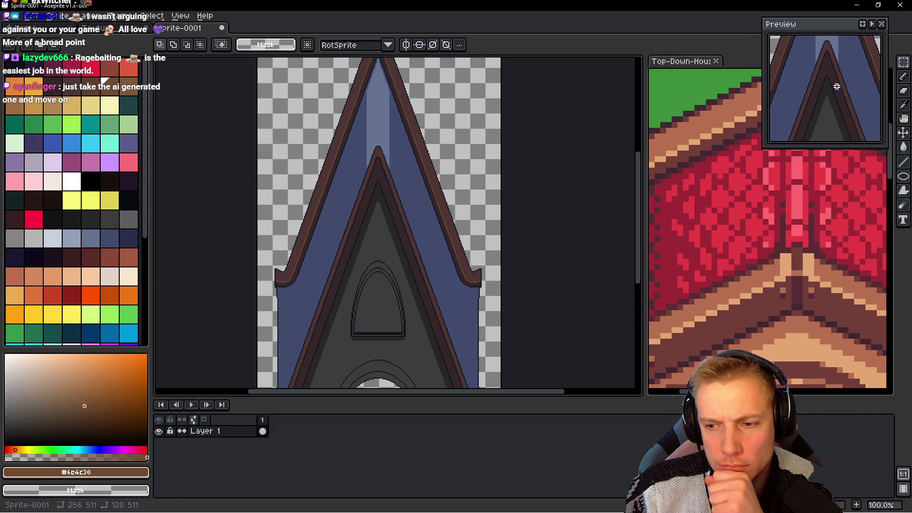
{"action": "double_click", "coordinate": [180, 7]}
{"action": "double_click", "coordinate": [181, 11]}
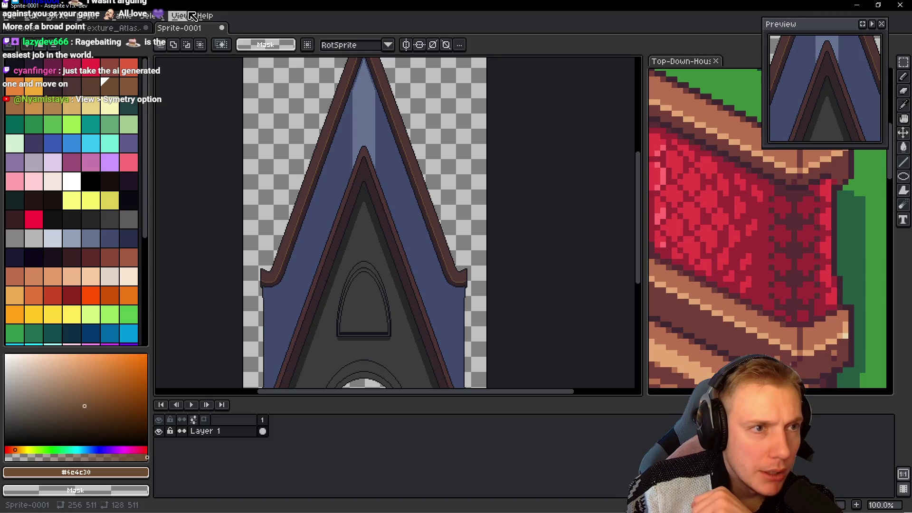
Step: Enable vertical mirror symmetry and align its axis with the centre of the roof peak
{"action": "left_click", "coordinate": [189, 16]}
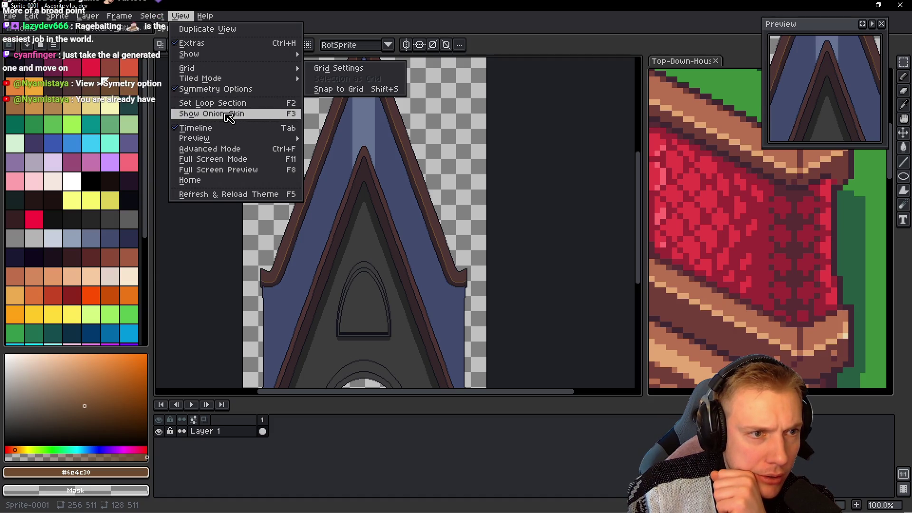
{"action": "mouse_move", "coordinate": [193, 138]}
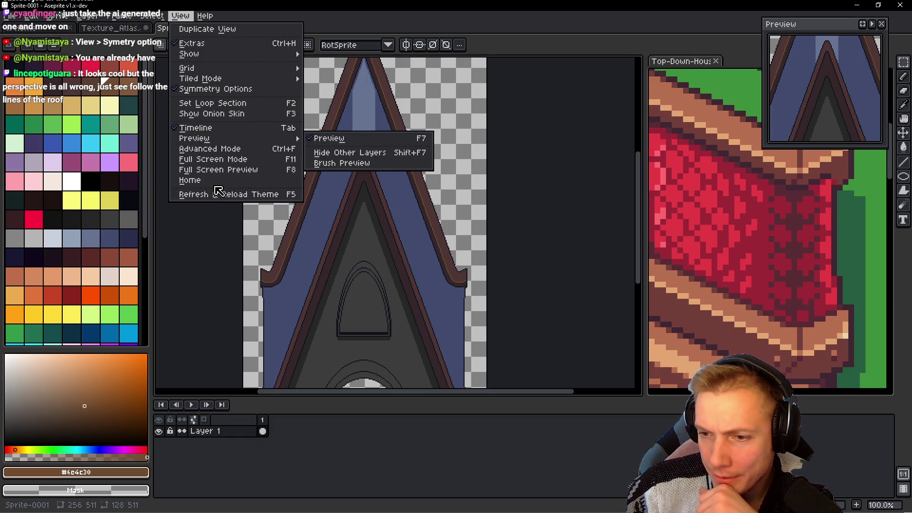
{"action": "left_click", "coordinate": [490, 244]}
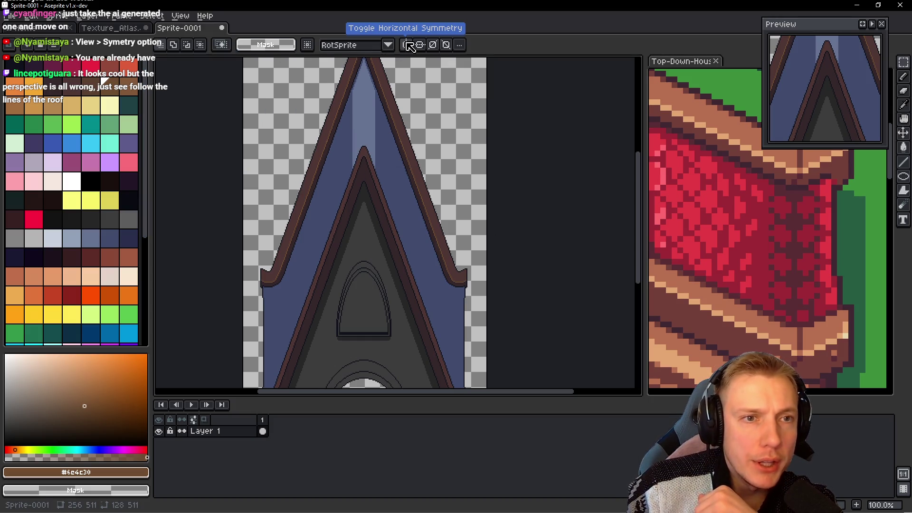
{"action": "left_click", "coordinate": [407, 45]}
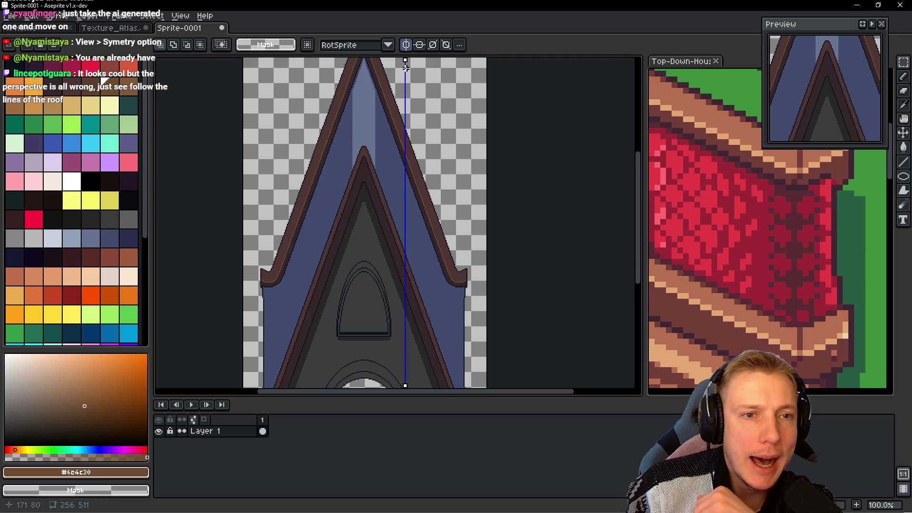
{"action": "left_click_drag", "start_coordinate": [405, 60], "coordinate": [365, 63]}
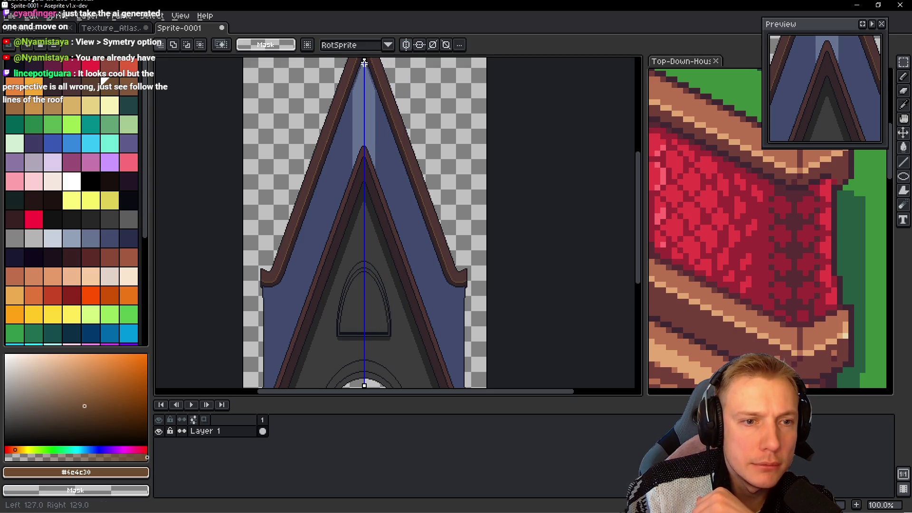
{"action": "scroll", "coordinate": [368, 143], "scroll_direction": "up", "scroll_amount": 4}
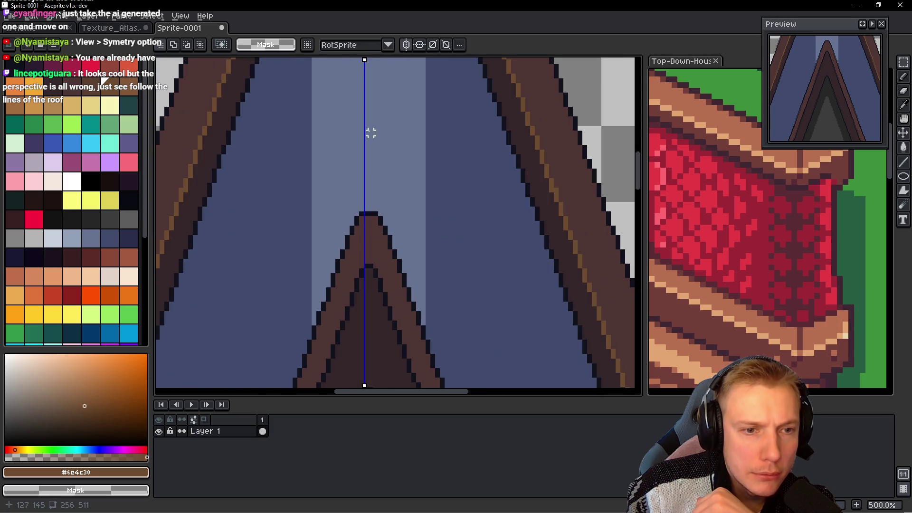
{"action": "left_click_drag", "start_coordinate": [362, 58], "coordinate": [366, 61]}
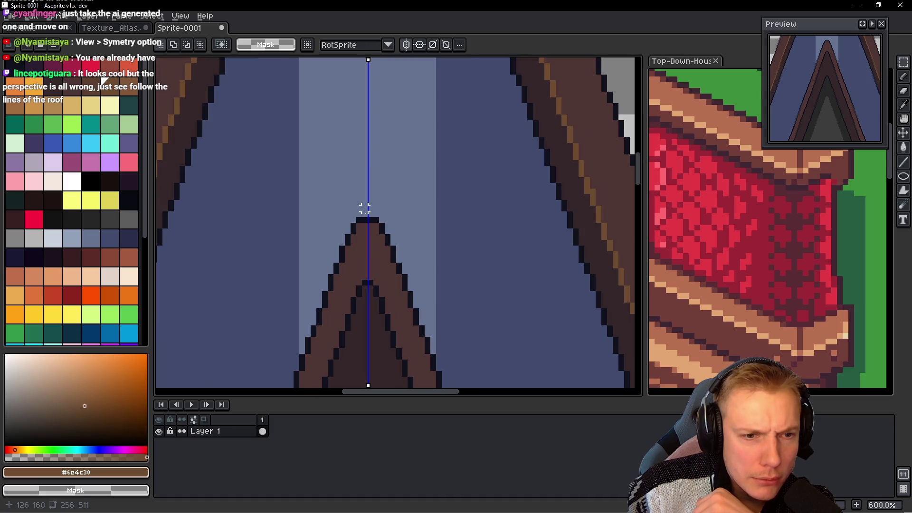
Step: Zoom around the spire and check the Top-Down-Houses-Compressed.gif reference before returning to Sprite-0001
{"action": "scroll", "coordinate": [373, 265], "scroll_direction": "up", "scroll_amount": 4}
{"action": "scroll", "coordinate": [404, 247], "scroll_direction": "down", "scroll_amount": 4}
{"action": "scroll", "coordinate": [421, 220], "scroll_direction": "down", "scroll_amount": 2}
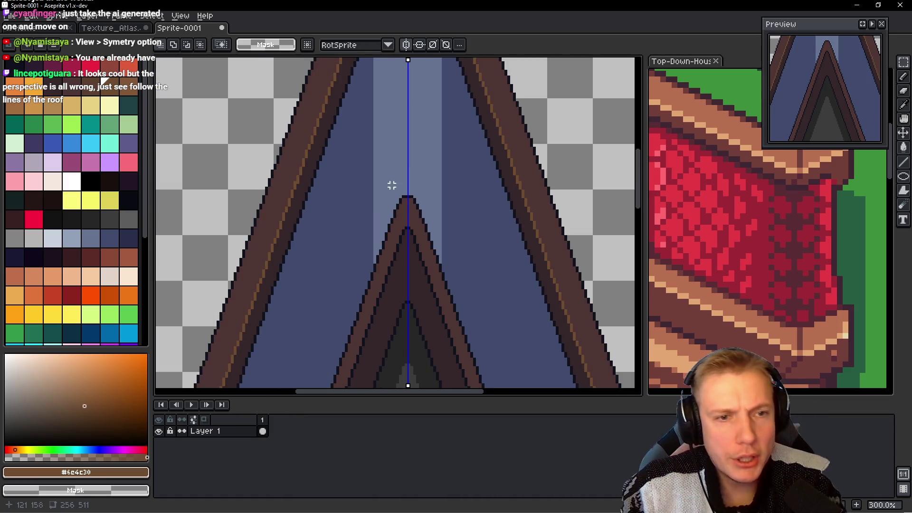
{"action": "scroll", "coordinate": [391, 186], "scroll_direction": "down", "scroll_amount": 3}
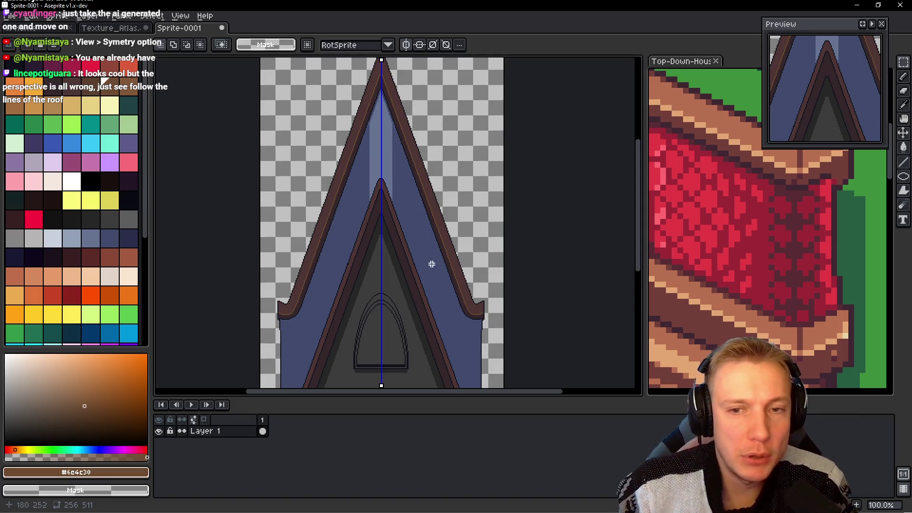
{"action": "scroll", "coordinate": [318, 140], "scroll_direction": "up", "scroll_amount": 3}
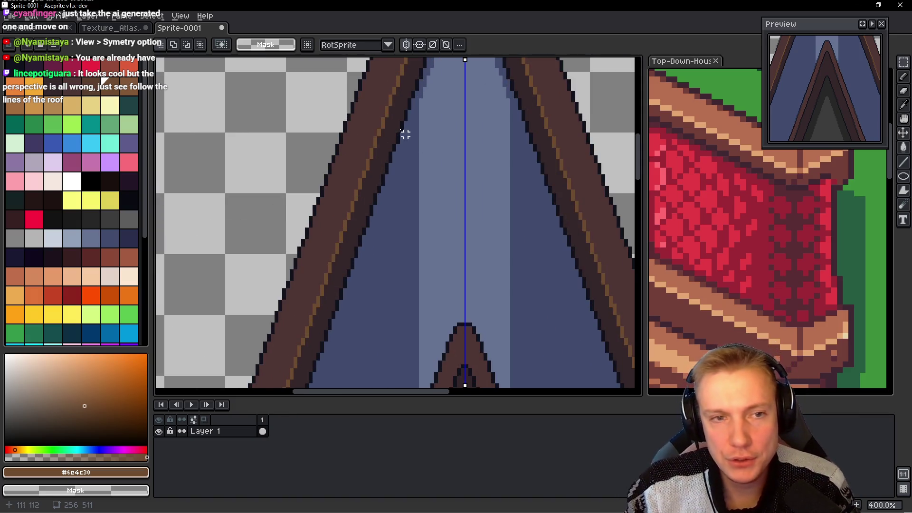
{"action": "scroll", "coordinate": [405, 134], "scroll_direction": "down", "scroll_amount": 1}
{"action": "scroll", "coordinate": [418, 152], "scroll_direction": "up", "scroll_amount": 1}
{"action": "left_click", "coordinate": [735, 212]}
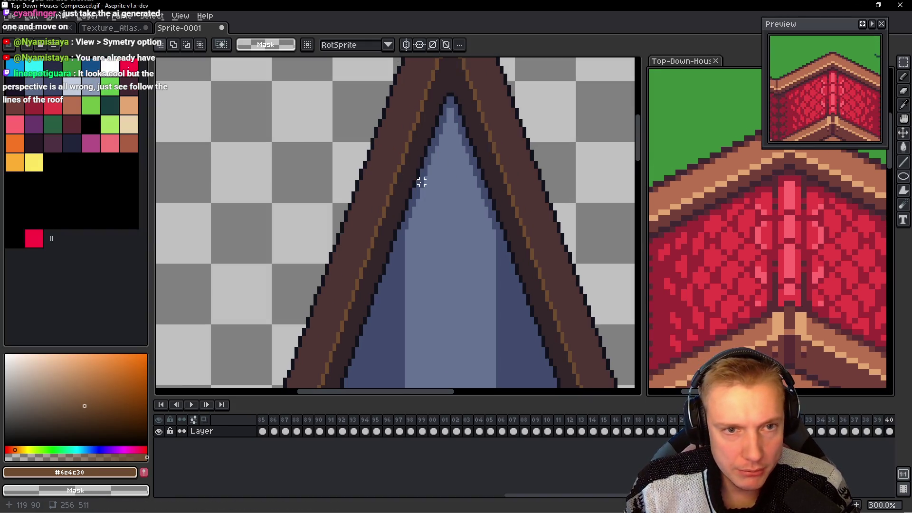
{"action": "left_click", "coordinate": [421, 182]}
{"action": "scroll", "coordinate": [420, 183], "scroll_direction": "up", "scroll_amount": 1}
{"action": "scroll", "coordinate": [415, 149], "scroll_direction": "up", "scroll_amount": 2}
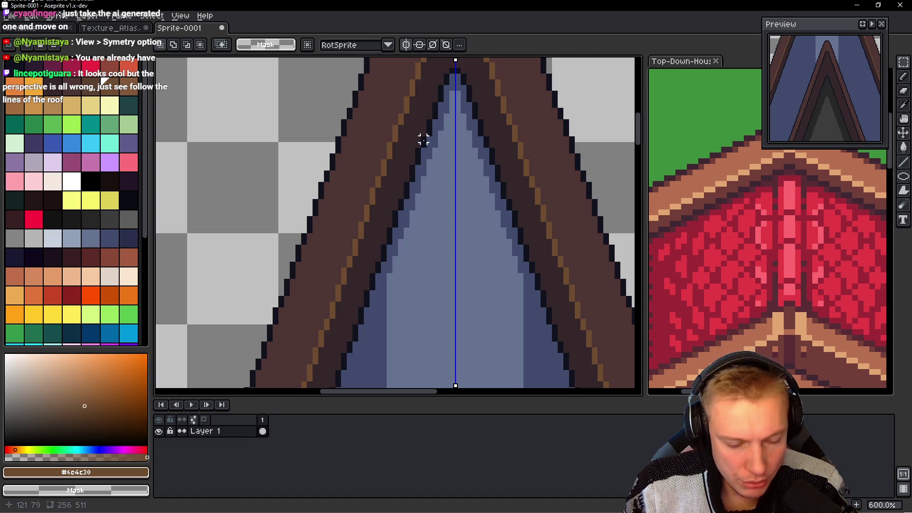
{"action": "scroll", "coordinate": [423, 140], "scroll_direction": "down", "scroll_amount": 1}
{"action": "scroll", "coordinate": [439, 135], "scroll_direction": "up", "scroll_amount": 1}
Step: With the pencil, repaint the dark pixels at the roof peak in a darker brown
{"action": "key", "text": "b"}
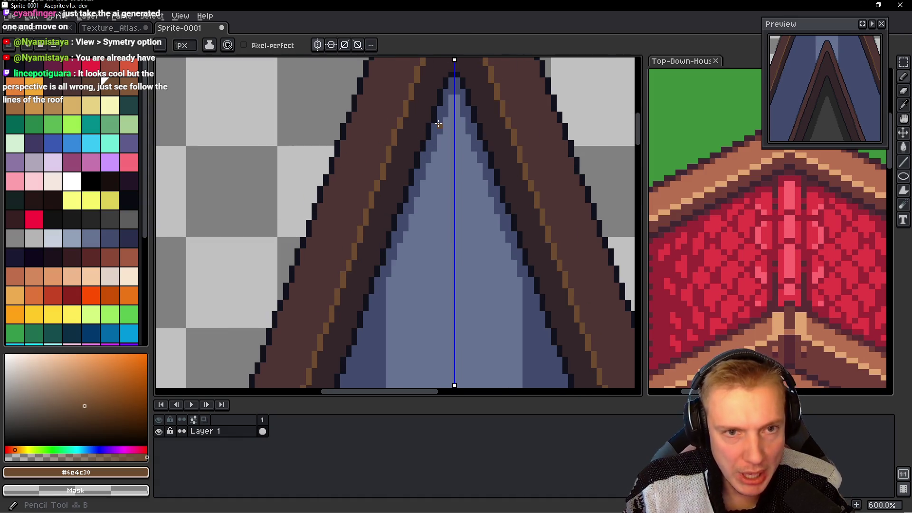
{"action": "scroll", "coordinate": [446, 105], "scroll_direction": "up", "scroll_amount": 1}
{"action": "scroll", "coordinate": [455, 74], "scroll_direction": "up", "scroll_amount": 2}
{"action": "left_click_drag", "start_coordinate": [456, 75], "coordinate": [423, 149]}
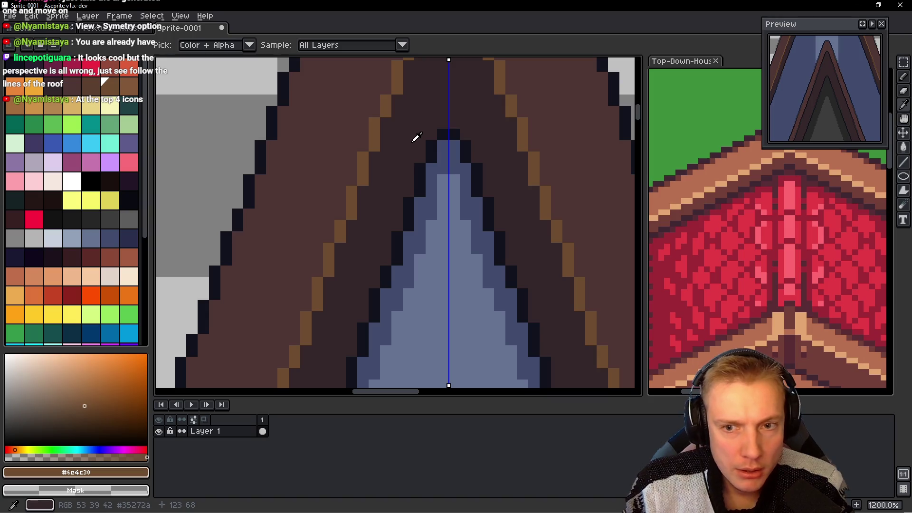
{"action": "left_click", "coordinate": [415, 139], "text": "alt"}
{"action": "left_click", "coordinate": [34, 200]}
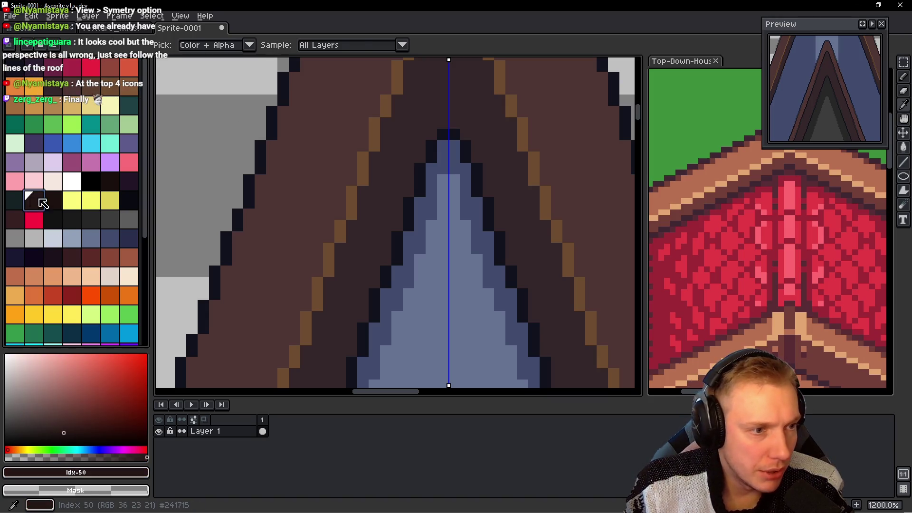
{"action": "left_click", "coordinate": [443, 137]}
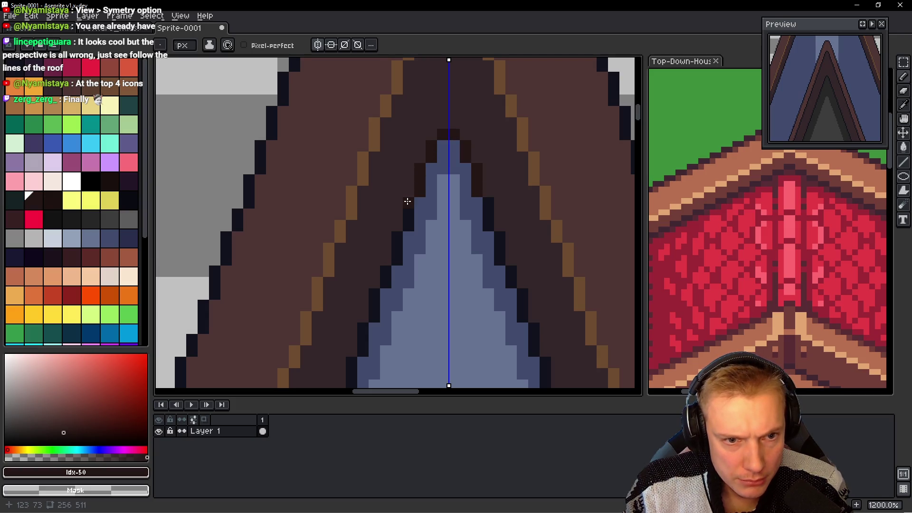
Step: Make palette index 0 the drawing colour, then swap foreground and background colours
{"action": "scroll", "coordinate": [403, 206], "scroll_direction": "down", "scroll_amount": 4}
{"action": "mouse_move", "coordinate": [397, 292]}
{"action": "left_mouse_down"}
{"action": "mouse_move", "coordinate": [438, 202]}
{"action": "mouse_move", "coordinate": [435, 281]}
{"action": "mouse_move", "coordinate": [432, 189]}
{"action": "mouse_move", "coordinate": [425, 230]}
{"action": "mouse_move", "coordinate": [347, 355]}
{"action": "mouse_move", "coordinate": [376, 264]}
{"action": "left_mouse_up"}
{"action": "left_click", "coordinate": [34, 202]}
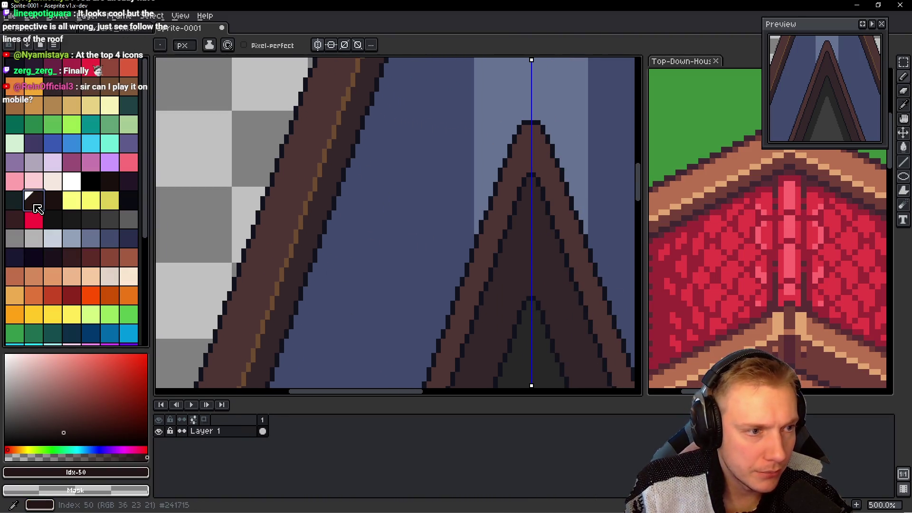
{"action": "left_click", "coordinate": [11, 69]}
{"action": "scroll", "coordinate": [395, 141], "scroll_direction": "down", "scroll_amount": 1}
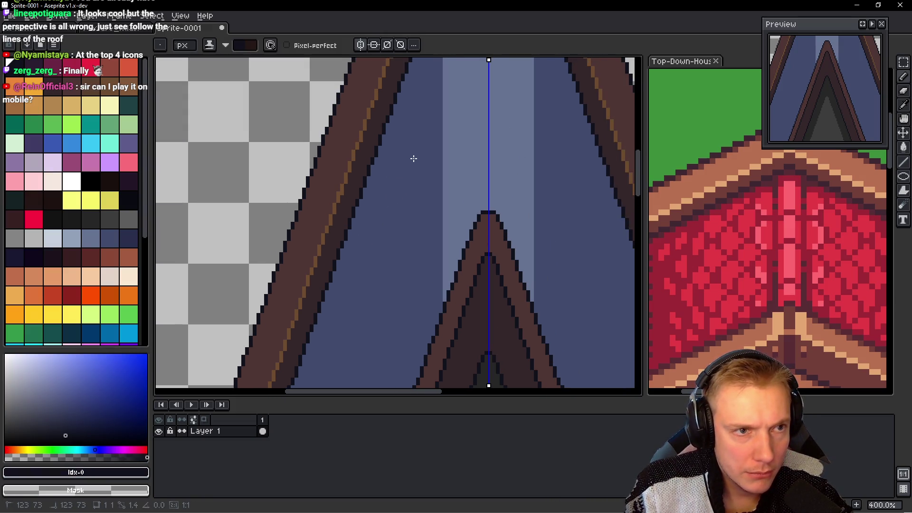
{"action": "key", "text": "x"}
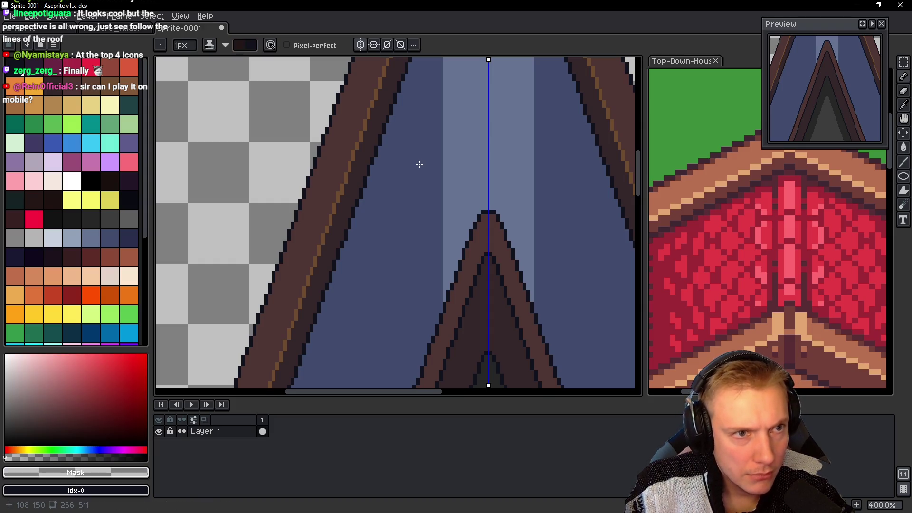
Step: Follow the left roof trim down to its hooked end at the sprite's left edge
{"action": "left_click_drag", "start_coordinate": [417, 163], "coordinate": [407, 274]}
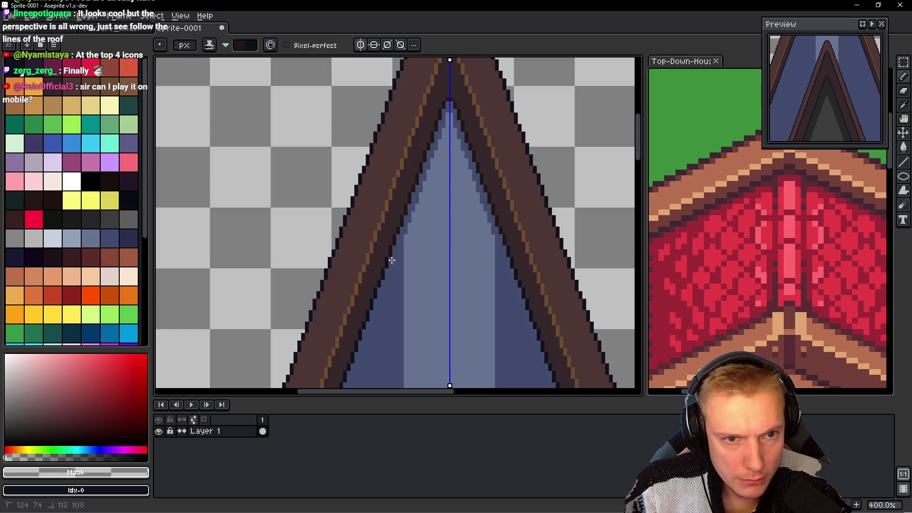
{"action": "mouse_move", "coordinate": [390, 255]}
{"action": "left_mouse_down"}
{"action": "mouse_move", "coordinate": [391, 285]}
{"action": "mouse_move", "coordinate": [422, 170]}
{"action": "left_mouse_up"}
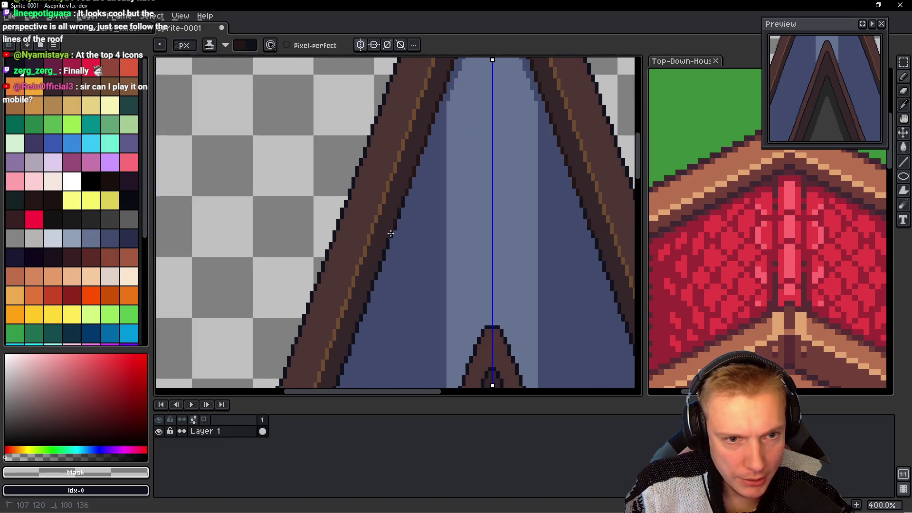
{"action": "left_click_drag", "start_coordinate": [397, 280], "coordinate": [415, 179]}
{"action": "left_click_drag", "start_coordinate": [378, 266], "coordinate": [415, 193]}
{"action": "left_click_drag", "start_coordinate": [372, 292], "coordinate": [444, 169]}
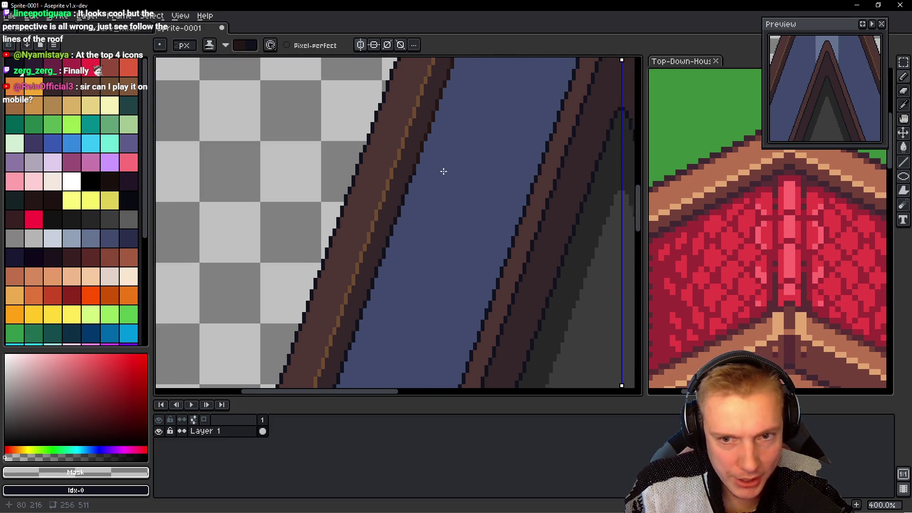
{"action": "left_click_drag", "start_coordinate": [361, 322], "coordinate": [403, 222]}
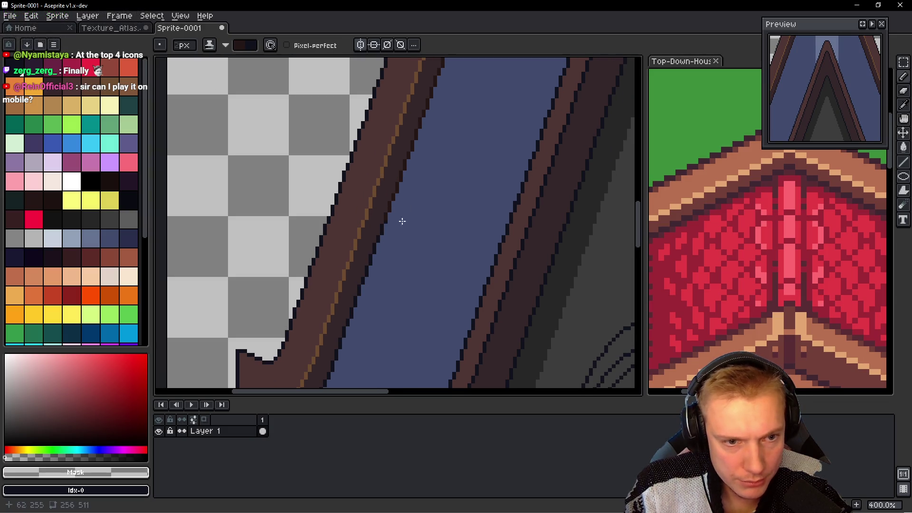
{"action": "left_click_drag", "start_coordinate": [364, 311], "coordinate": [389, 216]}
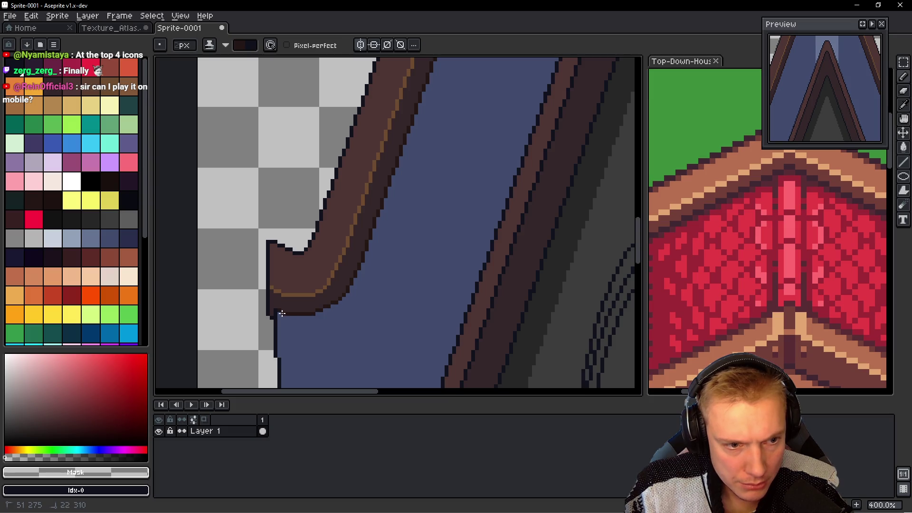
{"action": "left_click_drag", "start_coordinate": [332, 315], "coordinate": [381, 285]}
Step: Recentre the roof peak and eyedrop the roof's dark brown #4d3533 as drawing colour
{"action": "scroll", "coordinate": [425, 189], "scroll_direction": "down", "scroll_amount": 1}
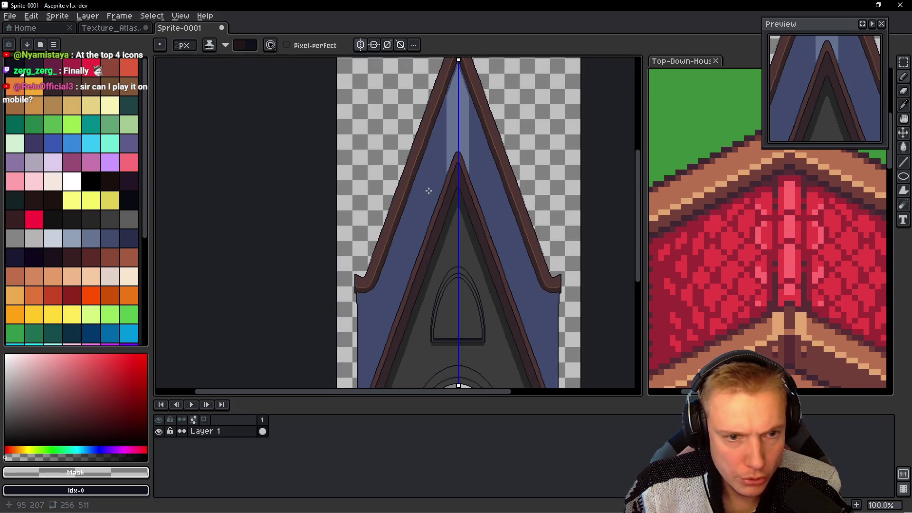
{"action": "scroll", "coordinate": [419, 194], "scroll_direction": "up", "scroll_amount": 1}
{"action": "mouse_move", "coordinate": [419, 193]}
{"action": "left_mouse_down"}
{"action": "mouse_move", "coordinate": [413, 173]}
{"action": "mouse_move", "coordinate": [401, 270]}
{"action": "mouse_move", "coordinate": [391, 189]}
{"action": "left_mouse_up"}
{"action": "scroll", "coordinate": [426, 144], "scroll_direction": "up", "scroll_amount": 1}
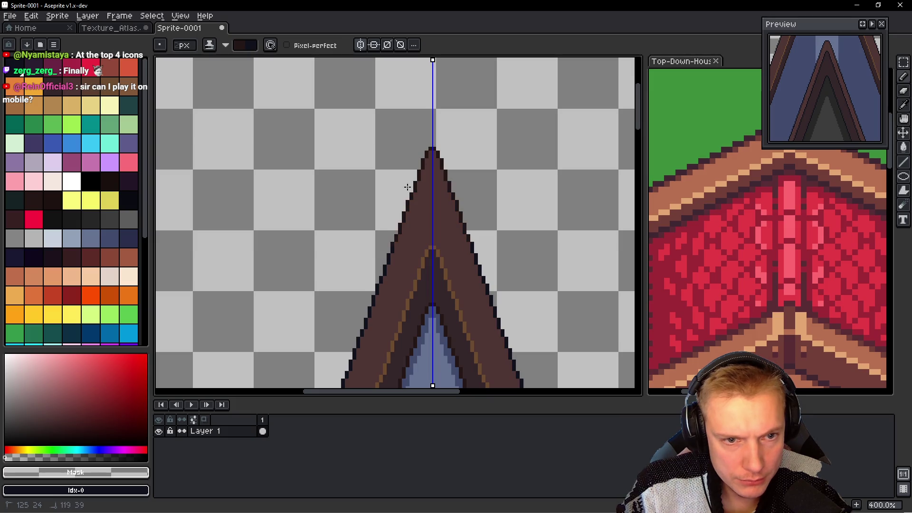
{"action": "left_click_drag", "start_coordinate": [376, 280], "coordinate": [402, 178]}
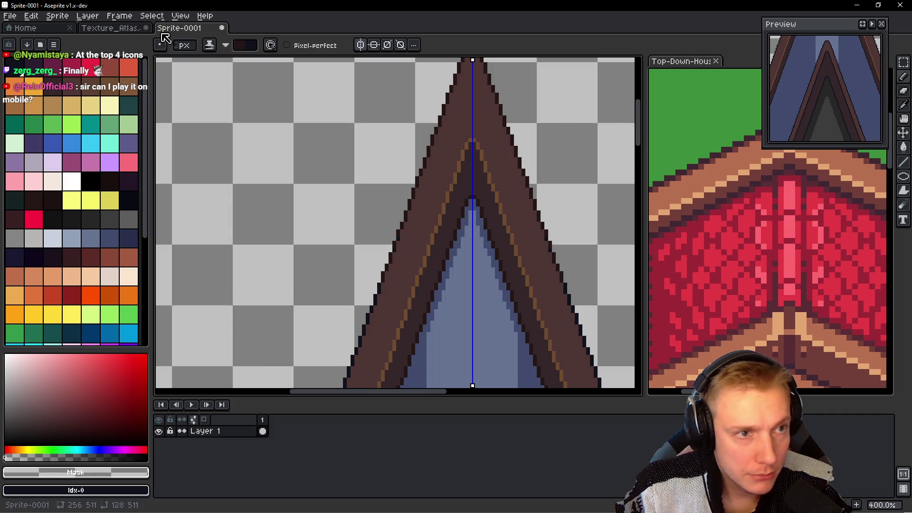
{"action": "scroll", "coordinate": [408, 216], "scroll_direction": "down", "scroll_amount": 5}
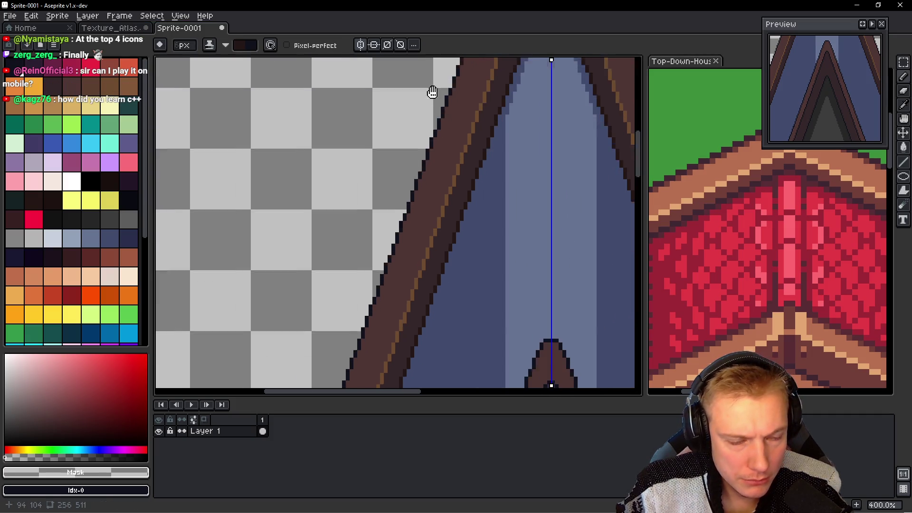
{"action": "scroll", "coordinate": [365, 275], "scroll_direction": "left", "scroll_amount": 3}
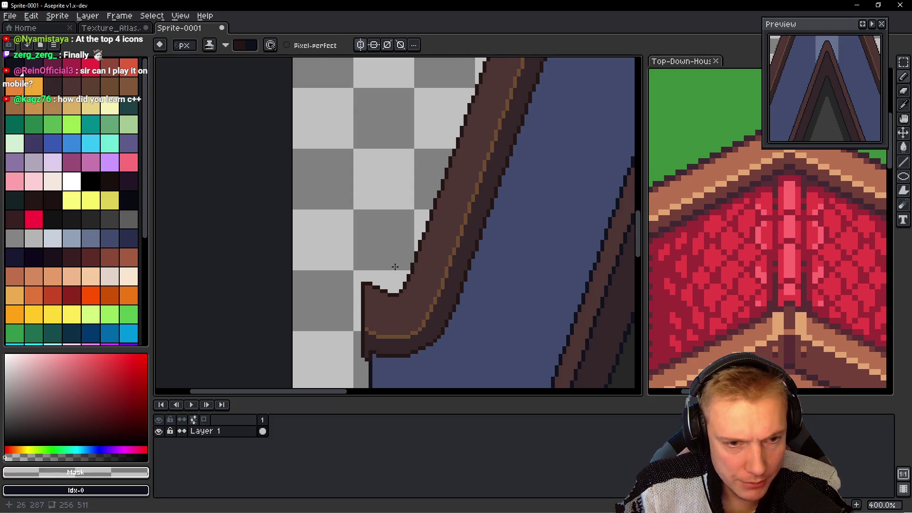
{"action": "scroll", "coordinate": [395, 267], "scroll_direction": "down", "scroll_amount": 1}
{"action": "scroll", "coordinate": [395, 306], "scroll_direction": "down", "scroll_amount": 1}
{"action": "scroll", "coordinate": [456, 126], "scroll_direction": "up", "scroll_amount": 3}
{"action": "scroll", "coordinate": [456, 125], "scroll_direction": "left", "scroll_amount": 2}
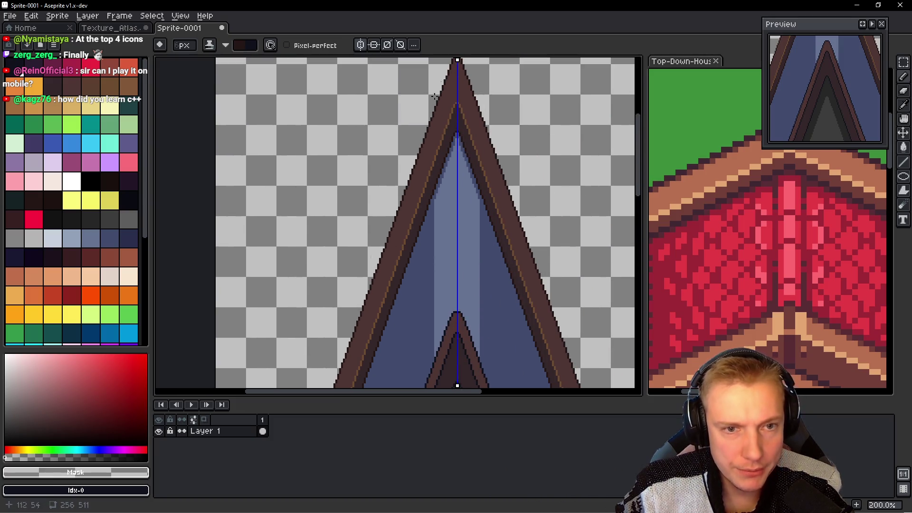
{"action": "scroll", "coordinate": [403, 121], "scroll_direction": "up", "scroll_amount": 1}
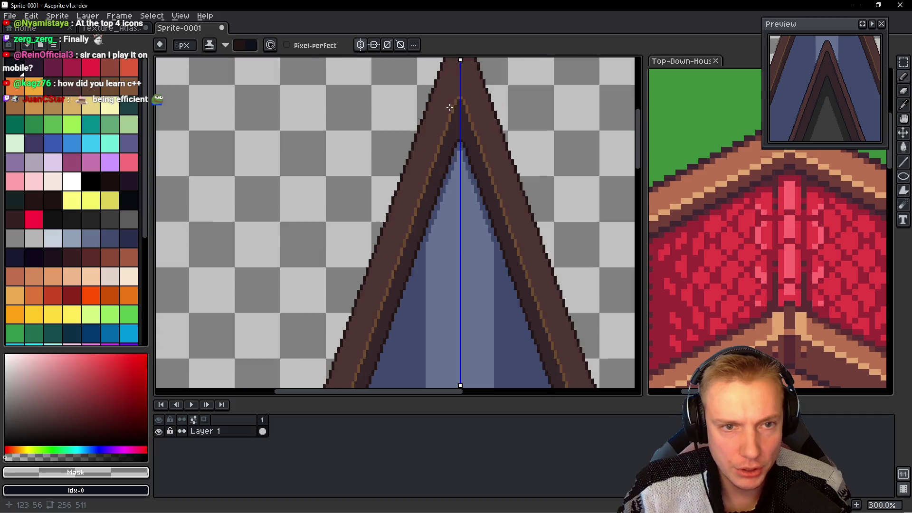
{"action": "scroll", "coordinate": [395, 116], "scroll_direction": "up", "scroll_amount": 2}
{"action": "left_click", "coordinate": [450, 113], "text": "alt"}
Step: Pick a darker brown with the pencil and try roof shading strokes, undoing the stray ones
{"action": "key", "text": "b"}
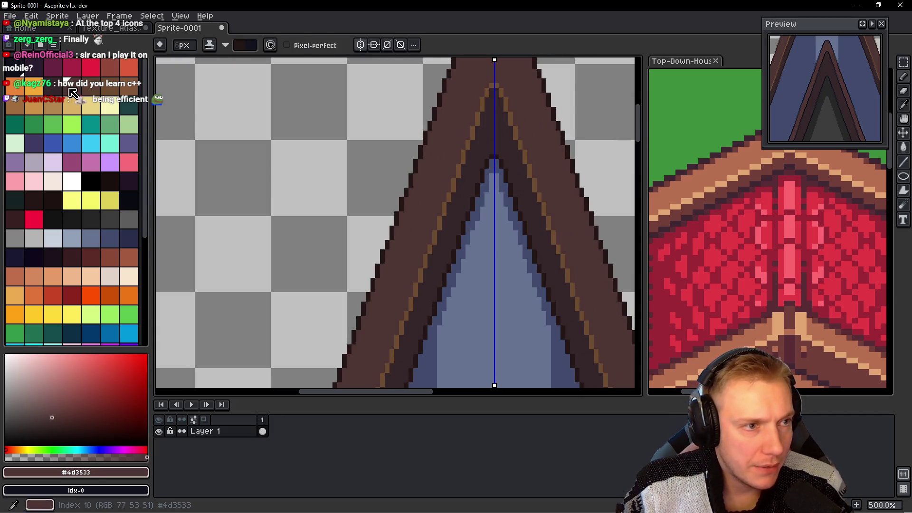
{"action": "left_click", "coordinate": [483, 164], "text": "alt"}
{"action": "scroll", "coordinate": [460, 95], "scroll_direction": "up", "scroll_amount": 4}
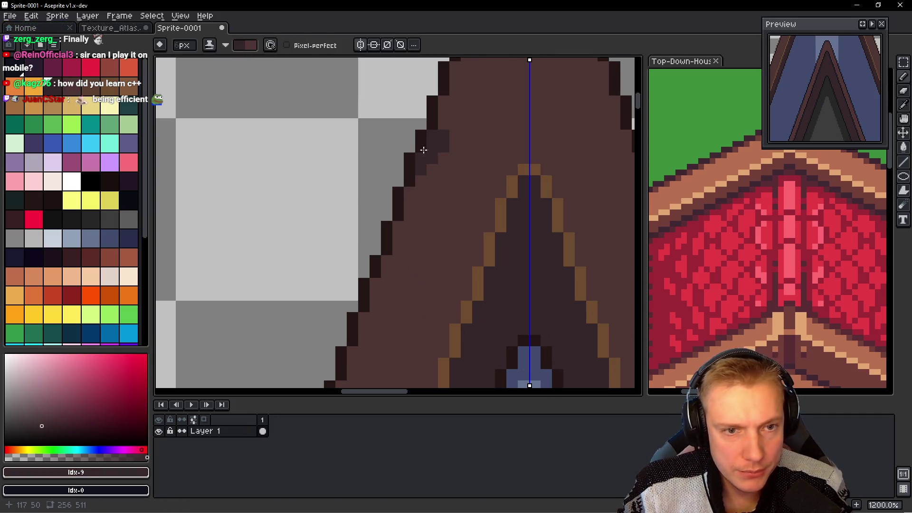
{"action": "scroll", "coordinate": [380, 200], "scroll_direction": "down", "scroll_amount": 3}
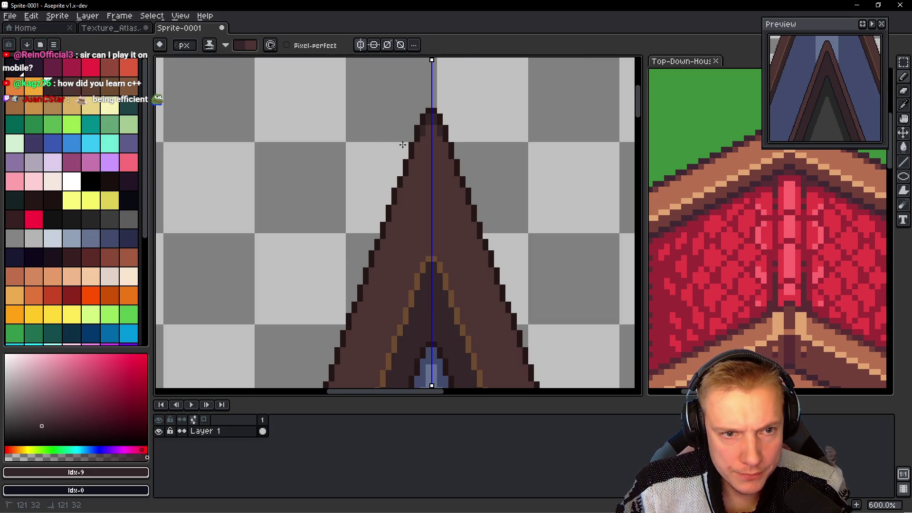
{"action": "left_click", "coordinate": [458, 182]}
{"action": "left_click_drag", "start_coordinate": [409, 176], "coordinate": [418, 190]}
{"action": "key", "text": "ctrl+z"}
{"action": "key", "text": "ctrl+z"}
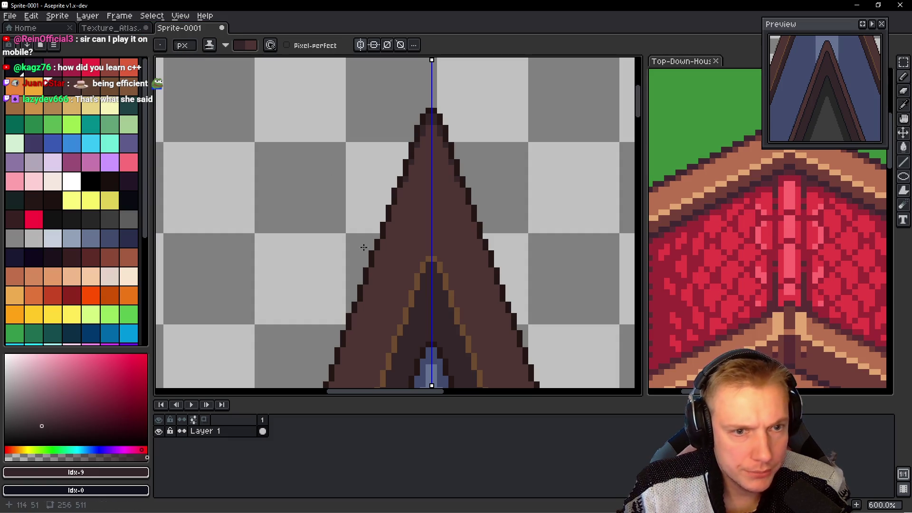
Step: Shade the pixels just inside the left roof edge from the top down the slope
{"action": "scroll", "coordinate": [399, 202], "scroll_direction": "up", "scroll_amount": 3}
{"action": "left_click", "coordinate": [399, 202]}
{"action": "left_click", "coordinate": [411, 179]}
{"action": "left_click", "coordinate": [402, 216]}
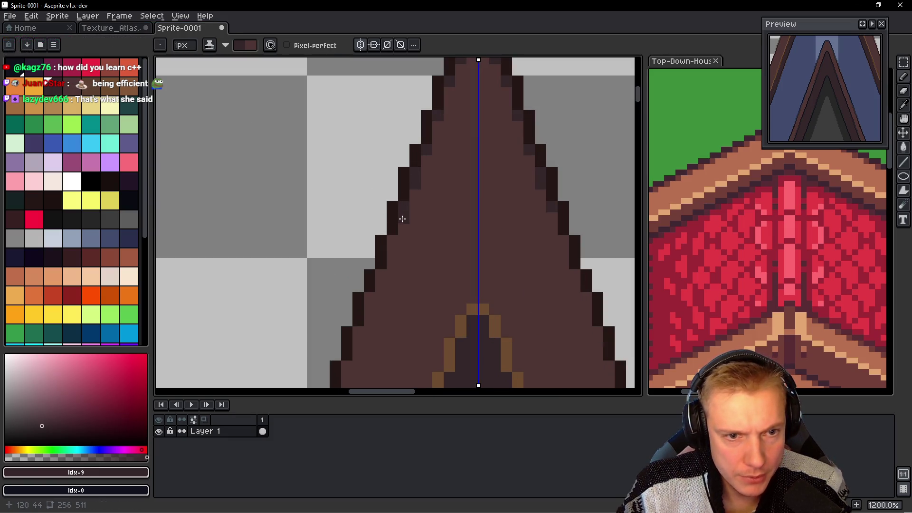
{"action": "left_click", "coordinate": [392, 252]}
{"action": "left_click", "coordinate": [393, 241]}
{"action": "left_click", "coordinate": [381, 275]}
{"action": "left_click", "coordinate": [369, 298]}
{"action": "left_click", "coordinate": [365, 302]}
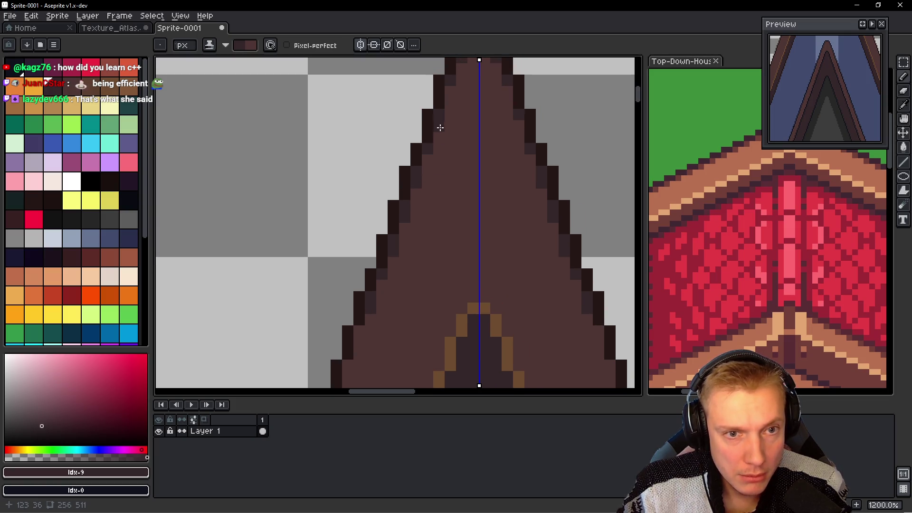
{"action": "left_click", "coordinate": [438, 124]}
Step: Add dark edge pixels along the left slope and bring the lower slope into view
{"action": "scroll", "coordinate": [414, 116], "scroll_direction": "down", "scroll_amount": 3}
{"action": "left_click", "coordinate": [386, 275]}
{"action": "left_click", "coordinate": [386, 245]}
{"action": "left_click", "coordinate": [385, 252]}
{"action": "left_click", "coordinate": [374, 287]}
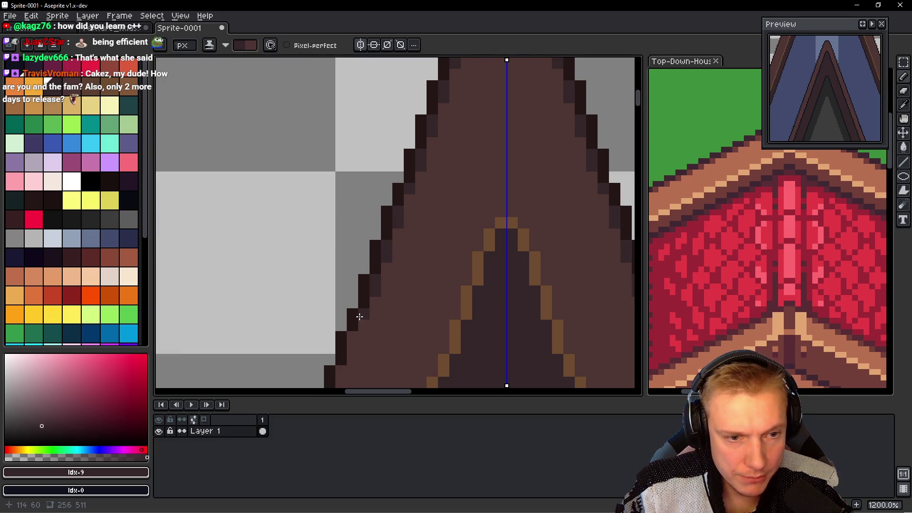
{"action": "left_click_drag", "start_coordinate": [291, 300], "coordinate": [311, 181]}
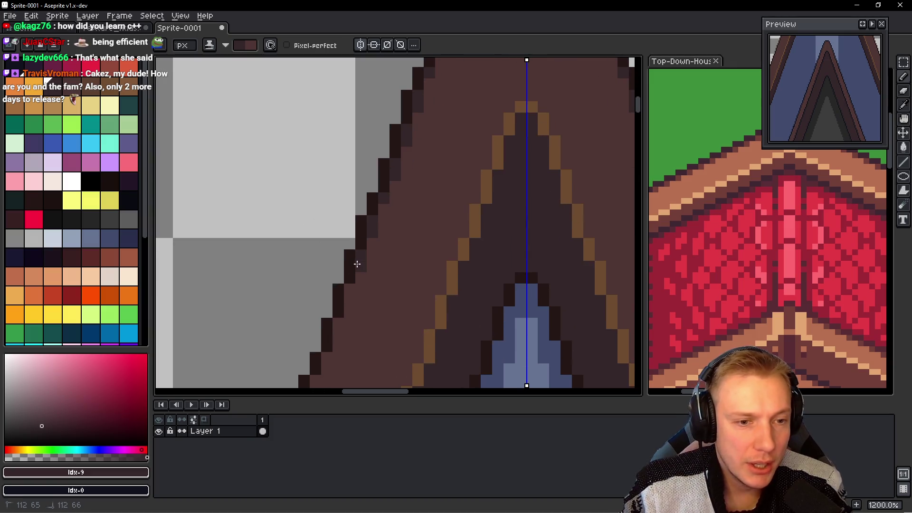
{"action": "scroll", "coordinate": [354, 270], "scroll_direction": "down", "scroll_amount": 2}
Step: Darken pixels on the lower left roof outline and add shade pixels beside it
{"action": "left_click", "coordinate": [364, 253]}
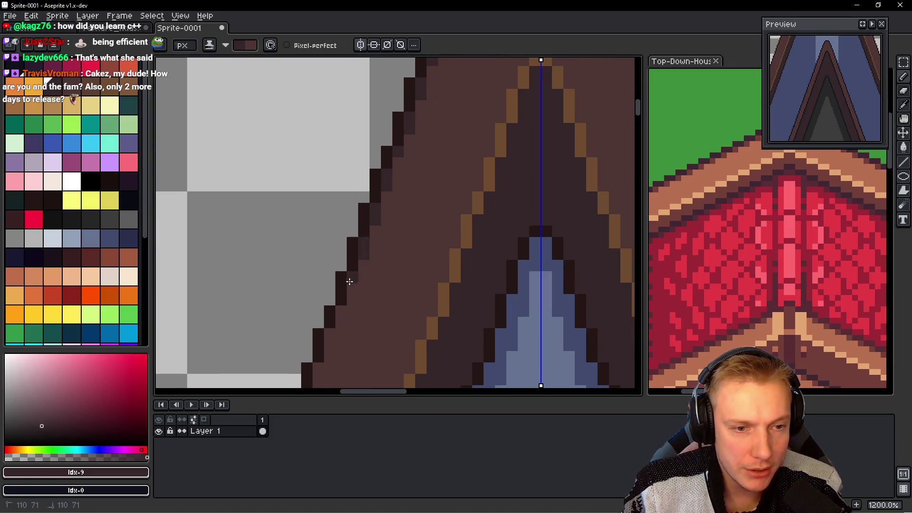
{"action": "scroll", "coordinate": [346, 229], "scroll_direction": "down", "scroll_amount": 3}
{"action": "left_click", "coordinate": [337, 255]}
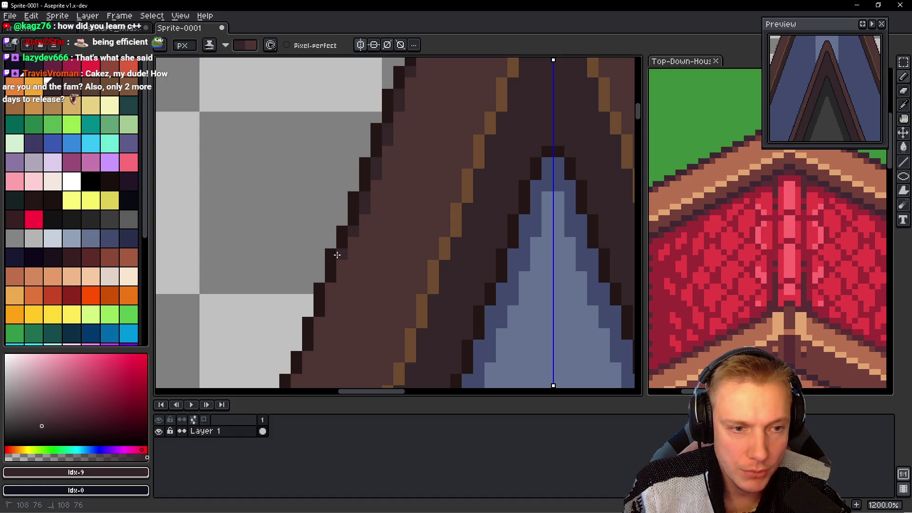
{"action": "scroll", "coordinate": [330, 233], "scroll_direction": "down", "scroll_amount": 2}
{"action": "left_click", "coordinate": [331, 274]}
{"action": "scroll", "coordinate": [351, 235], "scroll_direction": "down", "scroll_amount": 2}
{"action": "left_click_drag", "start_coordinate": [330, 279], "coordinate": [330, 268]}
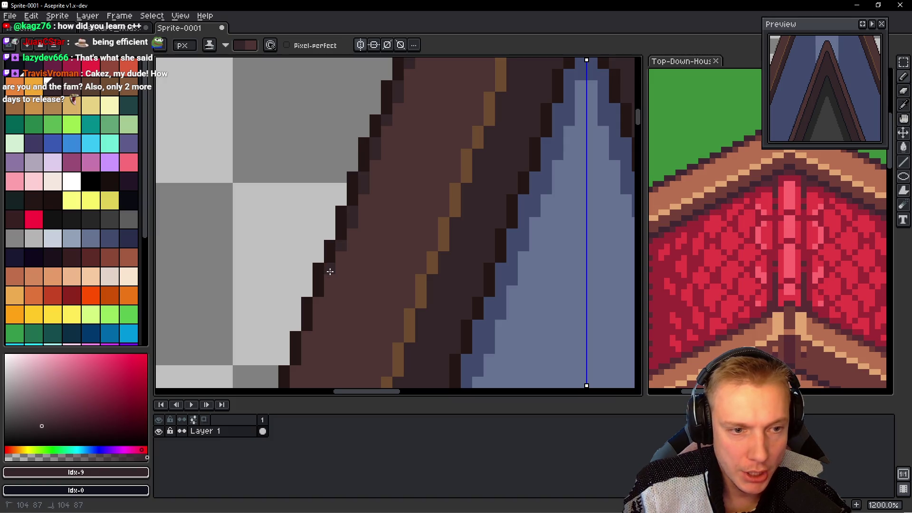
{"action": "scroll", "coordinate": [309, 253], "scroll_direction": "down", "scroll_amount": 2}
{"action": "left_click", "coordinate": [340, 265]}
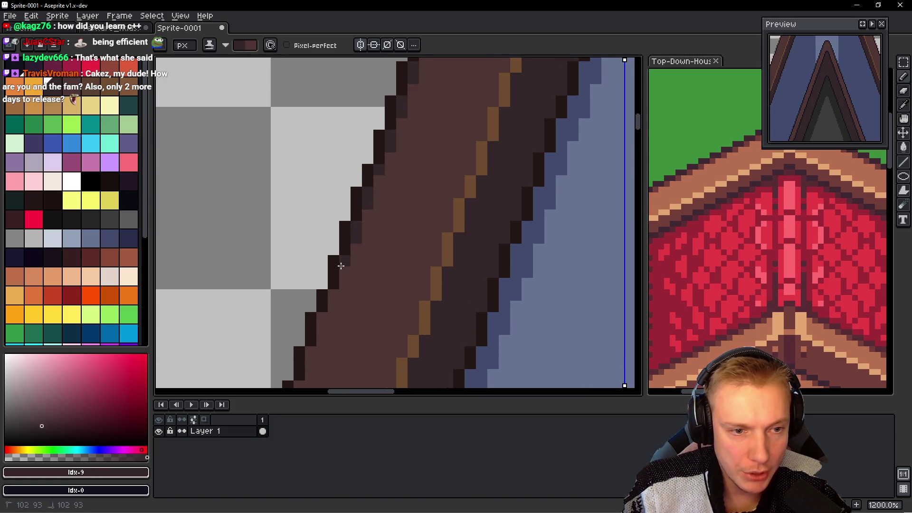
{"action": "scroll", "coordinate": [339, 274], "scroll_direction": "down", "scroll_amount": 2}
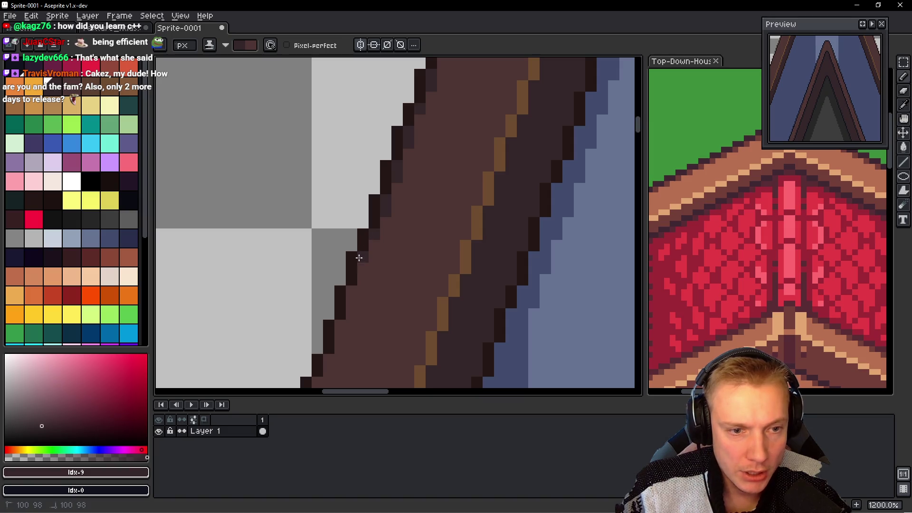
Step: Extend the outline darkening and inner shading further along the left rafter
{"action": "left_click_drag", "start_coordinate": [317, 283], "coordinate": [367, 204]}
{"action": "left_click", "coordinate": [375, 215]}
{"action": "left_click", "coordinate": [369, 251]}
{"action": "left_click", "coordinate": [357, 273]}
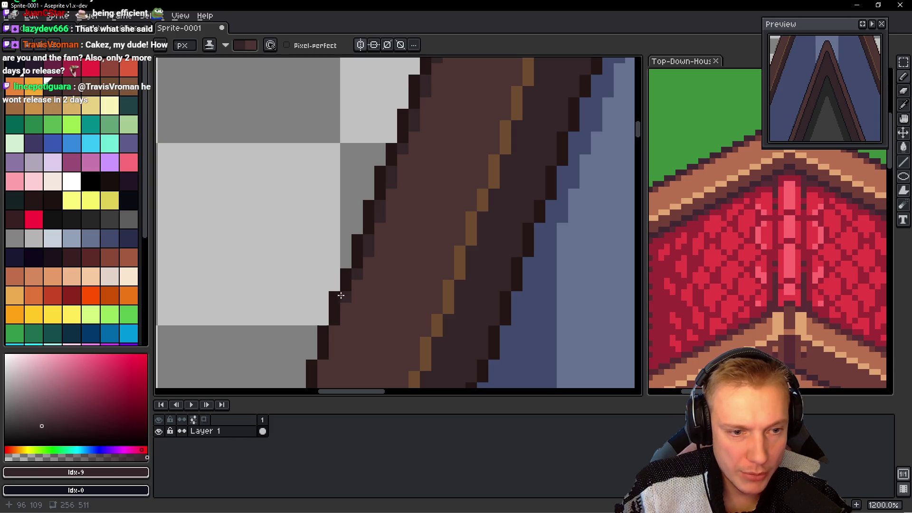
{"action": "scroll", "coordinate": [344, 236], "scroll_direction": "down", "scroll_amount": 3}
{"action": "left_click_drag", "start_coordinate": [351, 274], "coordinate": [350, 262]}
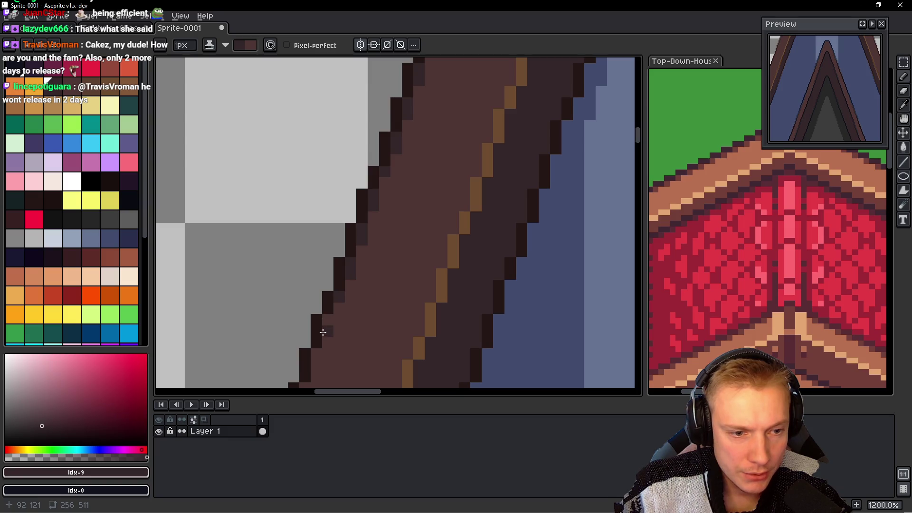
{"action": "scroll", "coordinate": [269, 280], "scroll_direction": "down", "scroll_amount": 3}
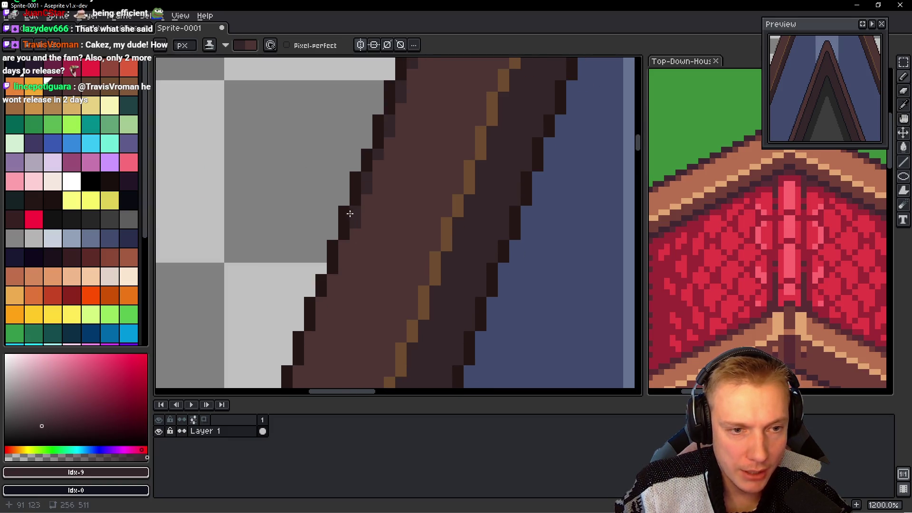
{"action": "scroll", "coordinate": [350, 223], "scroll_direction": "down", "scroll_amount": 1}
{"action": "left_click", "coordinate": [346, 236]}
{"action": "left_click_drag", "start_coordinate": [325, 283], "coordinate": [325, 304]}
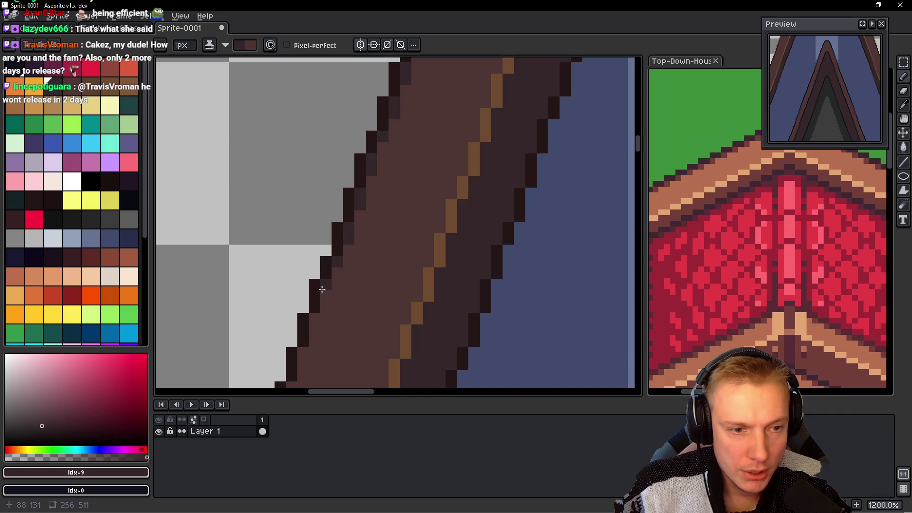
Step: Add the final shade pixels beside the lower outline, then zoom out to review
{"action": "scroll", "coordinate": [328, 285], "scroll_direction": "down", "scroll_amount": 2}
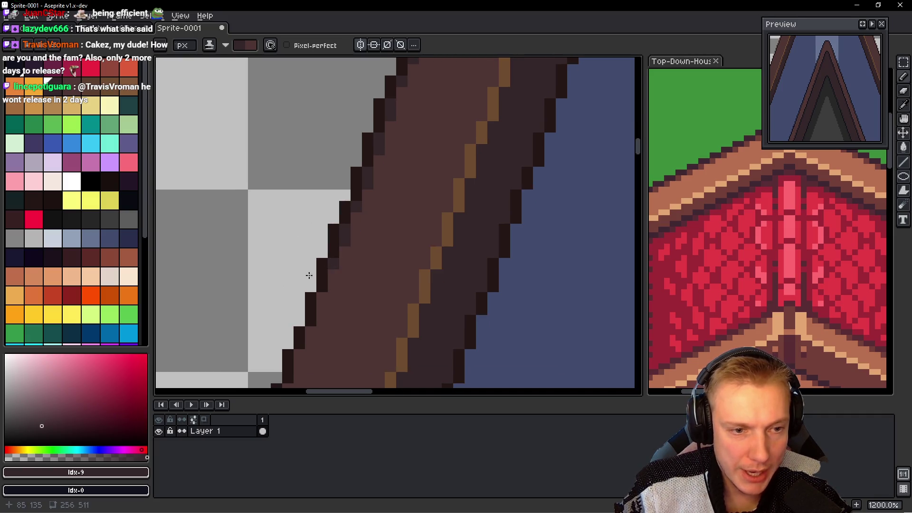
{"action": "scroll", "coordinate": [286, 286], "scroll_direction": "down", "scroll_amount": 2}
{"action": "left_click", "coordinate": [336, 244]}
{"action": "left_click", "coordinate": [328, 279]}
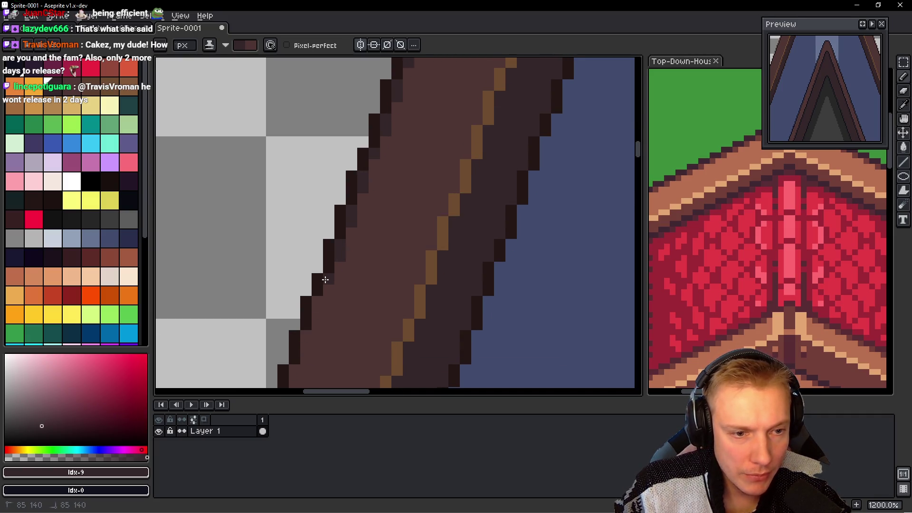
{"action": "left_click", "coordinate": [315, 300]}
{"action": "scroll", "coordinate": [313, 304], "scroll_direction": "down", "scroll_amount": 2}
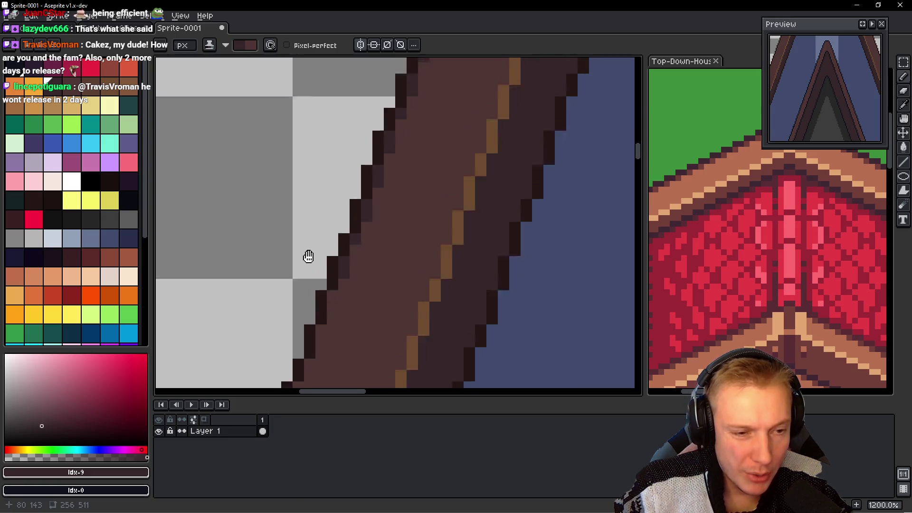
{"action": "scroll", "coordinate": [305, 255], "scroll_direction": "down", "scroll_amount": 2}
{"action": "left_click", "coordinate": [350, 234]}
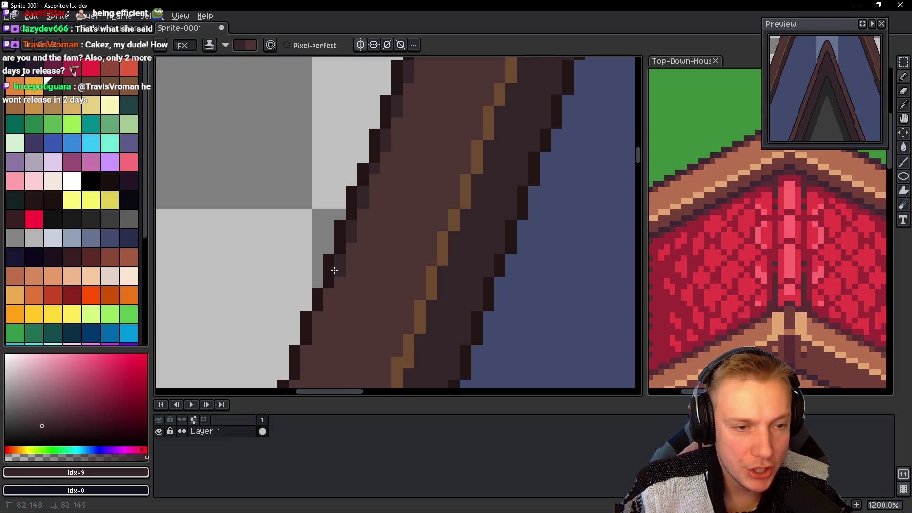
{"action": "scroll", "coordinate": [335, 269], "scroll_direction": "down", "scroll_amount": 2}
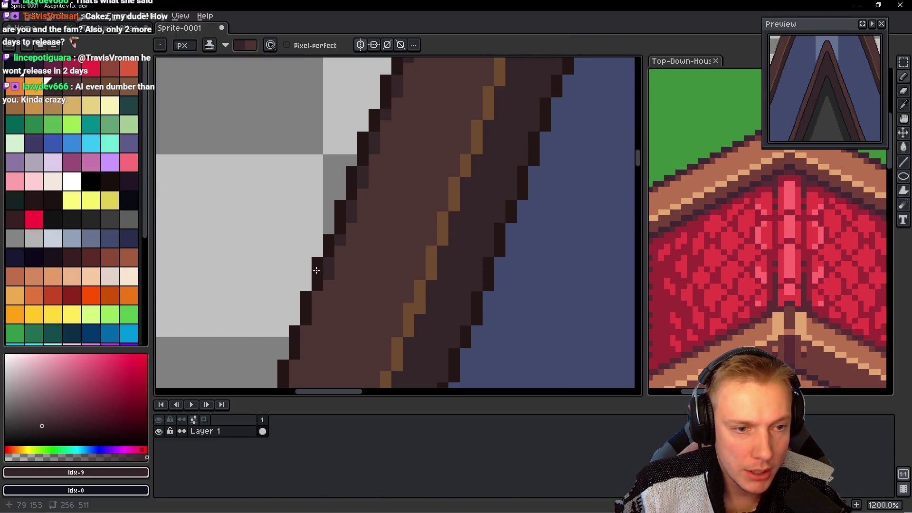
{"action": "scroll", "coordinate": [329, 247], "scroll_direction": "down", "scroll_amount": 2}
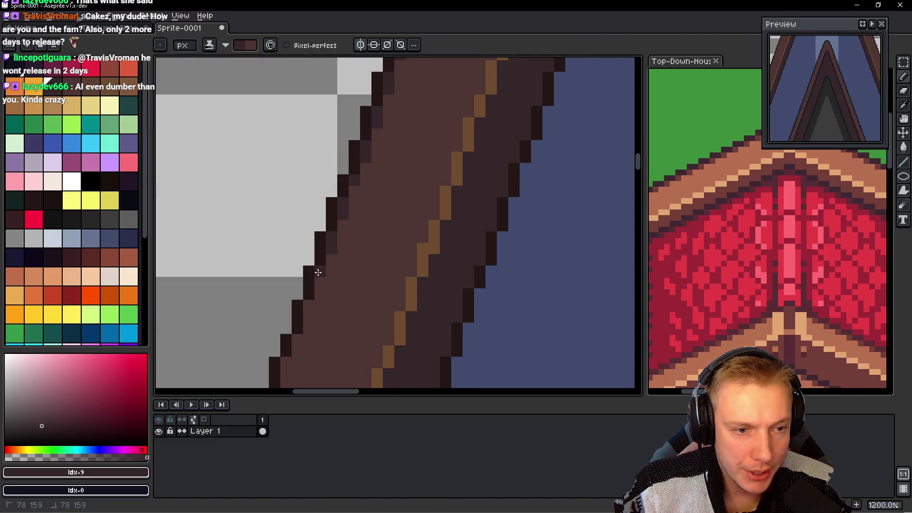
{"action": "scroll", "coordinate": [313, 268], "scroll_direction": "down", "scroll_amount": 2}
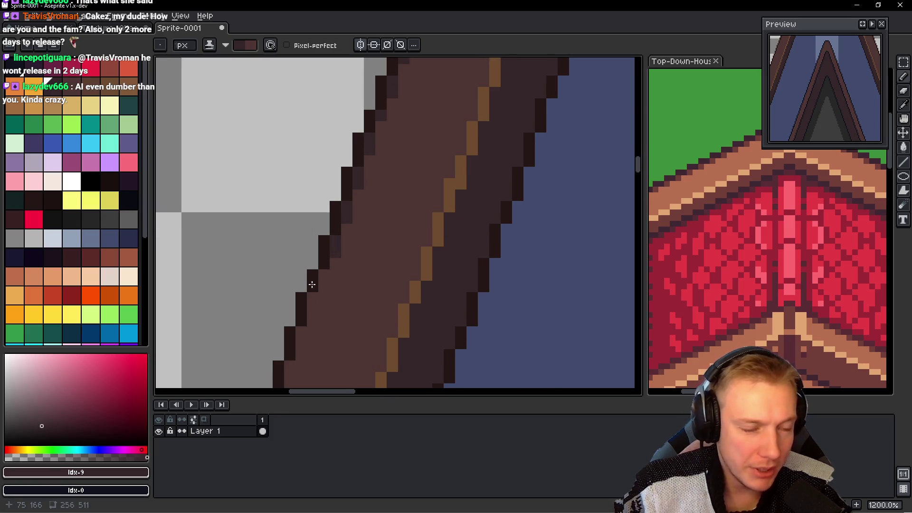
{"action": "scroll", "coordinate": [302, 280], "scroll_direction": "down", "scroll_amount": 2}
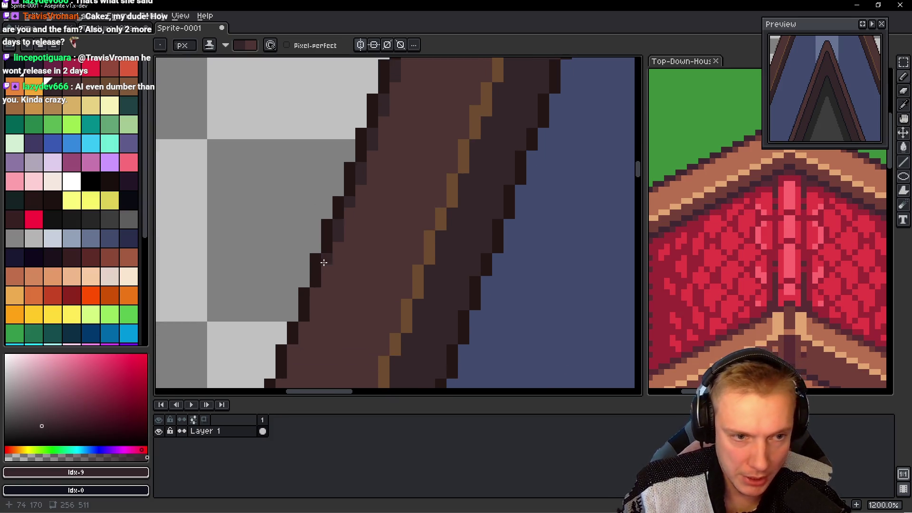
{"action": "scroll", "coordinate": [293, 216], "scroll_direction": "down", "scroll_amount": 5}
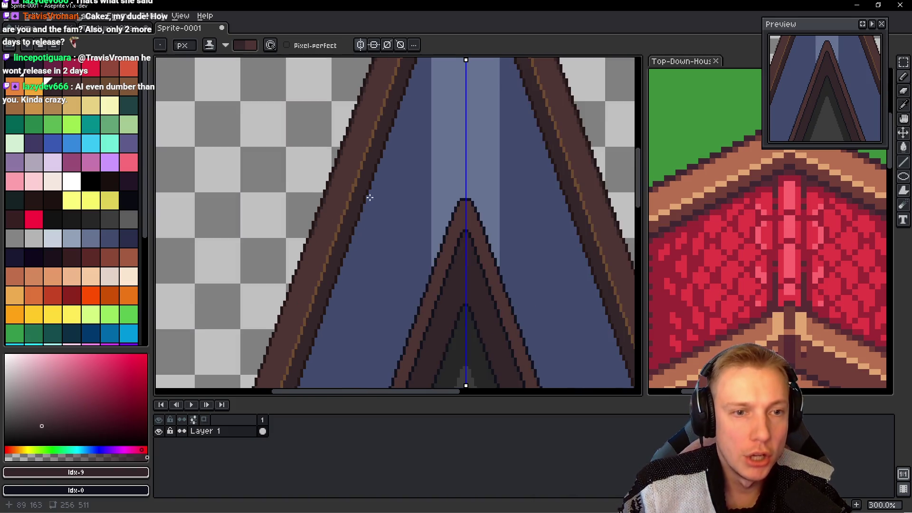
Step: Add darker brown shading pixels just inside the left rafter's upper outline
{"action": "scroll", "coordinate": [332, 223], "scroll_direction": "down", "scroll_amount": 2}
{"action": "scroll", "coordinate": [380, 232], "scroll_direction": "down", "scroll_amount": 2}
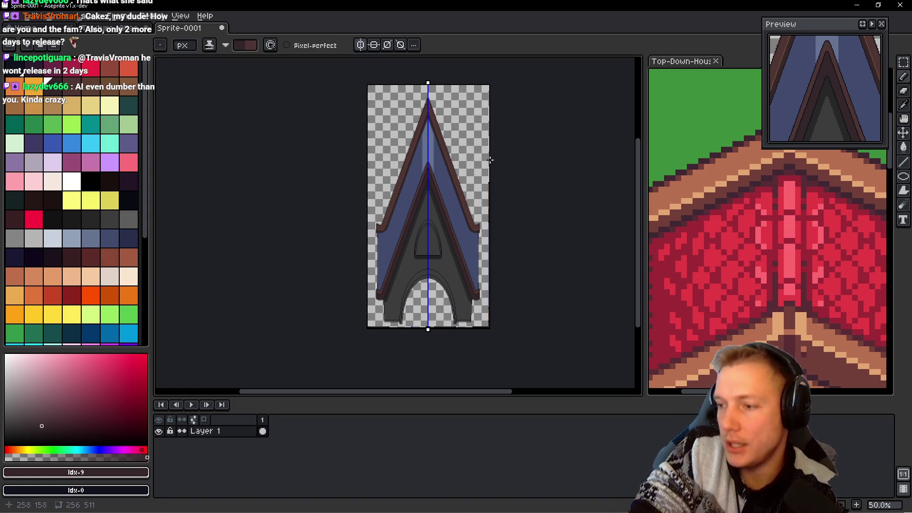
{"action": "scroll", "coordinate": [381, 279], "scroll_direction": "up", "scroll_amount": 2}
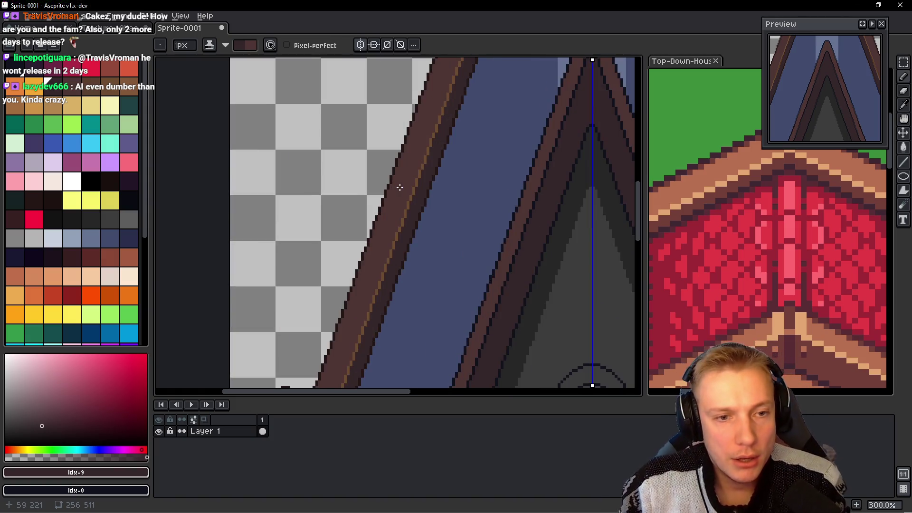
{"action": "scroll", "coordinate": [381, 279], "scroll_direction": "up", "scroll_amount": 1}
{"action": "scroll", "coordinate": [376, 266], "scroll_direction": "down", "scroll_amount": 1}
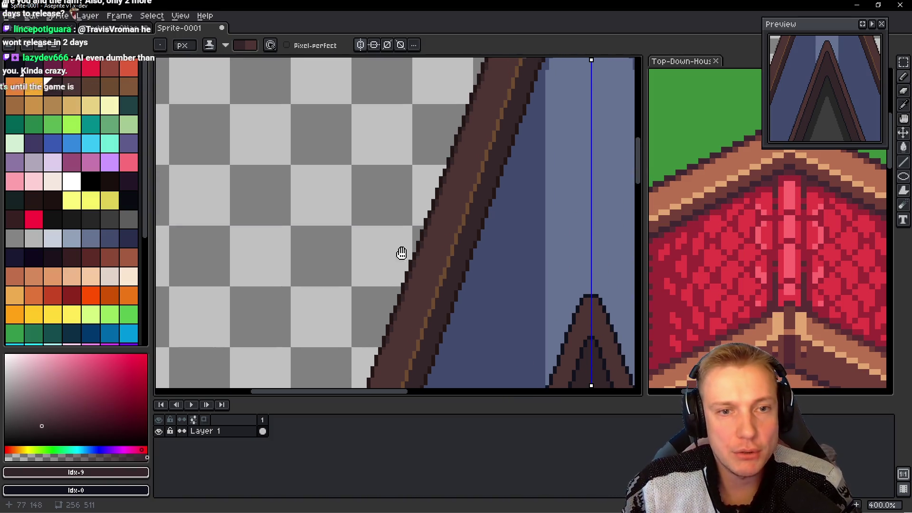
{"action": "scroll", "coordinate": [408, 259], "scroll_direction": "down", "scroll_amount": 1}
{"action": "scroll", "coordinate": [416, 247], "scroll_direction": "up", "scroll_amount": 1}
{"action": "scroll", "coordinate": [414, 240], "scroll_direction": "up", "scroll_amount": 1}
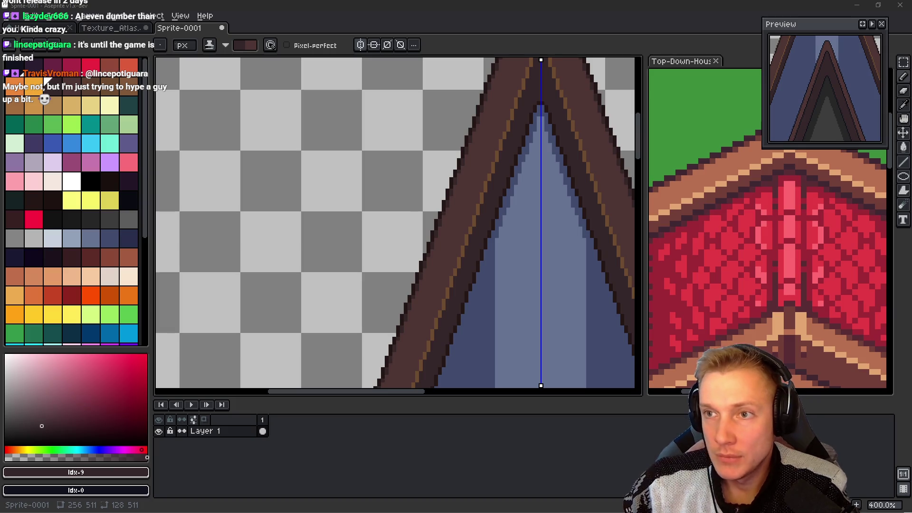
{"action": "scroll", "coordinate": [481, 205], "scroll_direction": "down", "scroll_amount": 3}
{"action": "scroll", "coordinate": [481, 209], "scroll_direction": "down", "scroll_amount": 3}
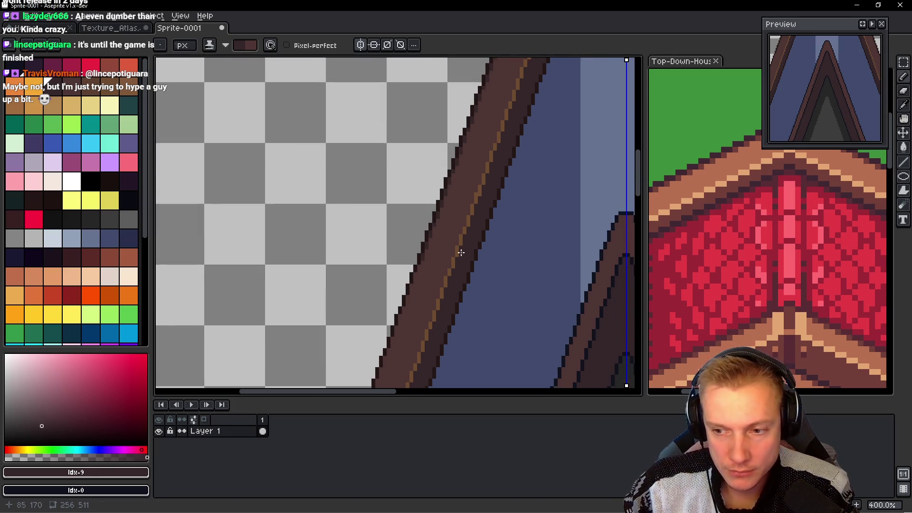
{"action": "scroll", "coordinate": [479, 219], "scroll_direction": "down", "scroll_amount": 2}
{"action": "scroll", "coordinate": [464, 200], "scroll_direction": "up", "scroll_amount": 3}
{"action": "scroll", "coordinate": [456, 180], "scroll_direction": "up", "scroll_amount": 2}
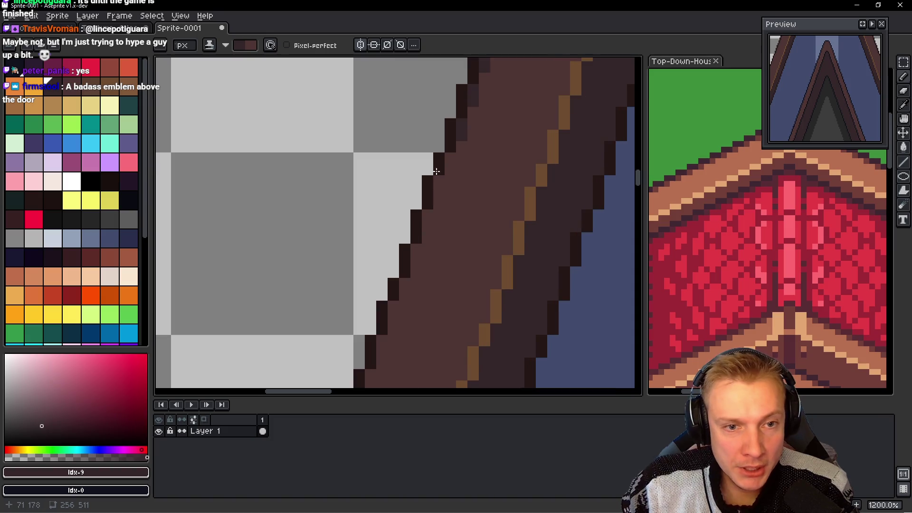
{"action": "left_click", "coordinate": [428, 226]}
{"action": "left_click", "coordinate": [416, 250]}
{"action": "left_click", "coordinate": [393, 312]}
{"action": "scroll", "coordinate": [380, 285], "scroll_direction": "down", "scroll_amount": 2}
{"action": "left_click", "coordinate": [392, 252]}
{"action": "left_click", "coordinate": [379, 286]}
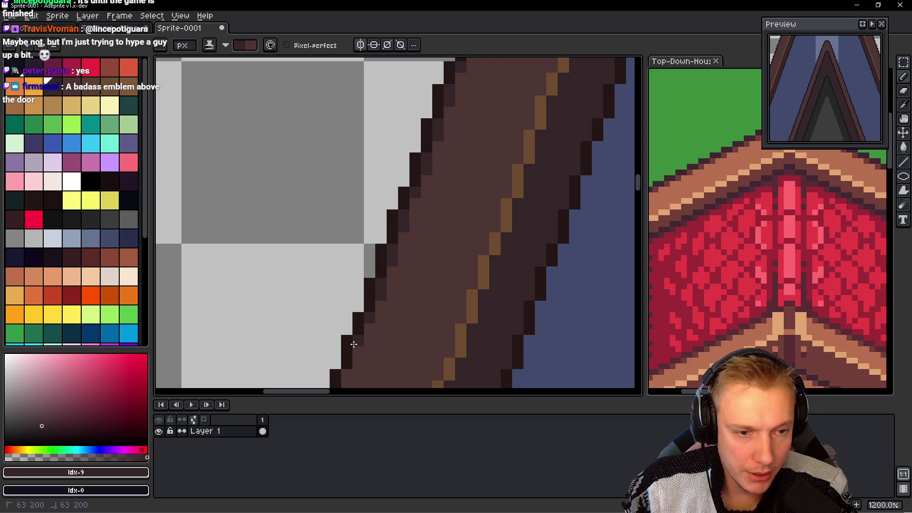
{"action": "scroll", "coordinate": [344, 297], "scroll_direction": "up", "scroll_amount": 1}
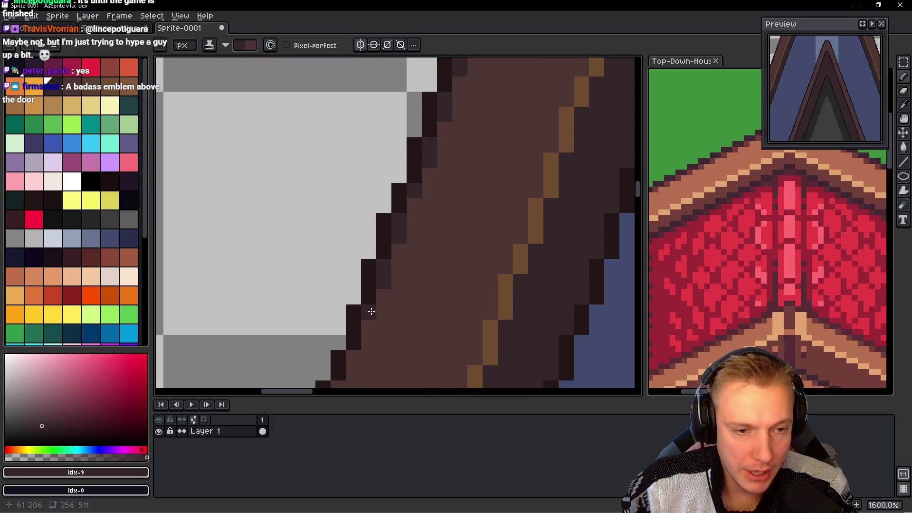
{"action": "scroll", "coordinate": [352, 318], "scroll_direction": "down", "scroll_amount": 1}
{"action": "left_click", "coordinate": [354, 299]}
{"action": "left_click", "coordinate": [358, 290]}
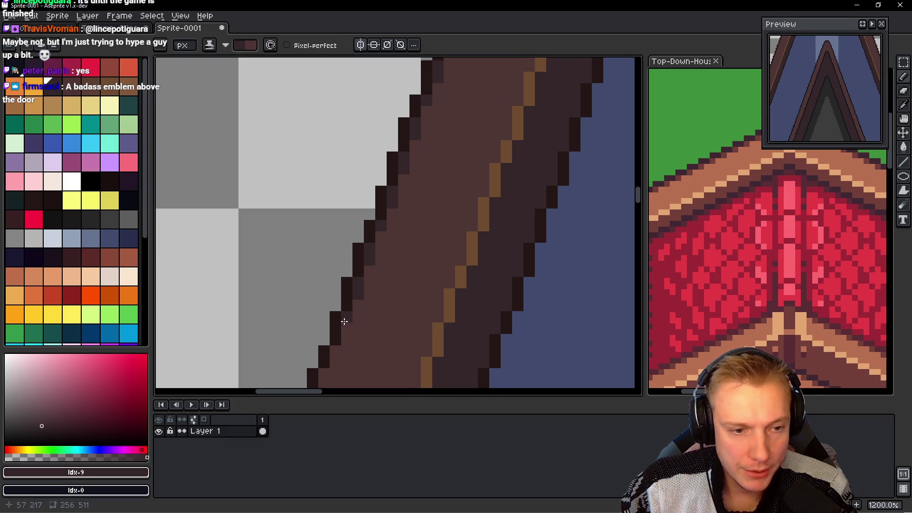
Step: Paint dark outline and shading pixels along the lower rafter edge, filling the outline gap
{"action": "scroll", "coordinate": [344, 326], "scroll_direction": "down", "scroll_amount": 2}
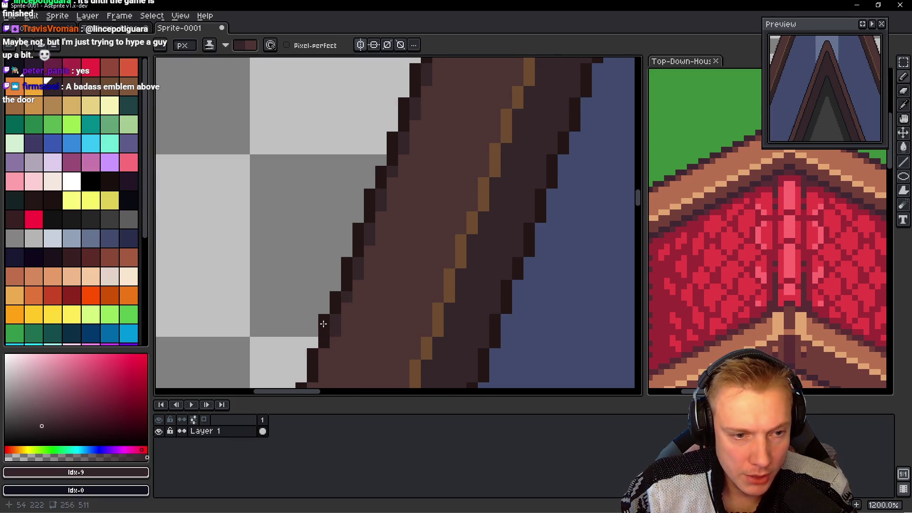
{"action": "scroll", "coordinate": [323, 323], "scroll_direction": "down", "scroll_amount": 3}
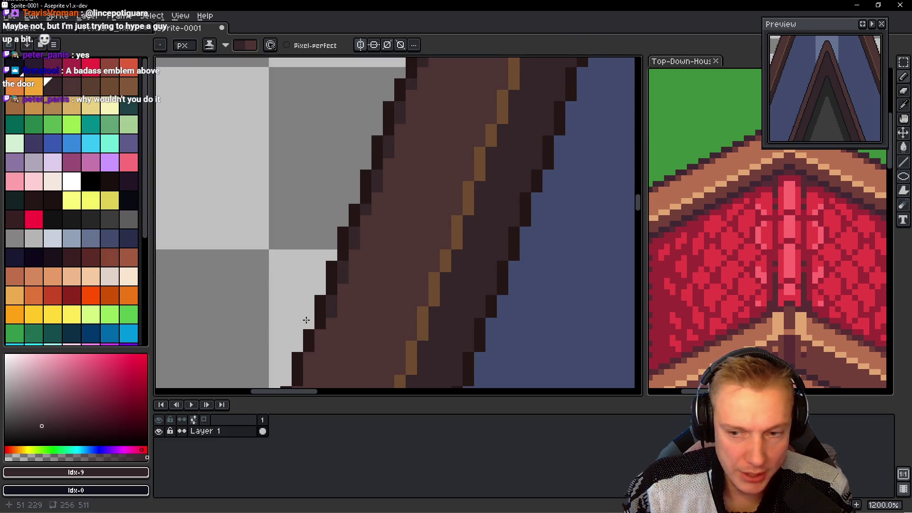
{"action": "scroll", "coordinate": [306, 321], "scroll_direction": "down", "scroll_amount": 3}
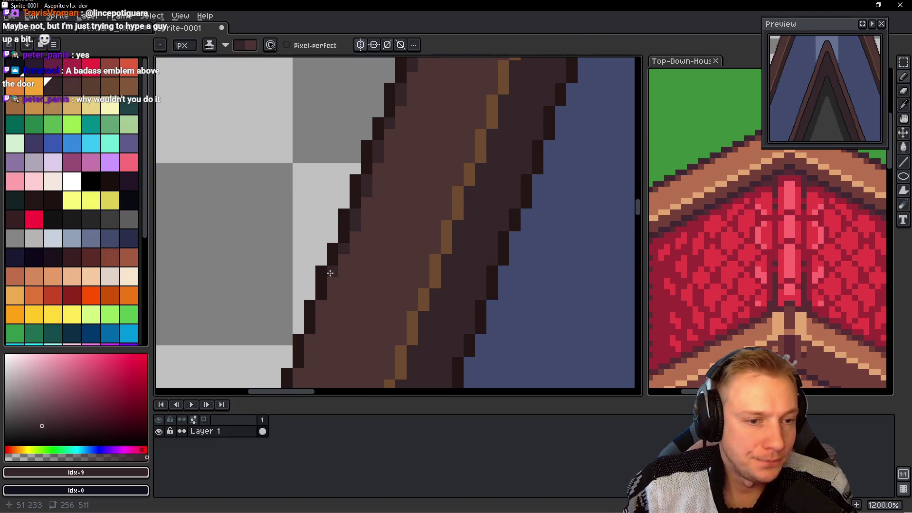
{"action": "scroll", "coordinate": [327, 245], "scroll_direction": "down", "scroll_amount": 2}
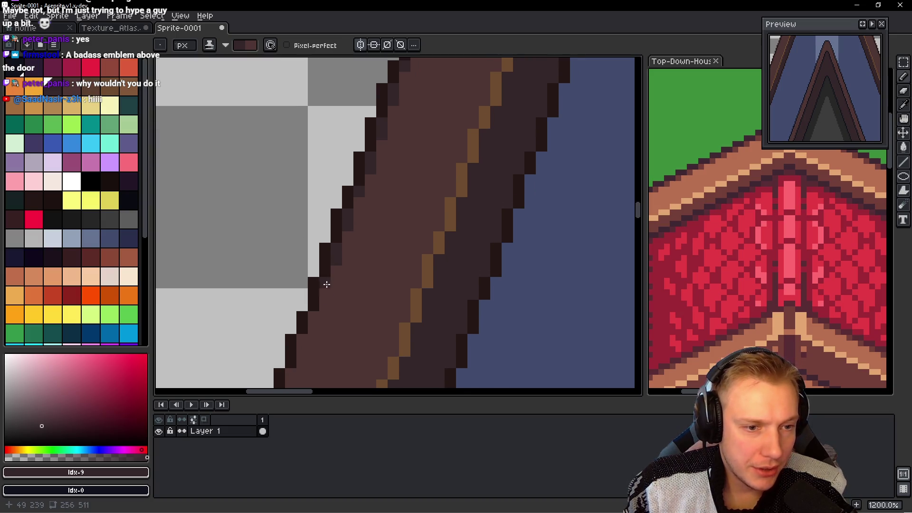
{"action": "scroll", "coordinate": [324, 291], "scroll_direction": "down", "scroll_amount": 3}
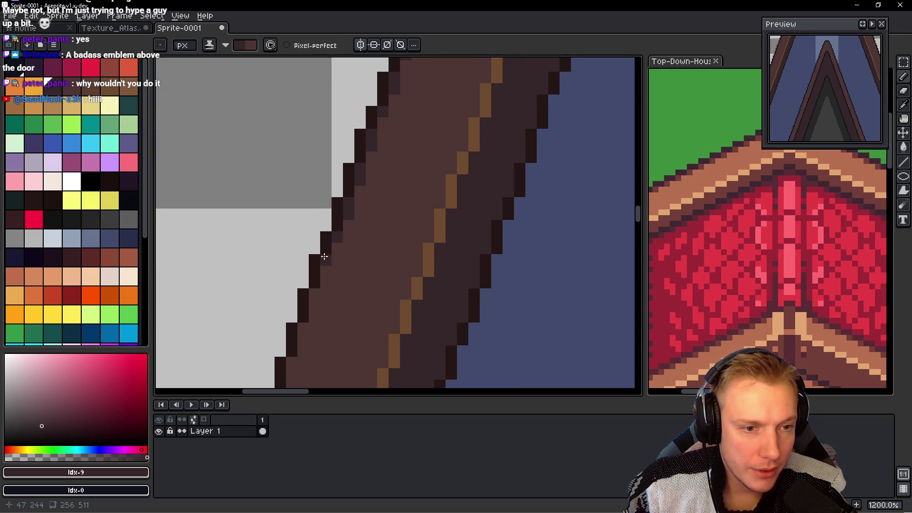
{"action": "scroll", "coordinate": [328, 264], "scroll_direction": "down", "scroll_amount": 2}
{"action": "left_click_drag", "start_coordinate": [342, 248], "coordinate": [331, 271]}
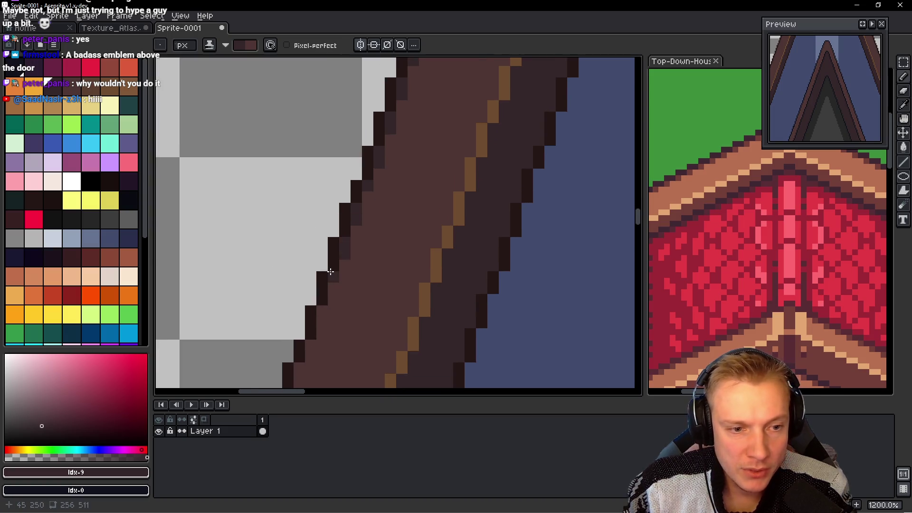
{"action": "scroll", "coordinate": [331, 285], "scroll_direction": "down", "scroll_amount": 3}
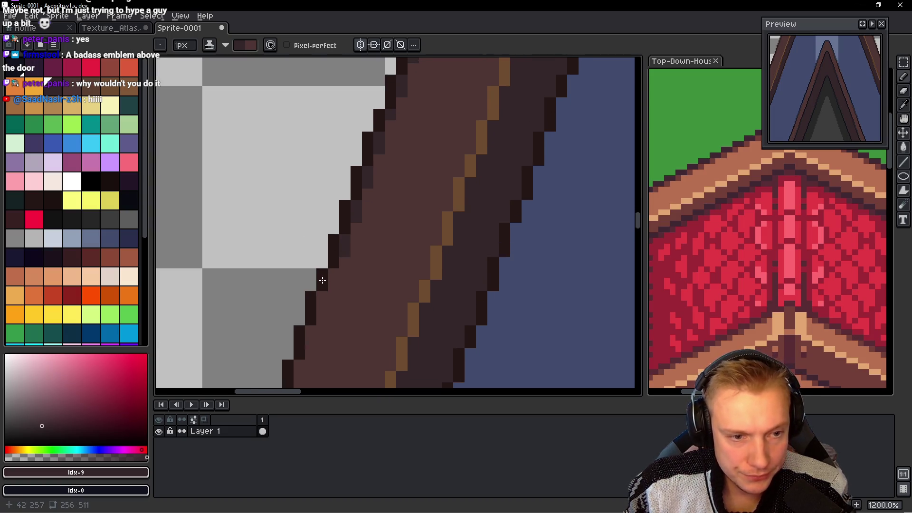
{"action": "scroll", "coordinate": [346, 255], "scroll_direction": "down", "scroll_amount": 3}
{"action": "left_click", "coordinate": [328, 288]}
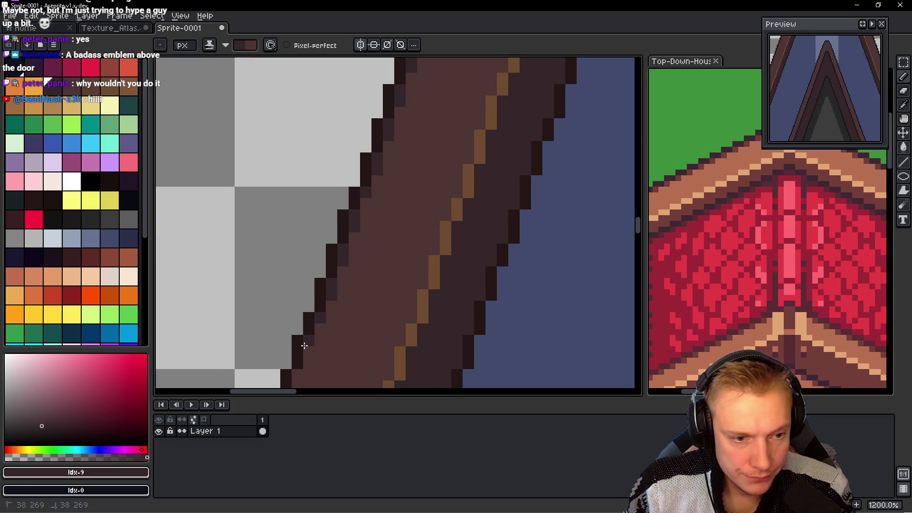
{"action": "scroll", "coordinate": [297, 342], "scroll_direction": "down", "scroll_amount": 1}
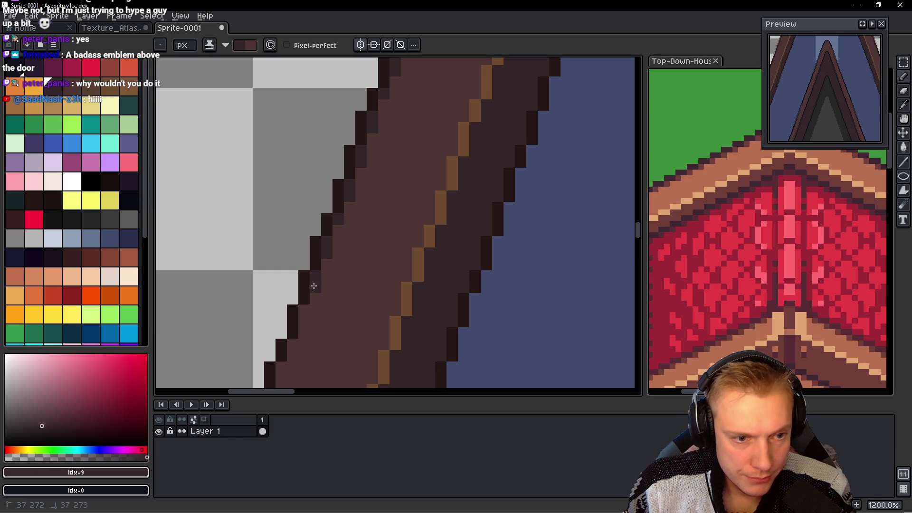
{"action": "scroll", "coordinate": [312, 291], "scroll_direction": "down", "scroll_amount": 4}
{"action": "left_click", "coordinate": [321, 237]}
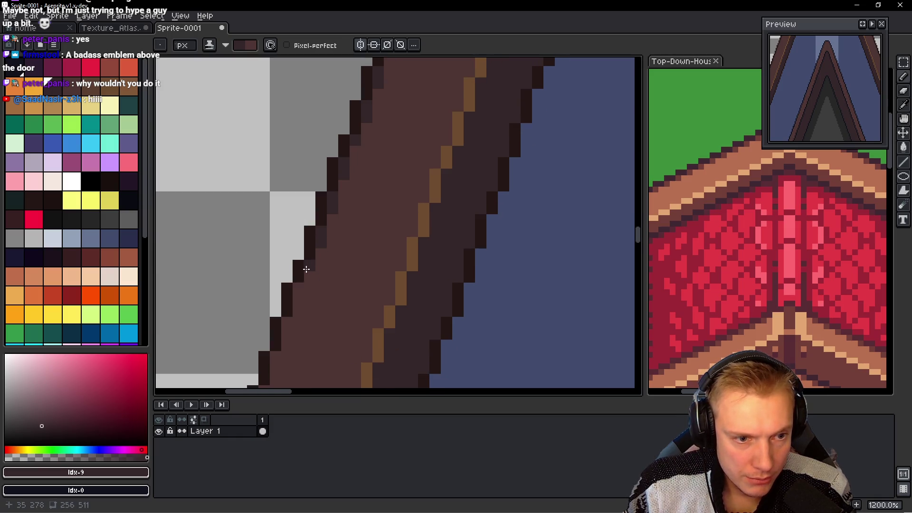
{"action": "scroll", "coordinate": [261, 308], "scroll_direction": "down", "scroll_amount": 1}
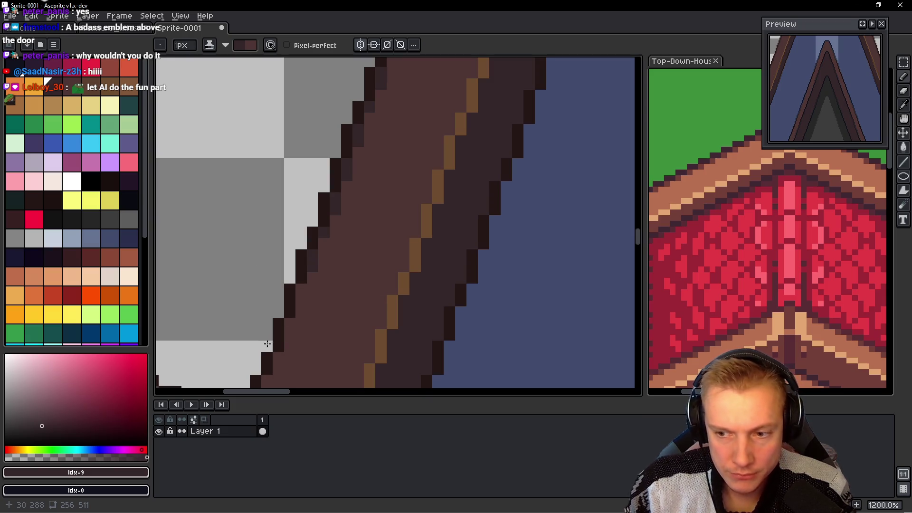
{"action": "scroll", "coordinate": [275, 314], "scroll_direction": "down", "scroll_amount": 1}
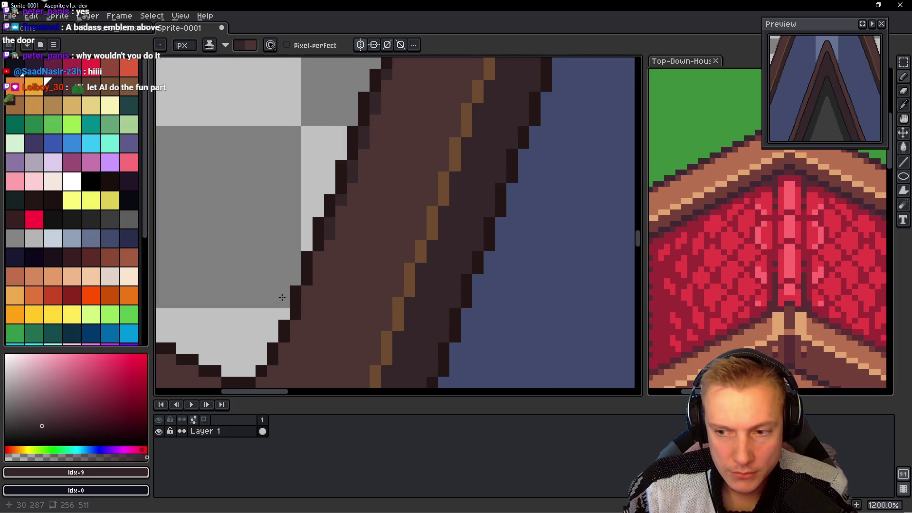
{"action": "left_click", "coordinate": [316, 267]}
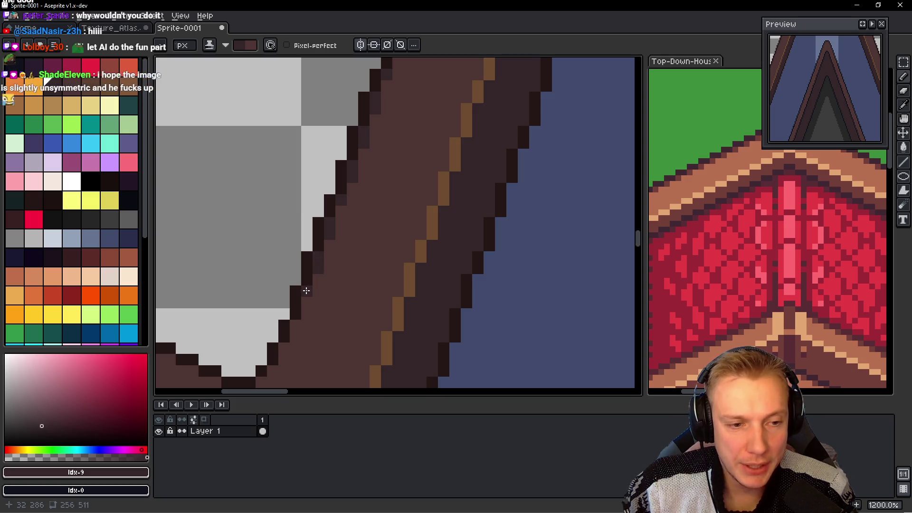
{"action": "scroll", "coordinate": [304, 285], "scroll_direction": "down", "scroll_amount": 3}
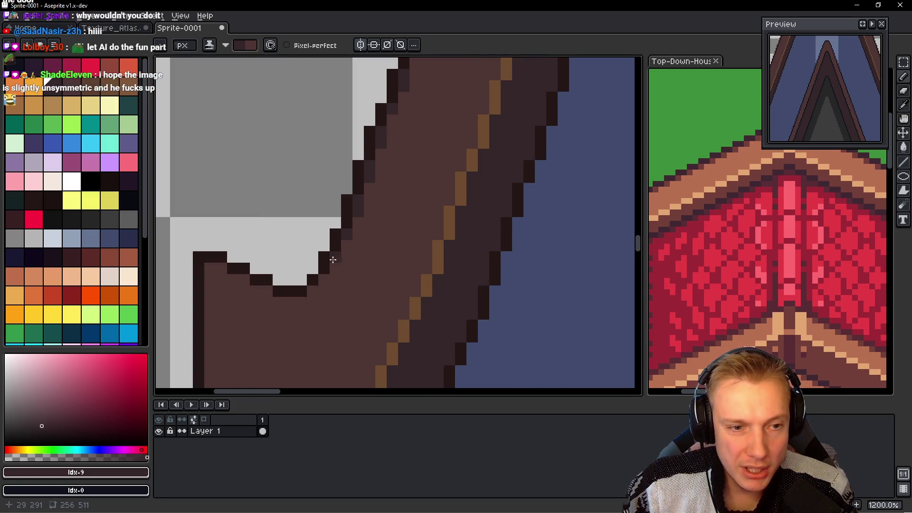
{"action": "left_click", "coordinate": [332, 259]}
{"action": "left_click", "coordinate": [323, 280]}
{"action": "left_click", "coordinate": [312, 291]}
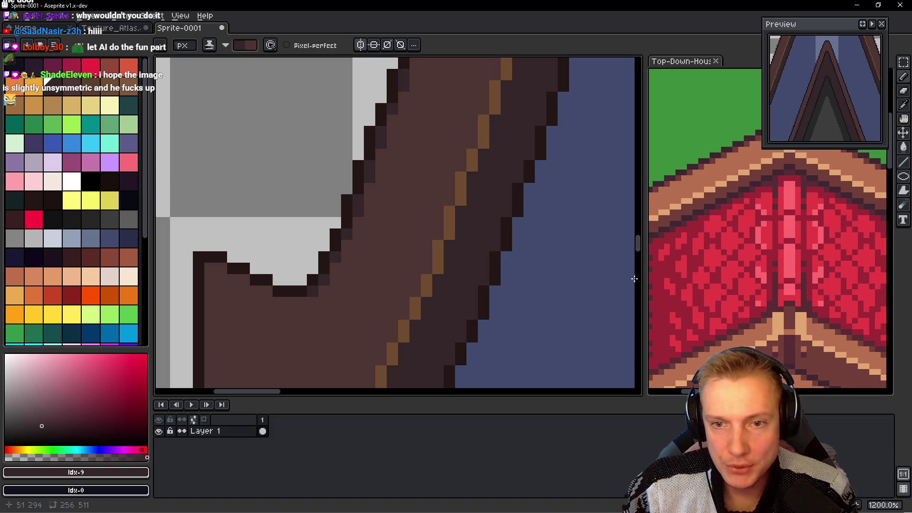
Step: Check the reference house image, then shade beneath the trim end and add an outline pixel under its corner
{"action": "left_click", "coordinate": [813, 243]}
{"action": "left_click", "coordinate": [297, 206]}
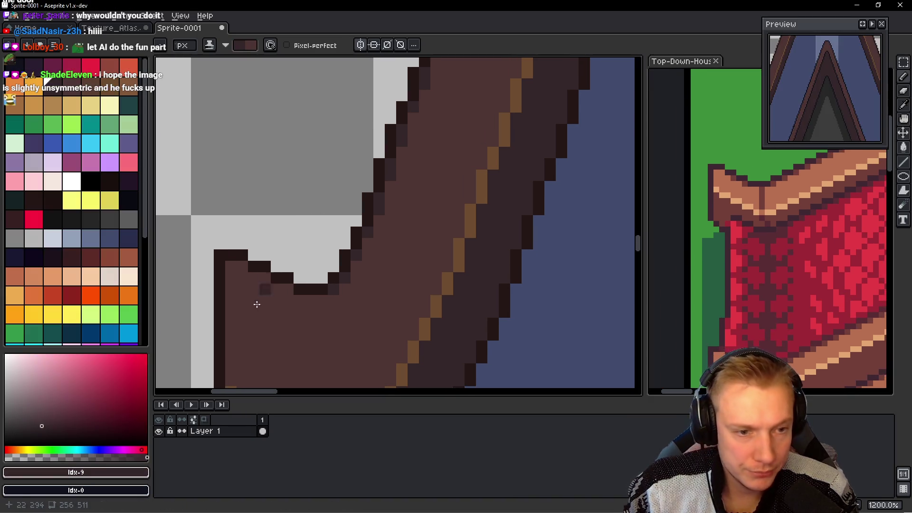
{"action": "left_click", "coordinate": [288, 289]}
{"action": "left_click", "coordinate": [322, 300]}
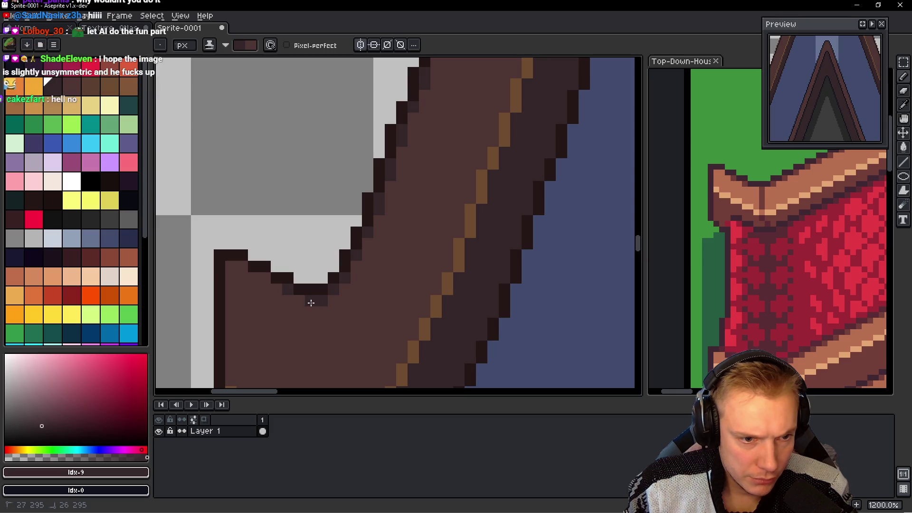
{"action": "left_click", "coordinate": [299, 300]}
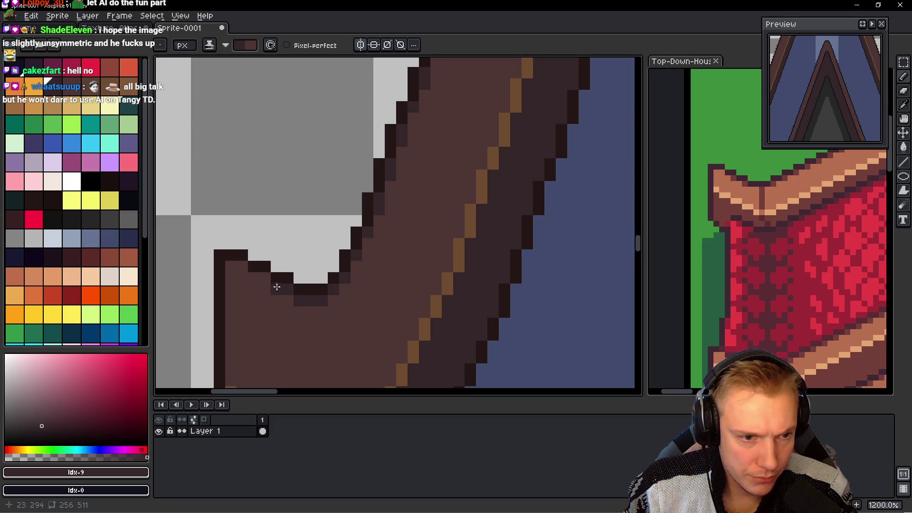
{"action": "left_click", "coordinate": [242, 265]}
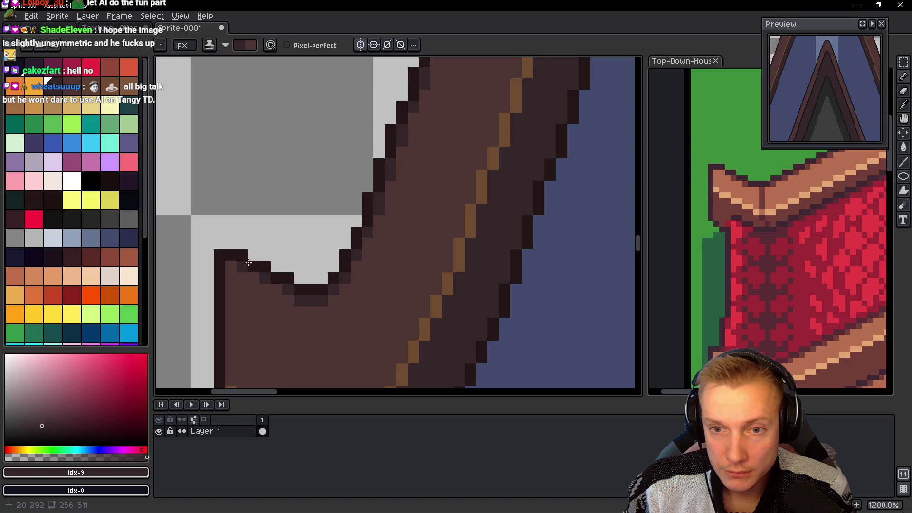
{"action": "scroll", "coordinate": [342, 211], "scroll_direction": "down", "scroll_amount": 4}
Step: Zoom into the left trim's curled end and draw a dark line down through it
{"action": "scroll", "coordinate": [360, 228], "scroll_direction": "down", "scroll_amount": 2}
{"action": "scroll", "coordinate": [359, 227], "scroll_direction": "down", "scroll_amount": 1}
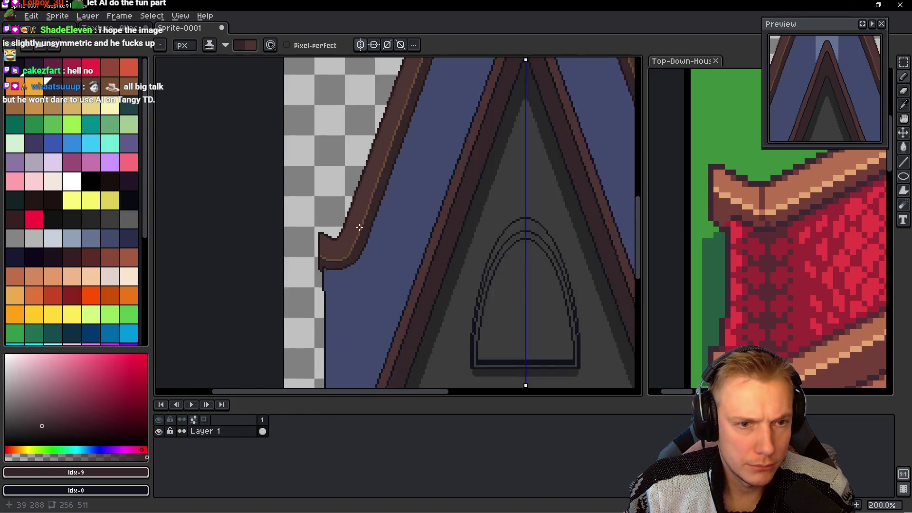
{"action": "scroll", "coordinate": [360, 227], "scroll_direction": "right", "scroll_amount": 1}
{"action": "scroll", "coordinate": [305, 214], "scroll_direction": "right", "scroll_amount": 2}
{"action": "scroll", "coordinate": [415, 240], "scroll_direction": "right", "scroll_amount": 2}
{"action": "scroll", "coordinate": [350, 264], "scroll_direction": "down", "scroll_amount": 1}
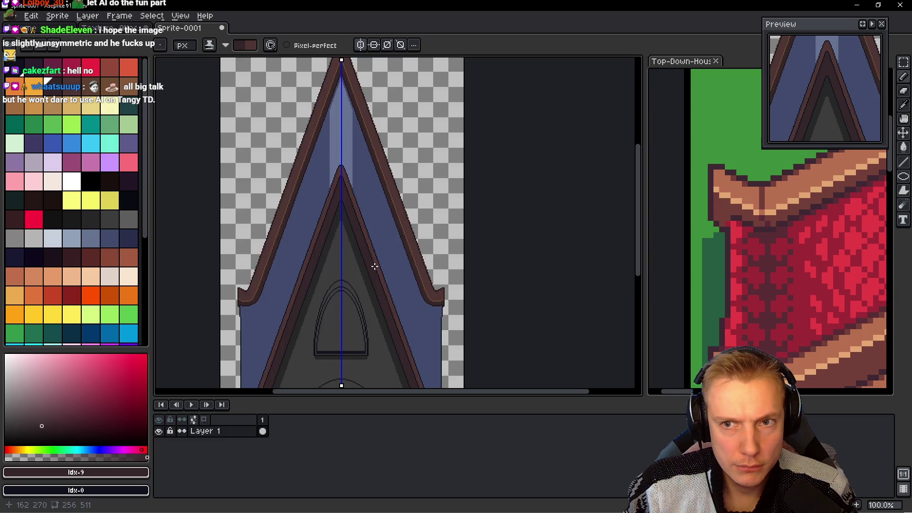
{"action": "scroll", "coordinate": [375, 267], "scroll_direction": "down", "scroll_amount": 1}
{"action": "scroll", "coordinate": [352, 238], "scroll_direction": "up", "scroll_amount": 3}
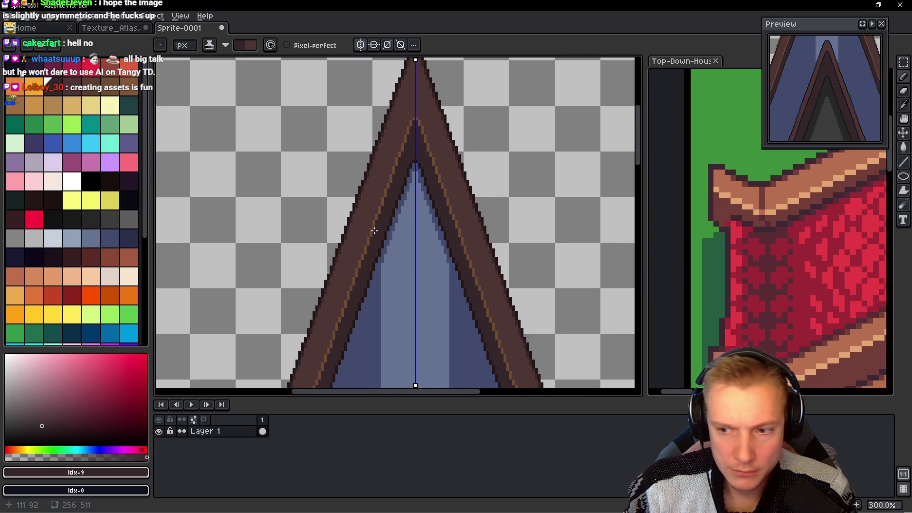
{"action": "scroll", "coordinate": [374, 231], "scroll_direction": "up", "scroll_amount": 1}
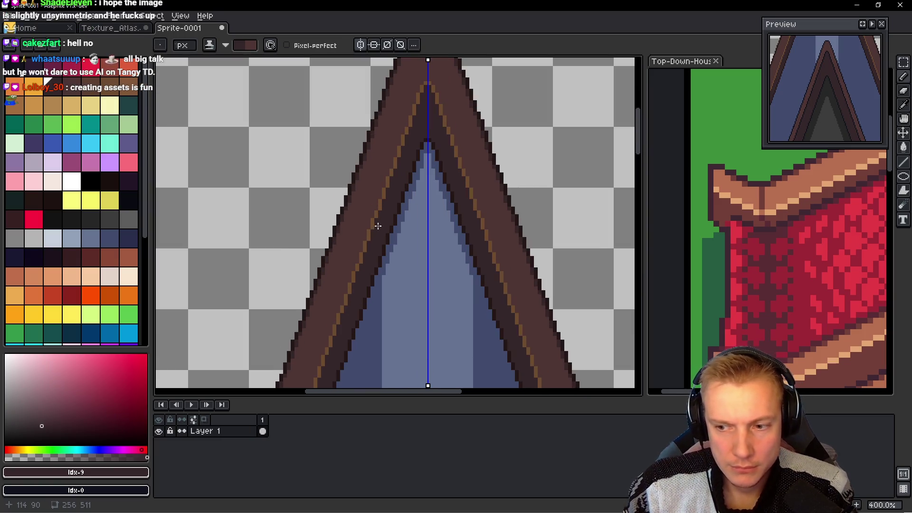
{"action": "scroll", "coordinate": [377, 223], "scroll_direction": "down", "scroll_amount": 1}
{"action": "scroll", "coordinate": [378, 209], "scroll_direction": "up", "scroll_amount": 1}
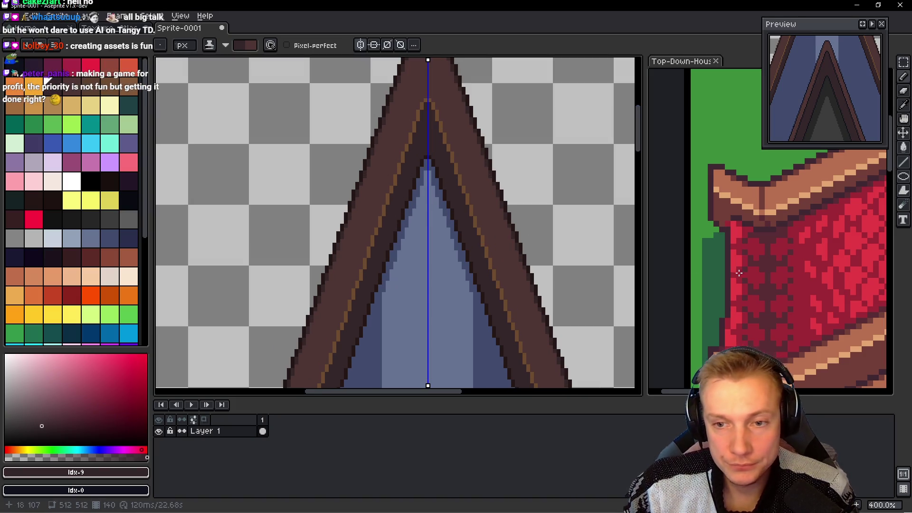
{"action": "scroll", "coordinate": [359, 193], "scroll_direction": "down", "scroll_amount": 10}
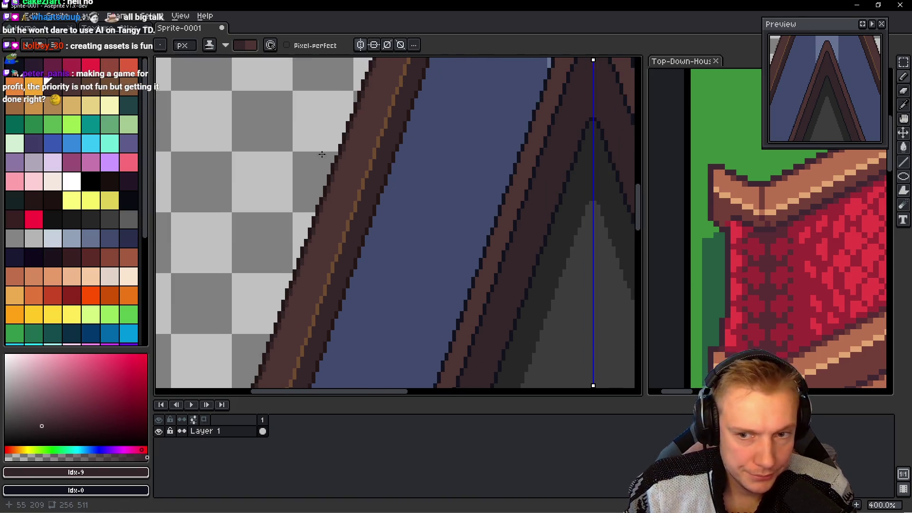
{"action": "scroll", "coordinate": [316, 281], "scroll_direction": "down", "scroll_amount": 5}
{"action": "scroll", "coordinate": [315, 271], "scroll_direction": "up", "scroll_amount": 2}
{"action": "scroll", "coordinate": [320, 230], "scroll_direction": "up", "scroll_amount": 1}
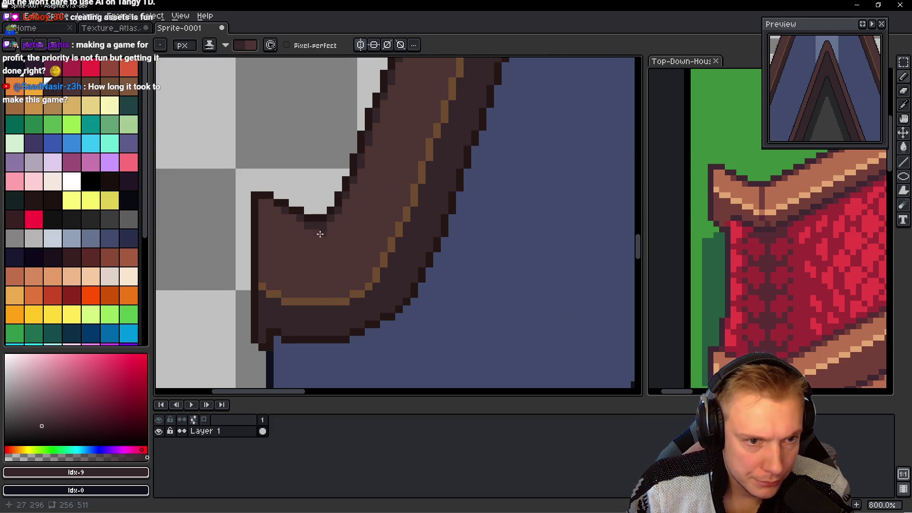
{"action": "scroll", "coordinate": [325, 233], "scroll_direction": "up", "scroll_amount": 2}
{"action": "mouse_move", "coordinate": [319, 234]}
{"action": "left_mouse_down"}
{"action": "mouse_move", "coordinate": [310, 256]}
{"action": "mouse_move", "coordinate": [323, 325]}
{"action": "mouse_move", "coordinate": [372, 270]}
{"action": "left_mouse_up"}
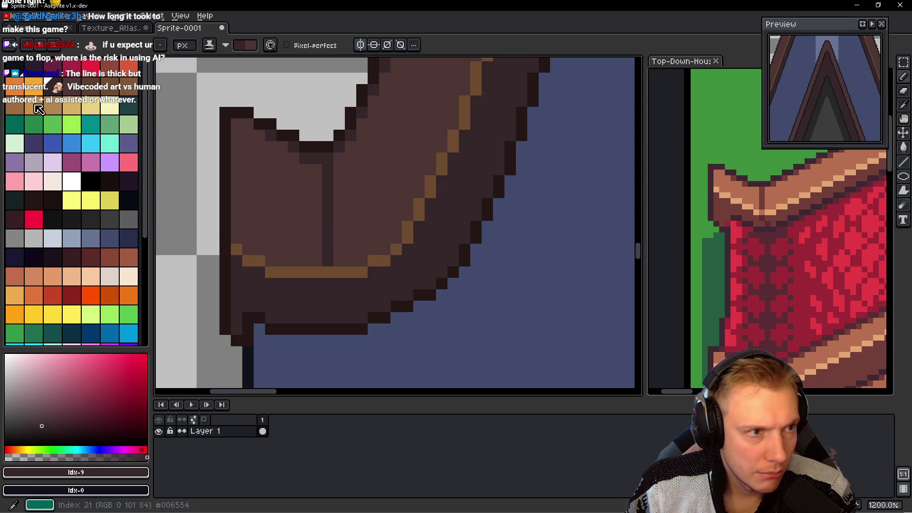
Step: Pick a darker brown and extend the crease below the orange band down to the outline
{"action": "left_click", "coordinate": [77, 259]}
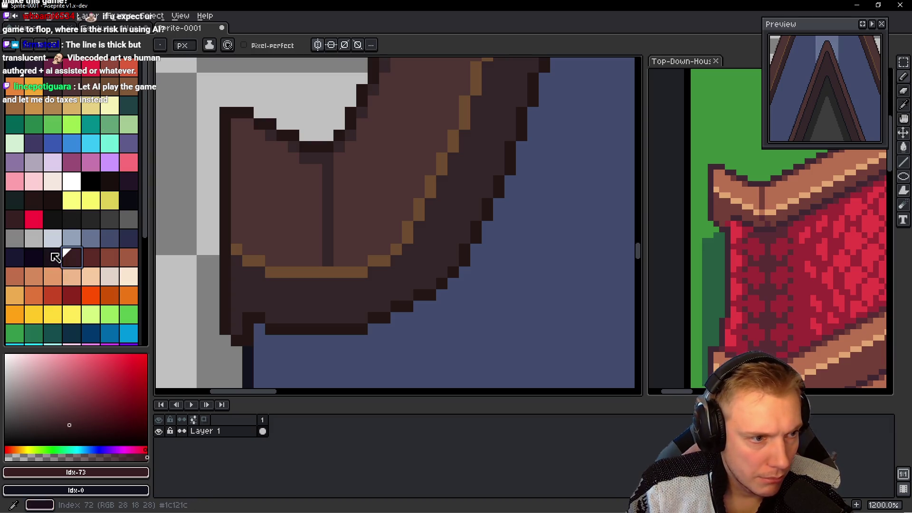
{"action": "left_click", "coordinate": [52, 257]}
{"action": "left_click", "coordinate": [328, 283]}
{"action": "left_click", "coordinate": [33, 199]}
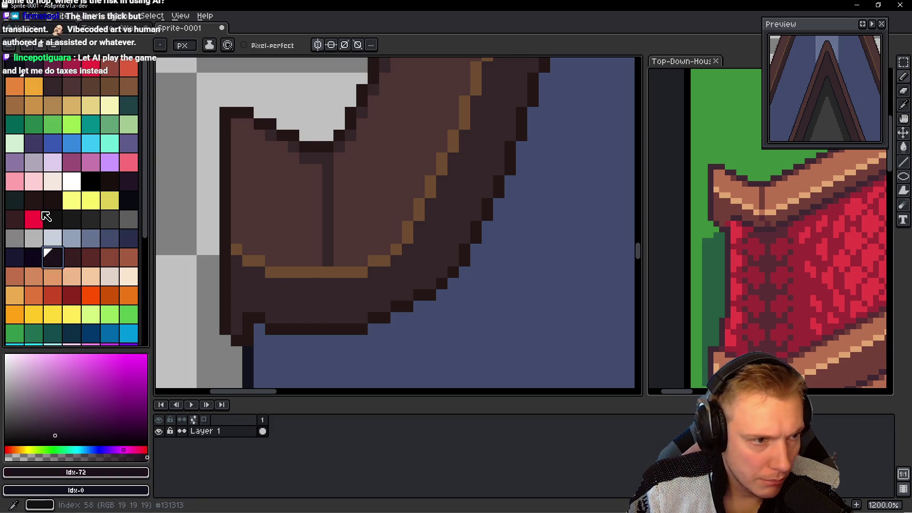
{"action": "left_click", "coordinate": [331, 287]}
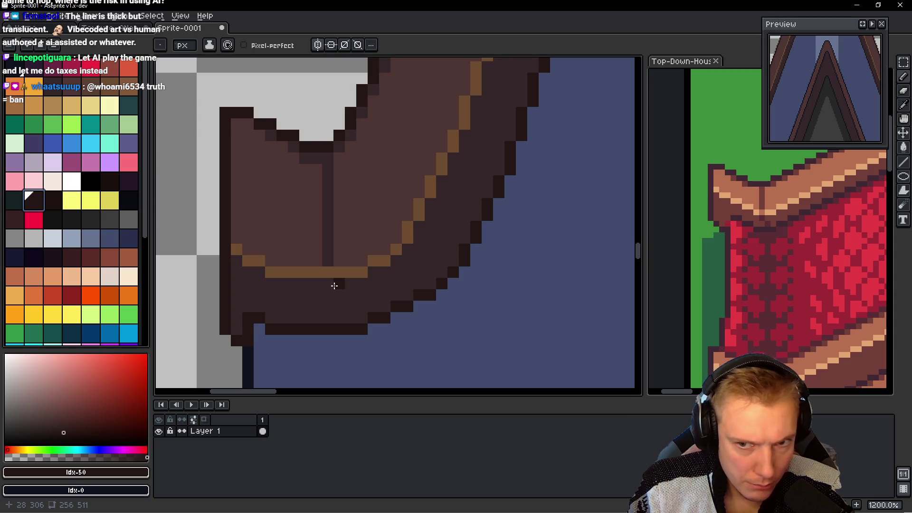
{"action": "left_click", "coordinate": [339, 294]}
{"action": "left_click", "coordinate": [350, 313]}
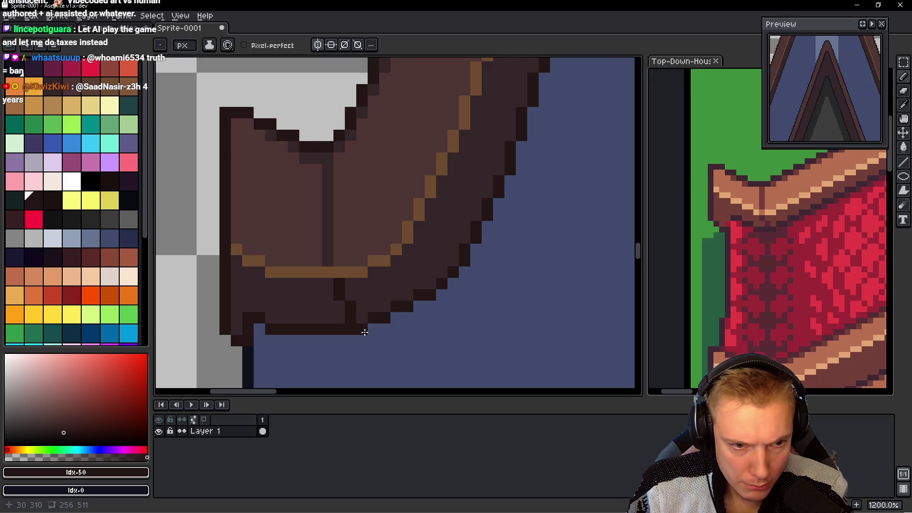
{"action": "left_click", "coordinate": [326, 265], "text": "alt"}
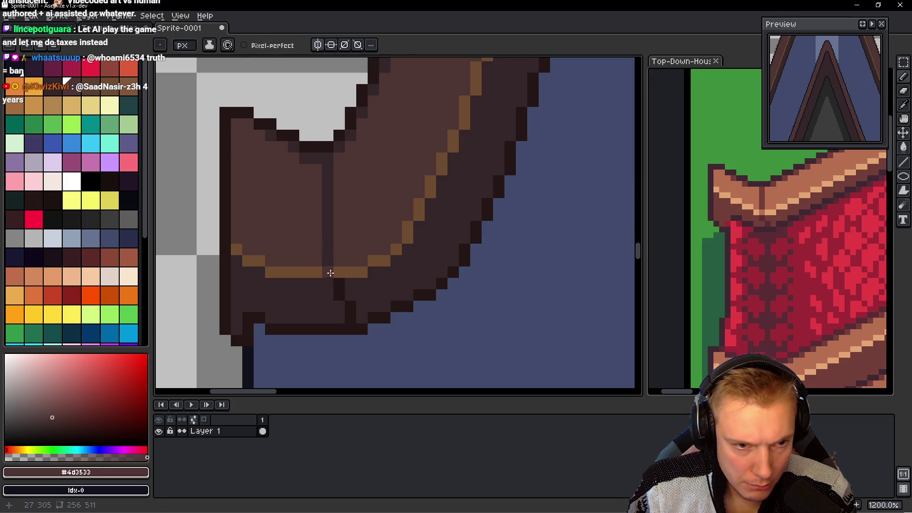
Step: Touch up one trim-end pixel, then move the view up the left roof edge
{"action": "left_click", "coordinate": [329, 274]}
{"action": "scroll", "coordinate": [361, 237], "scroll_direction": "down", "scroll_amount": 3}
{"action": "scroll", "coordinate": [382, 218], "scroll_direction": "down", "scroll_amount": 4}
{"action": "scroll", "coordinate": [385, 220], "scroll_direction": "up", "scroll_amount": 1}
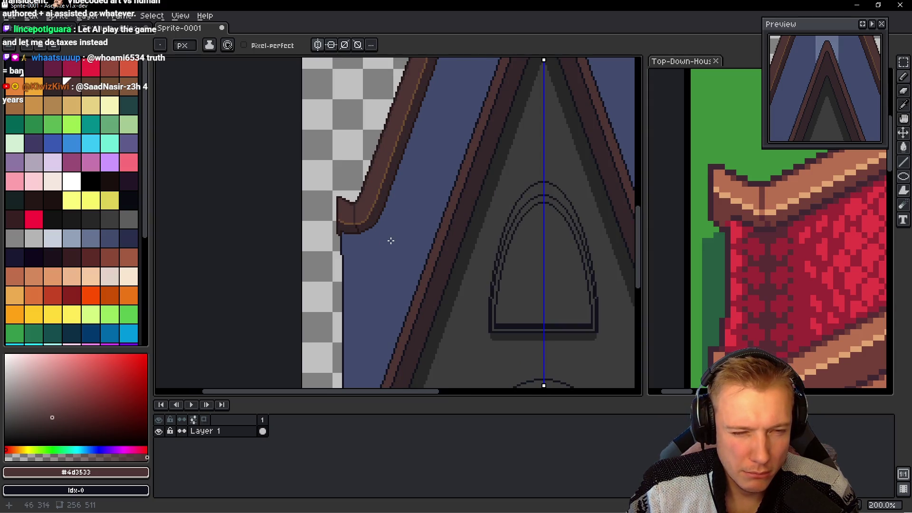
{"action": "scroll", "coordinate": [391, 240], "scroll_direction": "down", "scroll_amount": 1}
{"action": "scroll", "coordinate": [393, 243], "scroll_direction": "up", "scroll_amount": 2}
{"action": "scroll", "coordinate": [388, 240], "scroll_direction": "down", "scroll_amount": 1}
{"action": "mouse_move", "coordinate": [376, 235]}
{"action": "left_mouse_down"}
{"action": "mouse_move", "coordinate": [207, 236]}
{"action": "mouse_move", "coordinate": [316, 259]}
{"action": "left_mouse_up"}
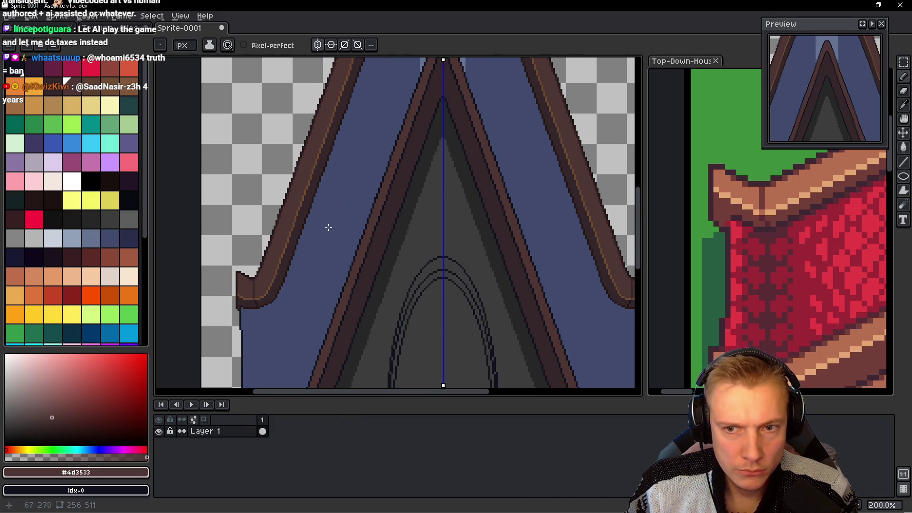
{"action": "scroll", "coordinate": [321, 214], "scroll_direction": "down", "scroll_amount": 1}
{"action": "scroll", "coordinate": [321, 215], "scroll_direction": "up", "scroll_amount": 1}
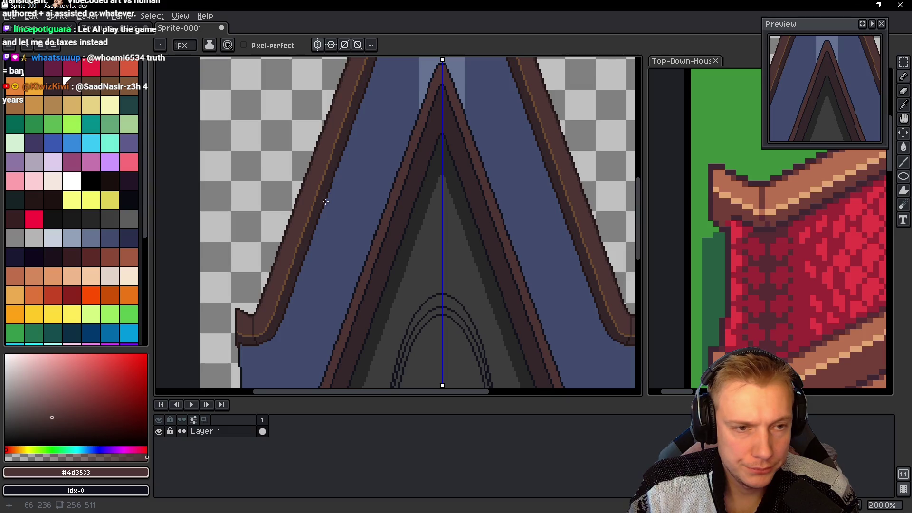
{"action": "scroll", "coordinate": [323, 190], "scroll_direction": "up", "scroll_amount": 1}
{"action": "scroll", "coordinate": [333, 156], "scroll_direction": "up", "scroll_amount": 2}
{"action": "scroll", "coordinate": [332, 185], "scroll_direction": "up", "scroll_amount": 1}
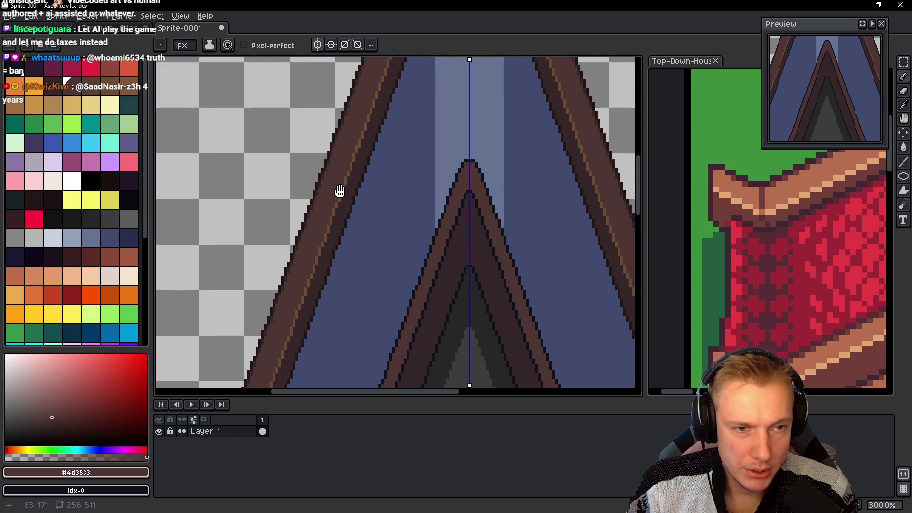
{"action": "scroll", "coordinate": [338, 189], "scroll_direction": "up", "scroll_amount": 1}
{"action": "scroll", "coordinate": [347, 187], "scroll_direction": "up", "scroll_amount": 1}
{"action": "scroll", "coordinate": [784, 248], "scroll_direction": "up", "scroll_amount": 2}
{"action": "scroll", "coordinate": [767, 265], "scroll_direction": "up", "scroll_amount": 3}
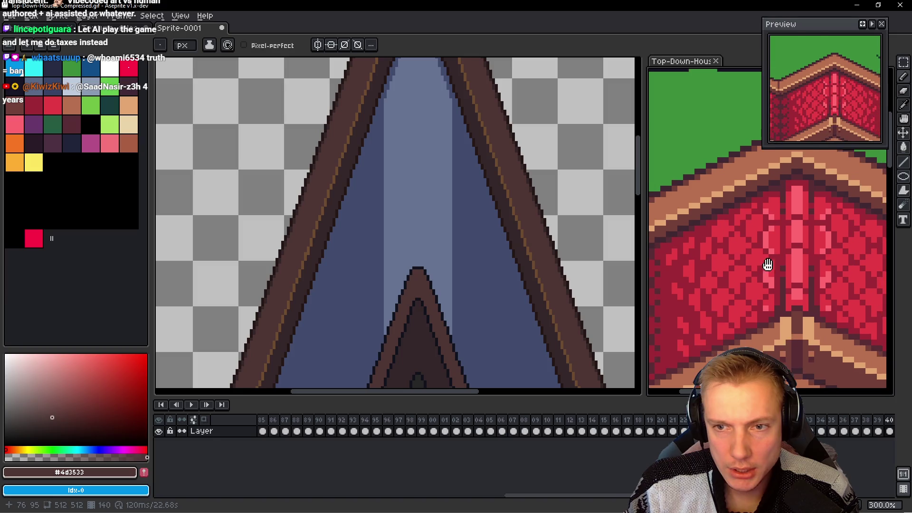
{"action": "scroll", "coordinate": [436, 182], "scroll_direction": "up", "scroll_amount": 2}
Step: Eyedrop the dark blue roof shade and paint one pixel beside the centre line at the peak
{"action": "scroll", "coordinate": [440, 187], "scroll_direction": "right", "scroll_amount": 1}
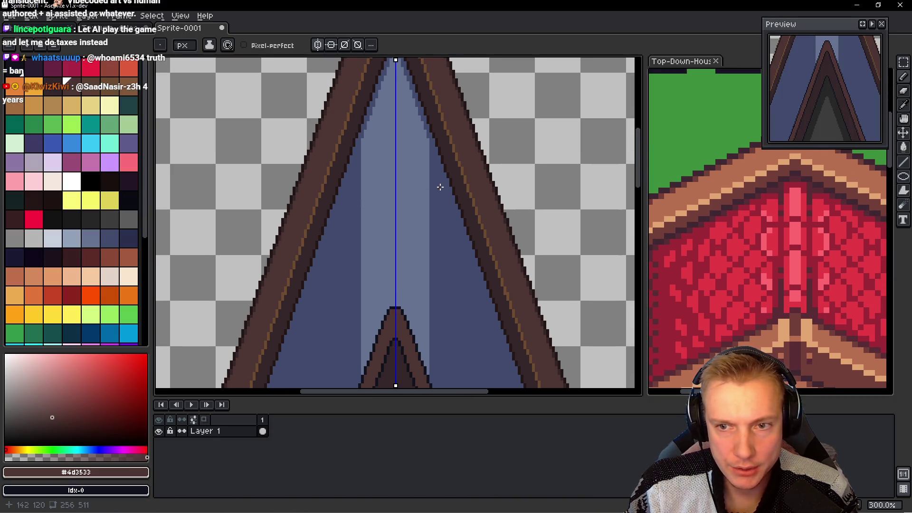
{"action": "scroll", "coordinate": [390, 111], "scroll_direction": "up", "scroll_amount": 1}
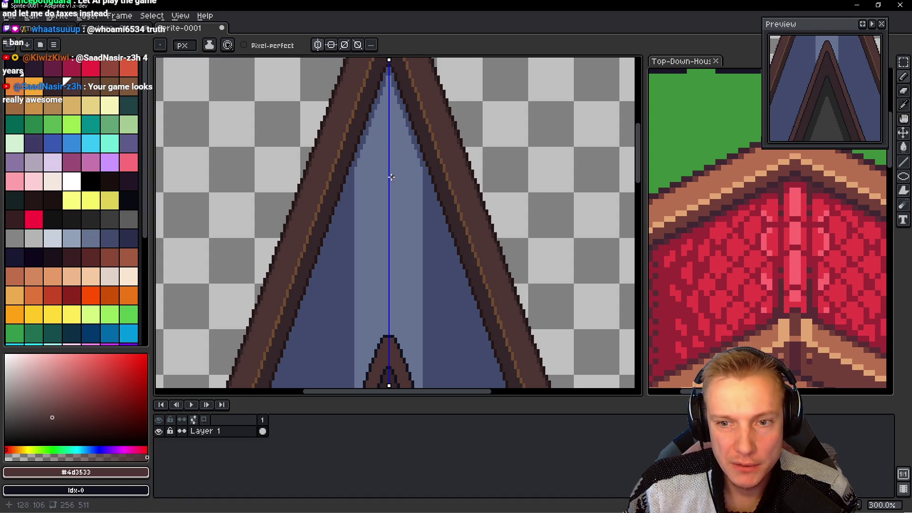
{"action": "scroll", "coordinate": [375, 122], "scroll_direction": "up", "scroll_amount": 3}
{"action": "left_click", "coordinate": [371, 103], "text": "alt"}
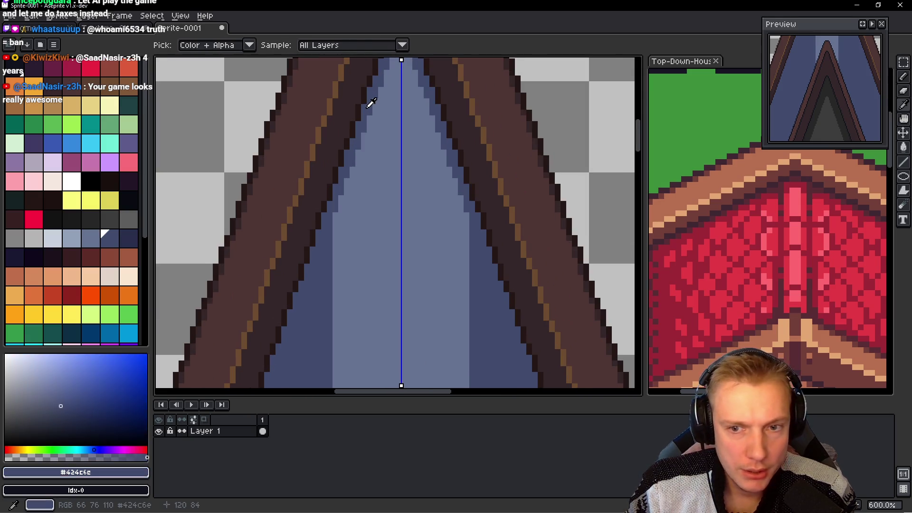
{"action": "mouse_move", "coordinate": [420, 162]}
{"action": "left_mouse_down"}
{"action": "mouse_move", "coordinate": [397, 212]}
{"action": "mouse_move", "coordinate": [401, 195]}
{"action": "left_mouse_up"}
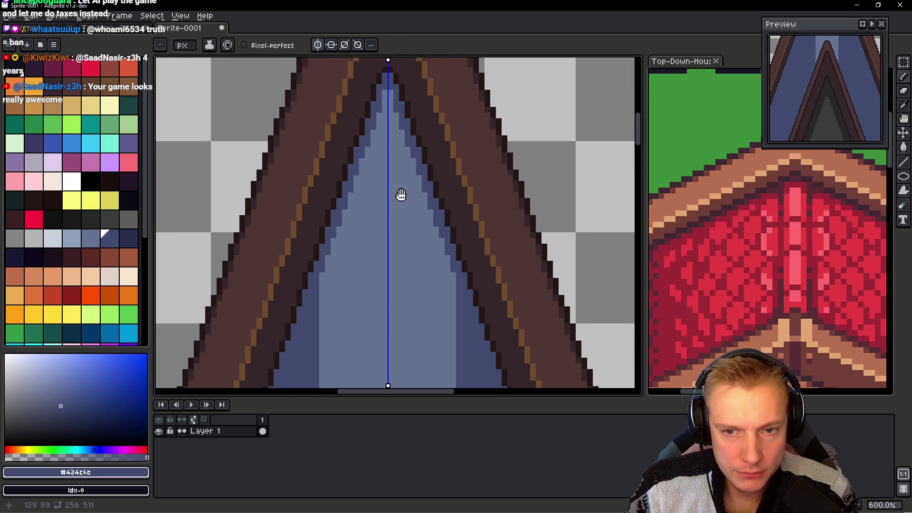
{"action": "scroll", "coordinate": [362, 110], "scroll_direction": "up", "scroll_amount": 3}
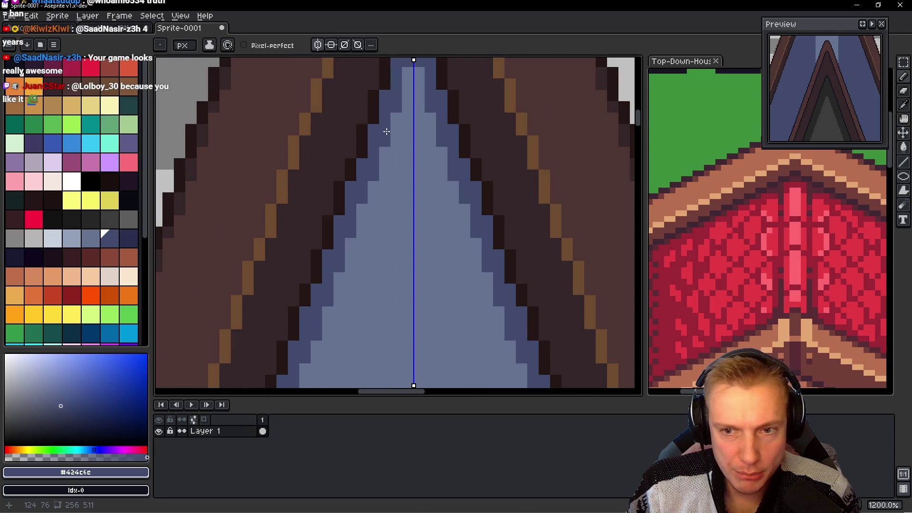
{"action": "left_click", "coordinate": [402, 123]}
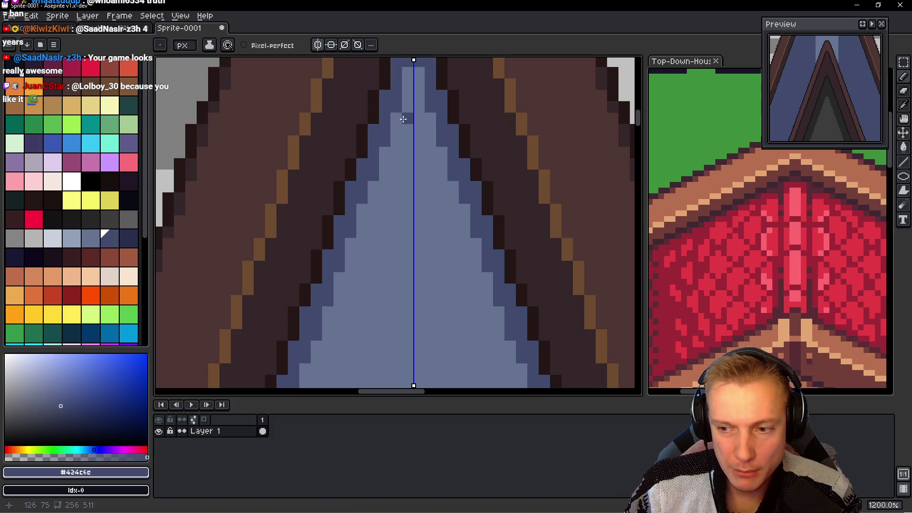
Step: Pan and zoom to review the whole symmetric spire with its curled trims
{"action": "scroll", "coordinate": [403, 119], "scroll_direction": "down", "scroll_amount": 4}
{"action": "scroll", "coordinate": [403, 124], "scroll_direction": "down", "scroll_amount": 1}
{"action": "scroll", "coordinate": [404, 129], "scroll_direction": "up", "scroll_amount": 1}
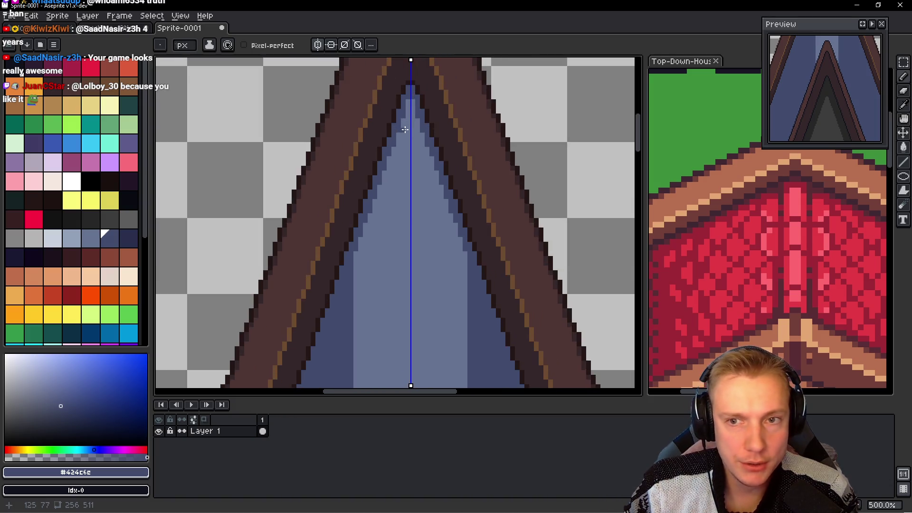
{"action": "scroll", "coordinate": [401, 129], "scroll_direction": "down", "scroll_amount": 1}
{"action": "scroll", "coordinate": [393, 159], "scroll_direction": "down", "scroll_amount": 2}
{"action": "scroll", "coordinate": [390, 190], "scroll_direction": "down", "scroll_amount": 1}
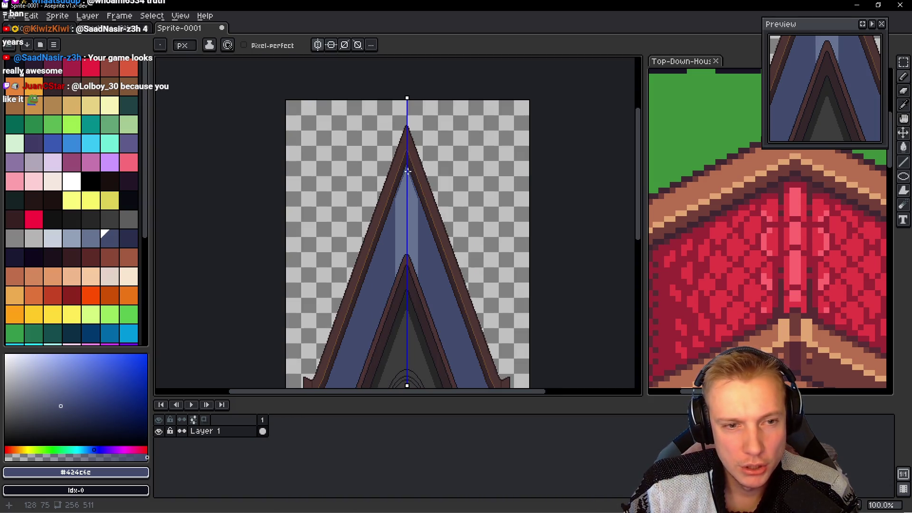
{"action": "left_click_drag", "start_coordinate": [386, 213], "coordinate": [423, 143]}
{"action": "left_click_drag", "start_coordinate": [403, 307], "coordinate": [406, 212]}
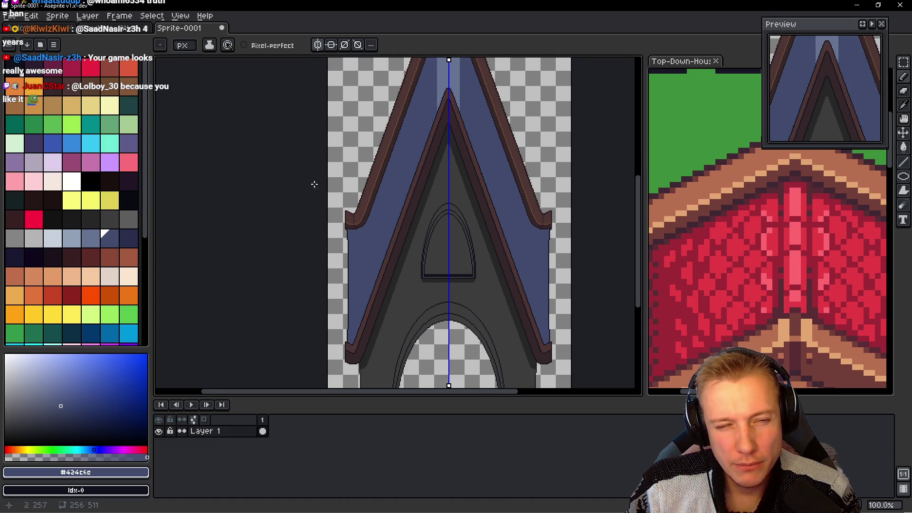
{"action": "left_click_drag", "start_coordinate": [420, 170], "coordinate": [393, 267]}
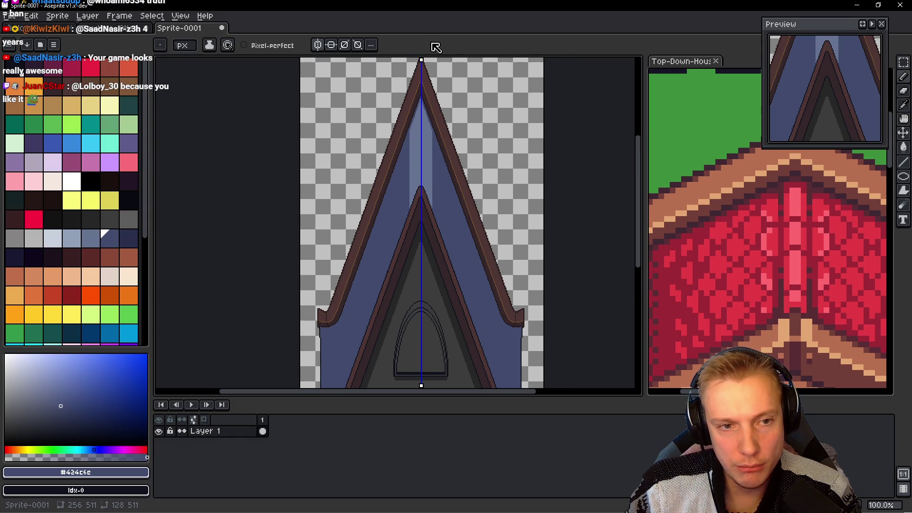
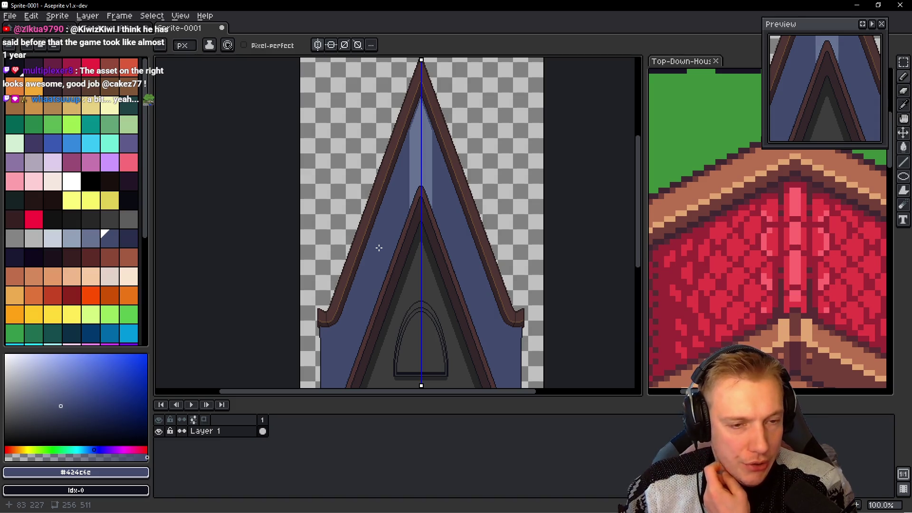
Step: Zoom into the left eave and paint a dark brown #35272a outline along its underside
{"action": "scroll", "coordinate": [364, 277], "scroll_direction": "up", "scroll_amount": 3}
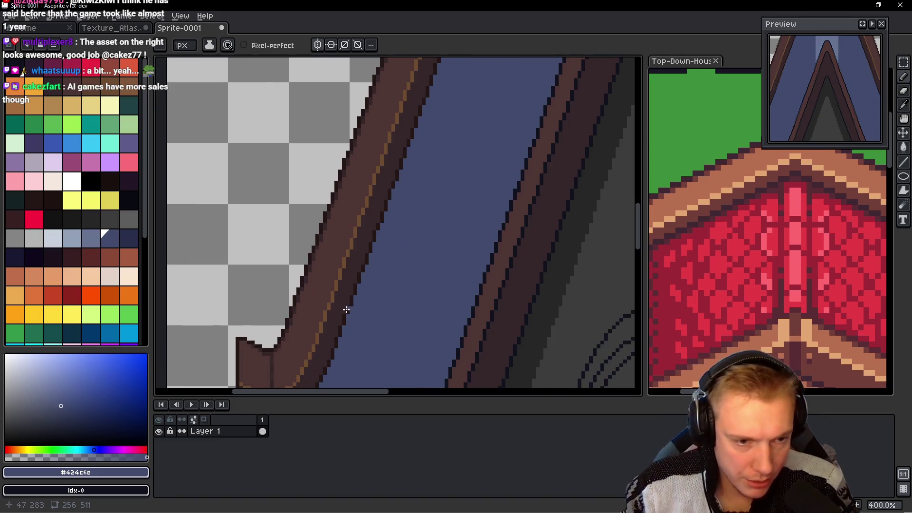
{"action": "left_click_drag", "start_coordinate": [348, 308], "coordinate": [381, 177]}
{"action": "scroll", "coordinate": [355, 267], "scroll_direction": "down", "scroll_amount": 1}
{"action": "scroll", "coordinate": [356, 267], "scroll_direction": "up", "scroll_amount": 1}
{"action": "scroll", "coordinate": [355, 268], "scroll_direction": "down", "scroll_amount": 1}
{"action": "scroll", "coordinate": [355, 267], "scroll_direction": "up", "scroll_amount": 1}
{"action": "scroll", "coordinate": [355, 268], "scroll_direction": "down", "scroll_amount": 1}
{"action": "scroll", "coordinate": [355, 267], "scroll_direction": "up", "scroll_amount": 2}
{"action": "scroll", "coordinate": [342, 266], "scroll_direction": "up", "scroll_amount": 2}
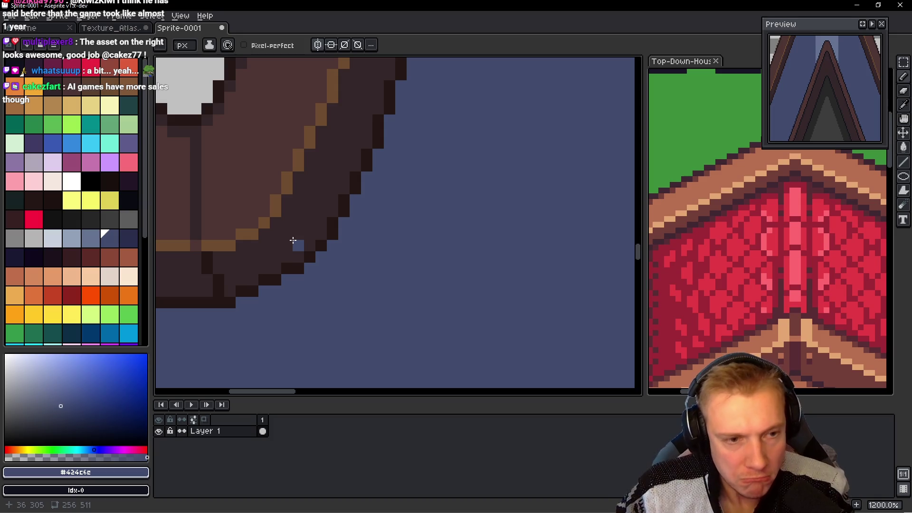
{"action": "left_click", "coordinate": [300, 231], "text": "alt"}
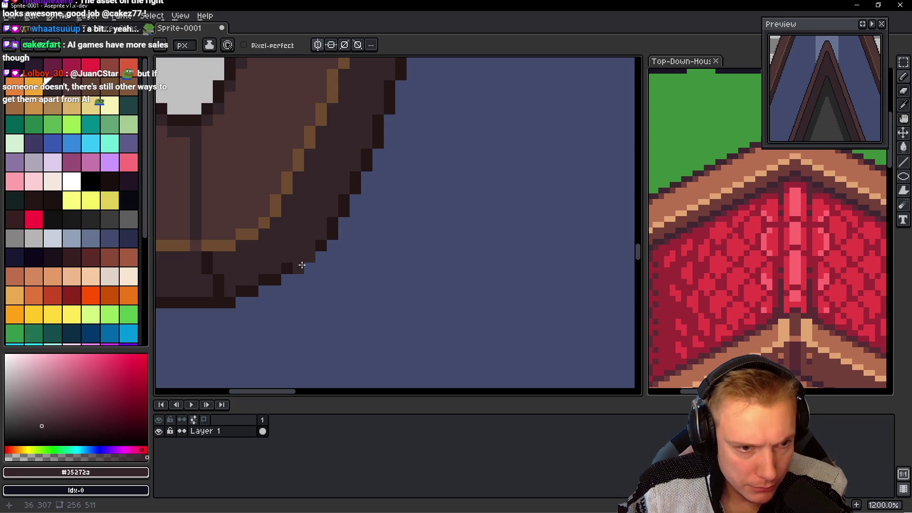
{"action": "left_click_drag", "start_coordinate": [300, 264], "coordinate": [270, 279]}
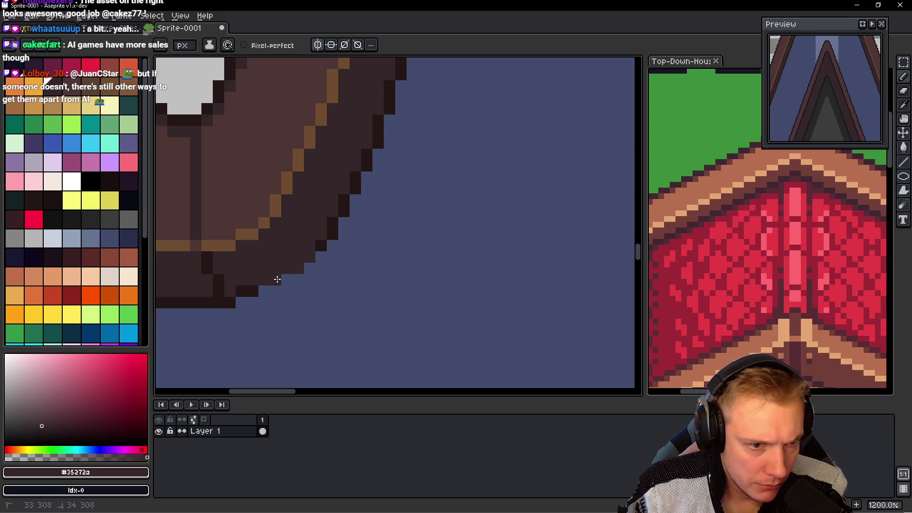
Step: Place darkest-brown #241715 pixels under the eave curl and fix stray black outline pixels
{"action": "left_click", "coordinate": [321, 245], "text": "alt"}
{"action": "left_click", "coordinate": [300, 280]}
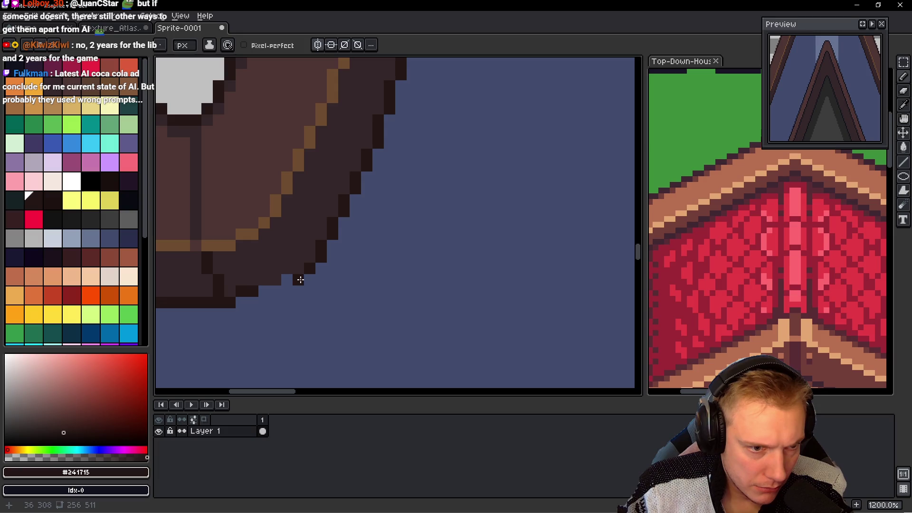
{"action": "left_click", "coordinate": [238, 274], "text": "alt"}
{"action": "left_click", "coordinate": [238, 289]}
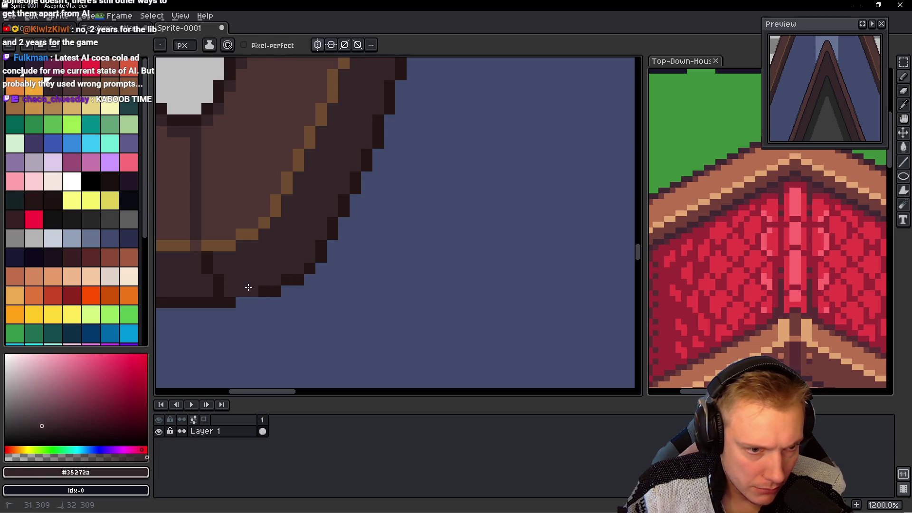
{"action": "left_click", "coordinate": [266, 287], "text": "alt"}
{"action": "left_click", "coordinate": [246, 303]}
Step: Cover two dark edge pixels beside the curl with slate blue
{"action": "scroll", "coordinate": [326, 248], "scroll_direction": "down", "scroll_amount": 3}
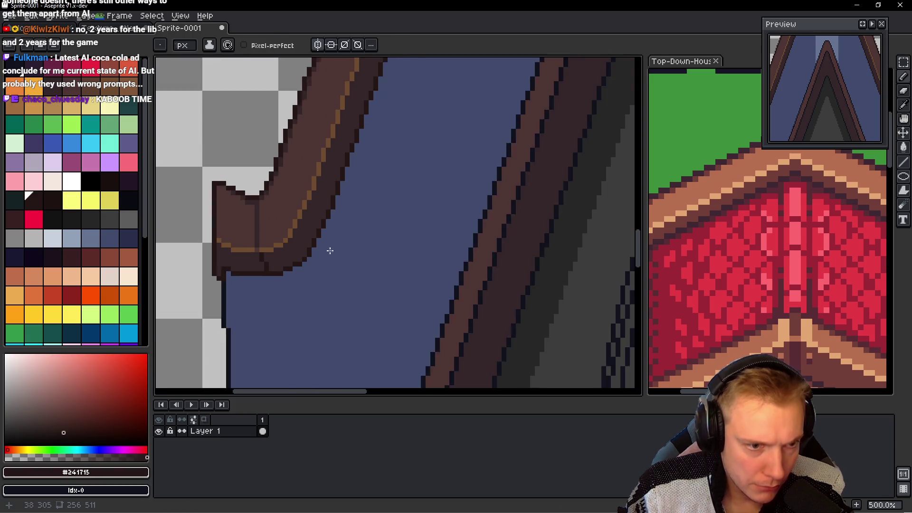
{"action": "scroll", "coordinate": [342, 248], "scroll_direction": "down", "scroll_amount": 2}
{"action": "scroll", "coordinate": [350, 248], "scroll_direction": "down", "scroll_amount": 2}
{"action": "scroll", "coordinate": [354, 249], "scroll_direction": "up", "scroll_amount": 2}
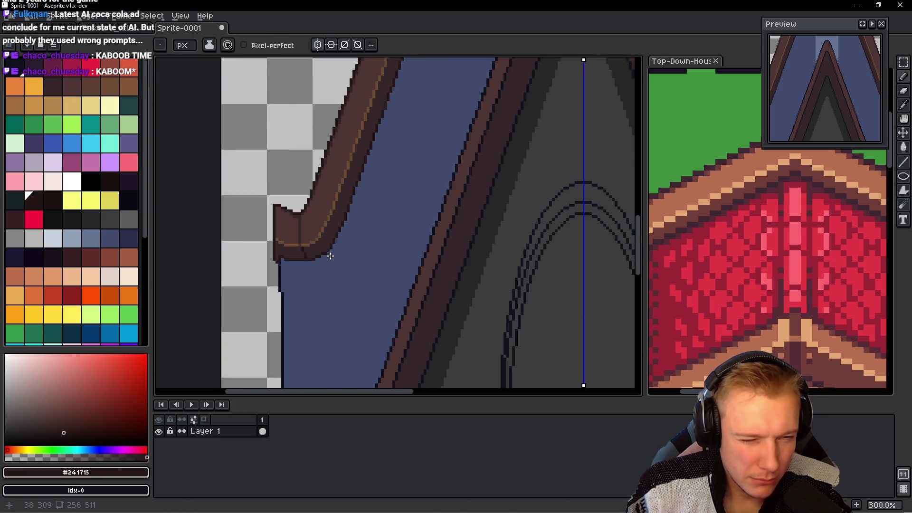
{"action": "scroll", "coordinate": [326, 254], "scroll_direction": "up", "scroll_amount": 4}
{"action": "scroll", "coordinate": [322, 260], "scroll_direction": "up", "scroll_amount": 1}
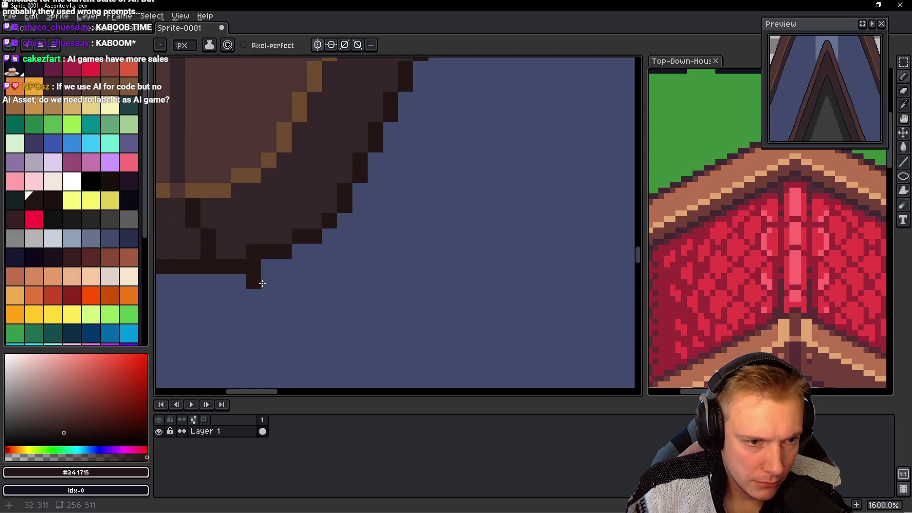
{"action": "left_click", "coordinate": [256, 277], "text": "alt"}
{"action": "left_click", "coordinate": [254, 267]}
Step: Lighten two dark outline pixels on the eave to dark brown
{"action": "scroll", "coordinate": [369, 276], "scroll_direction": "down", "scroll_amount": 8}
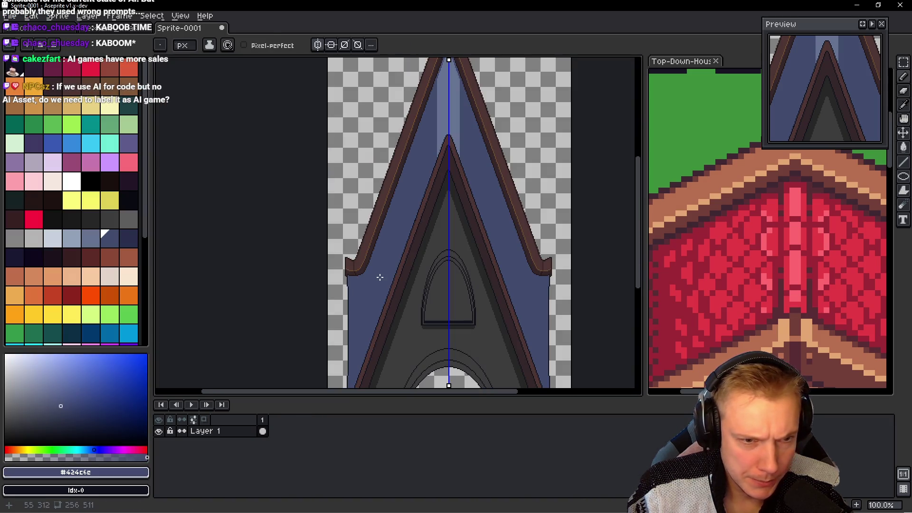
{"action": "scroll", "coordinate": [380, 277], "scroll_direction": "up", "scroll_amount": 4}
{"action": "scroll", "coordinate": [356, 278], "scroll_direction": "up", "scroll_amount": 2}
{"action": "scroll", "coordinate": [418, 308], "scroll_direction": "up", "scroll_amount": 2}
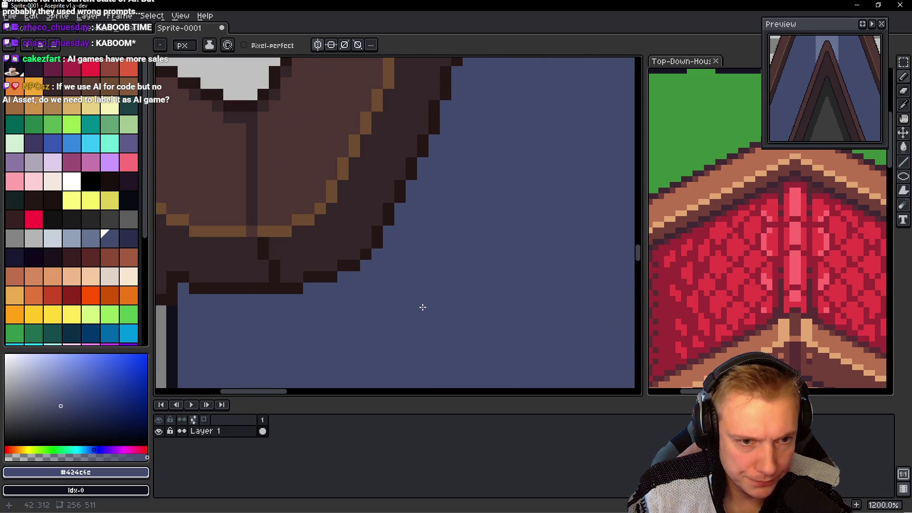
{"action": "scroll", "coordinate": [408, 284], "scroll_direction": "down", "scroll_amount": 4}
{"action": "scroll", "coordinate": [412, 279], "scroll_direction": "down", "scroll_amount": 2}
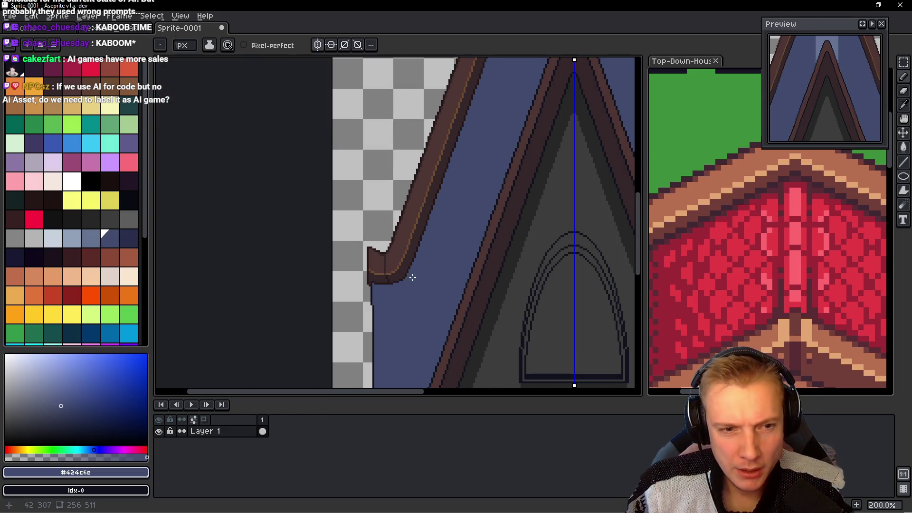
{"action": "scroll", "coordinate": [392, 291], "scroll_direction": "up", "scroll_amount": 1}
{"action": "scroll", "coordinate": [392, 291], "scroll_direction": "up", "scroll_amount": 4}
{"action": "scroll", "coordinate": [351, 266], "scroll_direction": "up", "scroll_amount": 3}
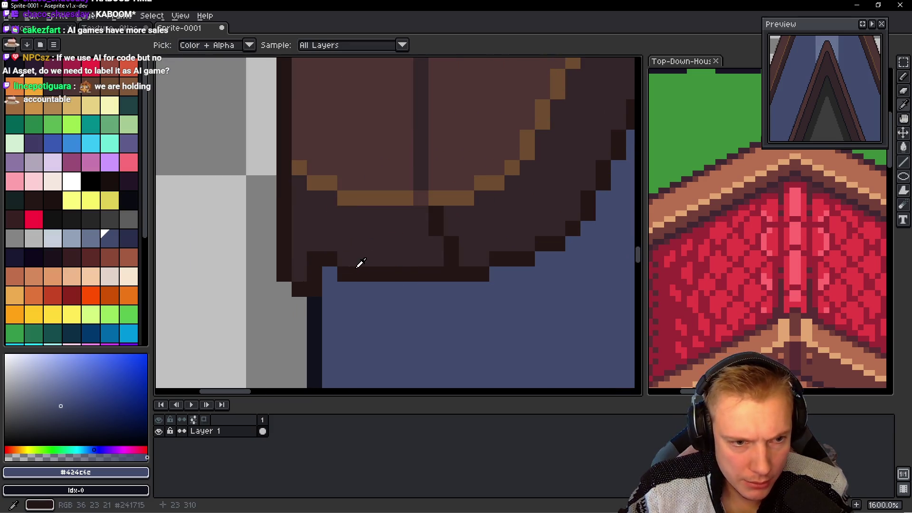
{"action": "left_click", "coordinate": [333, 271], "text": "alt"}
{"action": "left_click", "coordinate": [336, 248], "text": "alt"}
{"action": "left_click", "coordinate": [318, 257]}
Step: Repaint an eave outline pixel in slate blue #424c6c, then reselect the darkest brown
{"action": "scroll", "coordinate": [366, 255], "scroll_direction": "down", "scroll_amount": 6}
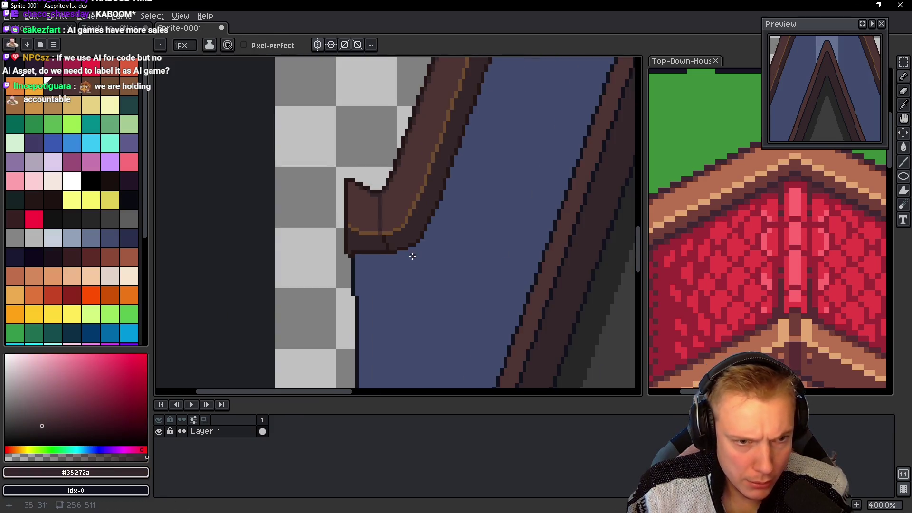
{"action": "scroll", "coordinate": [417, 252], "scroll_direction": "down", "scroll_amount": 1}
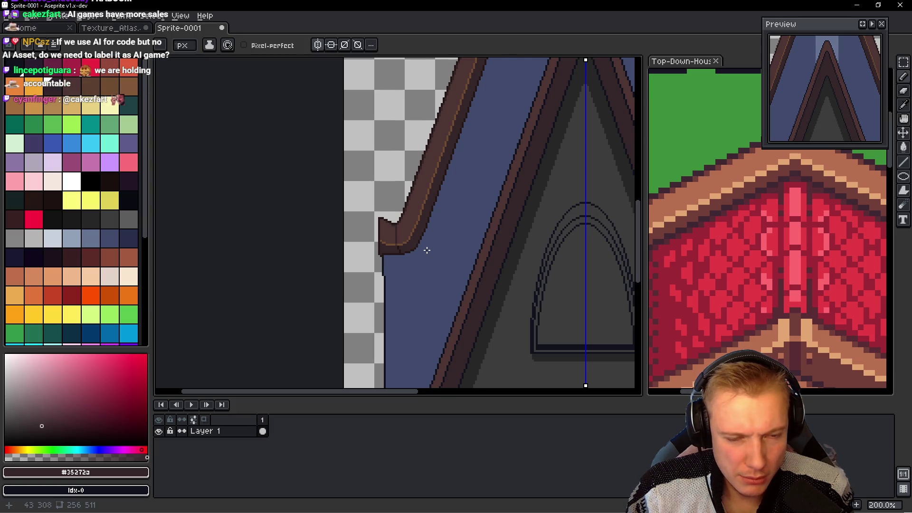
{"action": "scroll", "coordinate": [431, 254], "scroll_direction": "down", "scroll_amount": 1}
{"action": "scroll", "coordinate": [432, 254], "scroll_direction": "up", "scroll_amount": 2}
{"action": "scroll", "coordinate": [409, 253], "scroll_direction": "down", "scroll_amount": 2}
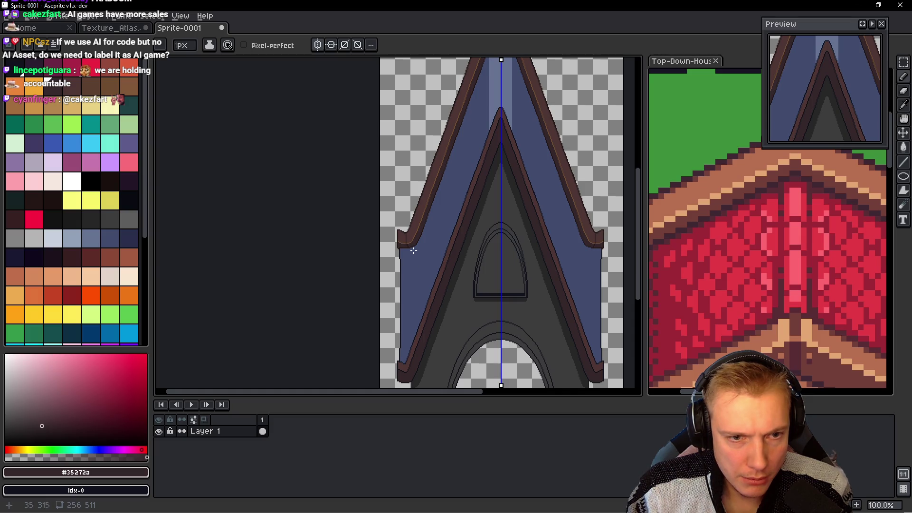
{"action": "scroll", "coordinate": [414, 251], "scroll_direction": "up", "scroll_amount": 5}
{"action": "scroll", "coordinate": [361, 257], "scroll_direction": "up", "scroll_amount": 2}
{"action": "left_click", "coordinate": [358, 254], "text": "alt"}
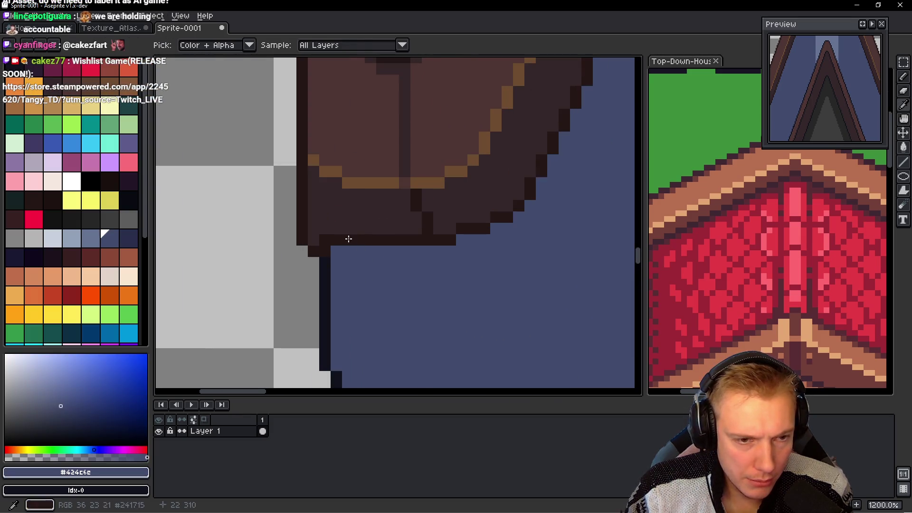
{"action": "left_click", "coordinate": [349, 238]}
{"action": "left_click", "coordinate": [357, 232], "text": "alt"}
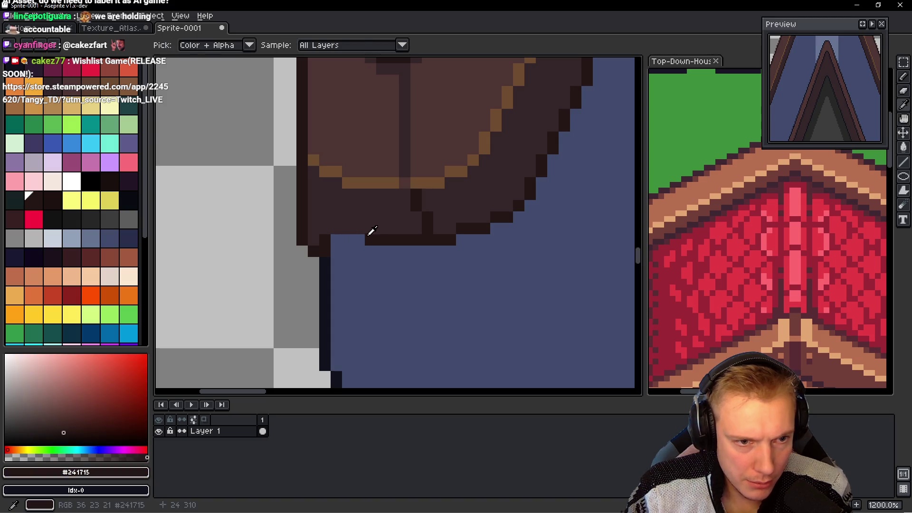
{"action": "scroll", "coordinate": [442, 238], "scroll_direction": "down", "scroll_amount": 3}
{"action": "scroll", "coordinate": [444, 238], "scroll_direction": "down", "scroll_amount": 2}
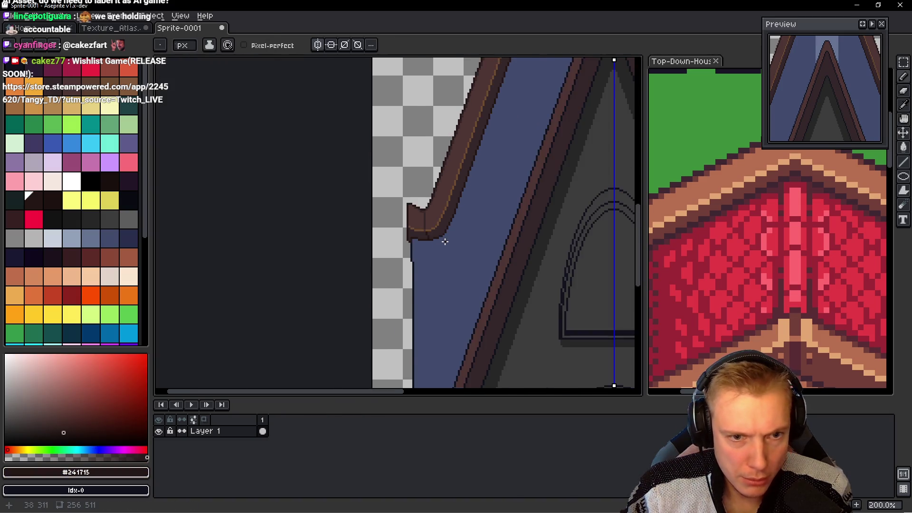
{"action": "scroll", "coordinate": [446, 239], "scroll_direction": "down", "scroll_amount": 2}
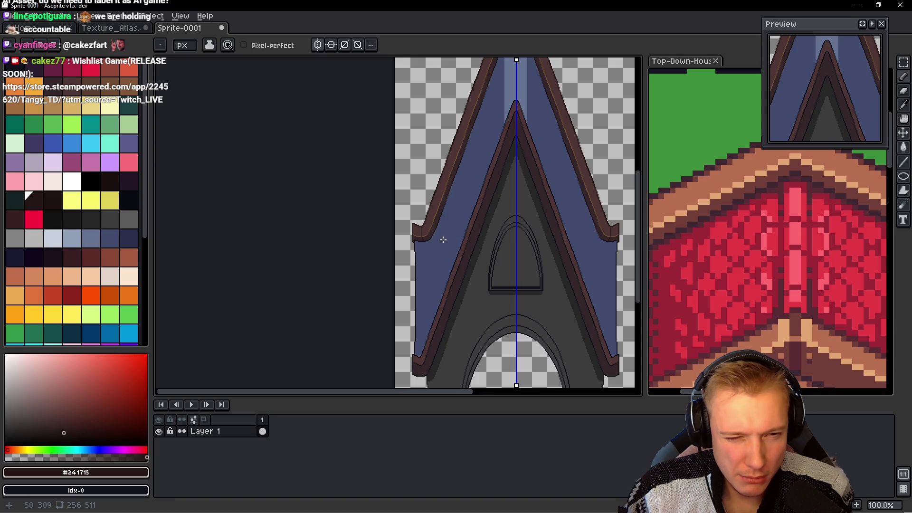
{"action": "scroll", "coordinate": [442, 238], "scroll_direction": "up", "scroll_amount": 1}
Step: Pan and zoom so the roof's pointed peak fills the view
{"action": "mouse_move", "coordinate": [475, 175]}
{"action": "left_mouse_down"}
{"action": "mouse_move", "coordinate": [462, 212]}
{"action": "mouse_move", "coordinate": [439, 234]}
{"action": "left_mouse_up"}
{"action": "mouse_move", "coordinate": [450, 188]}
{"action": "left_mouse_down"}
{"action": "mouse_move", "coordinate": [403, 170]}
{"action": "mouse_move", "coordinate": [349, 326]}
{"action": "left_mouse_up"}
{"action": "left_click_drag", "start_coordinate": [368, 185], "coordinate": [350, 233]}
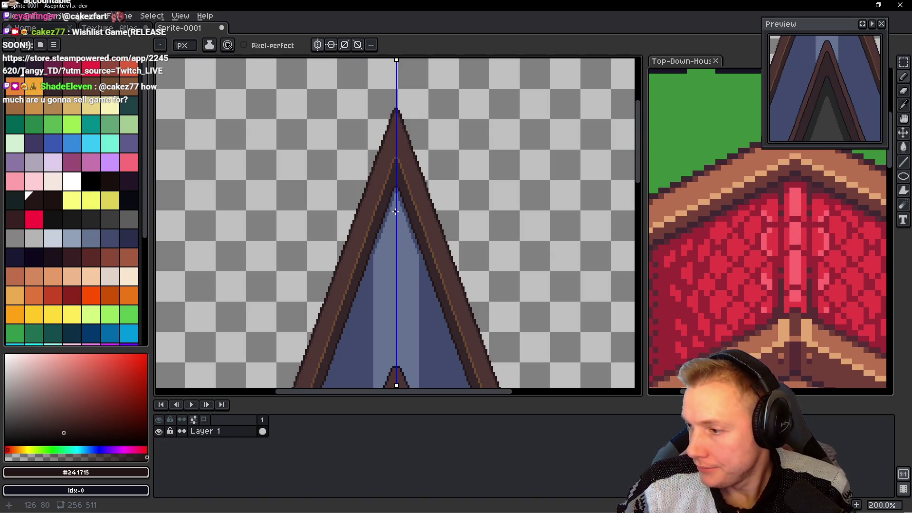
{"action": "left_click_drag", "start_coordinate": [463, 184], "coordinate": [470, 179]}
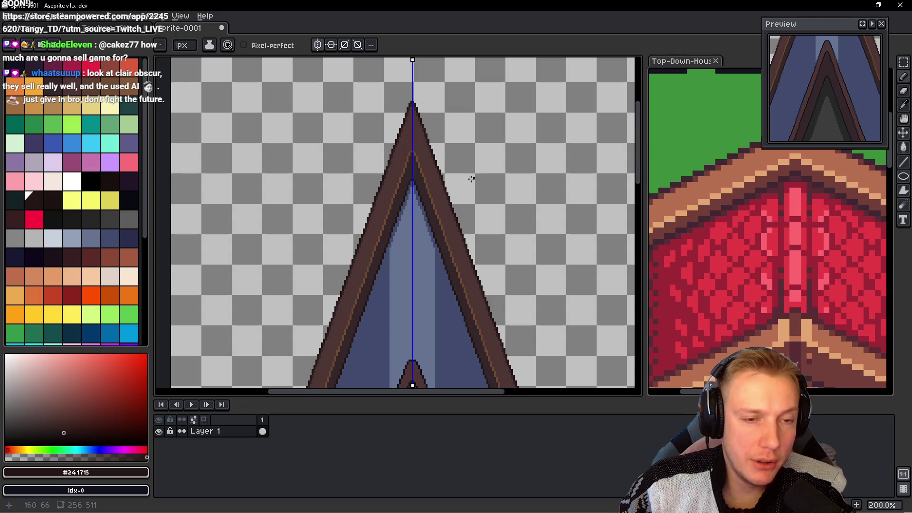
{"action": "scroll", "coordinate": [760, 200], "scroll_direction": "up", "scroll_amount": 2}
{"action": "scroll", "coordinate": [753, 198], "scroll_direction": "up", "scroll_amount": 2}
{"action": "scroll", "coordinate": [741, 195], "scroll_direction": "up", "scroll_amount": 2}
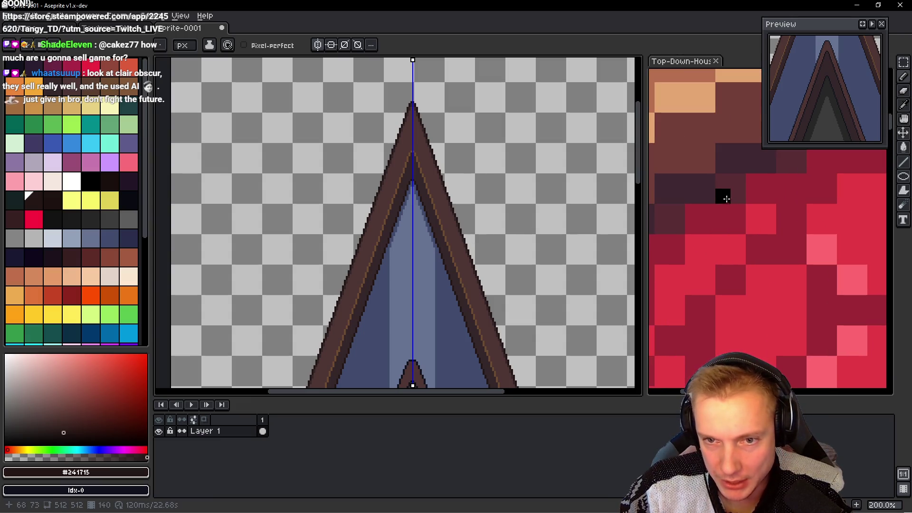
Step: Activate the Top-Down-Houses reference image, switch to the Pencil, and pick a dark shading colour
{"action": "left_click", "coordinate": [739, 185]}
{"action": "key", "text": "b"}
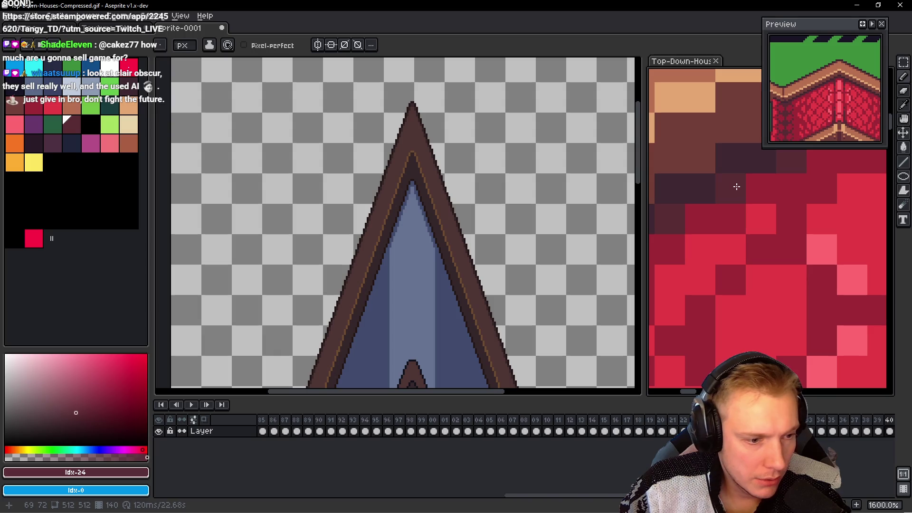
{"action": "scroll", "coordinate": [397, 206], "scroll_direction": "up", "scroll_amount": 4}
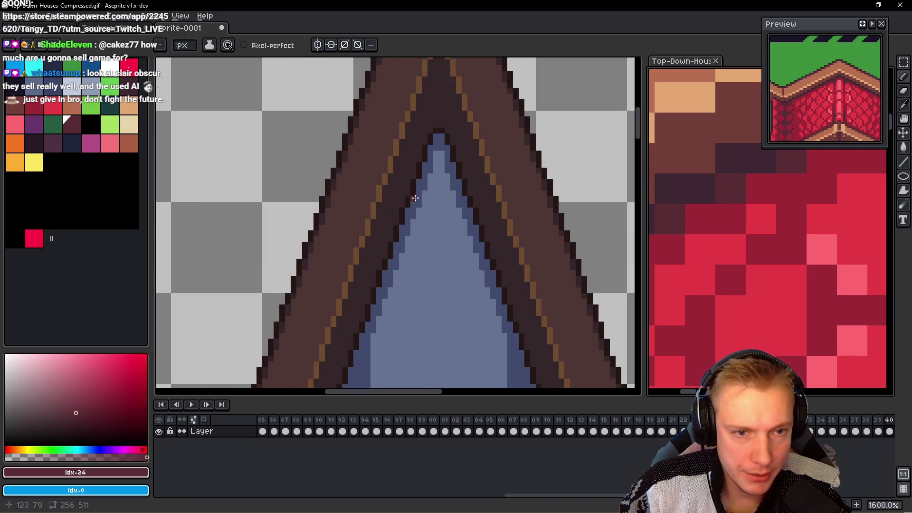
{"action": "left_click", "coordinate": [14, 257]}
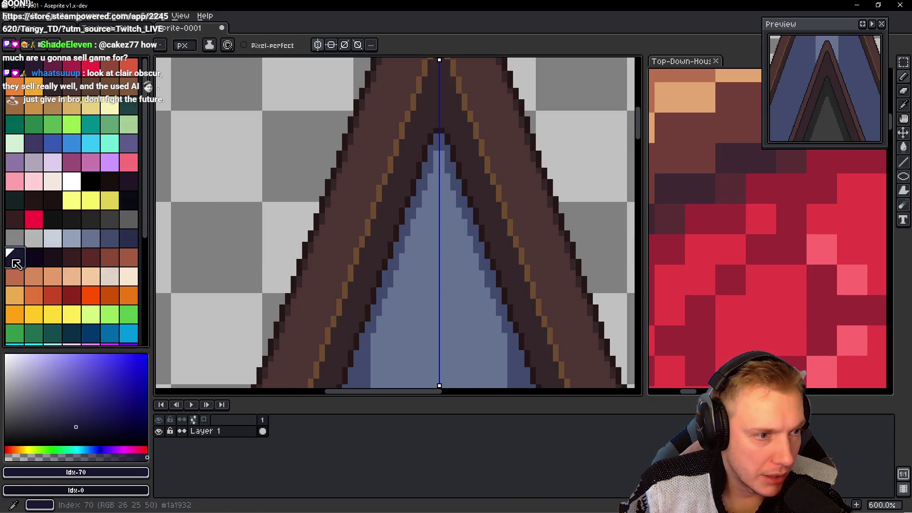
Step: Make dark navy the foreground drawing colour on the roof sprite
{"action": "scroll", "coordinate": [450, 137], "scroll_direction": "up", "scroll_amount": 4}
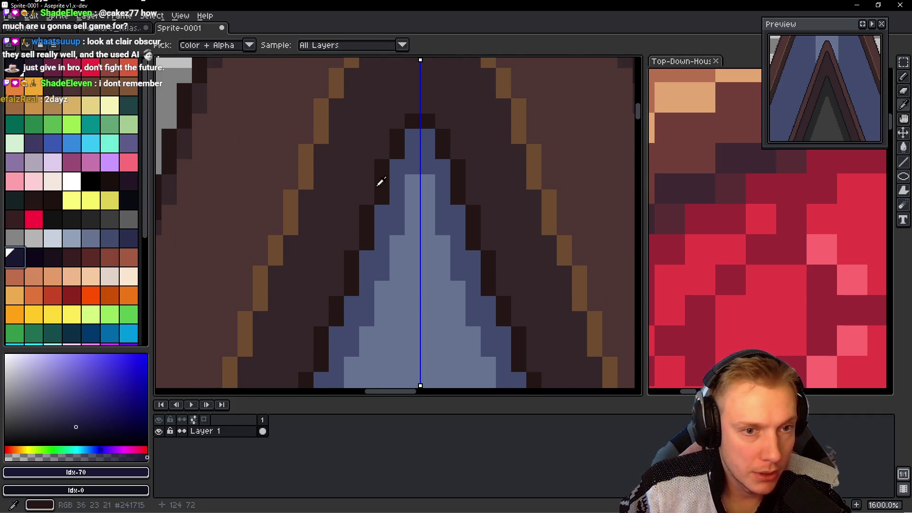
{"action": "left_click", "coordinate": [405, 172], "text": "alt"}
{"action": "left_click", "coordinate": [107, 235]}
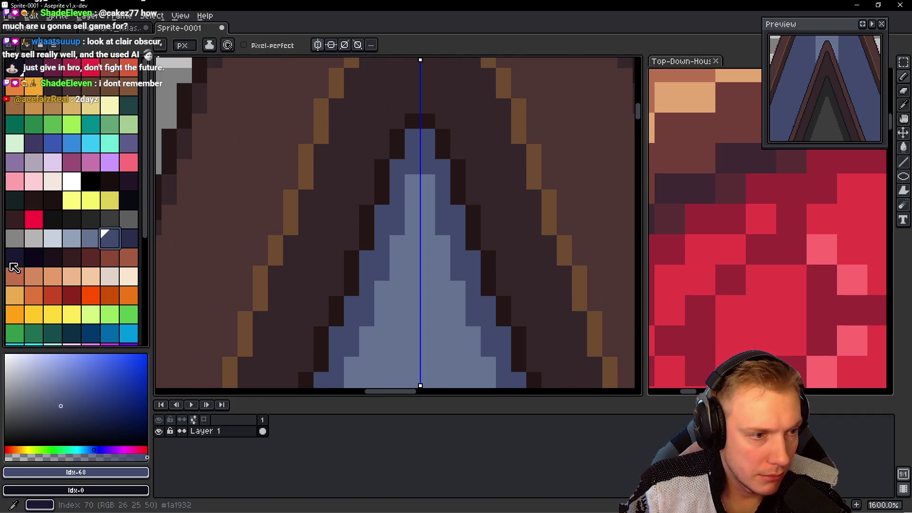
{"action": "scroll", "coordinate": [760, 247], "scroll_direction": "down", "scroll_amount": 6}
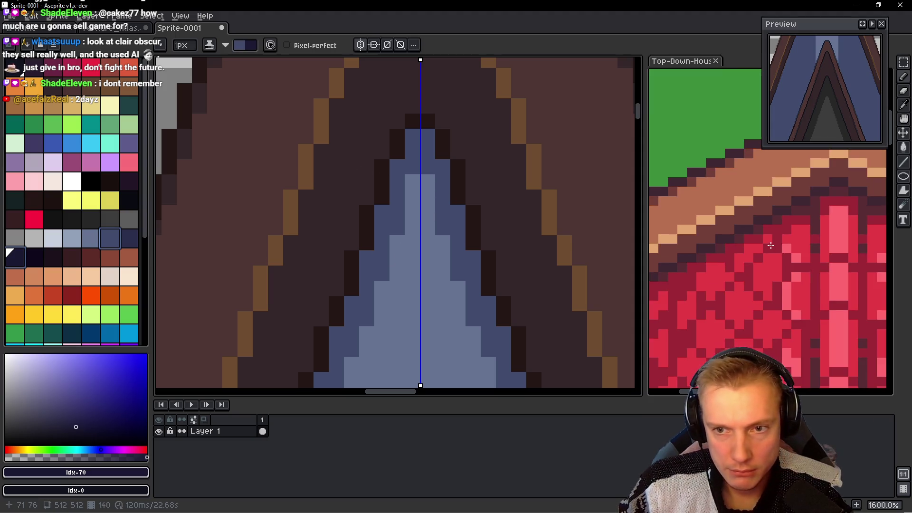
{"action": "left_click", "coordinate": [769, 252]}
{"action": "left_click", "coordinate": [428, 186]}
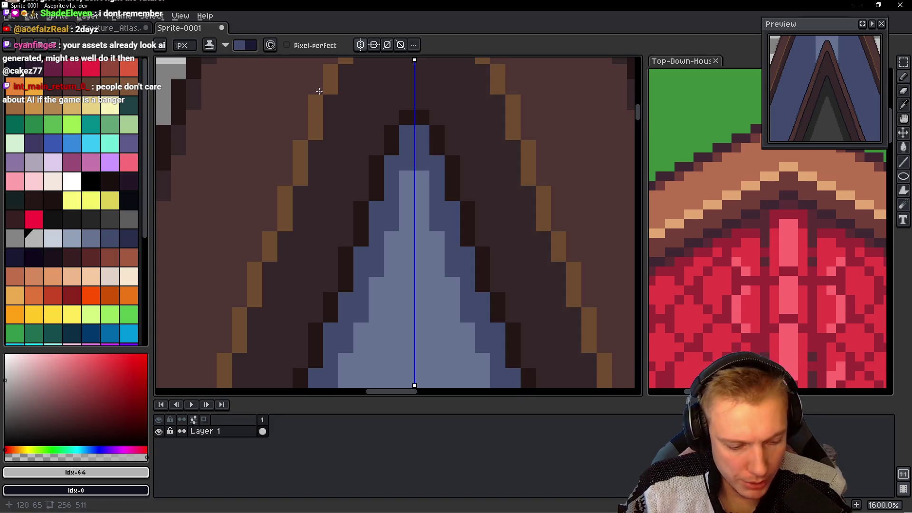
{"action": "key", "text": "x"}
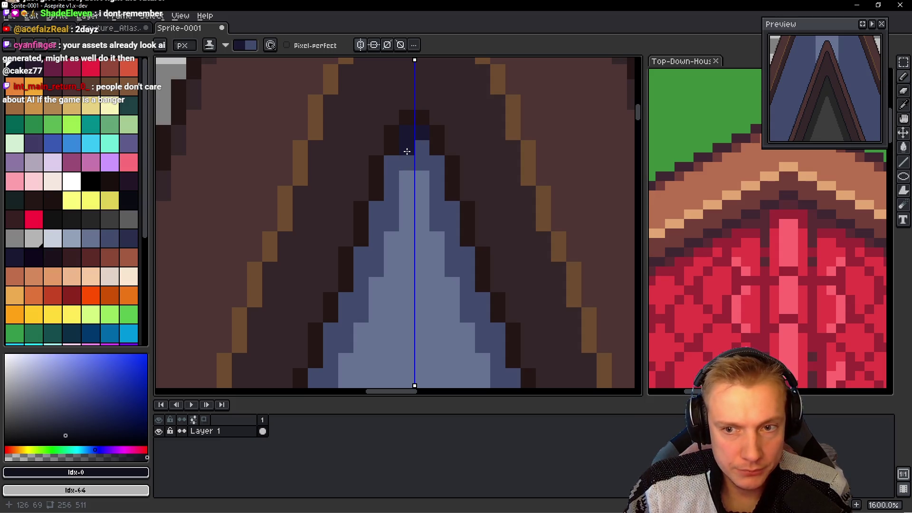
Step: Paint mirrored navy pixels below the peak and down the blue shape's left inner edge
{"action": "left_click_drag", "start_coordinate": [395, 157], "coordinate": [394, 176]}
{"action": "left_click_drag", "start_coordinate": [376, 208], "coordinate": [375, 221]}
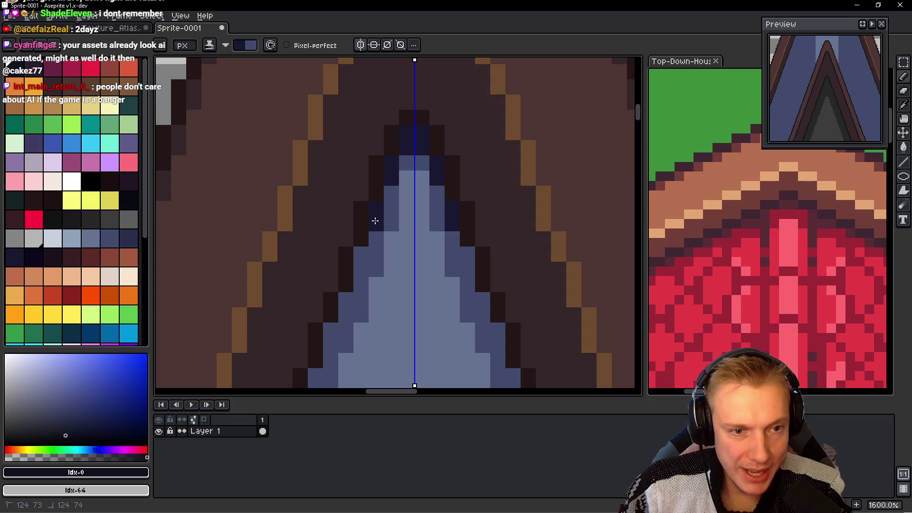
{"action": "scroll", "coordinate": [361, 269], "scroll_direction": "down", "scroll_amount": 3}
{"action": "scroll", "coordinate": [367, 265], "scroll_direction": "left", "scroll_amount": 1}
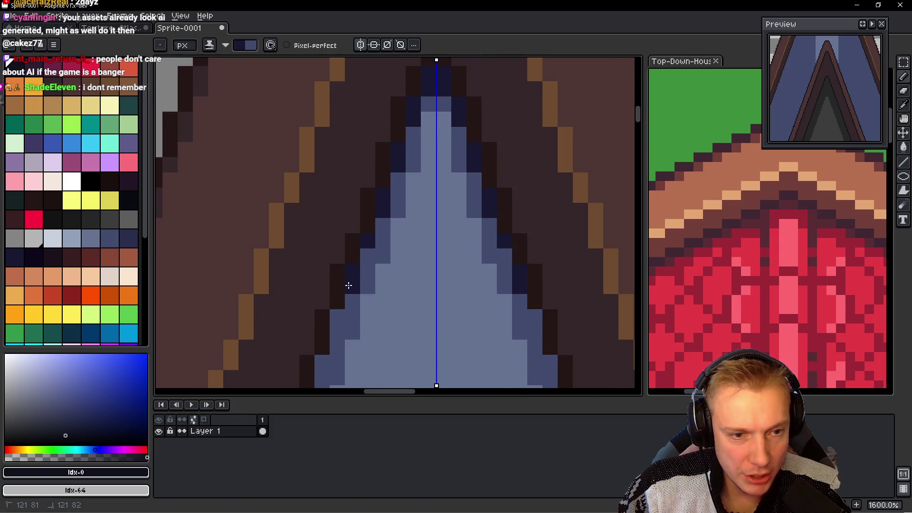
{"action": "scroll", "coordinate": [349, 285], "scroll_direction": "down", "scroll_amount": 3}
{"action": "scroll", "coordinate": [348, 285], "scroll_direction": "left", "scroll_amount": 1}
{"action": "left_click", "coordinate": [356, 270]}
{"action": "scroll", "coordinate": [360, 281], "scroll_direction": "down", "scroll_amount": 1}
{"action": "scroll", "coordinate": [360, 281], "scroll_direction": "down", "scroll_amount": 2}
{"action": "scroll", "coordinate": [359, 274], "scroll_direction": "left", "scroll_amount": 1}
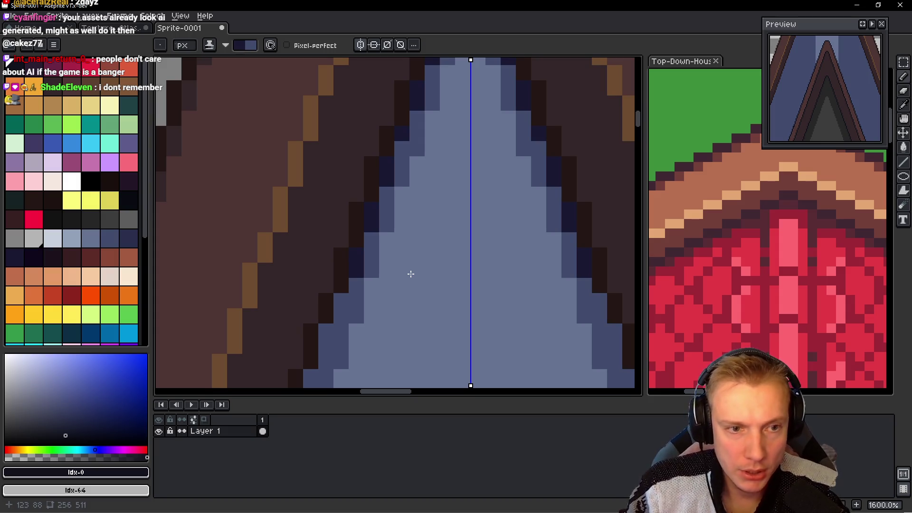
{"action": "scroll", "coordinate": [419, 255], "scroll_direction": "down", "scroll_amount": 1}
{"action": "scroll", "coordinate": [422, 251], "scroll_direction": "down", "scroll_amount": 1}
{"action": "scroll", "coordinate": [392, 281], "scroll_direction": "up", "scroll_amount": 2}
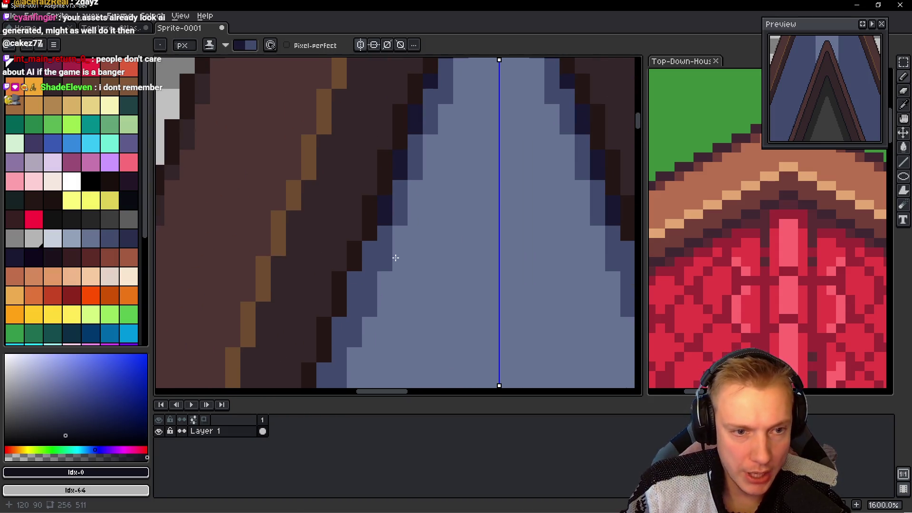
{"action": "left_click", "coordinate": [367, 252]}
{"action": "left_click", "coordinate": [356, 288]}
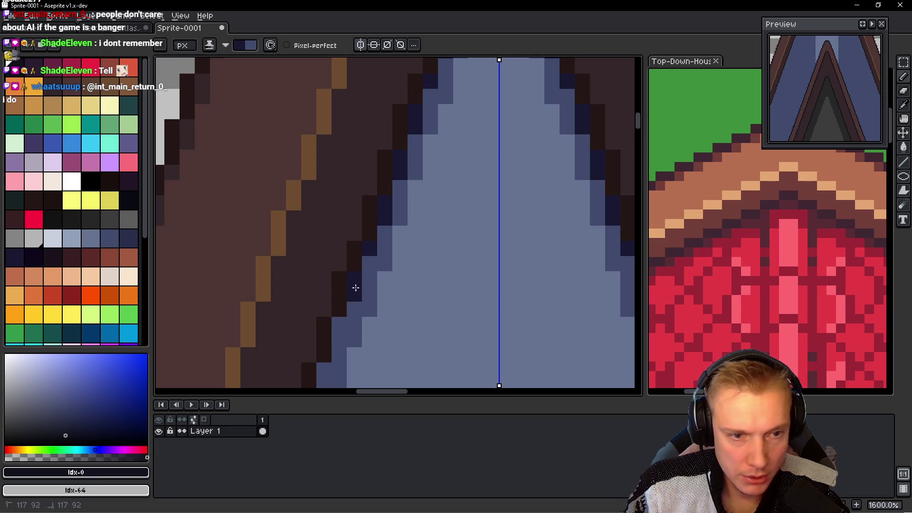
Step: Extend the navy shading down the lower left inner edge, undoing a stray line along the brown band
{"action": "left_click_drag", "start_coordinate": [380, 323], "coordinate": [415, 237]}
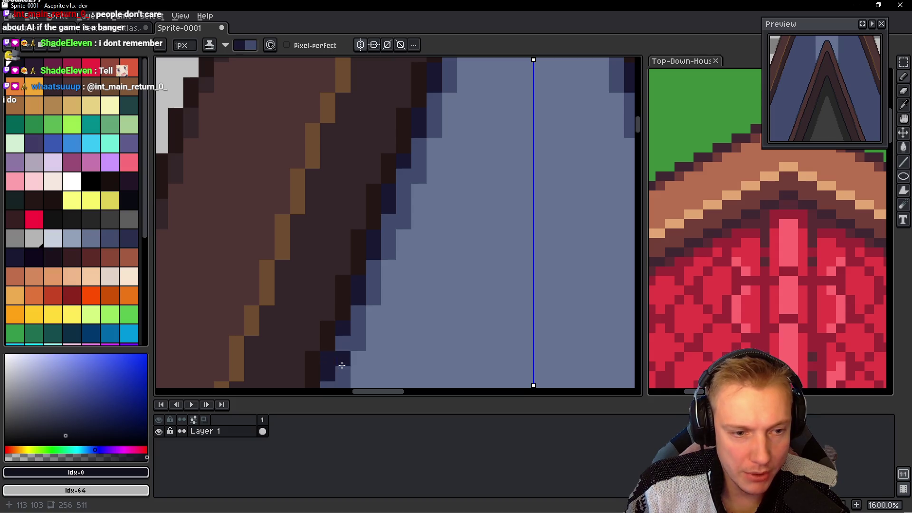
{"action": "left_click_drag", "start_coordinate": [342, 365], "coordinate": [390, 192]}
{"action": "left_click", "coordinate": [374, 217]}
{"action": "scroll", "coordinate": [363, 227], "scroll_direction": "down", "scroll_amount": 3}
{"action": "left_click", "coordinate": [377, 287]}
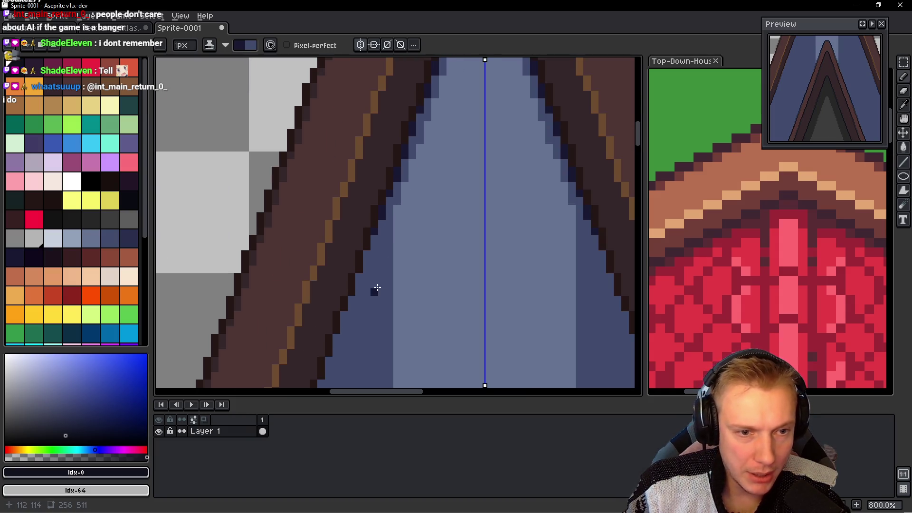
{"action": "scroll", "coordinate": [364, 281], "scroll_direction": "down", "scroll_amount": 2}
{"action": "mouse_move", "coordinate": [380, 228]}
{"action": "left_mouse_down"}
{"action": "mouse_move", "coordinate": [387, 283]}
{"action": "mouse_move", "coordinate": [393, 214]}
{"action": "left_mouse_up"}
{"action": "left_click", "coordinate": [374, 257], "text": "shift"}
{"action": "key", "text": "ctrl+z"}
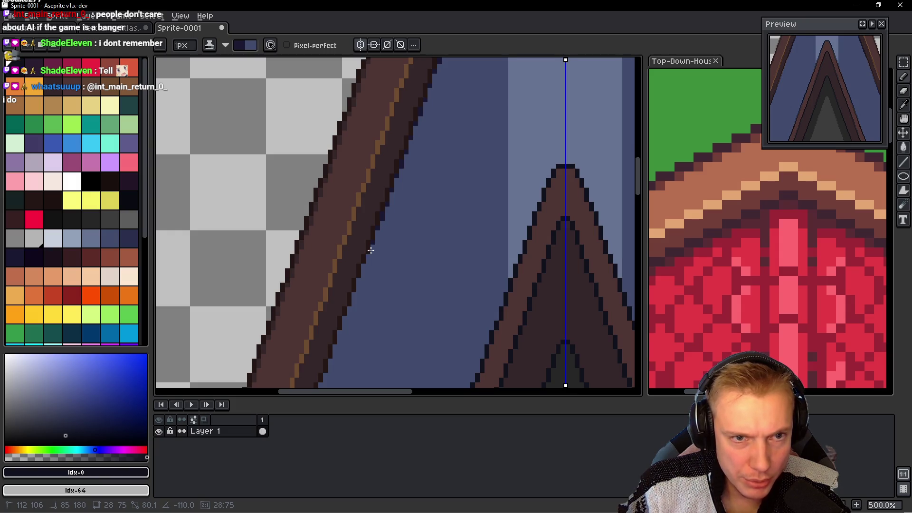
Step: Zoom to 2400% and paint the first navy pixels along the roof's left inner edge
{"action": "scroll", "coordinate": [371, 250], "scroll_direction": "up", "scroll_amount": 1}
{"action": "scroll", "coordinate": [426, 244], "scroll_direction": "up", "scroll_amount": 1}
{"action": "scroll", "coordinate": [456, 148], "scroll_direction": "up", "scroll_amount": 1}
{"action": "scroll", "coordinate": [438, 198], "scroll_direction": "up", "scroll_amount": 1}
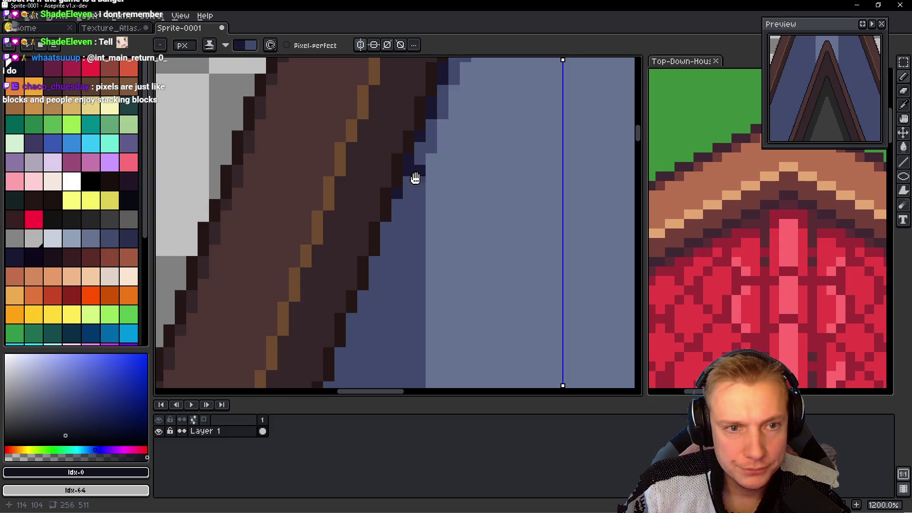
{"action": "scroll", "coordinate": [416, 178], "scroll_direction": "up", "scroll_amount": 3}
{"action": "left_click", "coordinate": [380, 206]}
{"action": "left_click_drag", "start_coordinate": [357, 252], "coordinate": [356, 276]}
{"action": "left_click", "coordinate": [334, 321]}
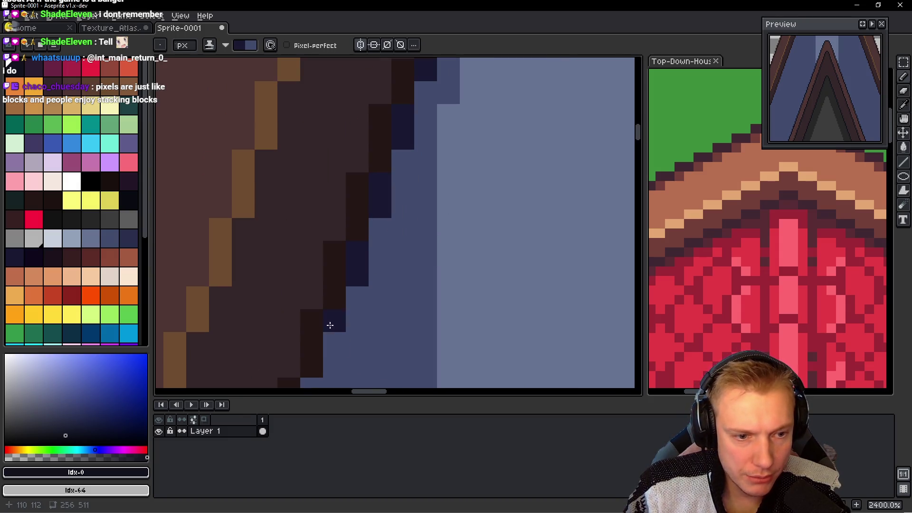
{"action": "left_click", "coordinate": [332, 342]}
Step: Add navy pixels along the next stretch of the dark edge, one per stair
{"action": "mouse_move", "coordinate": [352, 316]}
{"action": "left_mouse_down"}
{"action": "mouse_move", "coordinate": [384, 236]}
{"action": "mouse_move", "coordinate": [374, 291]}
{"action": "left_mouse_up"}
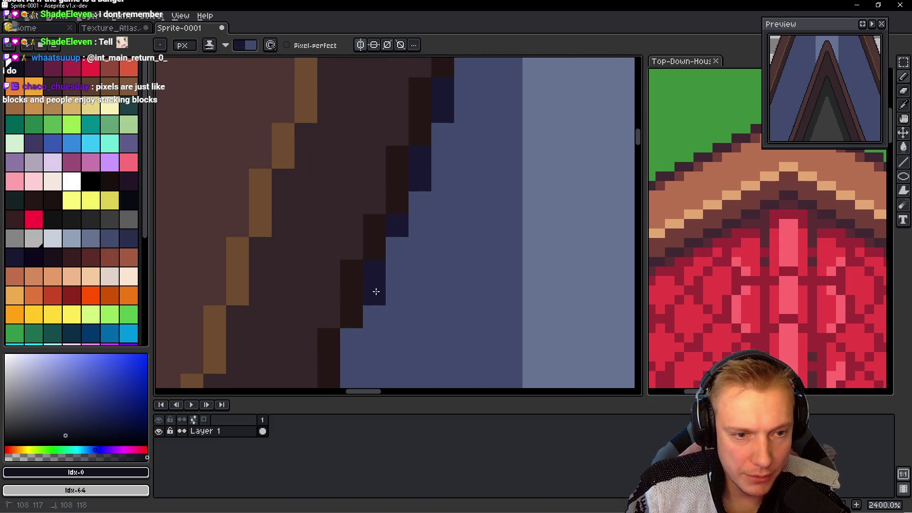
{"action": "scroll", "coordinate": [380, 292], "scroll_direction": "down", "scroll_amount": 5}
{"action": "left_click_drag", "start_coordinate": [376, 228], "coordinate": [379, 251]}
{"action": "left_click", "coordinate": [352, 317]}
{"action": "left_click_drag", "start_coordinate": [352, 318], "coordinate": [459, 183]}
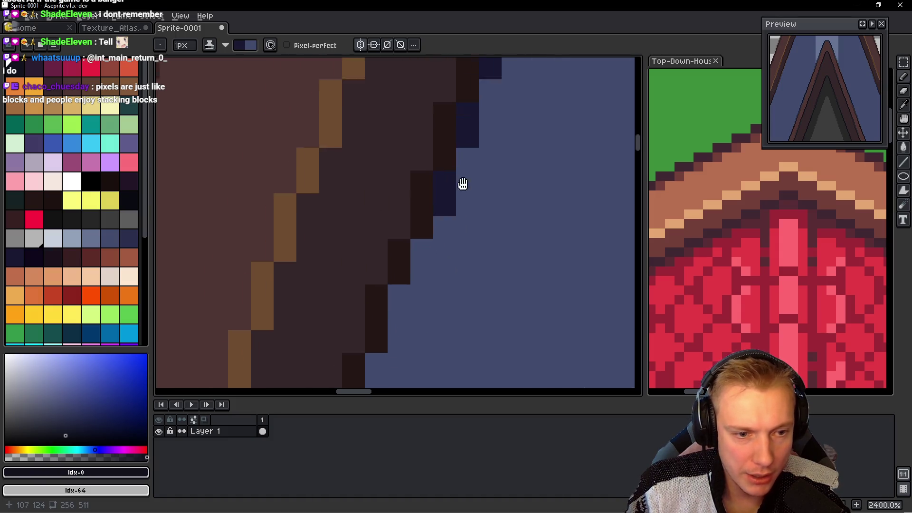
{"action": "left_click", "coordinate": [425, 222]}
{"action": "mouse_move", "coordinate": [399, 267]}
{"action": "left_mouse_down"}
{"action": "mouse_move", "coordinate": [399, 290]}
{"action": "mouse_move", "coordinate": [397, 245]}
{"action": "left_mouse_up"}
{"action": "left_click", "coordinate": [376, 328]}
Step: Continue the navy run lower, undoing one misplaced pixel and repainting it correctly
{"action": "scroll", "coordinate": [374, 325], "scroll_direction": "down", "scroll_amount": 2}
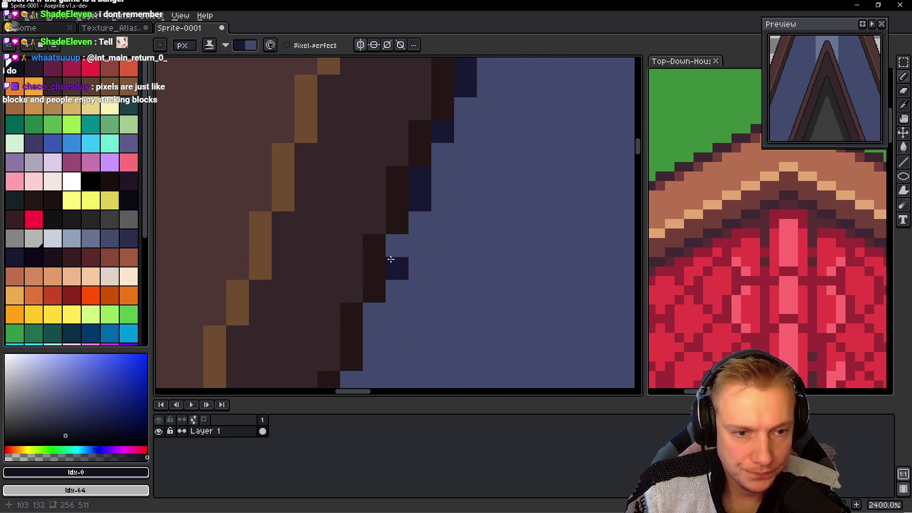
{"action": "scroll", "coordinate": [397, 244], "scroll_direction": "down", "scroll_amount": 2}
{"action": "left_click_drag", "start_coordinate": [404, 214], "coordinate": [404, 236]}
{"action": "left_click", "coordinate": [403, 281]}
{"action": "key", "text": "ctrl+z"}
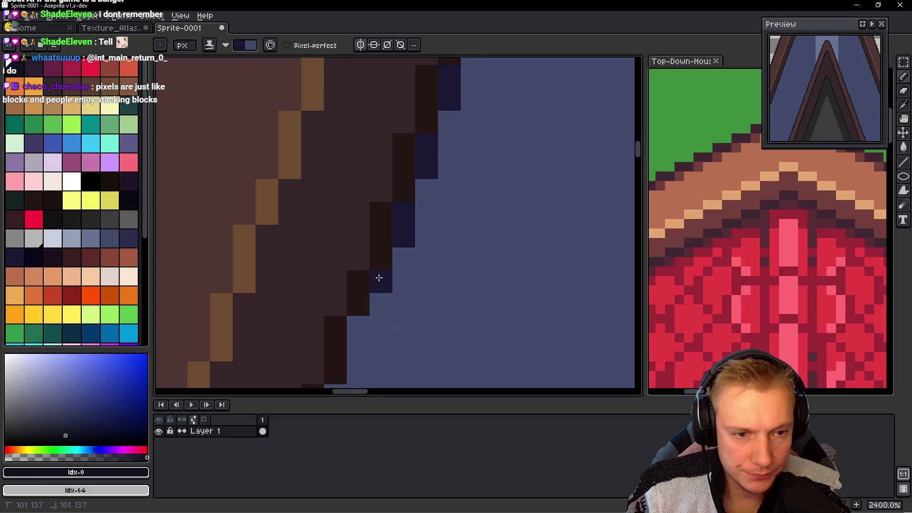
{"action": "left_click", "coordinate": [376, 327]}
Step: Place more navy pixels stepping down beside the brown trim
{"action": "scroll", "coordinate": [363, 331], "scroll_direction": "down", "scroll_amount": 1}
{"action": "left_click", "coordinate": [373, 285]}
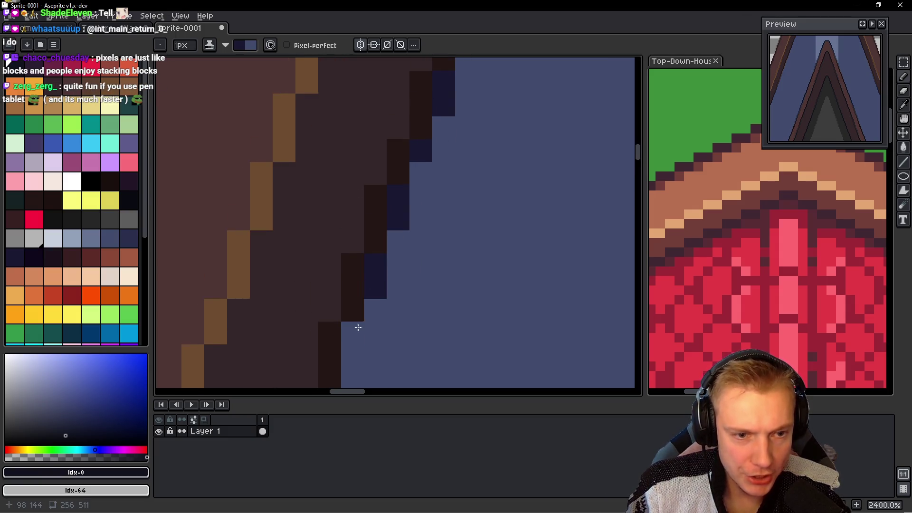
{"action": "scroll", "coordinate": [356, 326], "scroll_direction": "down", "scroll_amount": 3}
{"action": "left_click", "coordinate": [378, 254]}
{"action": "scroll", "coordinate": [363, 252], "scroll_direction": "down", "scroll_amount": 2}
{"action": "left_click", "coordinate": [350, 227]}
Step: Extend the navy shading onto the lower-left part of the roof slope
{"action": "mouse_move", "coordinate": [328, 295]}
{"action": "left_mouse_down"}
{"action": "mouse_move", "coordinate": [328, 273]}
{"action": "mouse_move", "coordinate": [361, 299]}
{"action": "left_mouse_up"}
{"action": "scroll", "coordinate": [373, 319], "scroll_direction": "left", "scroll_amount": 2}
{"action": "scroll", "coordinate": [390, 338], "scroll_direction": "left", "scroll_amount": 1}
{"action": "left_click", "coordinate": [383, 241]}
{"action": "left_click", "coordinate": [389, 225]}
{"action": "scroll", "coordinate": [375, 304], "scroll_direction": "left", "scroll_amount": 2}
{"action": "left_click_drag", "start_coordinate": [390, 224], "coordinate": [392, 244]}
{"action": "left_click", "coordinate": [390, 292]}
{"action": "scroll", "coordinate": [399, 275], "scroll_direction": "left", "scroll_amount": 1}
{"action": "left_click", "coordinate": [408, 256]}
Step: Touch up the navy edge pixels so each stair along the trim has one
{"action": "scroll", "coordinate": [427, 275], "scroll_direction": "down", "scroll_amount": 3}
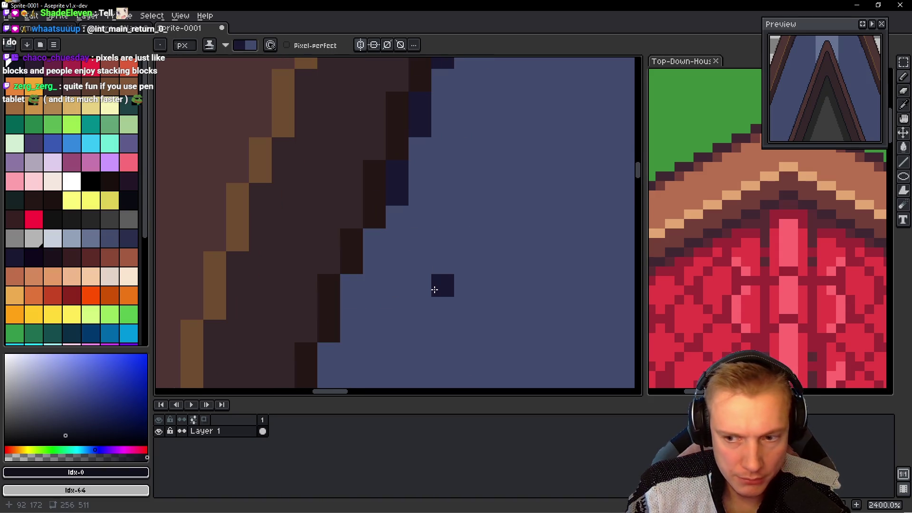
{"action": "scroll", "coordinate": [442, 233], "scroll_direction": "right", "scroll_amount": 1}
{"action": "left_click", "coordinate": [351, 212]}
{"action": "left_click", "coordinate": [353, 280]}
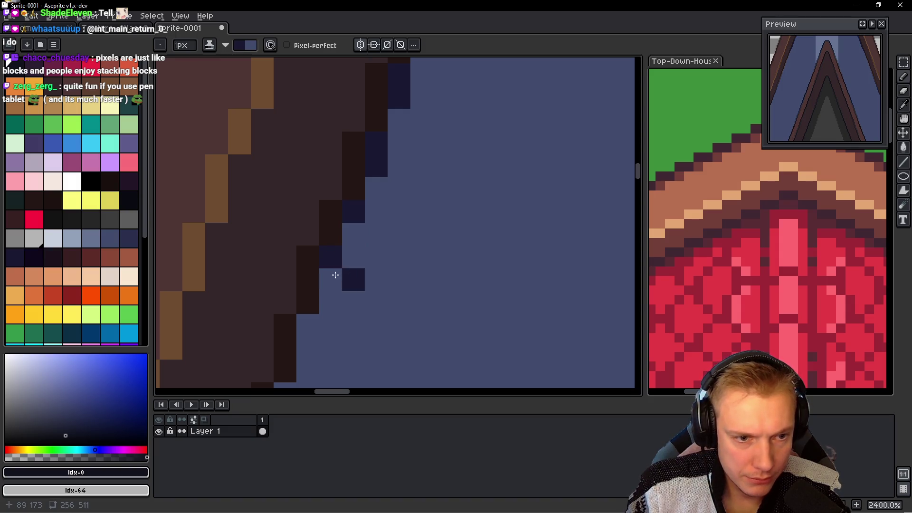
{"action": "scroll", "coordinate": [393, 279], "scroll_direction": "down", "scroll_amount": 1}
{"action": "scroll", "coordinate": [333, 252], "scroll_direction": "up", "scroll_amount": 1}
{"action": "left_click", "coordinate": [340, 252]}
{"action": "scroll", "coordinate": [344, 250], "scroll_direction": "down", "scroll_amount": 1}
{"action": "left_click", "coordinate": [315, 271]}
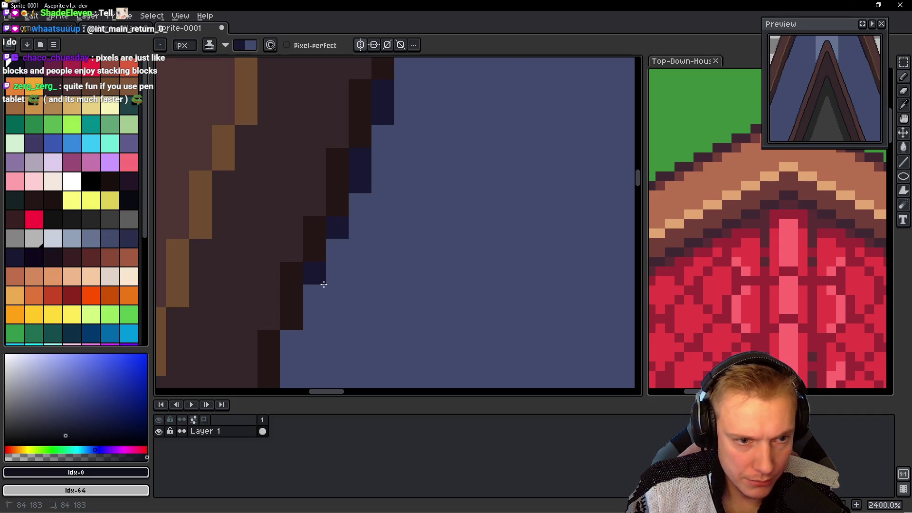
{"action": "scroll", "coordinate": [395, 297], "scroll_direction": "up", "scroll_amount": 1}
{"action": "left_click", "coordinate": [340, 232]}
{"action": "left_click", "coordinate": [339, 300]}
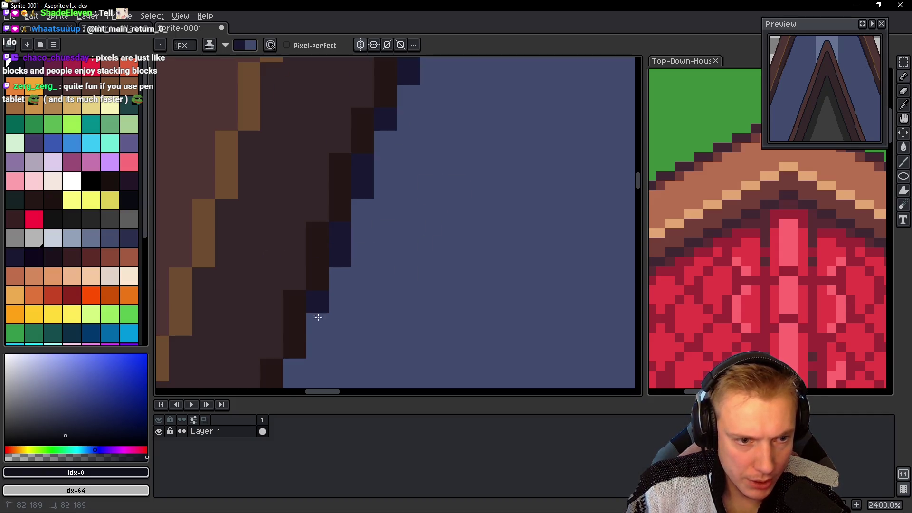
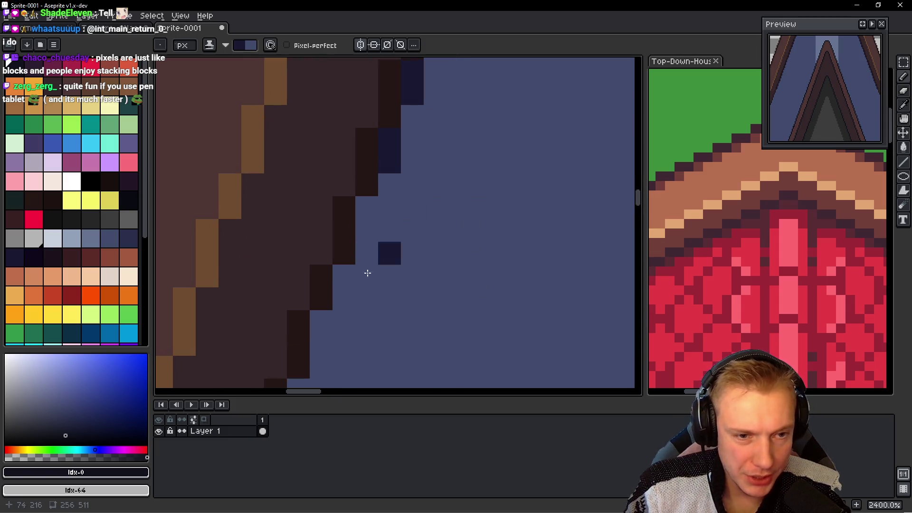
Step: Erase a stray navy pixel near the roof edge back to the blue background
{"action": "right_click", "coordinate": [365, 205]}
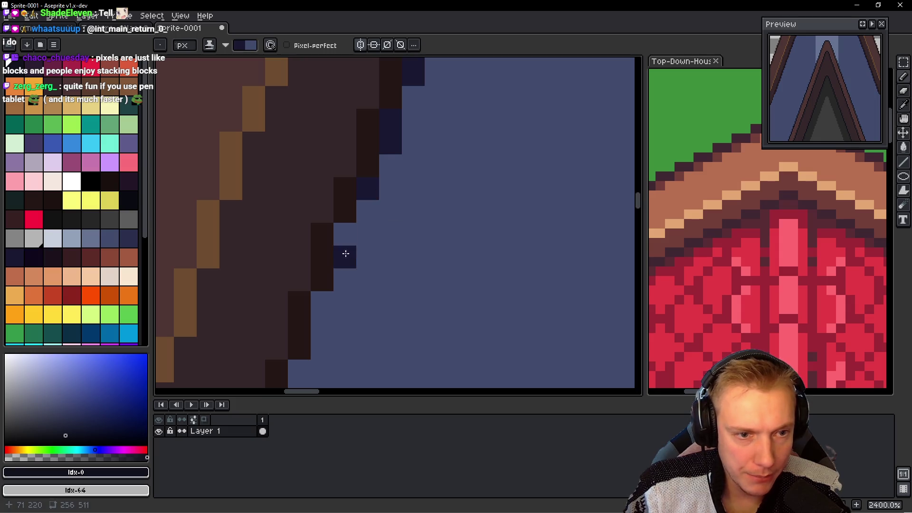
{"action": "scroll", "coordinate": [404, 209], "scroll_direction": "left", "scroll_amount": 1}
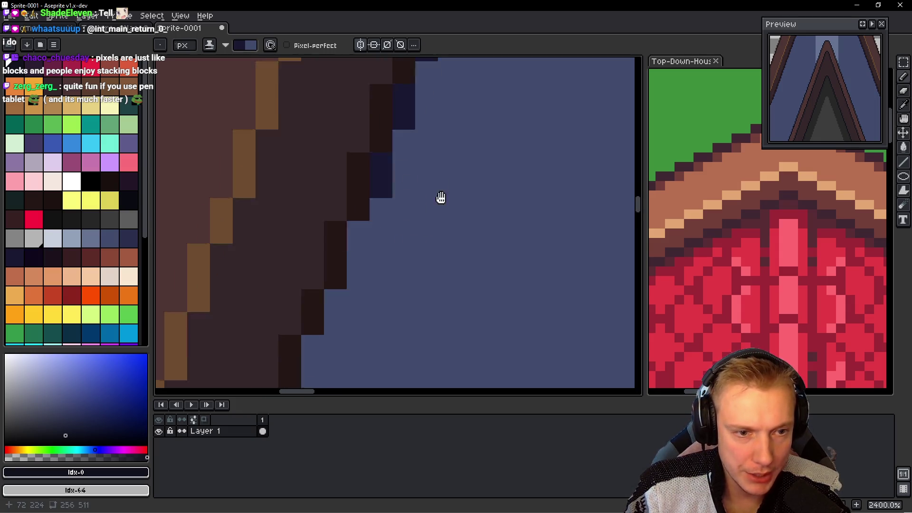
{"action": "scroll", "coordinate": [432, 263], "scroll_direction": "down", "scroll_amount": 3}
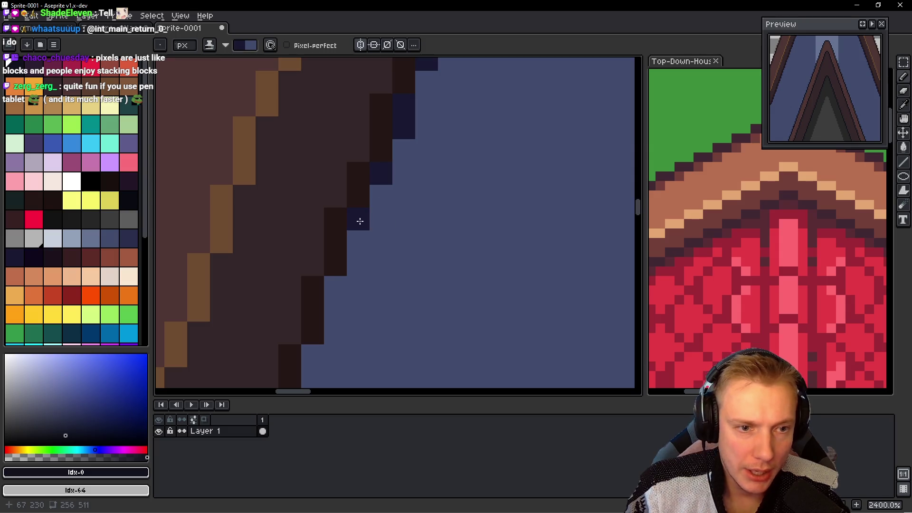
{"action": "scroll", "coordinate": [381, 206], "scroll_direction": "left", "scroll_amount": 1}
{"action": "scroll", "coordinate": [385, 228], "scroll_direction": "up", "scroll_amount": 1}
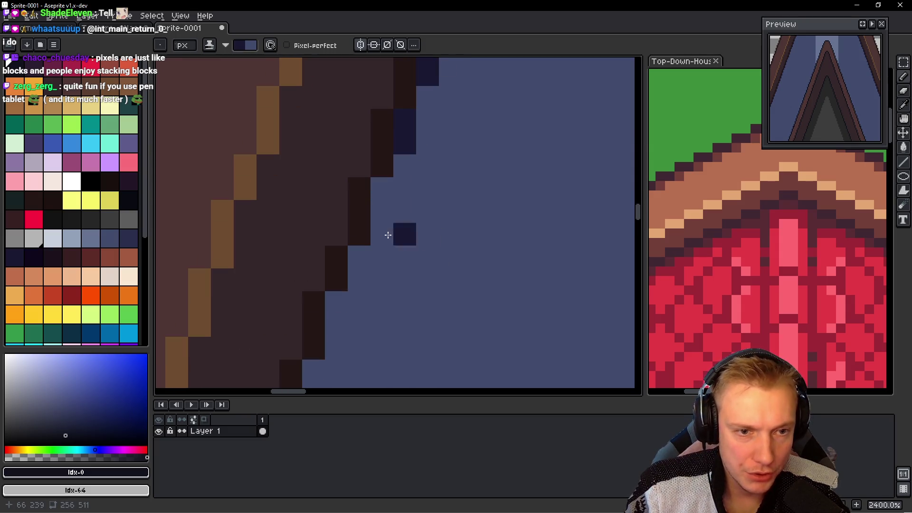
{"action": "scroll", "coordinate": [381, 208], "scroll_direction": "up", "scroll_amount": 1}
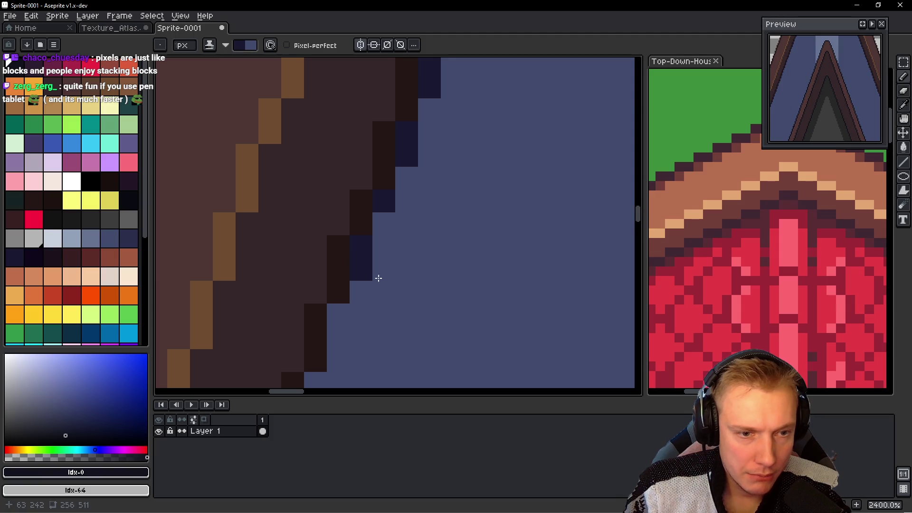
{"action": "scroll", "coordinate": [378, 278], "scroll_direction": "up", "scroll_amount": 1}
{"action": "scroll", "coordinate": [368, 229], "scroll_direction": "right", "scroll_amount": 1}
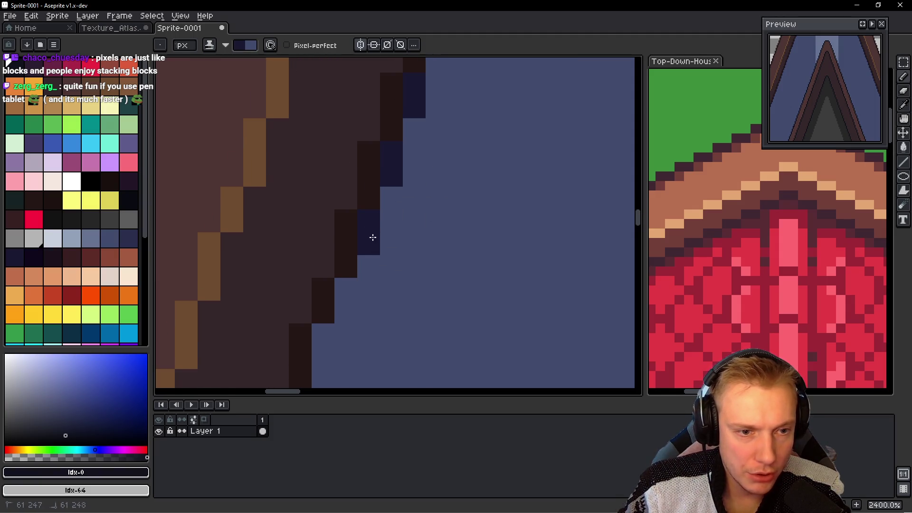
{"action": "scroll", "coordinate": [373, 237], "scroll_direction": "down", "scroll_amount": 1}
{"action": "scroll", "coordinate": [402, 223], "scroll_direction": "down", "scroll_amount": 5}
{"action": "scroll", "coordinate": [402, 223], "scroll_direction": "left", "scroll_amount": 2}
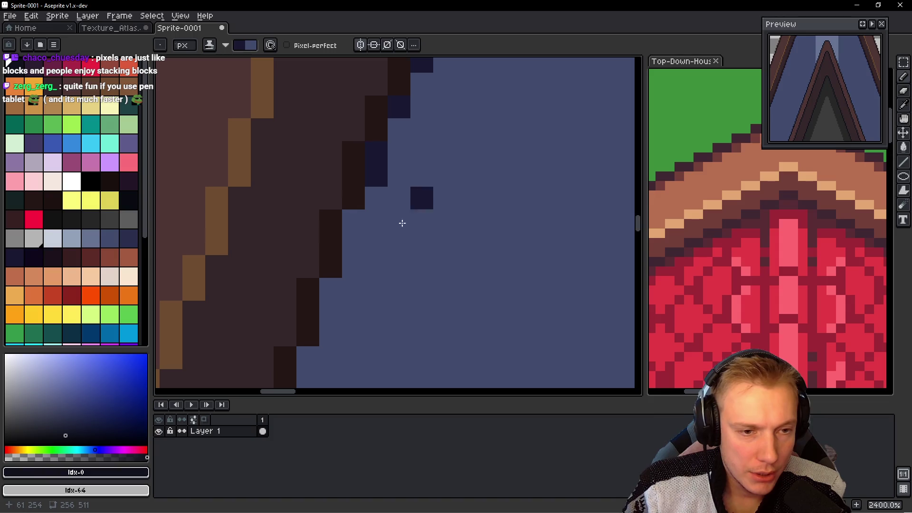
{"action": "scroll", "coordinate": [352, 246], "scroll_direction": "down", "scroll_amount": 1}
{"action": "scroll", "coordinate": [352, 246], "scroll_direction": "right", "scroll_amount": 1}
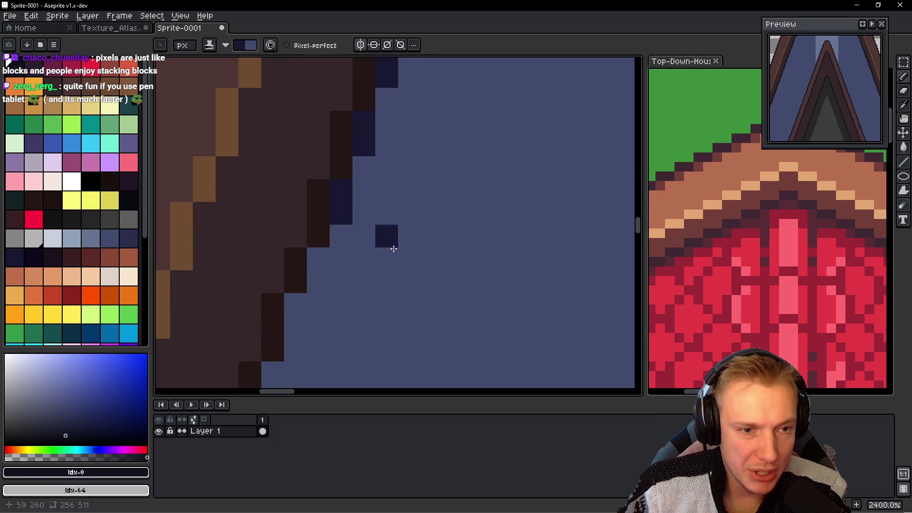
{"action": "scroll", "coordinate": [380, 233], "scroll_direction": "up", "scroll_amount": 1}
{"action": "scroll", "coordinate": [371, 257], "scroll_direction": "up", "scroll_amount": 1}
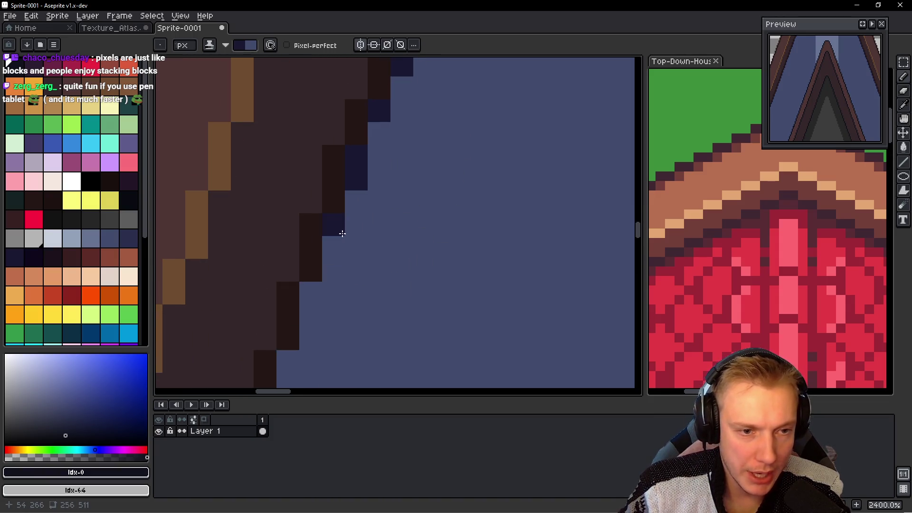
{"action": "scroll", "coordinate": [444, 179], "scroll_direction": "down", "scroll_amount": 1}
Step: Paint dark navy pixels down the roof's staircase edge against the blue area
{"action": "left_click", "coordinate": [373, 195]}
{"action": "left_click", "coordinate": [350, 218]}
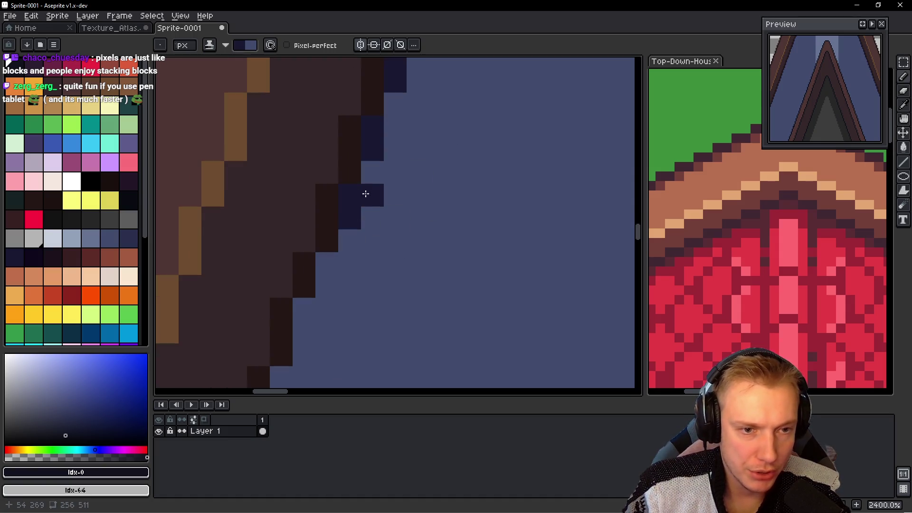
{"action": "scroll", "coordinate": [419, 193], "scroll_direction": "down", "scroll_amount": 1}
{"action": "scroll", "coordinate": [419, 194], "scroll_direction": "left", "scroll_amount": 1}
{"action": "left_click", "coordinate": [338, 227]}
{"action": "left_click", "coordinate": [338, 292]}
{"action": "scroll", "coordinate": [417, 201], "scroll_direction": "down", "scroll_amount": 2}
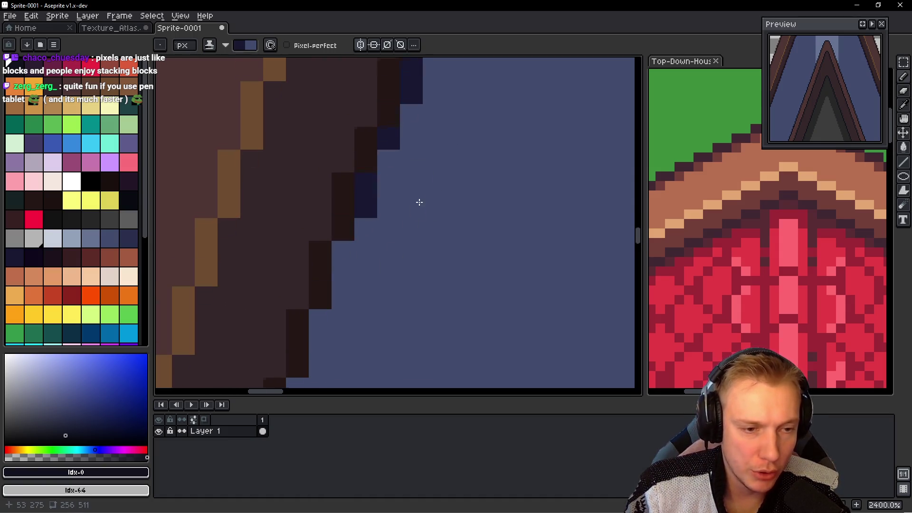
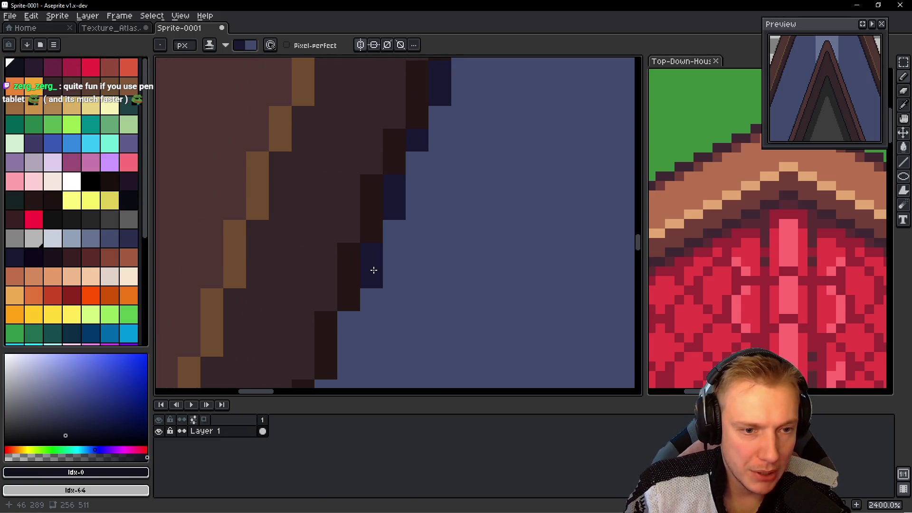
Step: Paint navy outline pixels along the upper steps of the brown trim's stair edge
{"action": "scroll", "coordinate": [375, 266], "scroll_direction": "down", "scroll_amount": 2}
{"action": "left_click", "coordinate": [365, 219]}
{"action": "scroll", "coordinate": [445, 196], "scroll_direction": "up", "scroll_amount": 1}
{"action": "scroll", "coordinate": [445, 196], "scroll_direction": "down", "scroll_amount": 1}
{"action": "left_click", "coordinate": [428, 274]}
{"action": "scroll", "coordinate": [419, 266], "scroll_direction": "down", "scroll_amount": 2}
{"action": "left_click", "coordinate": [334, 274]}
{"action": "scroll", "coordinate": [334, 280], "scroll_direction": "down", "scroll_amount": 1}
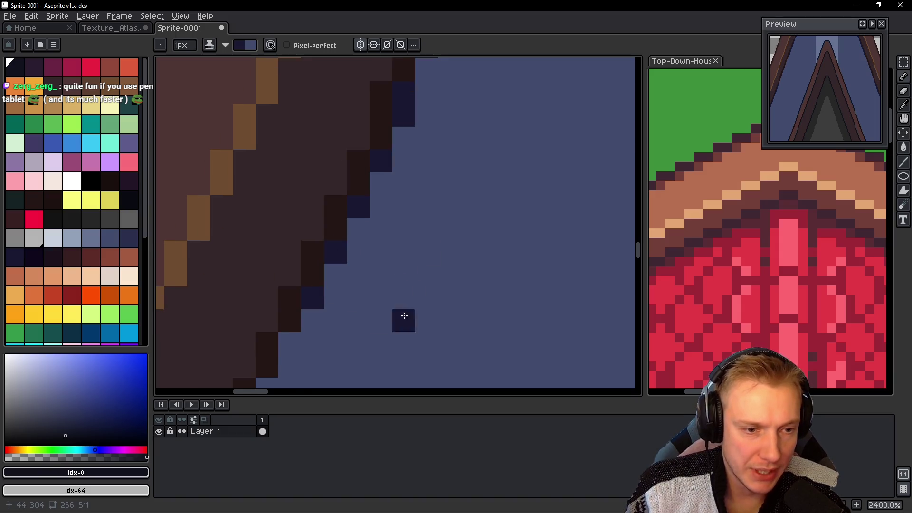
{"action": "scroll", "coordinate": [380, 280], "scroll_direction": "down", "scroll_amount": 2}
{"action": "scroll", "coordinate": [350, 241], "scroll_direction": "down", "scroll_amount": 2}
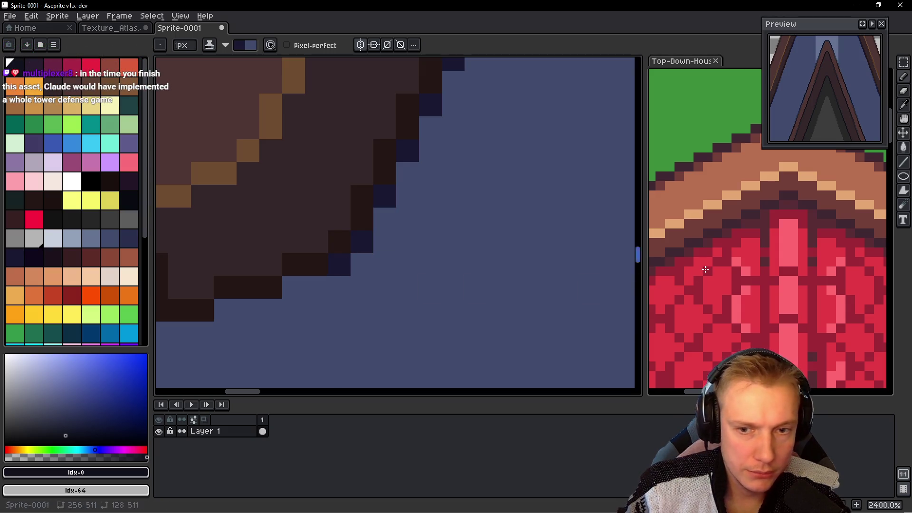
Step: Continue the navy outline down the lower steps and along the trim's bottom edge
{"action": "left_click_drag", "start_coordinate": [705, 269], "coordinate": [804, 254]}
{"action": "mouse_move", "coordinate": [468, 275]}
{"action": "left_mouse_down"}
{"action": "mouse_move", "coordinate": [430, 255]}
{"action": "mouse_move", "coordinate": [352, 244]}
{"action": "left_mouse_up"}
{"action": "scroll", "coordinate": [407, 248], "scroll_direction": "down", "scroll_amount": 2}
{"action": "left_click", "coordinate": [394, 241]}
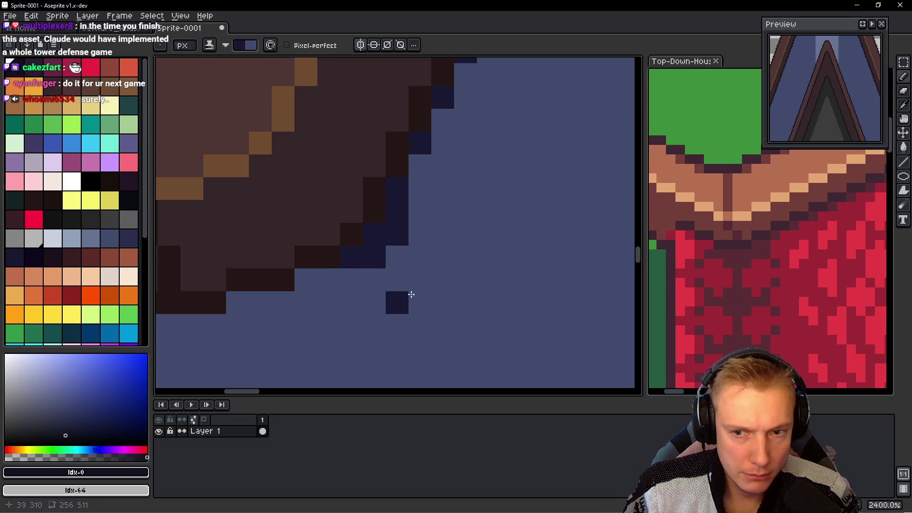
{"action": "left_click", "coordinate": [354, 278]}
{"action": "scroll", "coordinate": [299, 275], "scroll_direction": "down", "scroll_amount": 1}
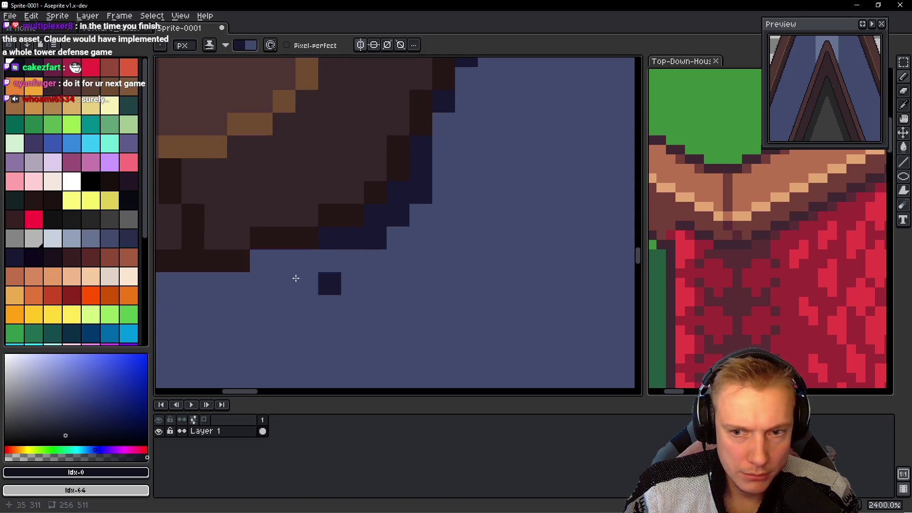
{"action": "left_click_drag", "start_coordinate": [343, 261], "coordinate": [274, 265]}
{"action": "left_click", "coordinate": [350, 306]}
{"action": "mouse_move", "coordinate": [332, 285]}
{"action": "left_mouse_down"}
{"action": "mouse_move", "coordinate": [279, 270]}
{"action": "mouse_move", "coordinate": [401, 278]}
{"action": "left_mouse_up"}
Step: Draw mirrored vertical navy tile lines beside the centre axis with symmetry on
{"action": "scroll", "coordinate": [350, 281], "scroll_direction": "down", "scroll_amount": 3}
{"action": "scroll", "coordinate": [382, 232], "scroll_direction": "down", "scroll_amount": 2}
{"action": "scroll", "coordinate": [388, 247], "scroll_direction": "down", "scroll_amount": 1}
{"action": "left_click_drag", "start_coordinate": [411, 60], "coordinate": [411, 325]}
{"action": "left_click_drag", "start_coordinate": [409, 133], "coordinate": [409, 364]}
Step: Undo the two old mirrored line strokes and redraw one at a new position
{"action": "key", "text": "ctrl+z"}
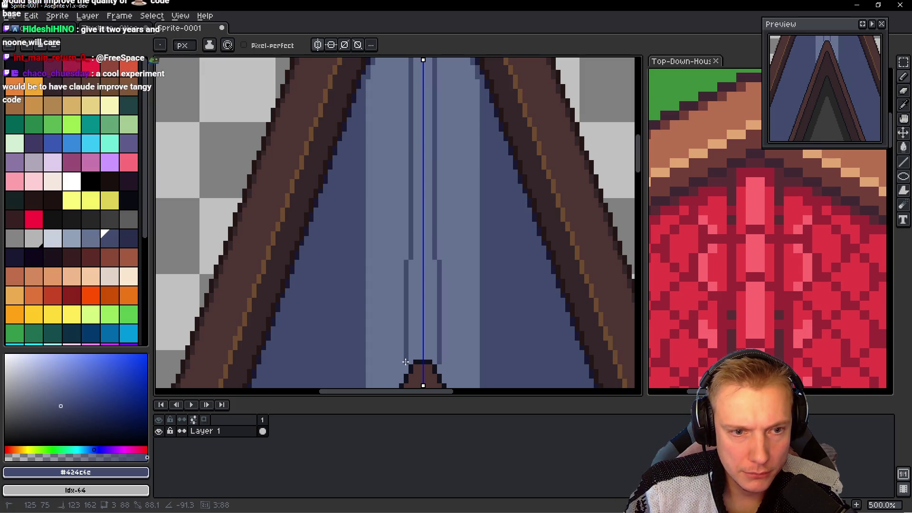
{"action": "key", "text": "ctrl+z"}
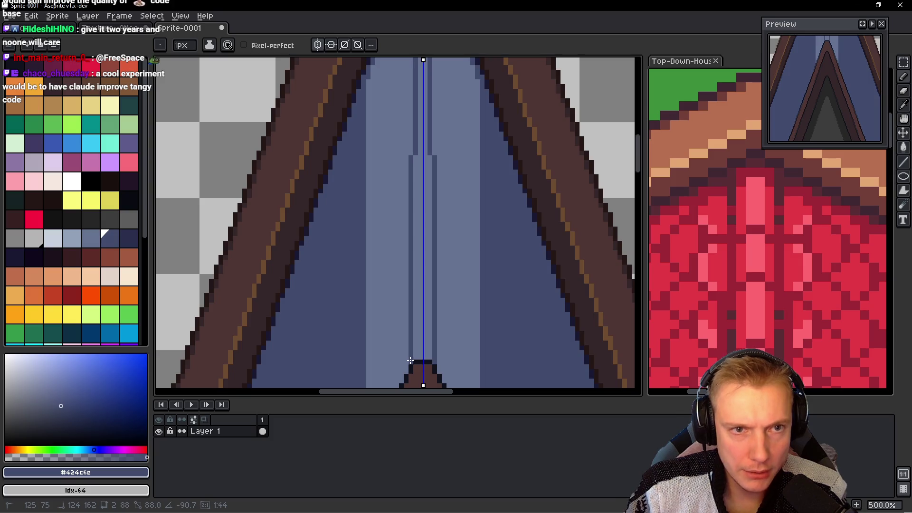
{"action": "left_click_drag", "start_coordinate": [411, 361], "coordinate": [414, 361]}
{"action": "scroll", "coordinate": [380, 175], "scroll_direction": "down", "scroll_amount": 1}
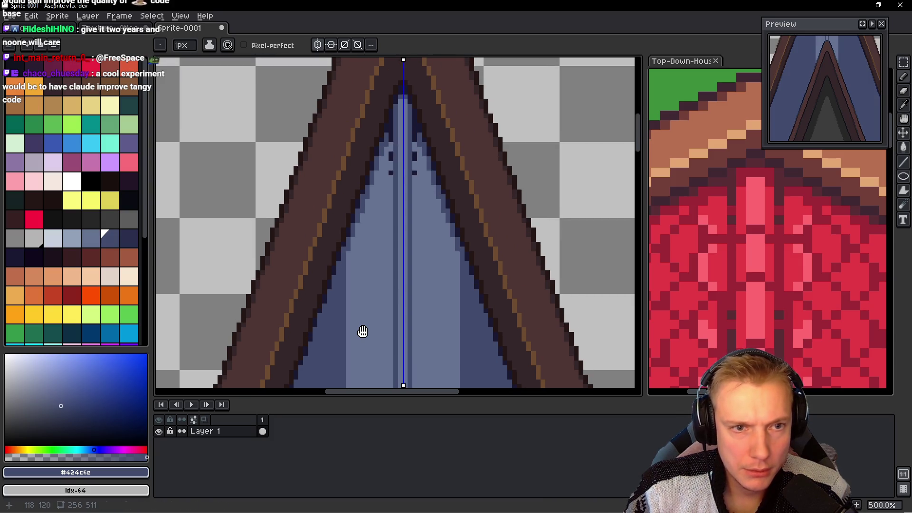
{"action": "scroll", "coordinate": [380, 304], "scroll_direction": "down", "scroll_amount": 1}
{"action": "scroll", "coordinate": [386, 299], "scroll_direction": "down", "scroll_amount": 1}
{"action": "scroll", "coordinate": [385, 300], "scroll_direction": "down", "scroll_amount": 3}
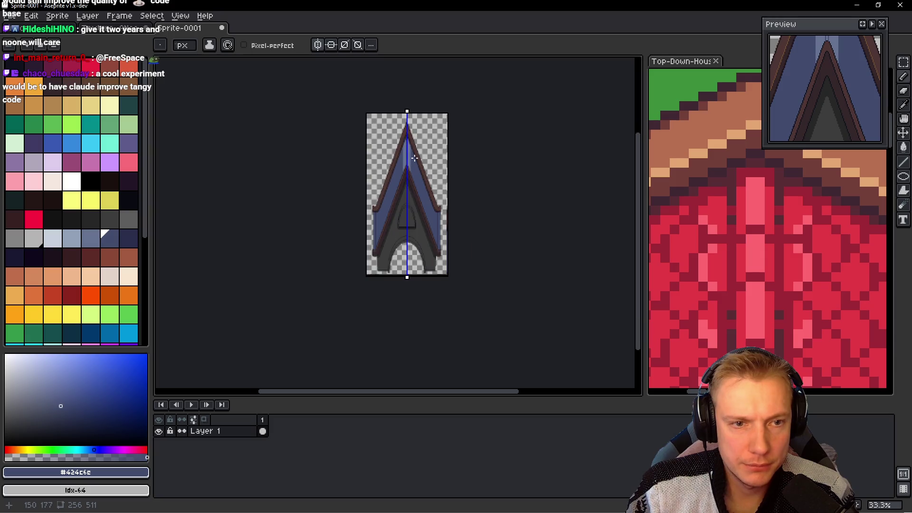
{"action": "scroll", "coordinate": [386, 158], "scroll_direction": "up", "scroll_amount": 3}
{"action": "scroll", "coordinate": [386, 158], "scroll_direction": "up", "scroll_amount": 2}
{"action": "scroll", "coordinate": [386, 157], "scroll_direction": "down", "scroll_amount": 1}
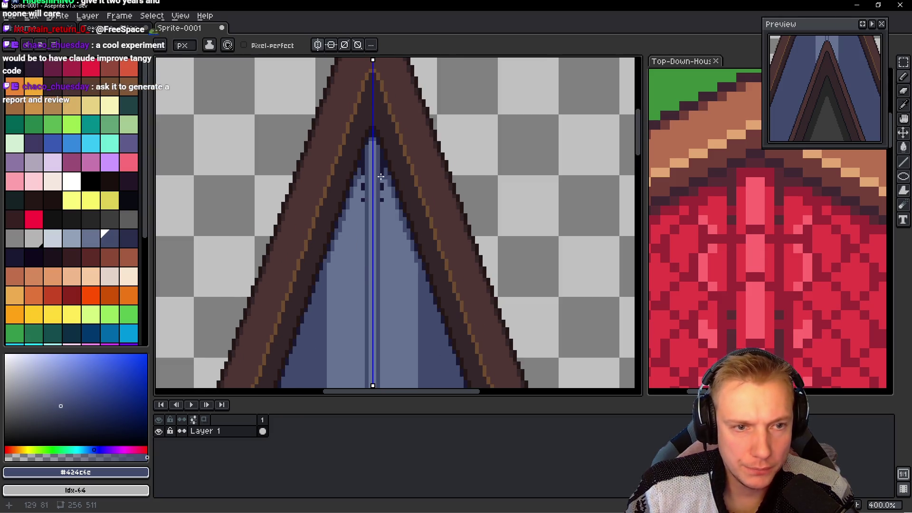
{"action": "scroll", "coordinate": [427, 205], "scroll_direction": "up", "scroll_amount": 2}
{"action": "scroll", "coordinate": [427, 204], "scroll_direction": "up", "scroll_amount": 2}
Step: Undo the stray dark pixel pairs, then pencil #1a1932 along both inner triangle edges
{"action": "key", "text": "ctrl+z"}
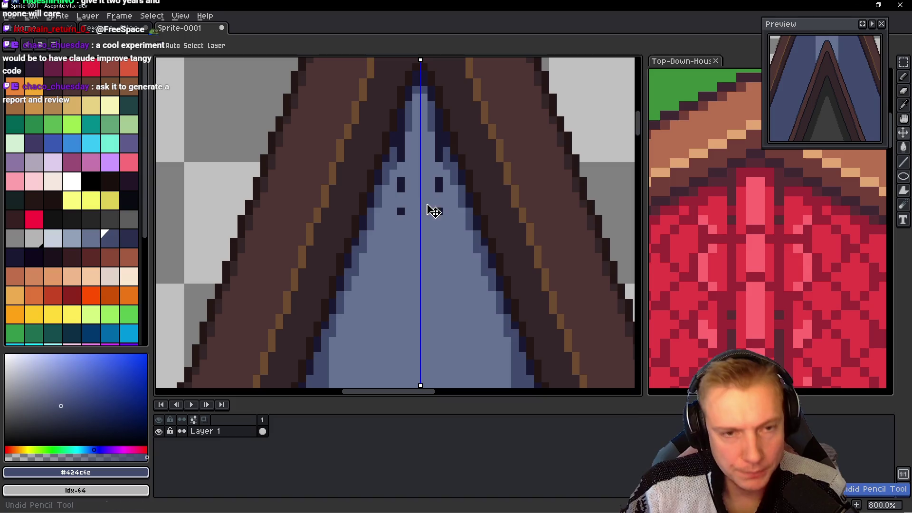
{"action": "key", "text": "ctrl+z"}
{"action": "key", "text": "ctrl+z"}
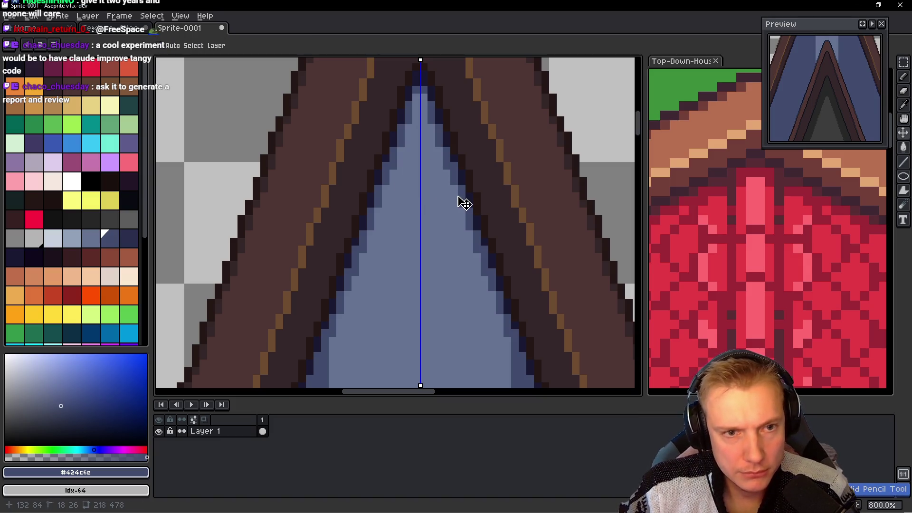
{"action": "left_click", "coordinate": [452, 139], "text": "alt"}
{"action": "left_click_drag", "start_coordinate": [446, 151], "coordinate": [446, 195]}
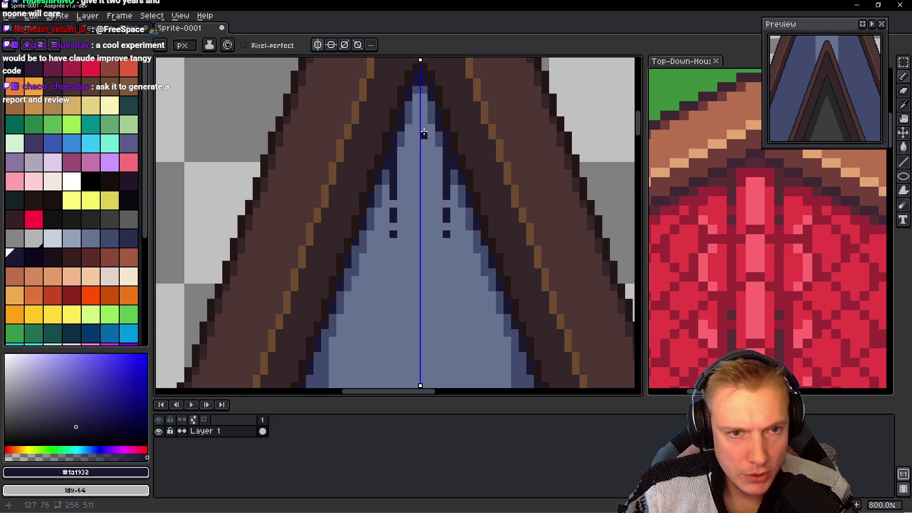
Step: Draw mirrored #424c6c vertical lines from the apex down to the brown peak
{"action": "left_click", "coordinate": [400, 151], "text": "alt"}
{"action": "scroll", "coordinate": [397, 206], "scroll_direction": "down", "scroll_amount": 5}
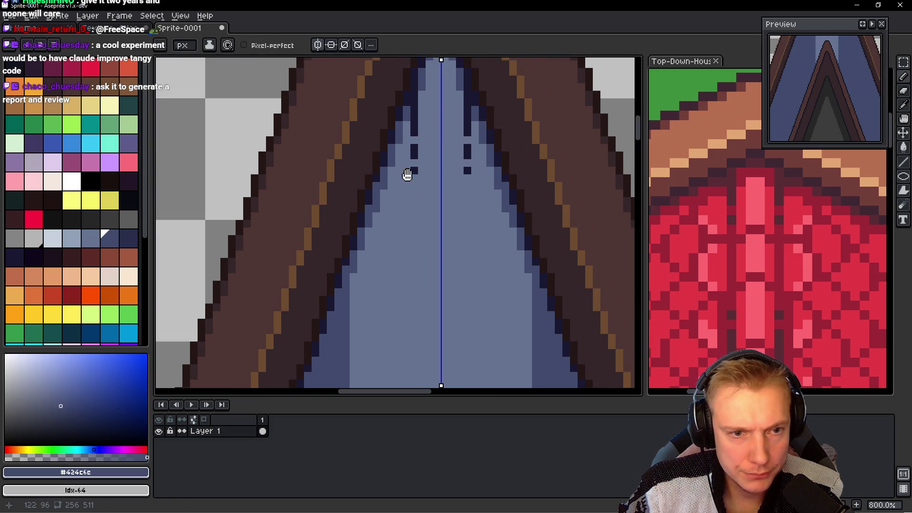
{"action": "left_click_drag", "start_coordinate": [421, 59], "coordinate": [421, 309]}
{"action": "left_click_drag", "start_coordinate": [416, 350], "coordinate": [398, 224]}
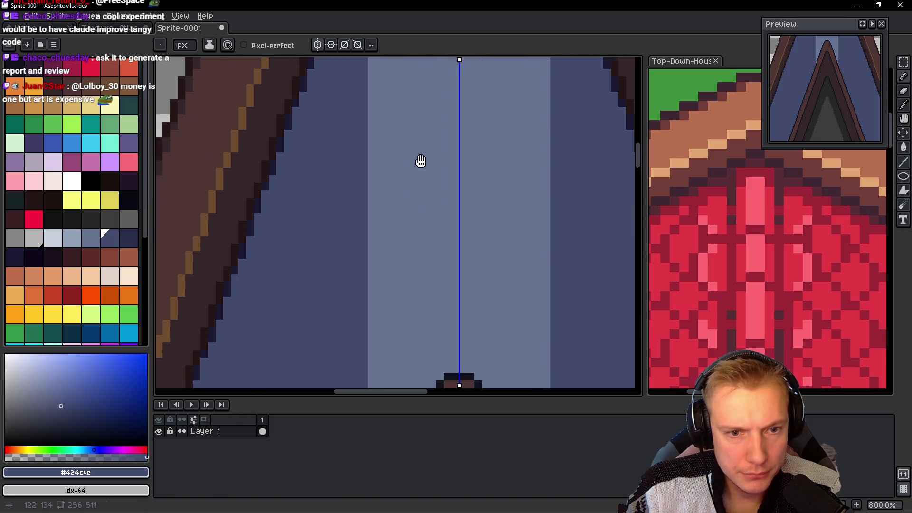
{"action": "left_click_drag", "start_coordinate": [410, 177], "coordinate": [410, 382]}
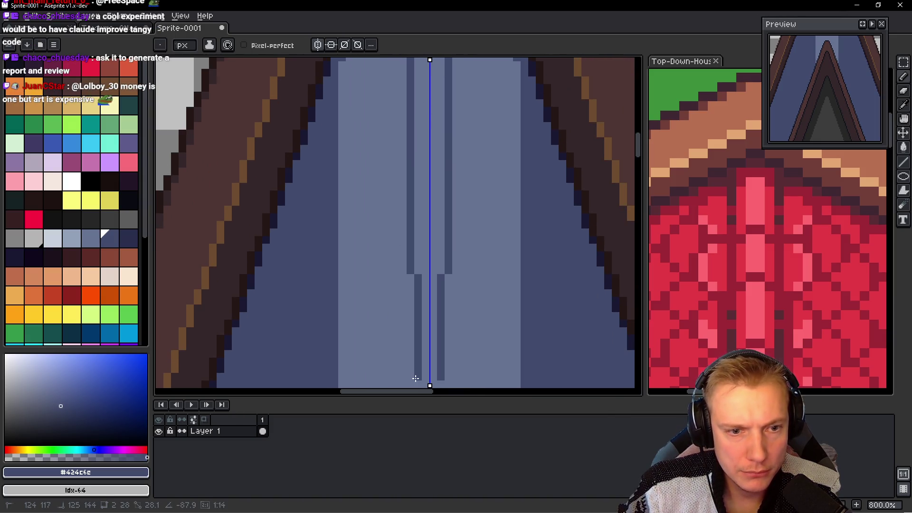
{"action": "scroll", "coordinate": [413, 285], "scroll_direction": "down", "scroll_amount": 2}
{"action": "scroll", "coordinate": [401, 277], "scroll_direction": "down", "scroll_amount": 2}
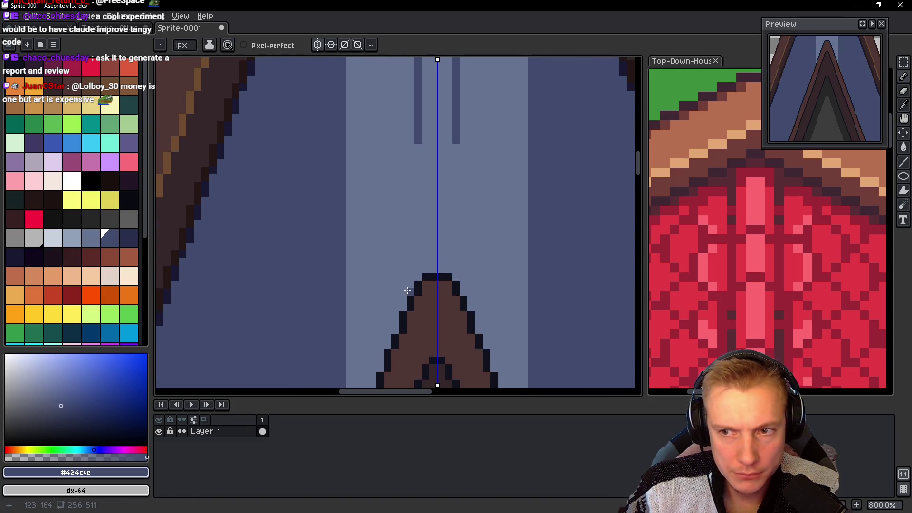
{"action": "left_click_drag", "start_coordinate": [412, 223], "coordinate": [415, 290]}
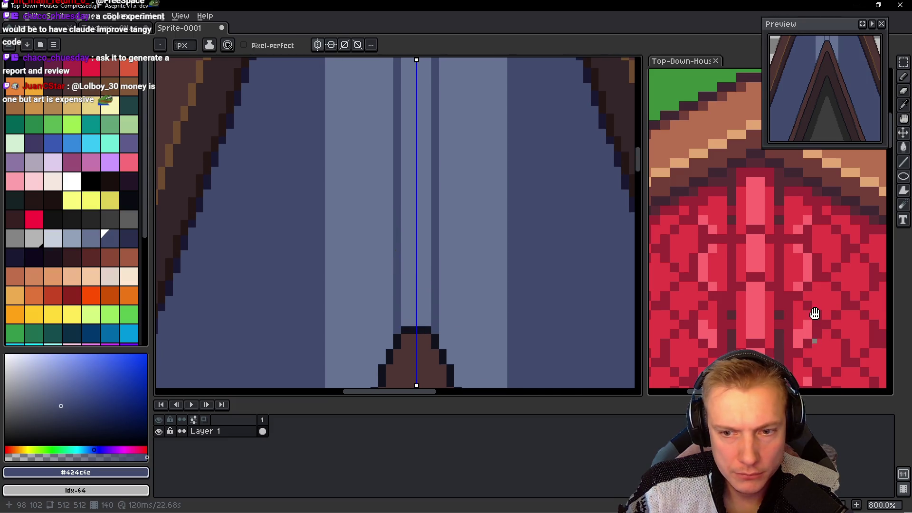
Step: Draw mirrored dark strokes beside the centre axis near the brown peak's tip
{"action": "scroll", "coordinate": [812, 285], "scroll_direction": "down", "scroll_amount": 5}
{"action": "left_click", "coordinate": [811, 236]}
{"action": "left_click", "coordinate": [408, 295]}
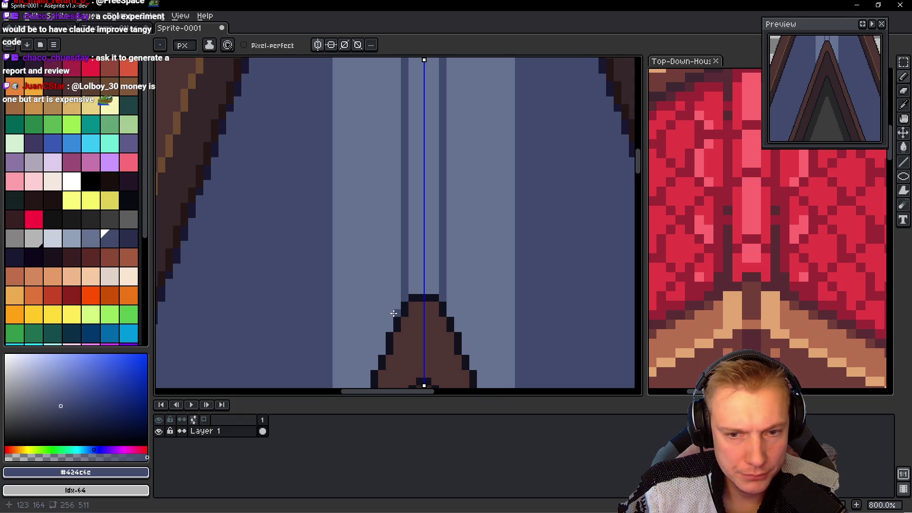
{"action": "mouse_move", "coordinate": [398, 310]}
{"action": "left_mouse_down"}
{"action": "mouse_move", "coordinate": [397, 271]}
{"action": "mouse_move", "coordinate": [396, 289]}
{"action": "left_mouse_up"}
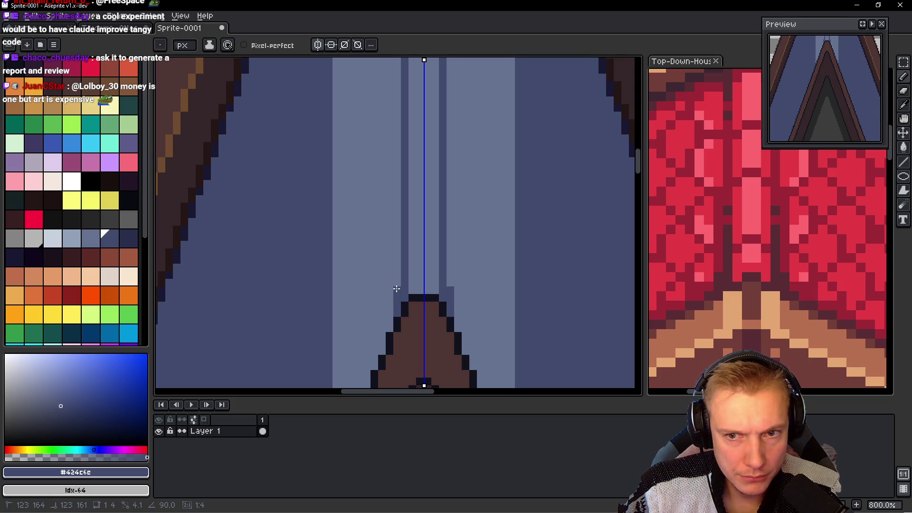
{"action": "scroll", "coordinate": [397, 288], "scroll_direction": "up", "scroll_amount": 2}
{"action": "scroll", "coordinate": [380, 285], "scroll_direction": "down", "scroll_amount": 4}
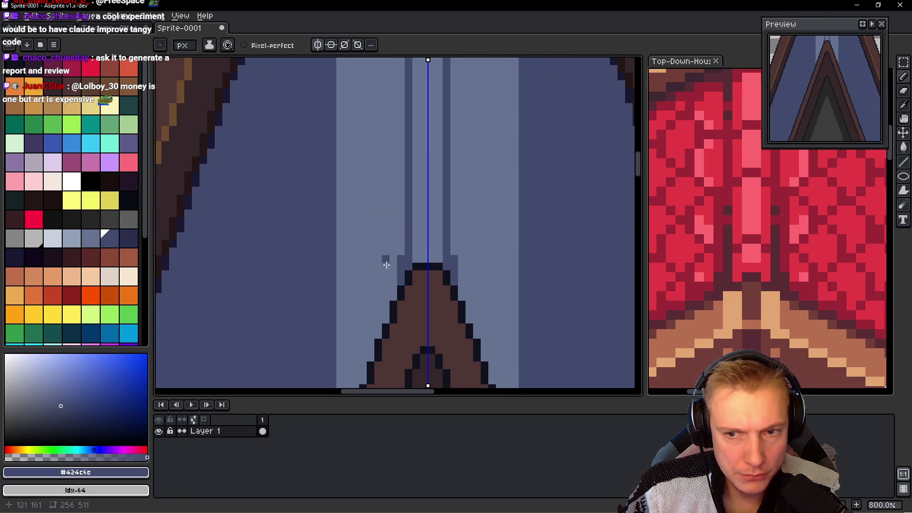
{"action": "left_click_drag", "start_coordinate": [394, 271], "coordinate": [393, 271]}
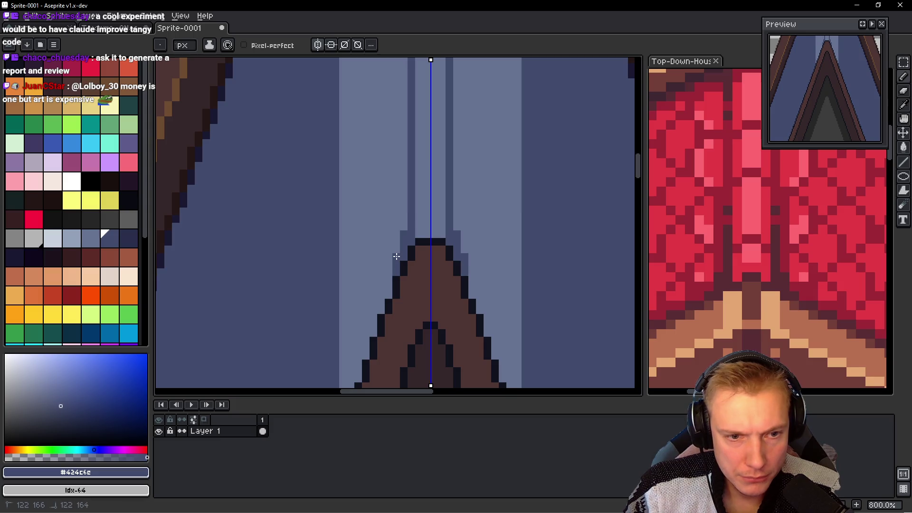
{"action": "scroll", "coordinate": [408, 244], "scroll_direction": "down", "scroll_amount": 5}
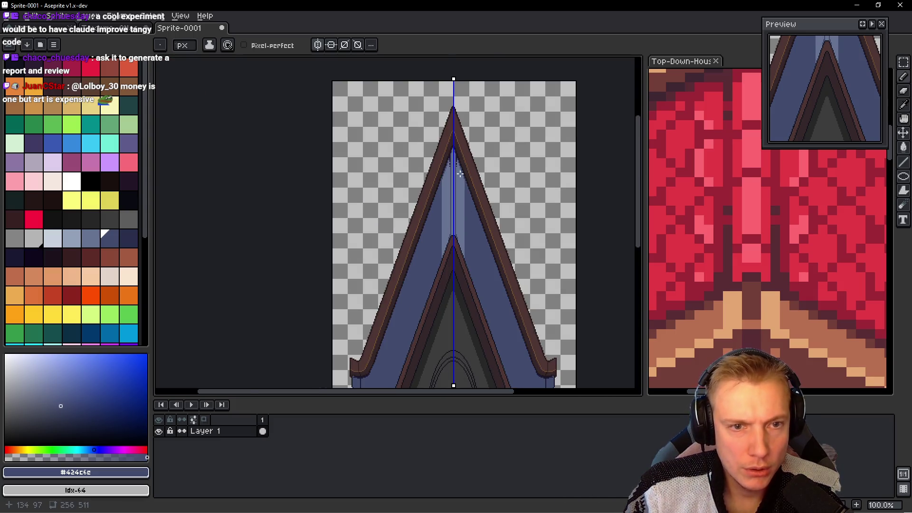
{"action": "scroll", "coordinate": [426, 182], "scroll_direction": "up", "scroll_amount": 5}
{"action": "scroll", "coordinate": [425, 182], "scroll_direction": "up", "scroll_amount": 1}
Step: Draw mirrored dark vertical lines and pixels just above the brown peak in the outline colour
{"action": "left_click", "coordinate": [421, 112], "text": "alt"}
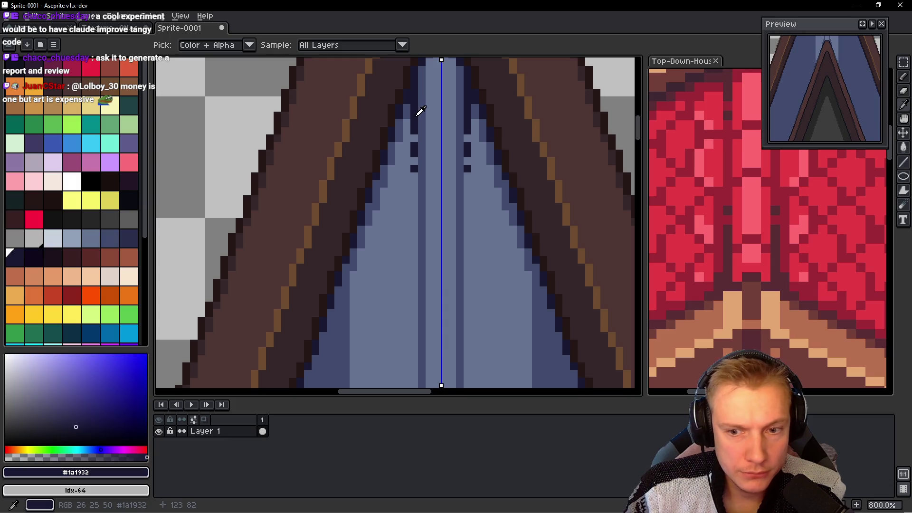
{"action": "scroll", "coordinate": [433, 203], "scroll_direction": "down", "scroll_amount": 2}
{"action": "scroll", "coordinate": [433, 203], "scroll_direction": "down", "scroll_amount": 2}
{"action": "scroll", "coordinate": [386, 279], "scroll_direction": "down", "scroll_amount": 2}
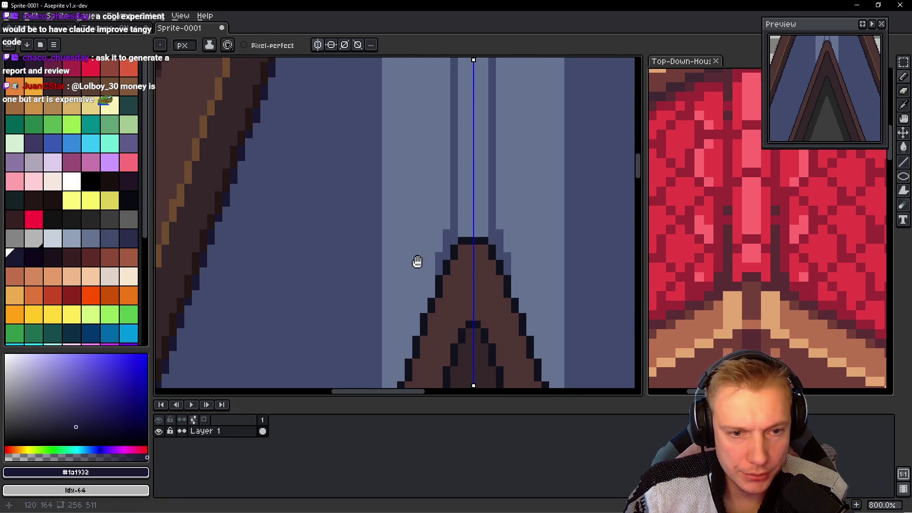
{"action": "scroll", "coordinate": [443, 263], "scroll_direction": "up", "scroll_amount": 2}
{"action": "left_click_drag", "start_coordinate": [427, 324], "coordinate": [426, 274]}
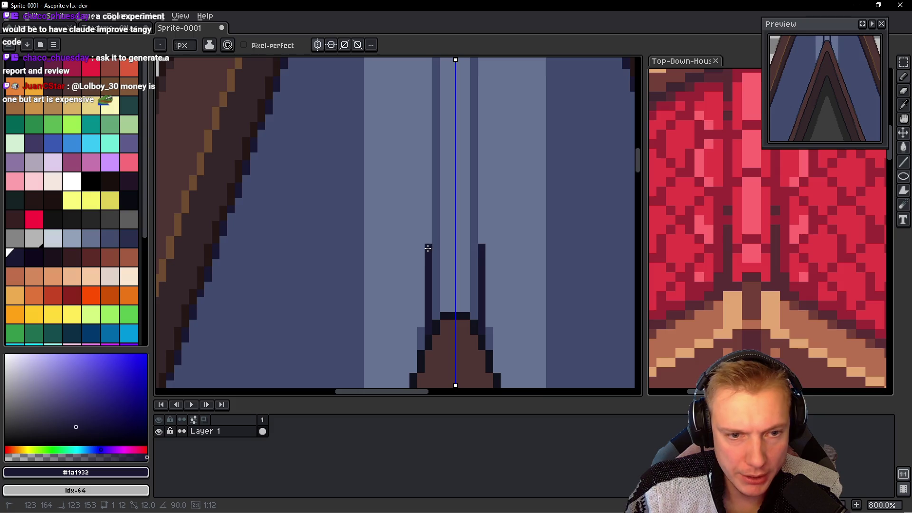
{"action": "left_click", "coordinate": [427, 246]}
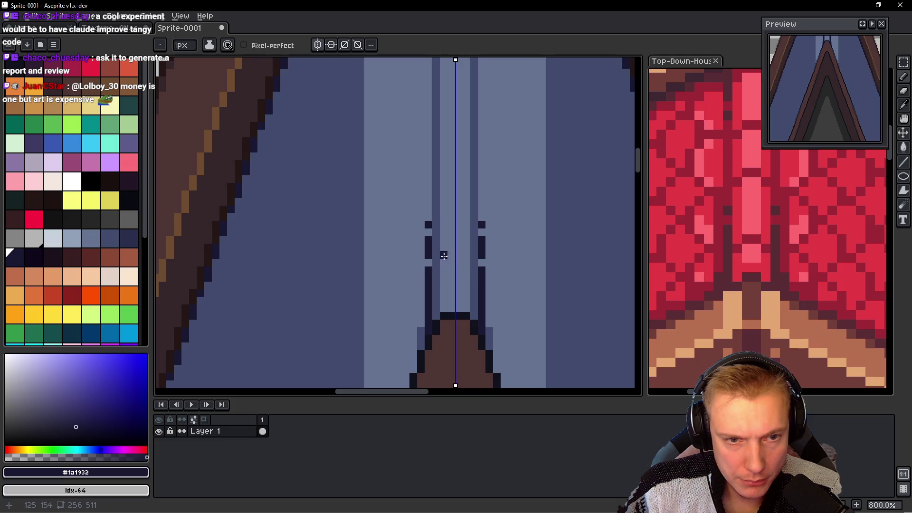
Step: Add dark #1a1932 pixels beside the brown peak and at its right edge
{"action": "left_click", "coordinate": [513, 283], "text": "alt"}
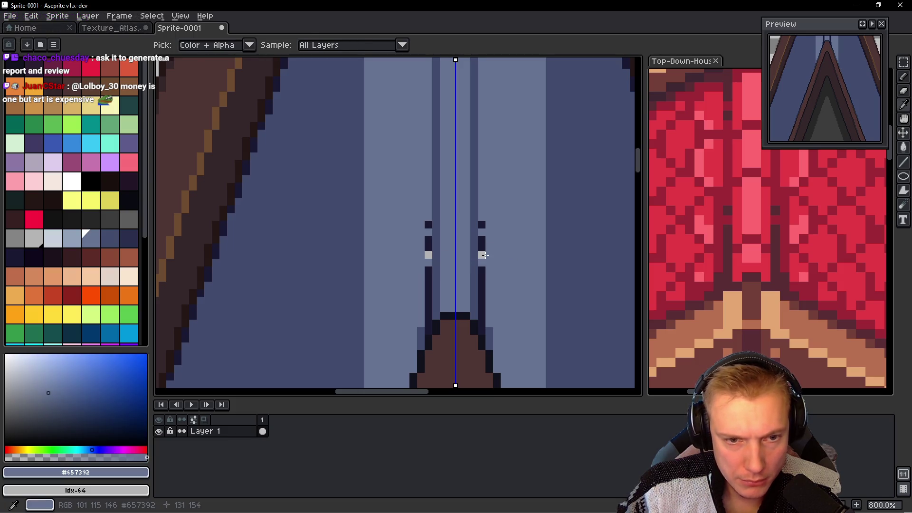
{"action": "left_click", "coordinate": [481, 242], "text": "alt"}
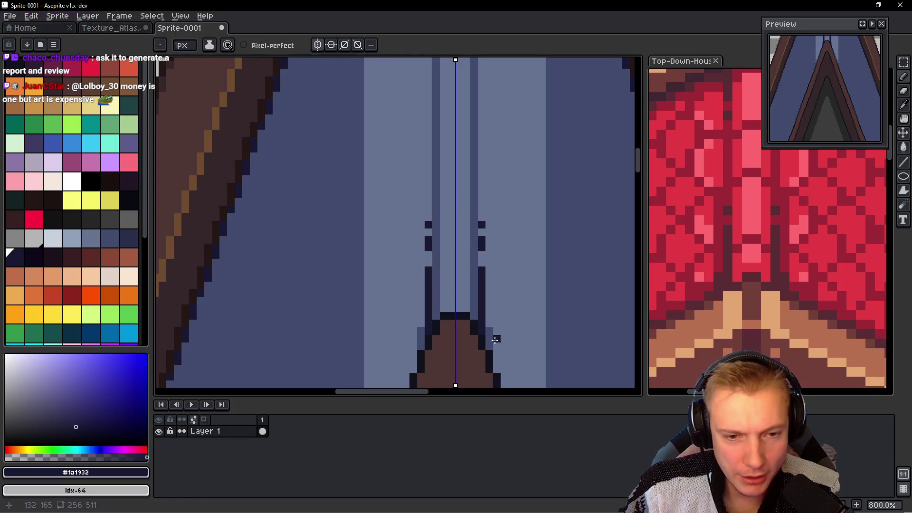
{"action": "left_click_drag", "start_coordinate": [511, 322], "coordinate": [502, 307]}
{"action": "left_click", "coordinate": [478, 319]}
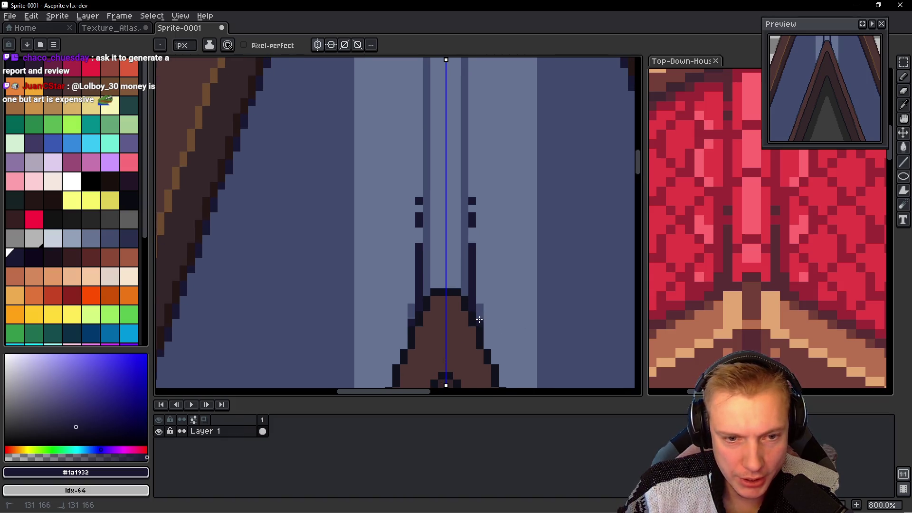
{"action": "left_click", "coordinate": [488, 338]}
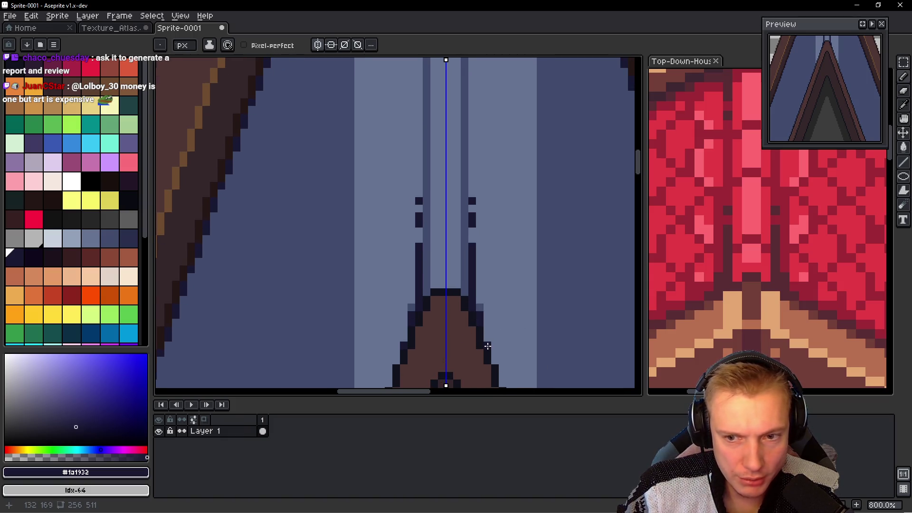
{"action": "scroll", "coordinate": [521, 316], "scroll_direction": "down", "scroll_amount": 1}
{"action": "scroll", "coordinate": [504, 305], "scroll_direction": "up", "scroll_amount": 1}
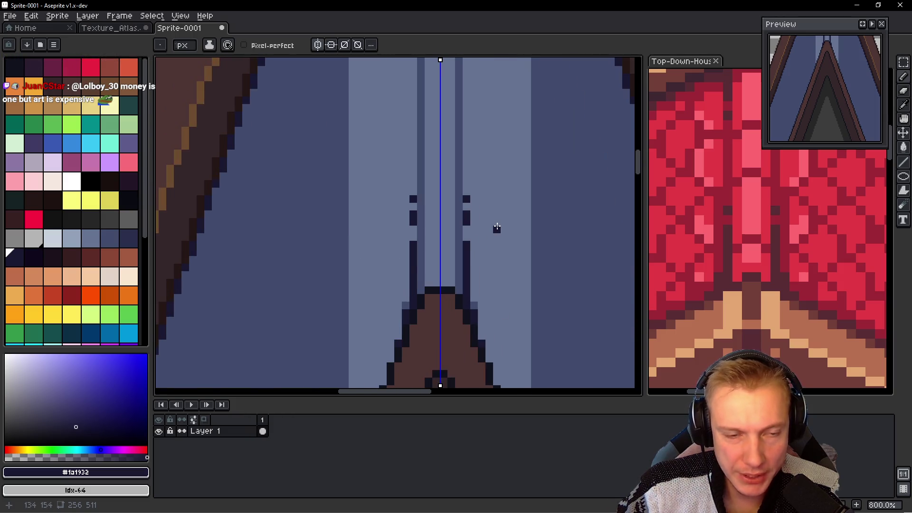
{"action": "scroll", "coordinate": [497, 228], "scroll_direction": "down", "scroll_amount": 1}
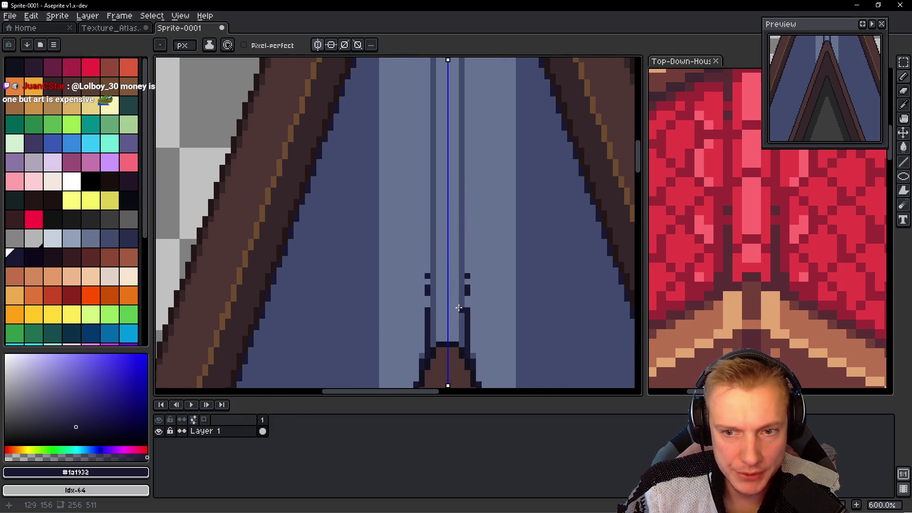
{"action": "scroll", "coordinate": [459, 308], "scroll_direction": "up", "scroll_amount": 1}
{"action": "scroll", "coordinate": [459, 309], "scroll_direction": "up", "scroll_amount": 1}
{"action": "scroll", "coordinate": [459, 313], "scroll_direction": "up", "scroll_amount": 1}
{"action": "left_click", "coordinate": [464, 324], "text": "alt"}
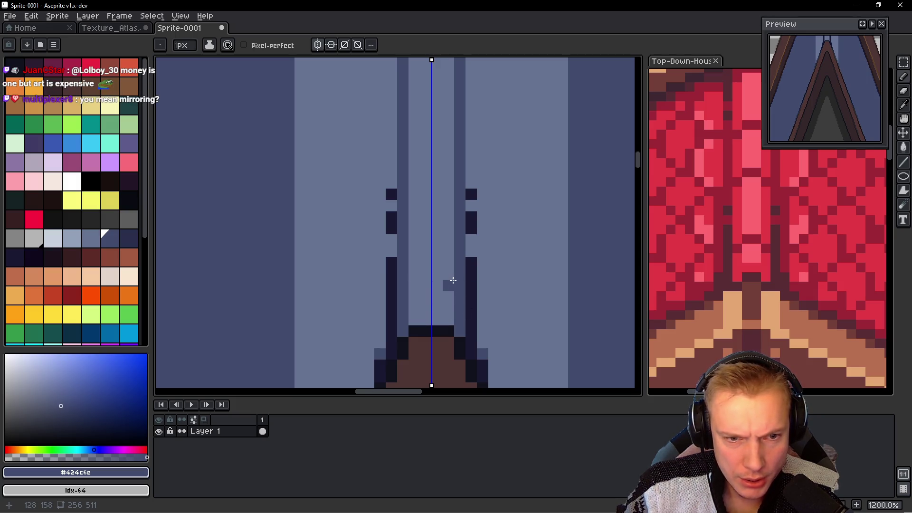
Step: Add mirrored dark pixel pairs and a lighter blue tile block across the centre strip
{"action": "left_click", "coordinate": [452, 281]}
{"action": "left_click", "coordinate": [437, 274]}
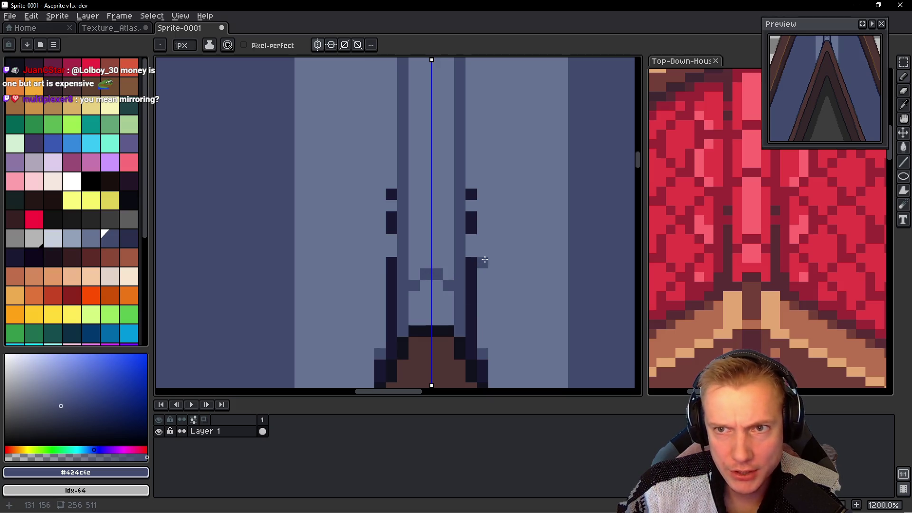
{"action": "mouse_move", "coordinate": [452, 212]}
{"action": "left_mouse_down"}
{"action": "mouse_move", "coordinate": [445, 229]}
{"action": "mouse_move", "coordinate": [443, 209]}
{"action": "left_mouse_up"}
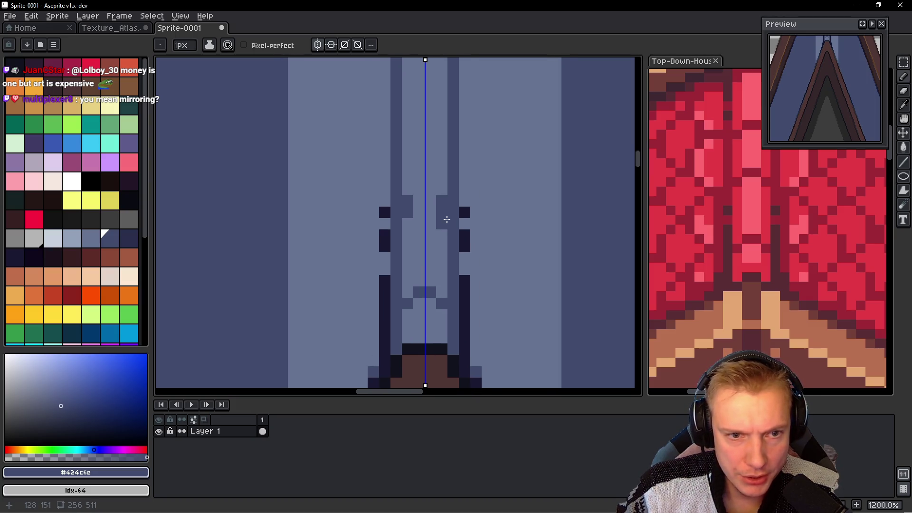
{"action": "left_click", "coordinate": [440, 235], "text": "alt"}
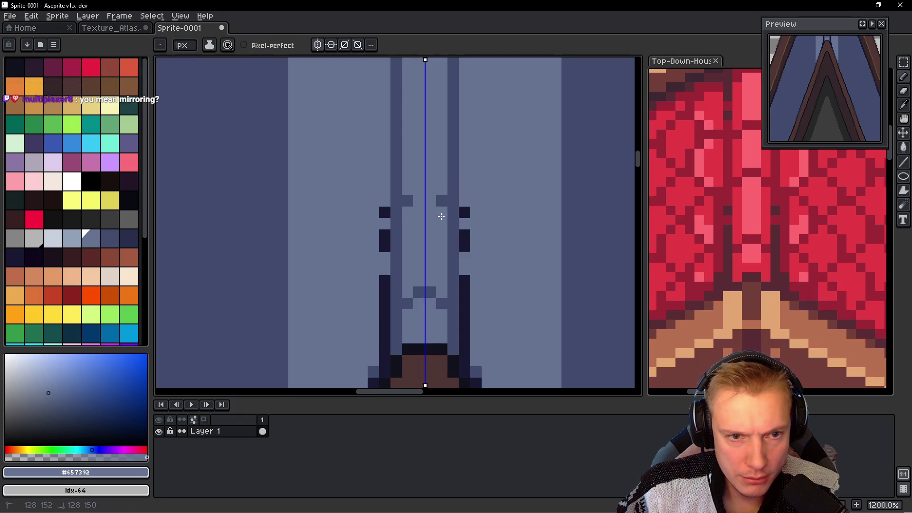
{"action": "left_click", "coordinate": [448, 200], "text": "alt"}
{"action": "left_click", "coordinate": [428, 190]}
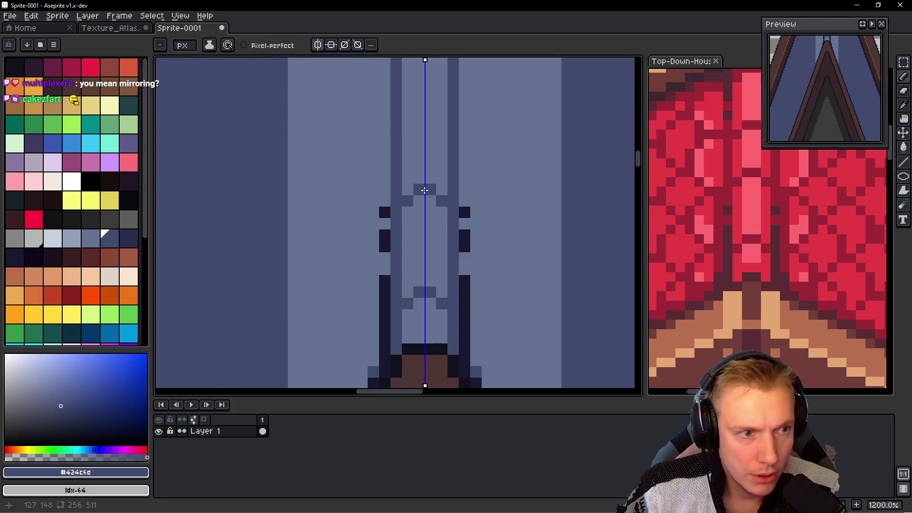
Step: Select a pair of blue palette colours and mark a dark tile pixel higher up
{"action": "left_click_drag", "start_coordinate": [90, 238], "coordinate": [109, 238]}
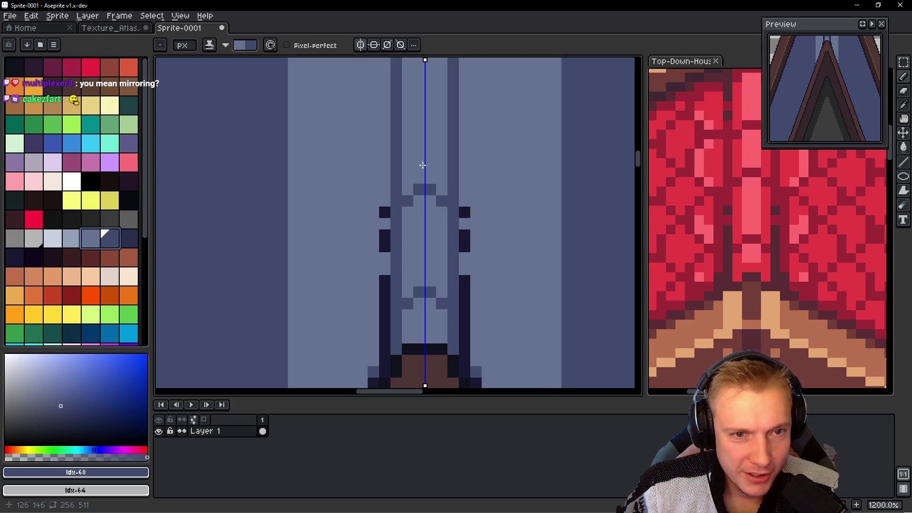
{"action": "scroll", "coordinate": [423, 165], "scroll_direction": "down", "scroll_amount": 1}
{"action": "scroll", "coordinate": [410, 249], "scroll_direction": "down", "scroll_amount": 1}
{"action": "scroll", "coordinate": [427, 208], "scroll_direction": "down", "scroll_amount": 2}
{"action": "scroll", "coordinate": [428, 245], "scroll_direction": "down", "scroll_amount": 1}
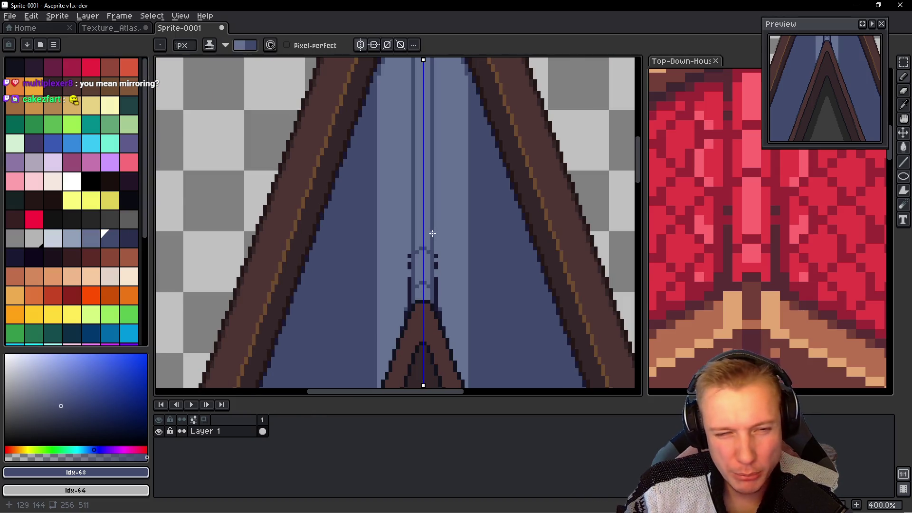
{"action": "scroll", "coordinate": [433, 234], "scroll_direction": "up", "scroll_amount": 3}
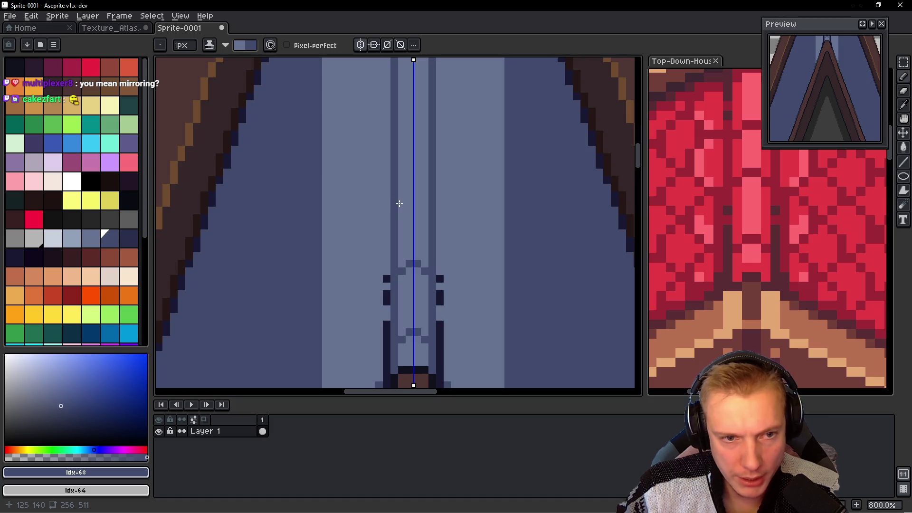
{"action": "left_click", "coordinate": [400, 203]}
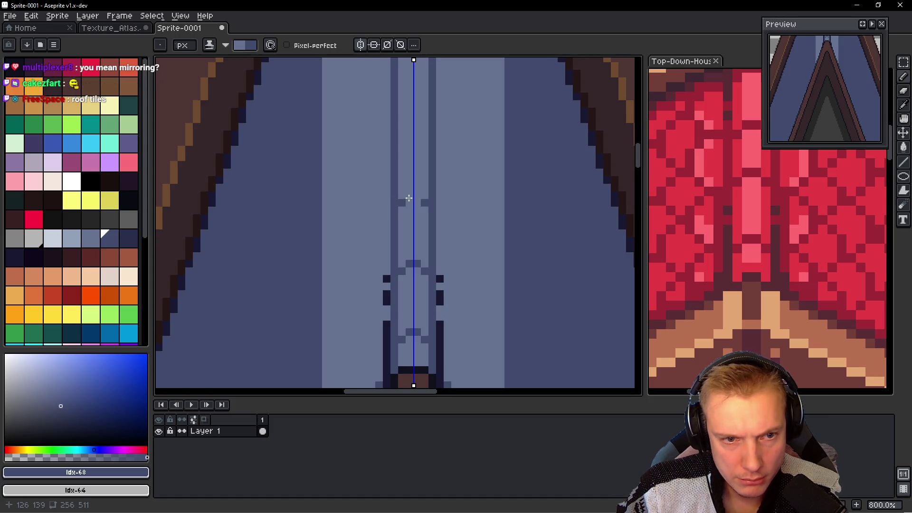
Step: Draw a mirrored dark tile notch on the central strip
{"action": "scroll", "coordinate": [466, 202], "scroll_direction": "down", "scroll_amount": 3}
{"action": "scroll", "coordinate": [467, 203], "scroll_direction": "down", "scroll_amount": 1}
{"action": "scroll", "coordinate": [463, 199], "scroll_direction": "up", "scroll_amount": 1}
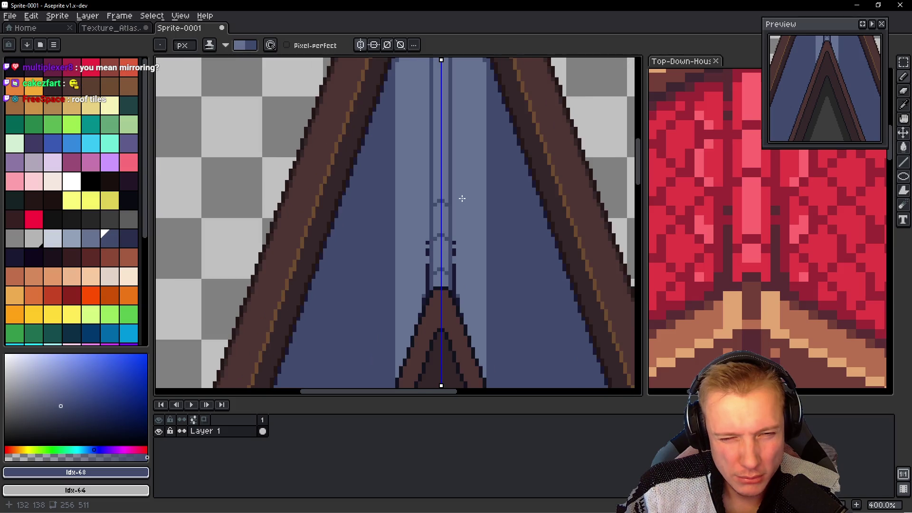
{"action": "scroll", "coordinate": [459, 197], "scroll_direction": "up", "scroll_amount": 1}
{"action": "scroll", "coordinate": [429, 223], "scroll_direction": "up", "scroll_amount": 4}
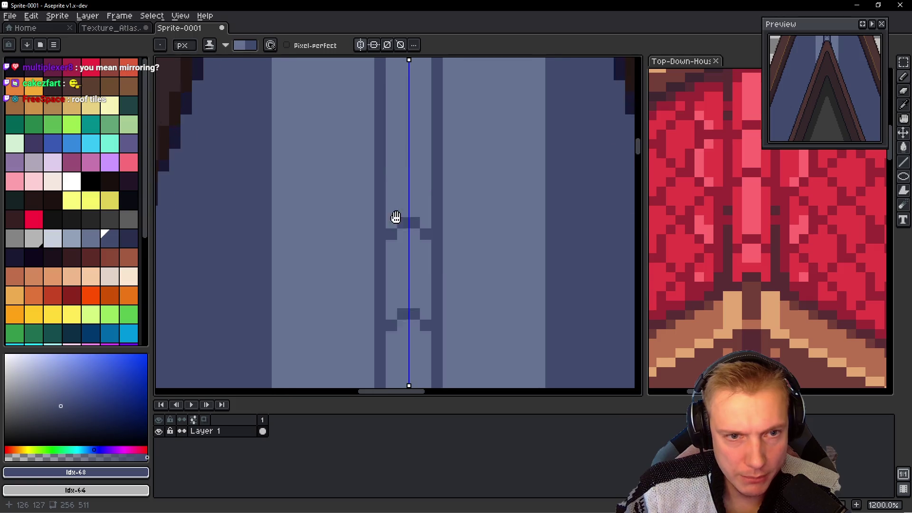
{"action": "scroll", "coordinate": [380, 175], "scroll_direction": "up", "scroll_amount": 3}
{"action": "left_click", "coordinate": [381, 153]}
{"action": "left_click", "coordinate": [394, 142]}
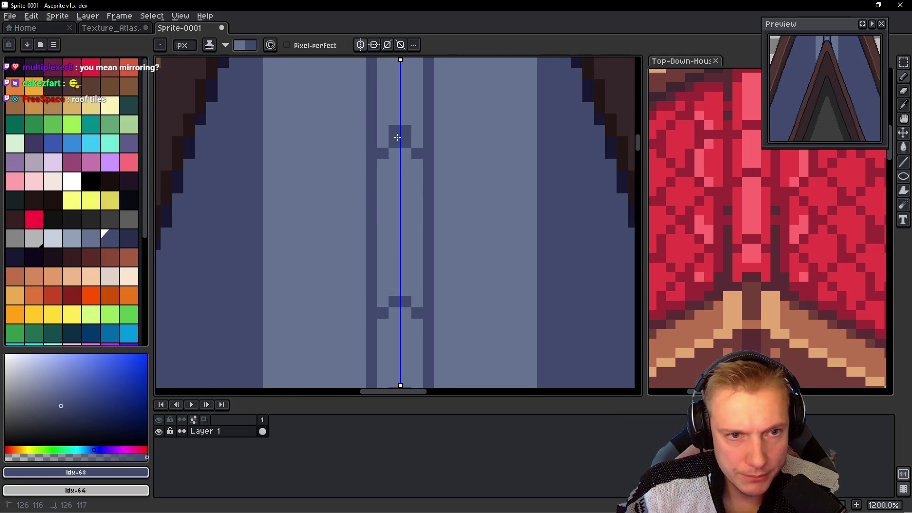
Step: Add two more evenly spaced mirrored notches further up the strip
{"action": "scroll", "coordinate": [421, 132], "scroll_direction": "down", "scroll_amount": 2}
{"action": "scroll", "coordinate": [424, 139], "scroll_direction": "up", "scroll_amount": 2}
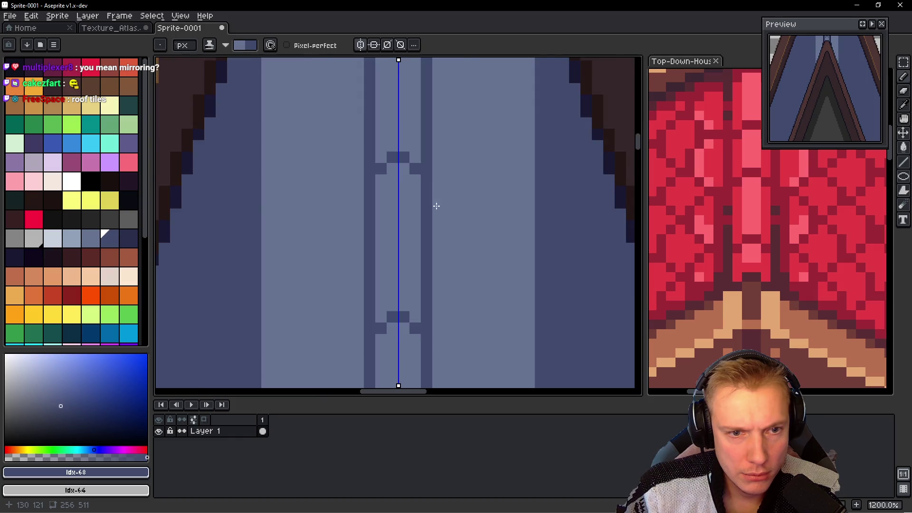
{"action": "scroll", "coordinate": [434, 203], "scroll_direction": "down", "scroll_amount": 5}
{"action": "scroll", "coordinate": [440, 199], "scroll_direction": "up", "scroll_amount": 5}
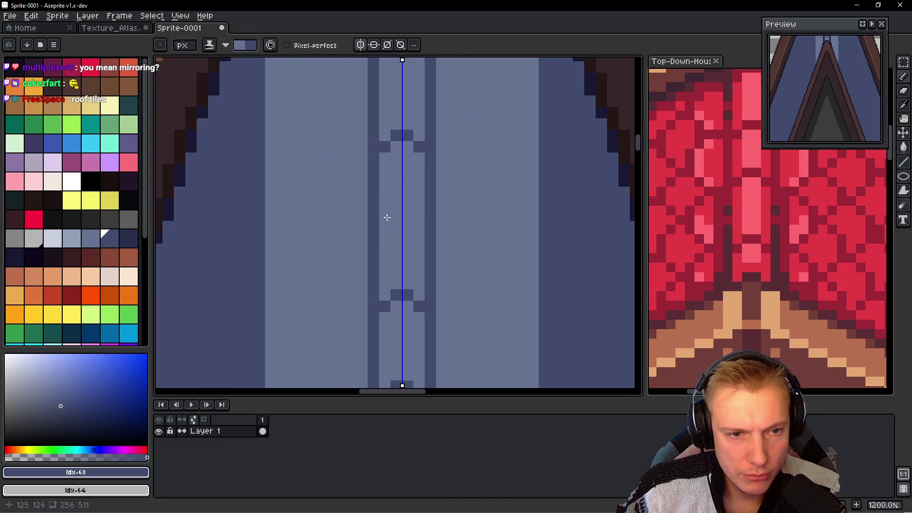
{"action": "scroll", "coordinate": [366, 212], "scroll_direction": "up", "scroll_amount": 2}
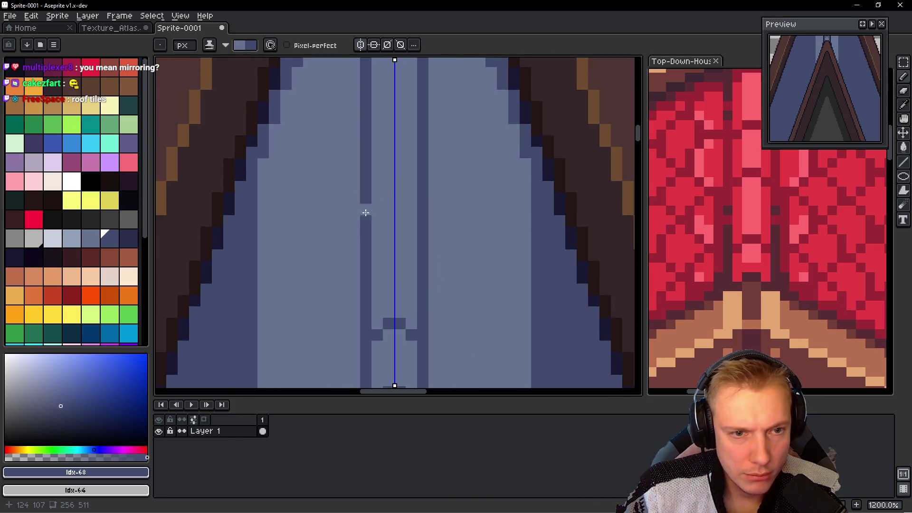
{"action": "left_click", "coordinate": [376, 245]}
{"action": "left_click", "coordinate": [388, 234]}
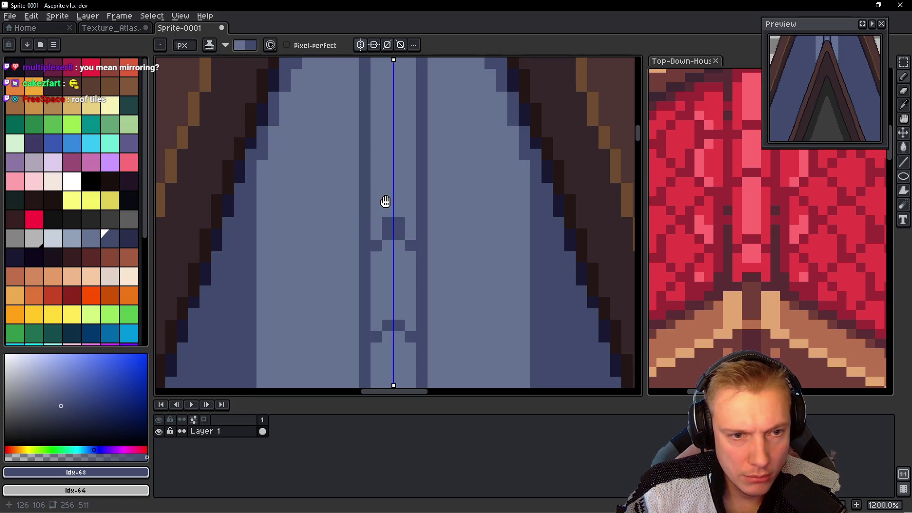
{"action": "scroll", "coordinate": [411, 220], "scroll_direction": "up", "scroll_amount": 2}
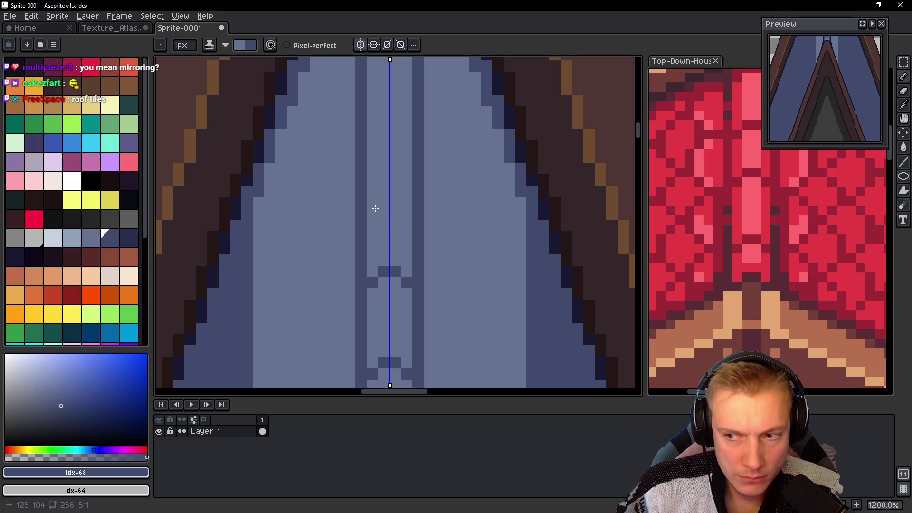
{"action": "scroll", "coordinate": [369, 190], "scroll_direction": "up", "scroll_amount": 2}
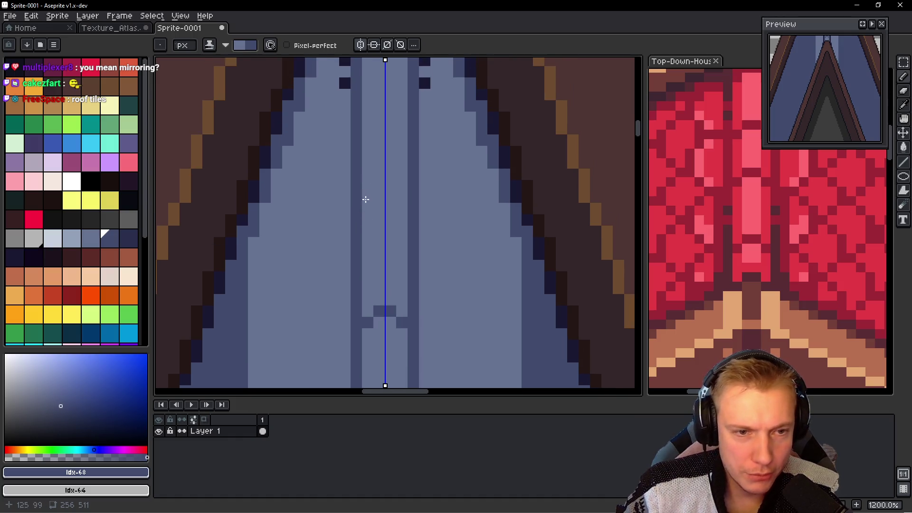
{"action": "left_click", "coordinate": [368, 209]}
{"action": "left_click", "coordinate": [379, 197]}
Step: Add tile notches and a darker pixel pair near the centre line
{"action": "scroll", "coordinate": [371, 181], "scroll_direction": "up", "scroll_amount": 3}
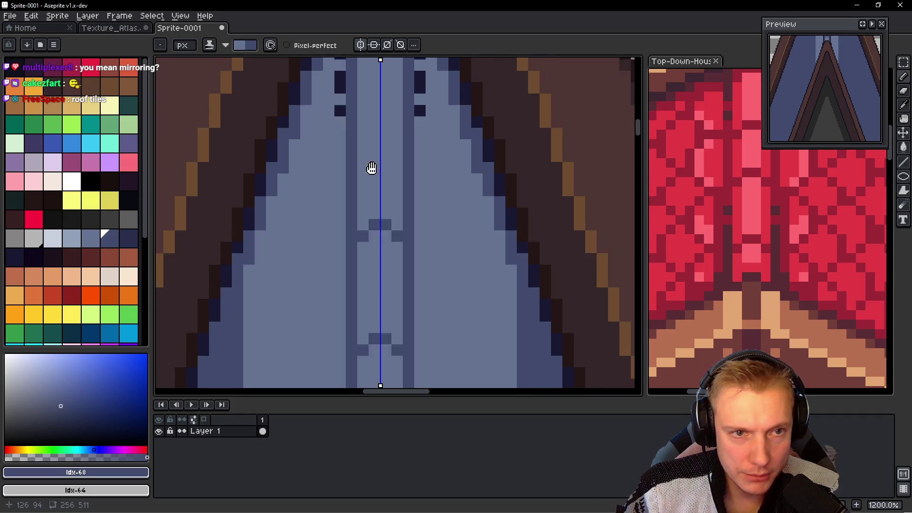
{"action": "scroll", "coordinate": [333, 181], "scroll_direction": "down", "scroll_amount": 2}
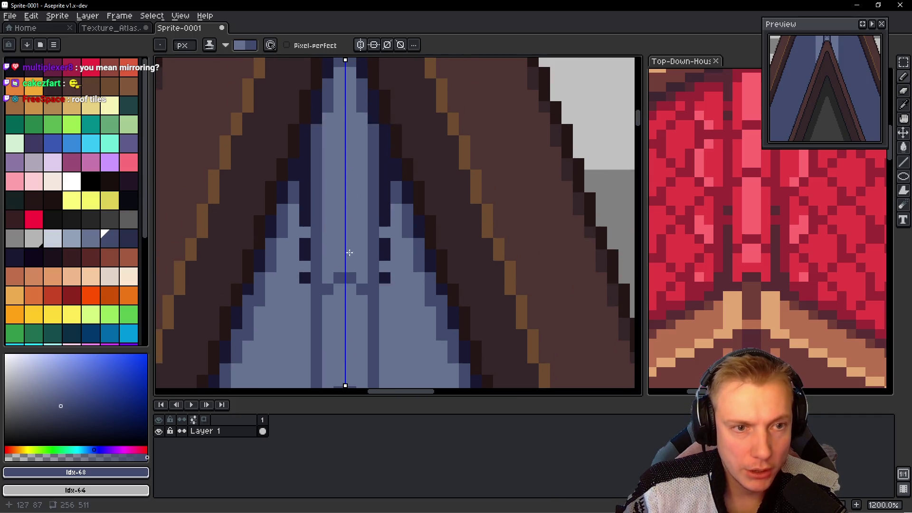
{"action": "scroll", "coordinate": [327, 185], "scroll_direction": "up", "scroll_amount": 2}
{"action": "left_click", "coordinate": [335, 202]}
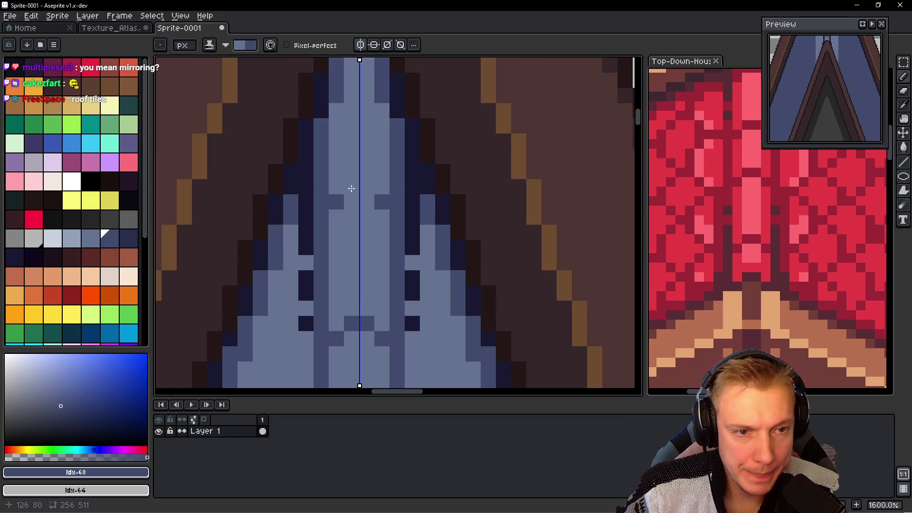
{"action": "left_click", "coordinate": [350, 187]}
{"action": "scroll", "coordinate": [397, 195], "scroll_direction": "down", "scroll_amount": 1}
{"action": "scroll", "coordinate": [383, 230], "scroll_direction": "up", "scroll_amount": 1}
{"action": "scroll", "coordinate": [370, 209], "scroll_direction": "up", "scroll_amount": 2}
{"action": "left_click", "coordinate": [337, 173]}
{"action": "scroll", "coordinate": [366, 377], "scroll_direction": "down", "scroll_amount": 6}
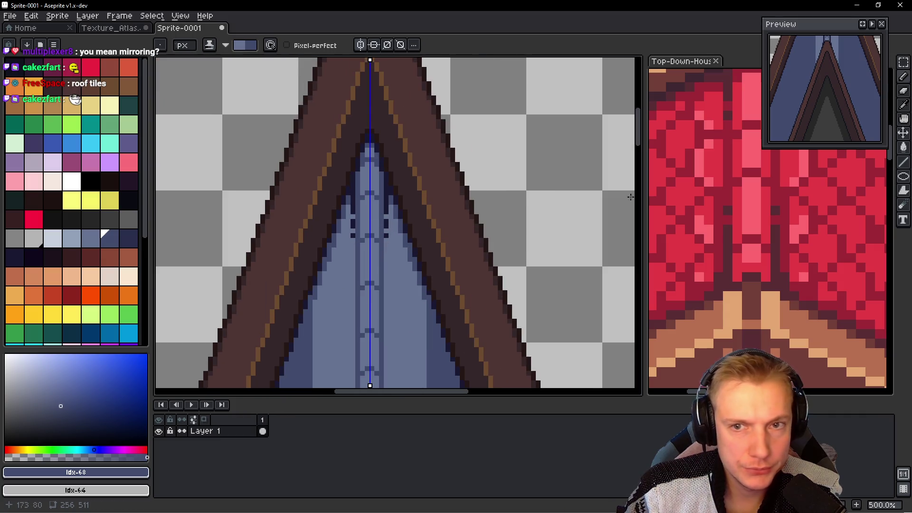
Step: Alt-pick the darkest navy and repaint the pixels shaping the roof peak
{"action": "left_click", "coordinate": [705, 286]}
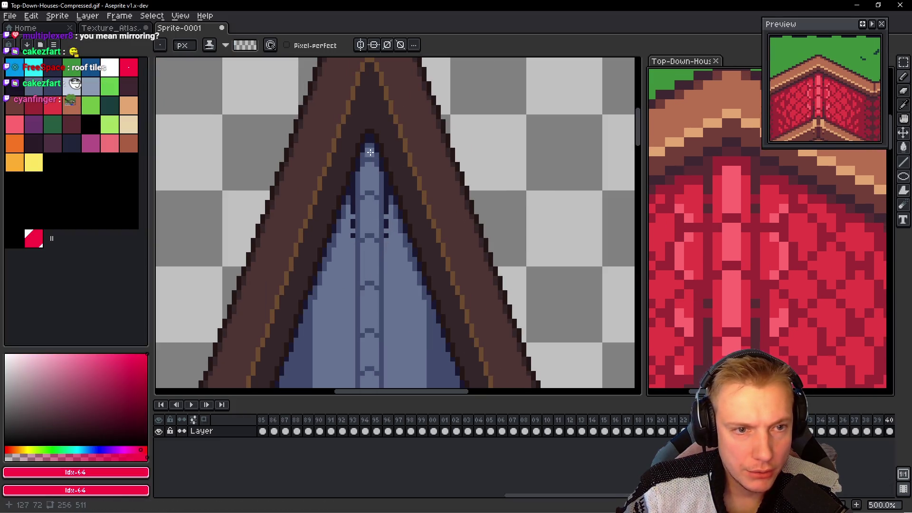
{"action": "scroll", "coordinate": [370, 152], "scroll_direction": "up", "scroll_amount": 1}
{"action": "left_click", "coordinate": [369, 154]}
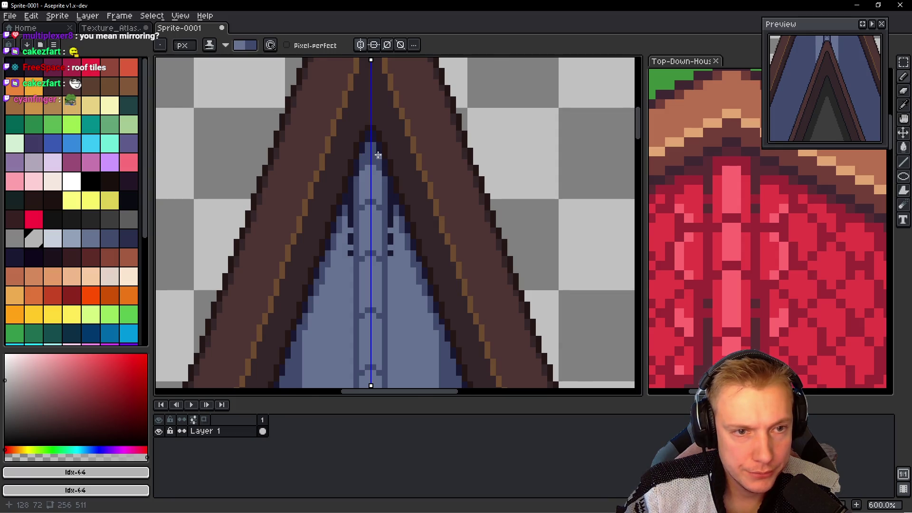
{"action": "scroll", "coordinate": [378, 155], "scroll_direction": "up", "scroll_amount": 4}
{"action": "key", "text": "alt"}
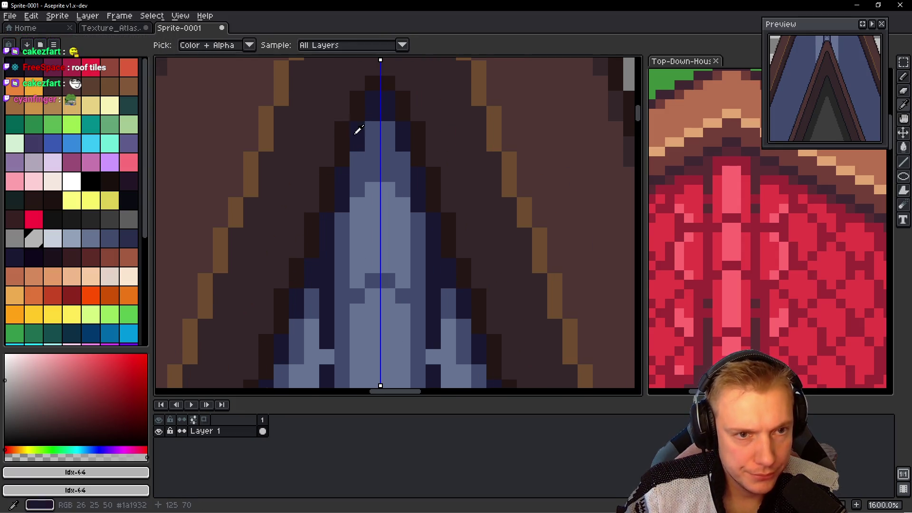
{"action": "left_click", "coordinate": [359, 129], "text": "alt"}
{"action": "left_click", "coordinate": [357, 160]}
{"action": "left_click", "coordinate": [372, 162]}
{"action": "left_click", "coordinate": [371, 163]}
{"action": "left_click", "coordinate": [386, 157]}
{"action": "scroll", "coordinate": [404, 190], "scroll_direction": "down", "scroll_amount": 3}
{"action": "scroll", "coordinate": [418, 223], "scroll_direction": "down", "scroll_amount": 2}
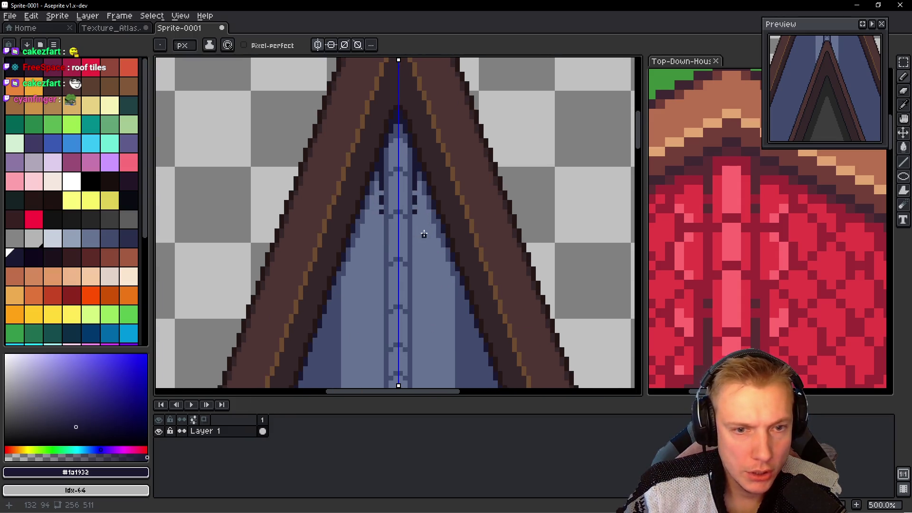
{"action": "left_click", "coordinate": [723, 240]}
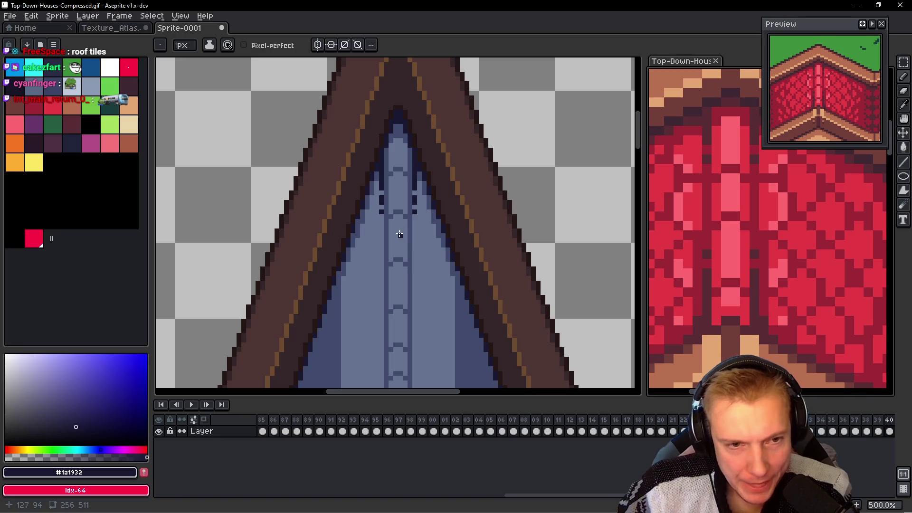
{"action": "left_click", "coordinate": [387, 200]}
Step: Sample the light and dark roof blues, then fill the medium-blue strip pixels with navy
{"action": "left_click", "coordinate": [409, 186], "text": "alt"}
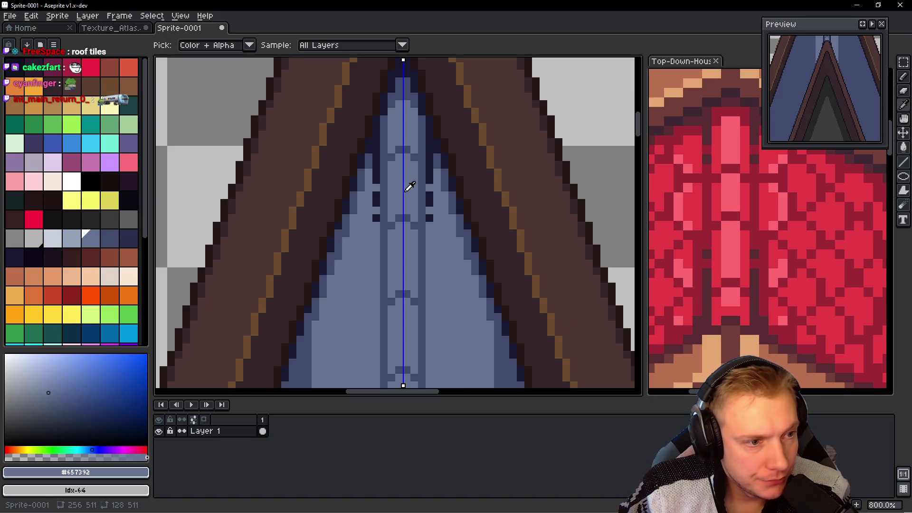
{"action": "left_click_drag", "start_coordinate": [396, 189], "coordinate": [388, 188]}
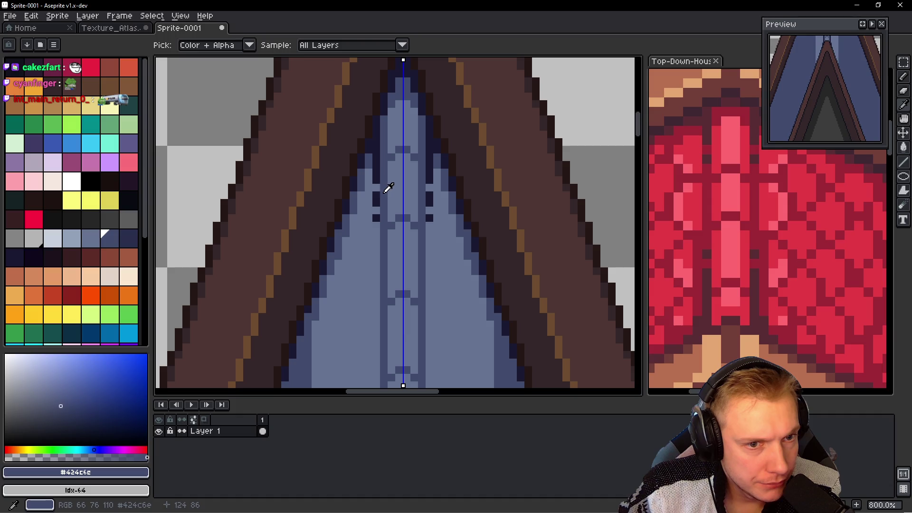
{"action": "scroll", "coordinate": [420, 191], "scroll_direction": "up", "scroll_amount": 3}
{"action": "left_click", "coordinate": [352, 190]}
{"action": "scroll", "coordinate": [353, 187], "scroll_direction": "down", "scroll_amount": 3}
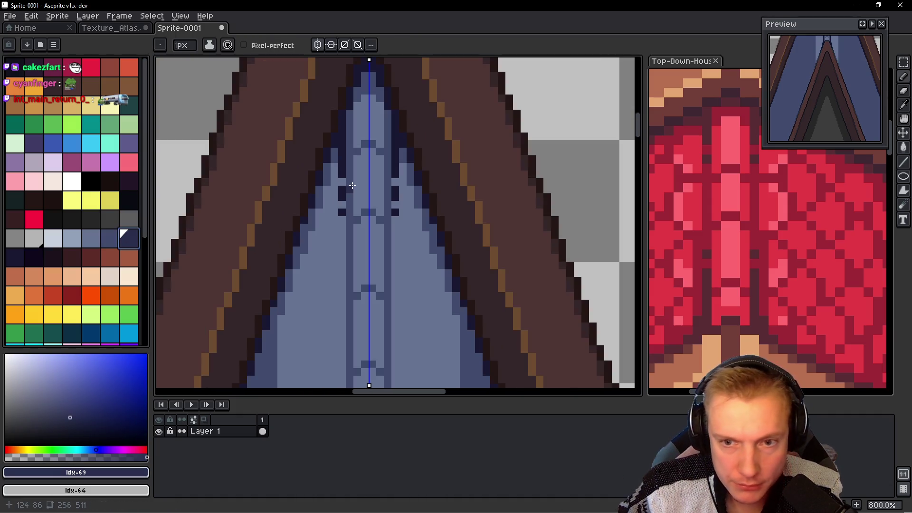
{"action": "key", "text": "g"}
{"action": "left_click", "coordinate": [350, 191]}
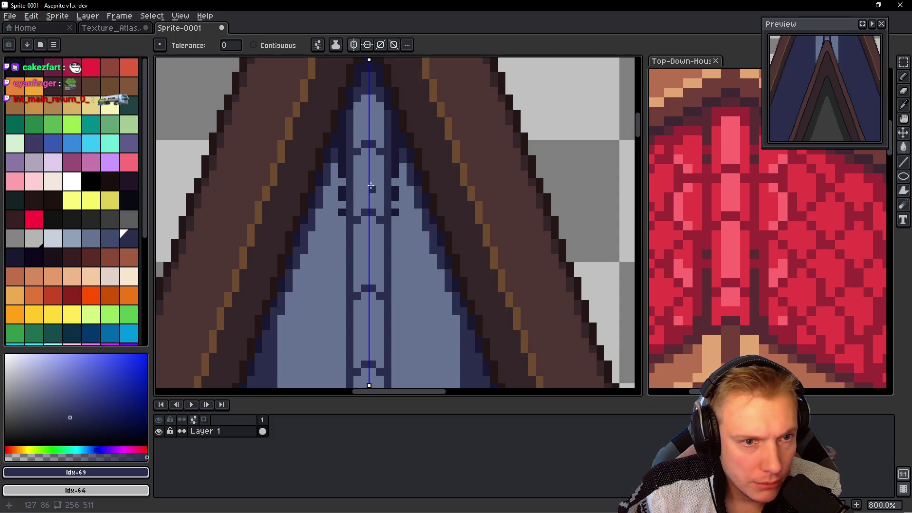
Step: Try recolouring the light slate areas with darker slate, then undo it and return to the pencil
{"action": "left_click_drag", "start_coordinate": [91, 239], "coordinate": [109, 239]}
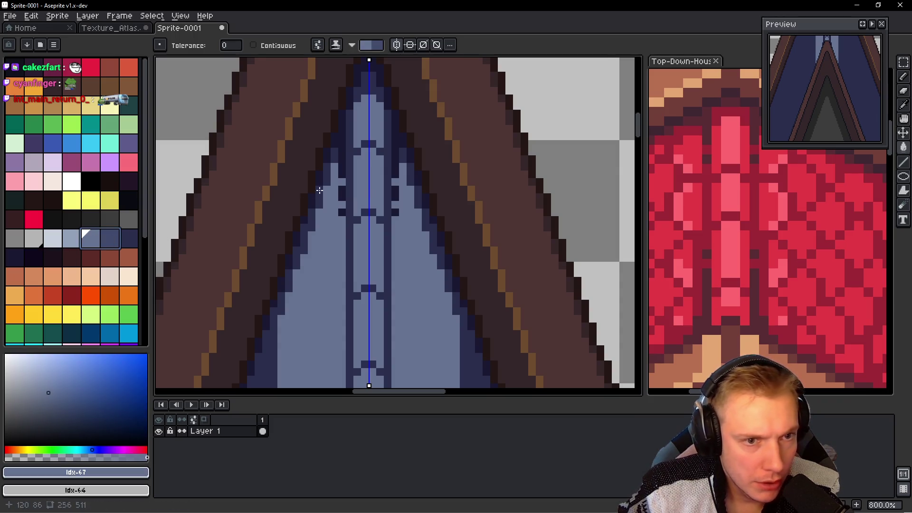
{"action": "scroll", "coordinate": [319, 190], "scroll_direction": "up", "scroll_amount": 2}
{"action": "scroll", "coordinate": [361, 179], "scroll_direction": "up", "scroll_amount": 1}
{"action": "scroll", "coordinate": [352, 125], "scroll_direction": "up", "scroll_amount": 1}
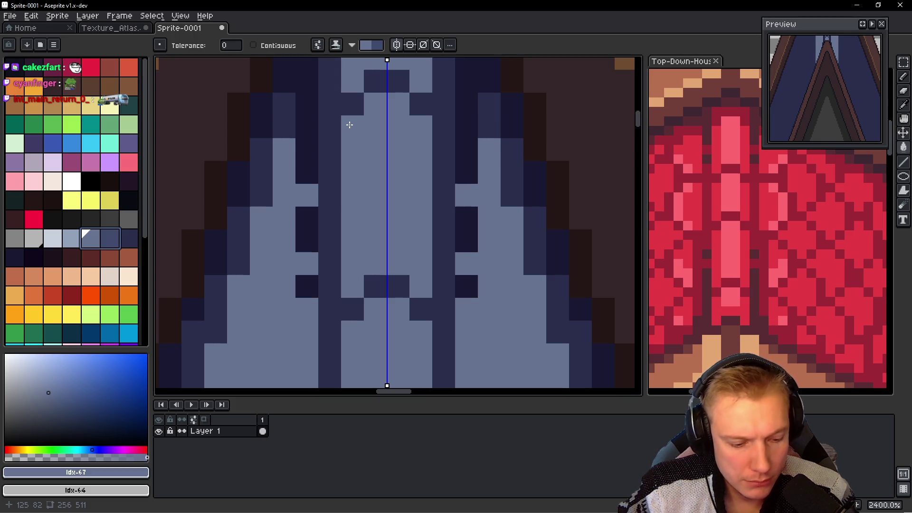
{"action": "key", "text": "x"}
{"action": "left_click", "coordinate": [360, 270]}
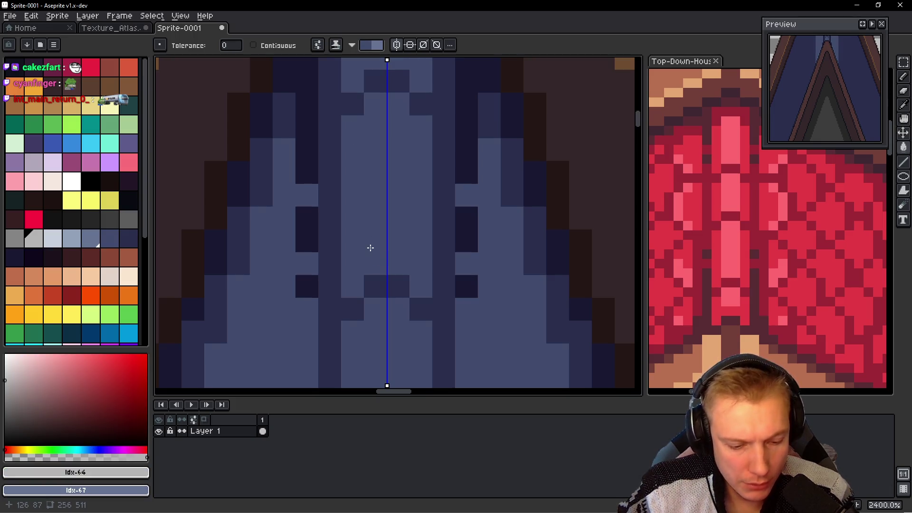
{"action": "key", "text": "b"}
{"action": "key", "text": "ctrl+z"}
Step: Draw dark mirrored vertical lines down both sides of the central ridge beam
{"action": "left_click", "coordinate": [370, 247], "text": "shift"}
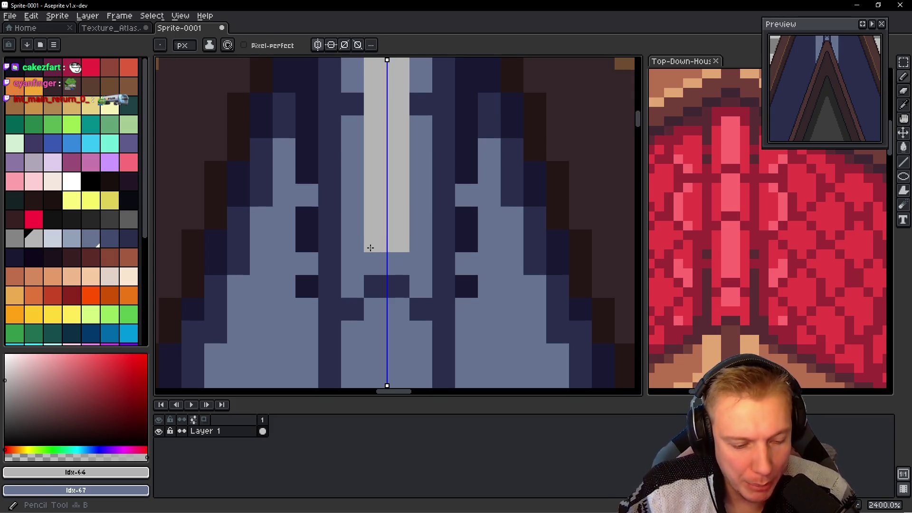
{"action": "key", "text": "ctrl+z"}
{"action": "left_click_drag", "start_coordinate": [351, 128], "coordinate": [352, 290]}
{"action": "scroll", "coordinate": [350, 116], "scroll_direction": "down", "scroll_amount": 2}
{"action": "scroll", "coordinate": [350, 116], "scroll_direction": "down", "scroll_amount": 2}
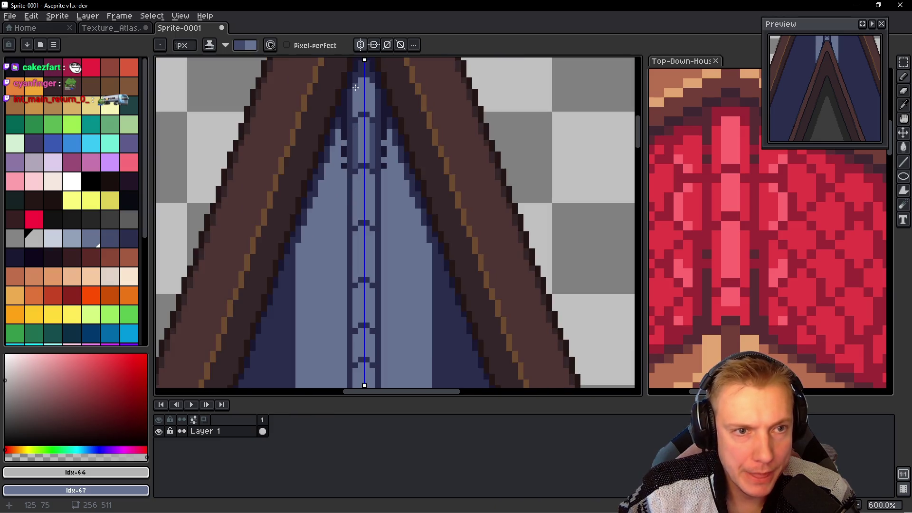
{"action": "scroll", "coordinate": [344, 176], "scroll_direction": "down", "scroll_amount": 5}
{"action": "scroll", "coordinate": [373, 193], "scroll_direction": "down", "scroll_amount": 3}
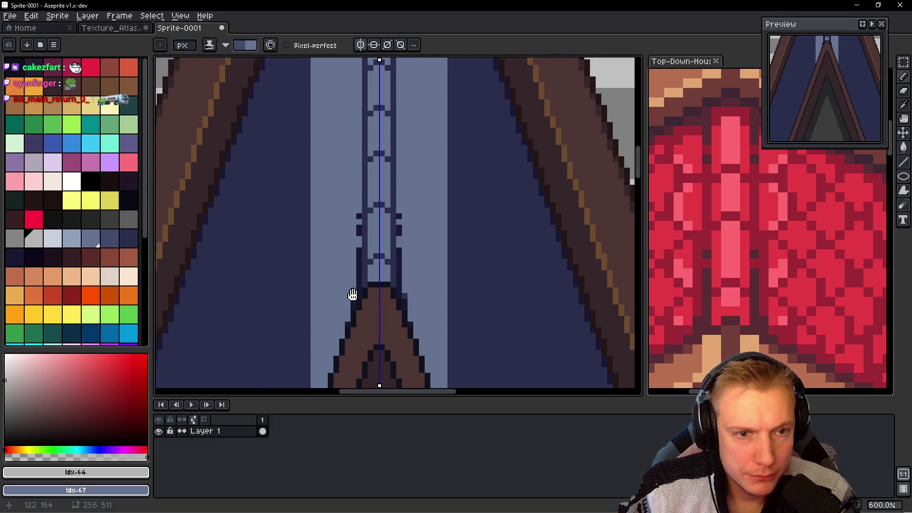
{"action": "scroll", "coordinate": [311, 245], "scroll_direction": "up", "scroll_amount": 2}
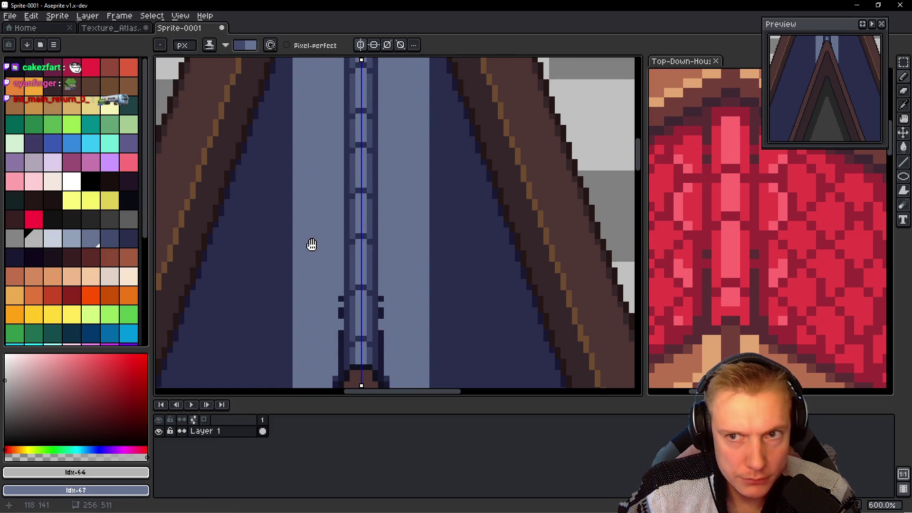
{"action": "scroll", "coordinate": [308, 291], "scroll_direction": "up", "scroll_amount": 2}
{"action": "scroll", "coordinate": [308, 290], "scroll_direction": "down", "scroll_amount": 4}
{"action": "scroll", "coordinate": [341, 234], "scroll_direction": "up", "scroll_amount": 3}
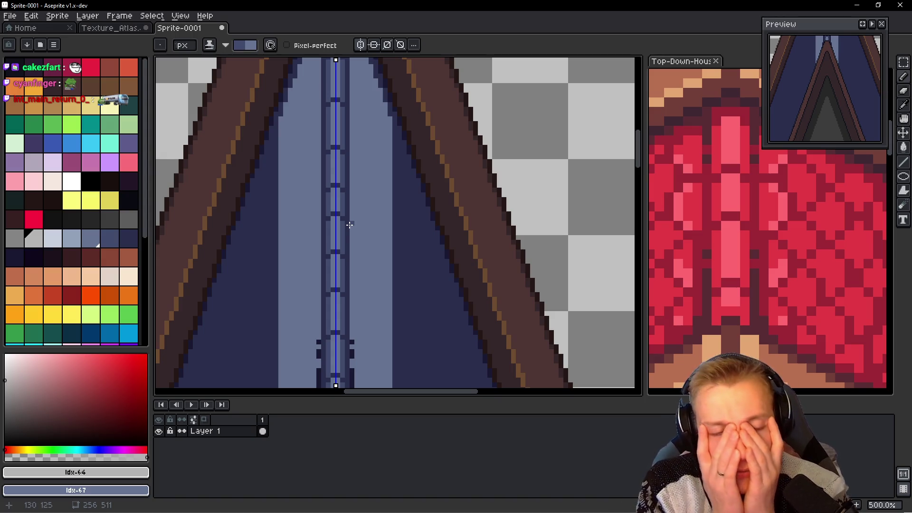
{"action": "scroll", "coordinate": [371, 214], "scroll_direction": "down", "scroll_amount": 1}
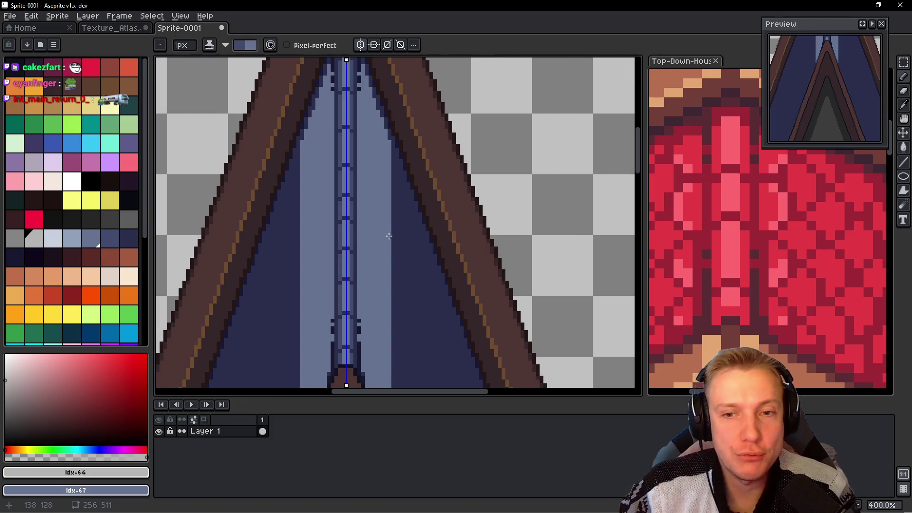
{"action": "scroll", "coordinate": [373, 216], "scroll_direction": "down", "scroll_amount": 1}
{"action": "mouse_move", "coordinate": [359, 277]}
{"action": "left_mouse_down"}
{"action": "mouse_move", "coordinate": [396, 234]}
{"action": "mouse_move", "coordinate": [446, 222]}
{"action": "left_mouse_up"}
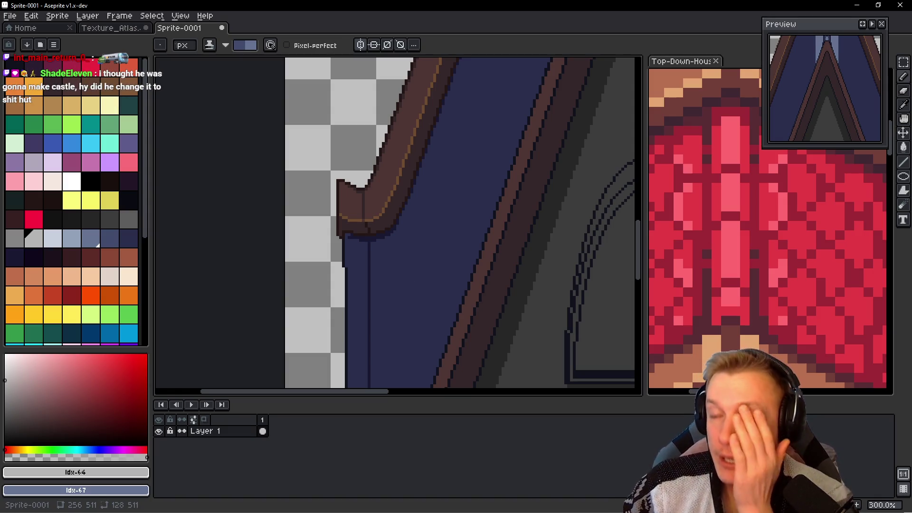
{"action": "left_click_drag", "start_coordinate": [529, 158], "coordinate": [379, 231]}
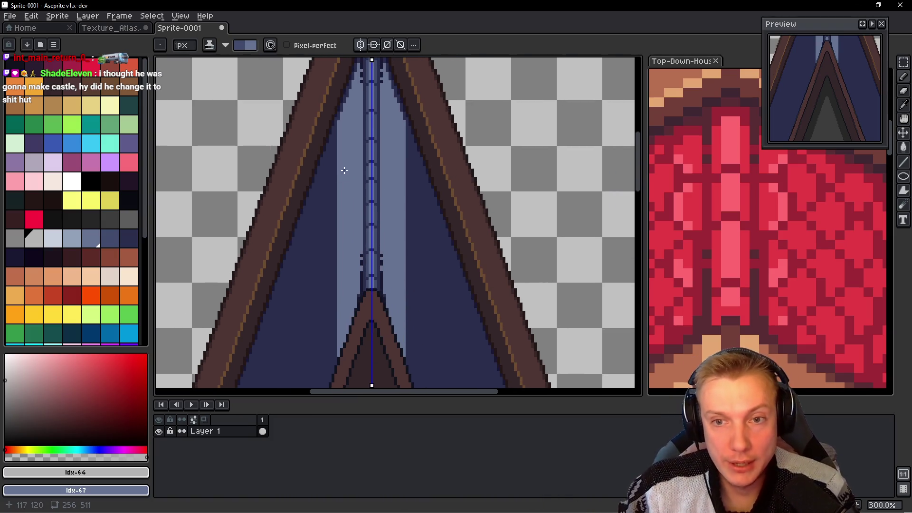
{"action": "scroll", "coordinate": [378, 103], "scroll_direction": "up", "scroll_amount": 4}
{"action": "scroll", "coordinate": [386, 123], "scroll_direction": "up", "scroll_amount": 3}
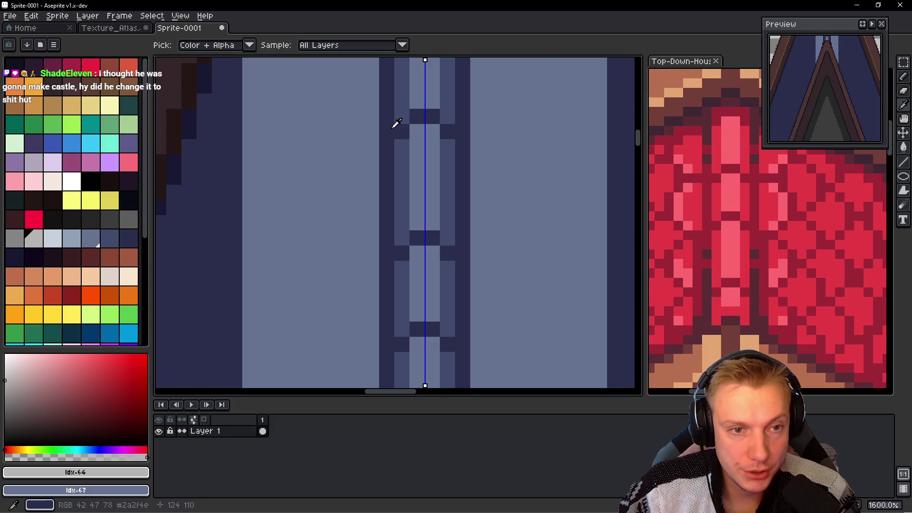
Step: Pick up the dark beam colour from the canvas for pencil drawing
{"action": "left_click", "coordinate": [388, 125], "text": "alt"}
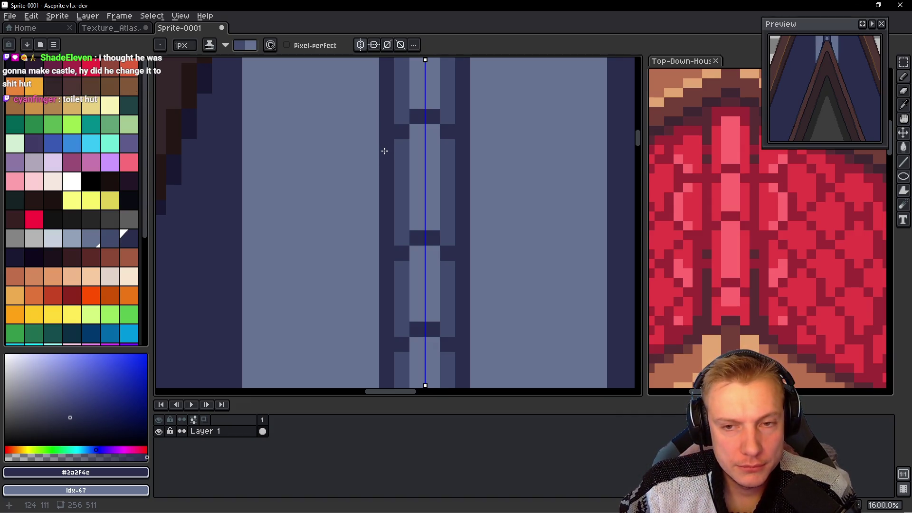
{"action": "scroll", "coordinate": [385, 151], "scroll_direction": "down", "scroll_amount": 4}
{"action": "scroll", "coordinate": [385, 151], "scroll_direction": "up", "scroll_amount": 1}
{"action": "scroll", "coordinate": [385, 150], "scroll_direction": "up", "scroll_amount": 2}
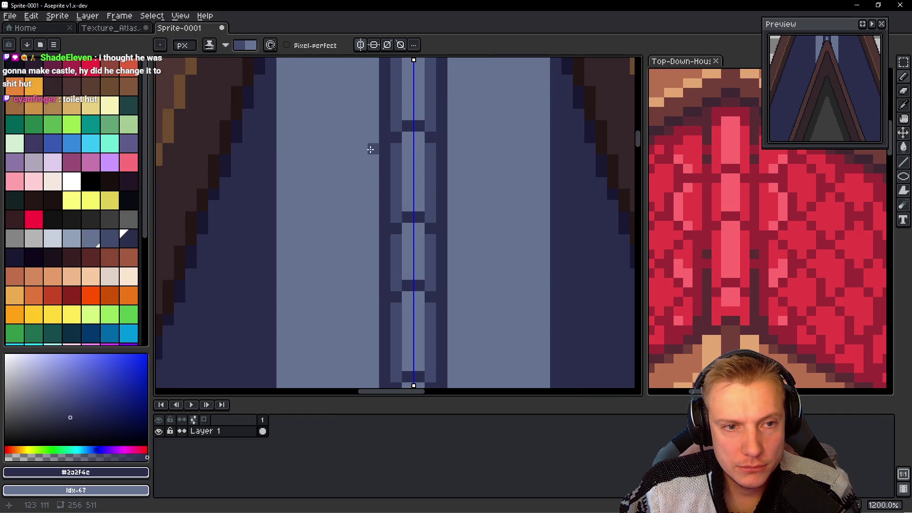
{"action": "key", "text": "alt"}
{"action": "key", "text": "alt"}
{"action": "scroll", "coordinate": [363, 160], "scroll_direction": "up", "scroll_amount": 1}
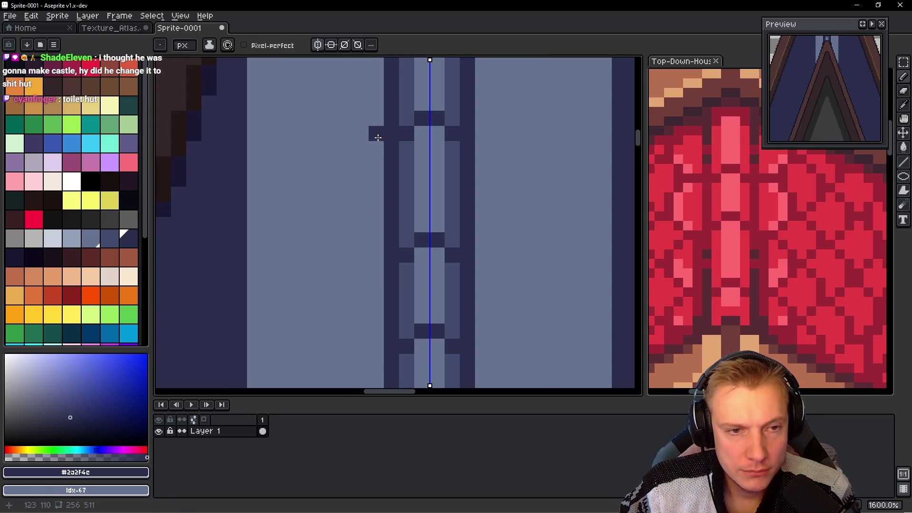
{"action": "key", "text": "b"}
Step: Pencil mirrored dark curl shapes beside the beam, closing each curl back to the beam
{"action": "left_click", "coordinate": [375, 149]}
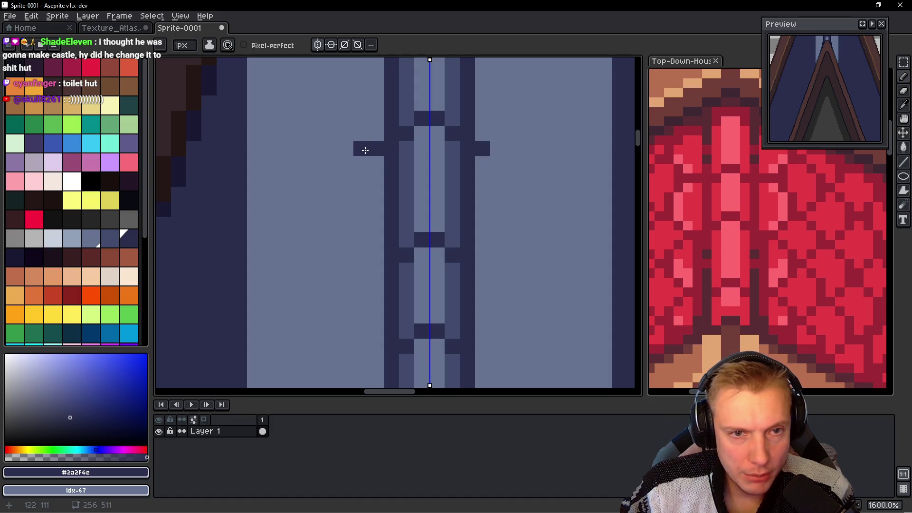
{"action": "left_click", "coordinate": [345, 179], "text": "shift"}
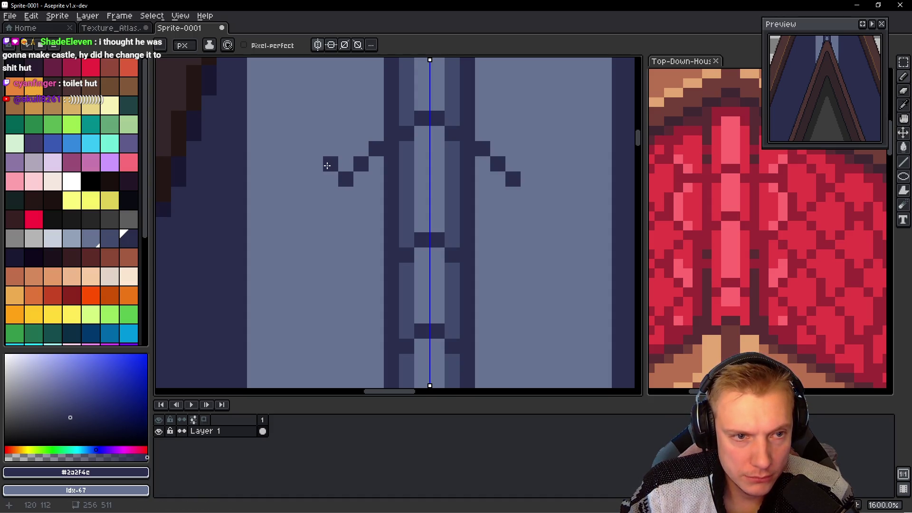
{"action": "left_click", "coordinate": [331, 179]}
{"action": "left_click_drag", "start_coordinate": [322, 161], "coordinate": [317, 148]}
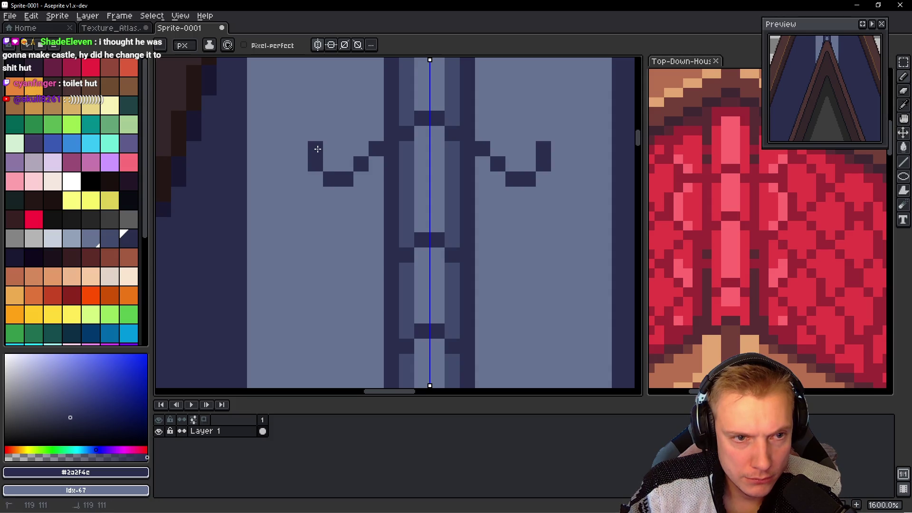
{"action": "left_click", "coordinate": [318, 130]}
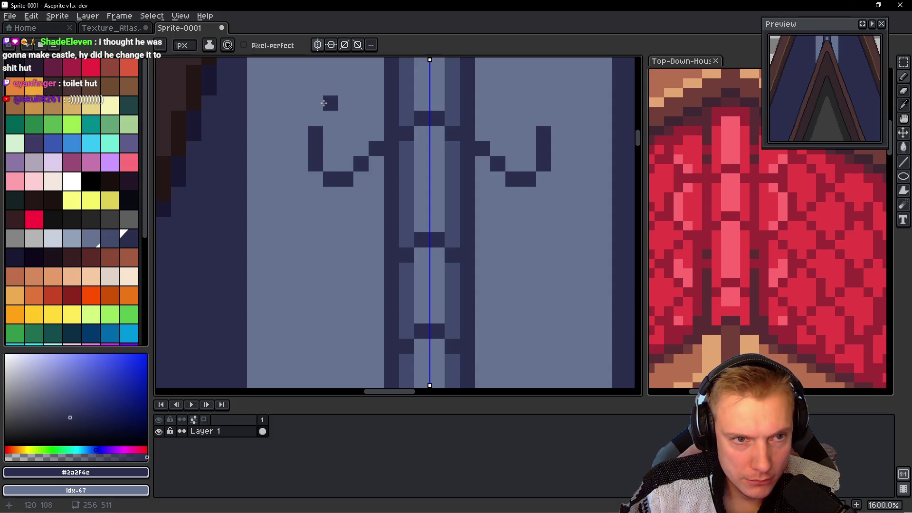
{"action": "mouse_move", "coordinate": [316, 104]}
{"action": "left_mouse_down"}
{"action": "mouse_move", "coordinate": [330, 88]}
{"action": "mouse_move", "coordinate": [321, 147]}
{"action": "left_mouse_up"}
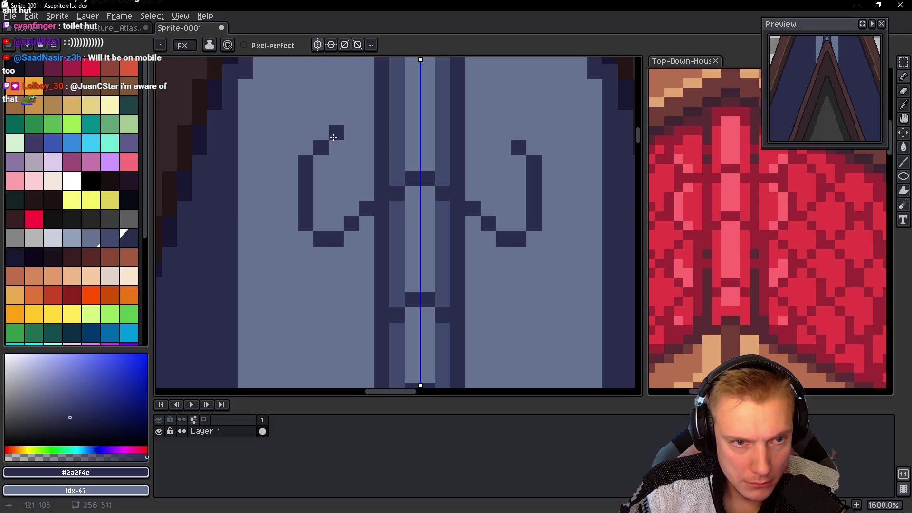
{"action": "left_click_drag", "start_coordinate": [333, 138], "coordinate": [371, 116]}
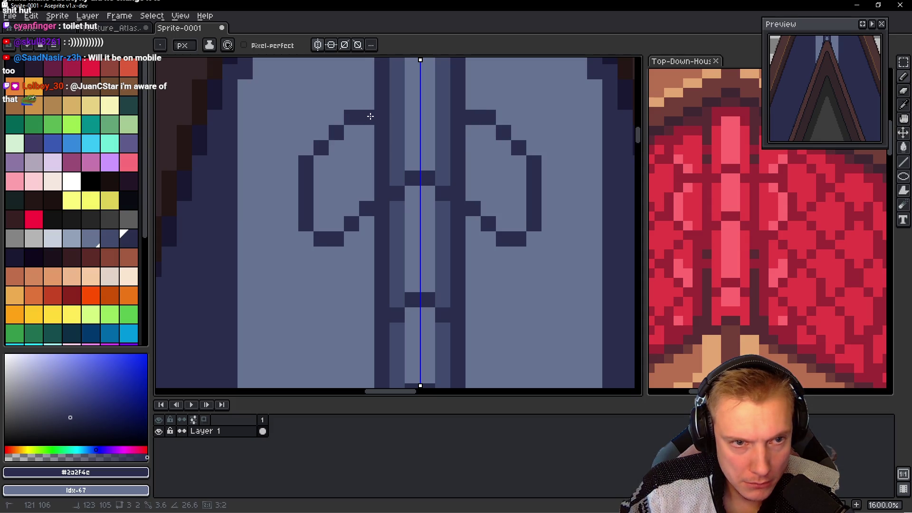
{"action": "scroll", "coordinate": [422, 160], "scroll_direction": "down", "scroll_amount": 6}
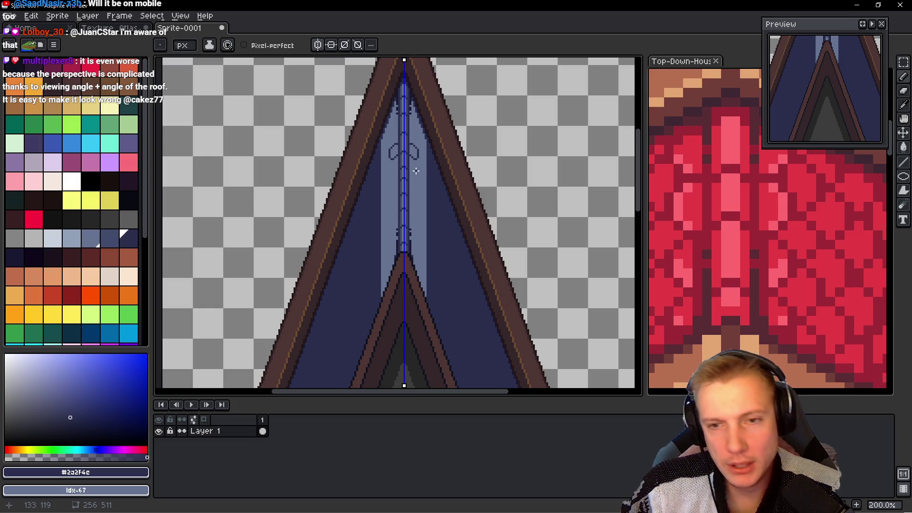
Step: Draw a dark stem down from the curl with a short flick at its end
{"action": "scroll", "coordinate": [731, 230], "scroll_direction": "down", "scroll_amount": 2}
{"action": "scroll", "coordinate": [730, 230], "scroll_direction": "down", "scroll_amount": 3}
{"action": "scroll", "coordinate": [730, 230], "scroll_direction": "up", "scroll_amount": 2}
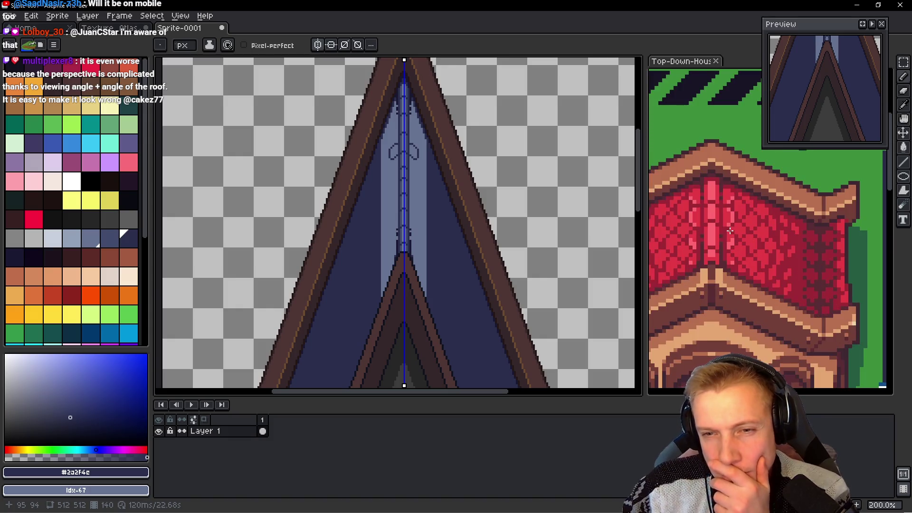
{"action": "scroll", "coordinate": [768, 198], "scroll_direction": "up", "scroll_amount": 2}
{"action": "scroll", "coordinate": [767, 198], "scroll_direction": "up", "scroll_amount": 1}
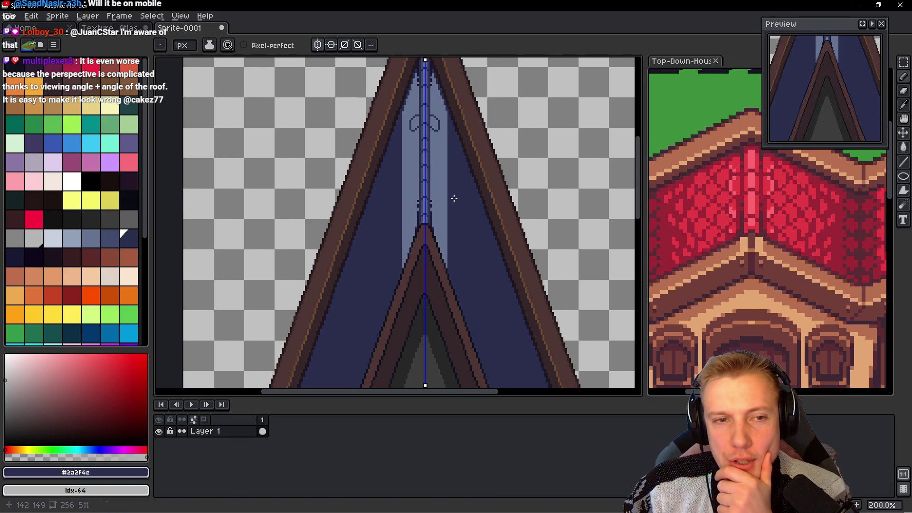
{"action": "scroll", "coordinate": [427, 196], "scroll_direction": "down", "scroll_amount": 2}
{"action": "scroll", "coordinate": [464, 209], "scroll_direction": "down", "scroll_amount": 1}
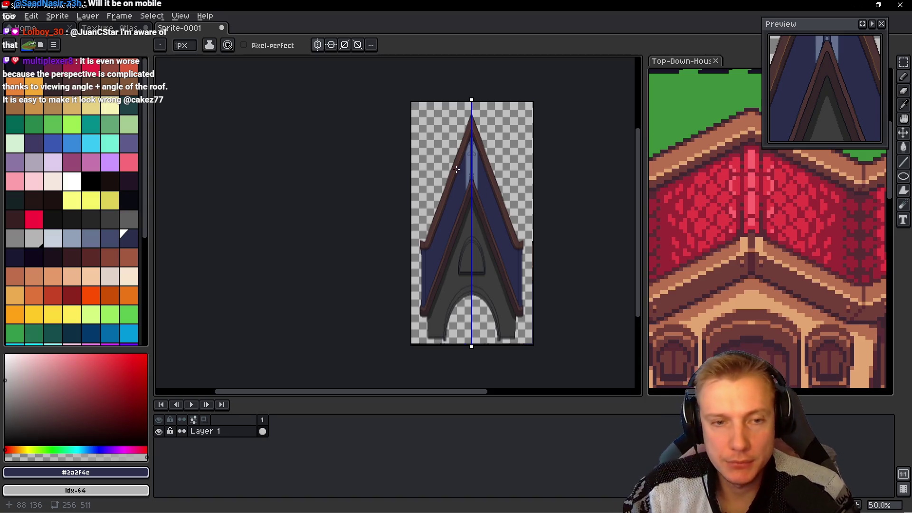
{"action": "scroll", "coordinate": [479, 215], "scroll_direction": "up", "scroll_amount": 5}
{"action": "scroll", "coordinate": [466, 176], "scroll_direction": "up", "scroll_amount": 2}
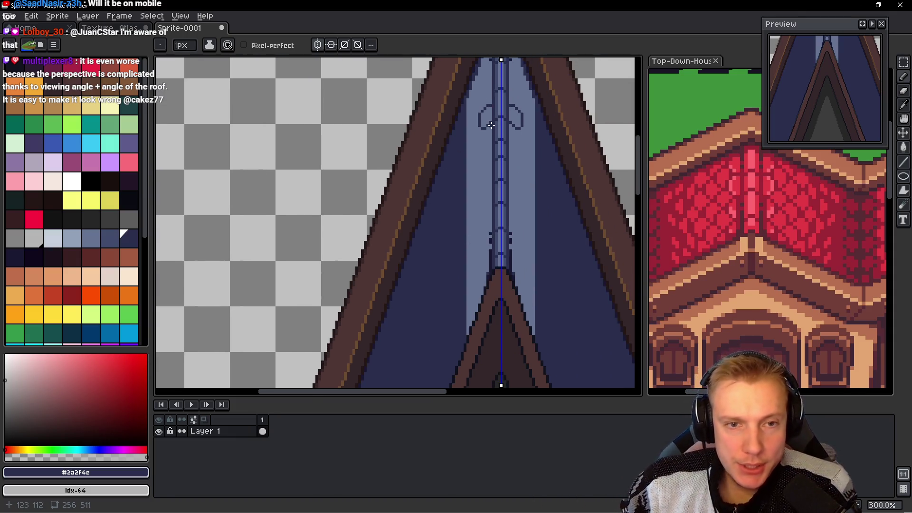
{"action": "scroll", "coordinate": [463, 169], "scroll_direction": "up", "scroll_amount": 2}
{"action": "scroll", "coordinate": [462, 159], "scroll_direction": "up", "scroll_amount": 2}
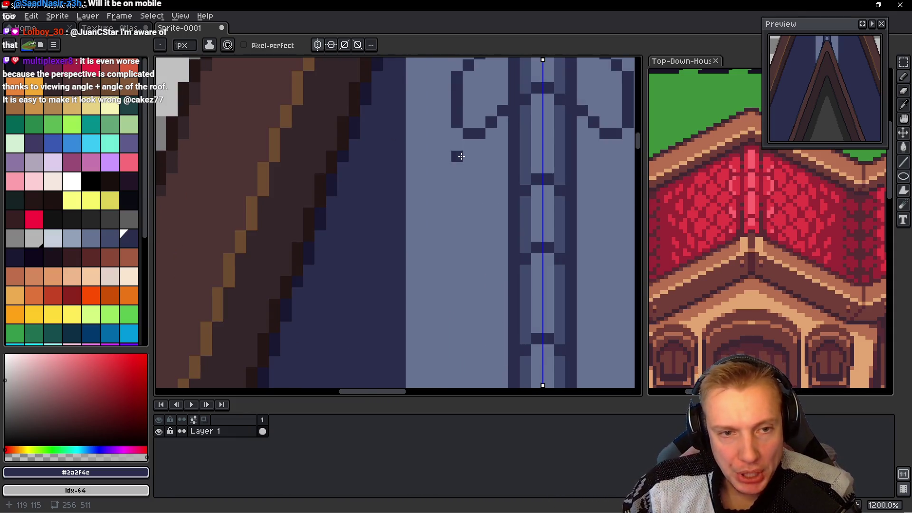
{"action": "scroll", "coordinate": [461, 156], "scroll_direction": "down", "scroll_amount": 1}
{"action": "scroll", "coordinate": [443, 162], "scroll_direction": "down", "scroll_amount": 1}
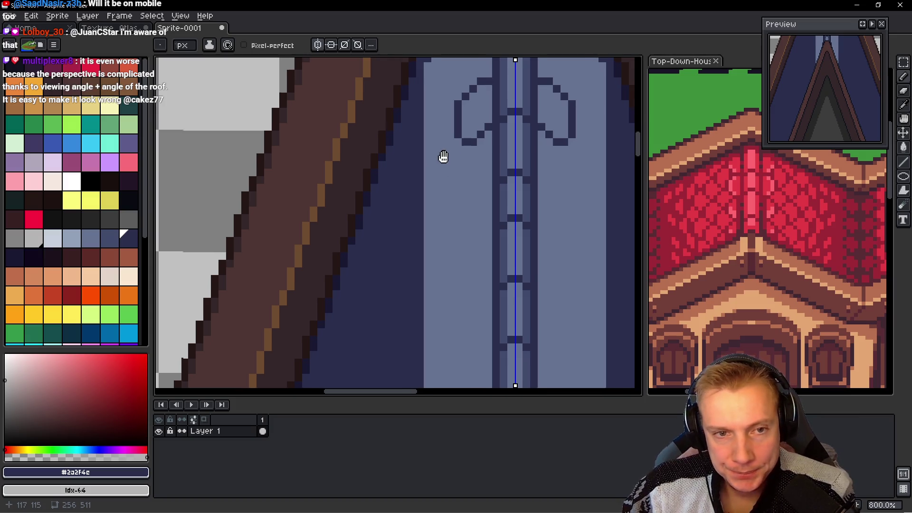
{"action": "scroll", "coordinate": [443, 159], "scroll_direction": "up", "scroll_amount": 1}
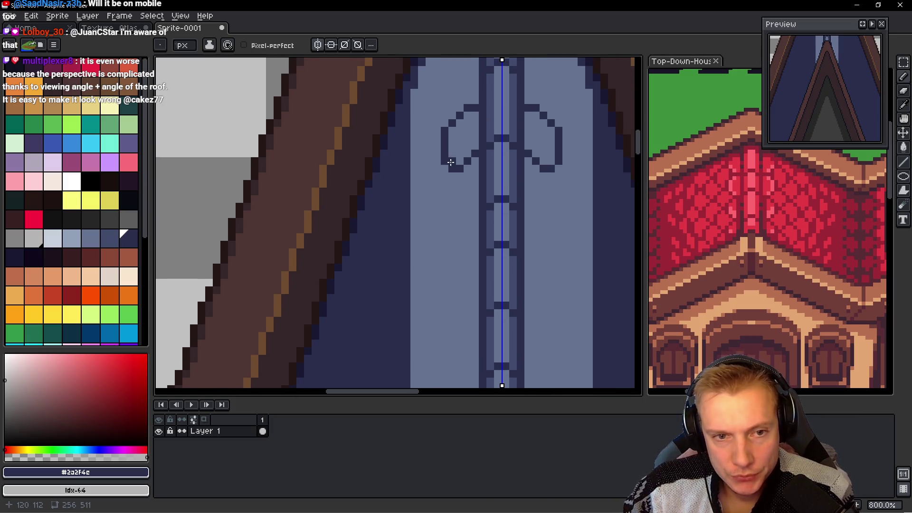
{"action": "scroll", "coordinate": [450, 163], "scroll_direction": "up", "scroll_amount": 1}
{"action": "left_click_drag", "start_coordinate": [480, 147], "coordinate": [446, 235]}
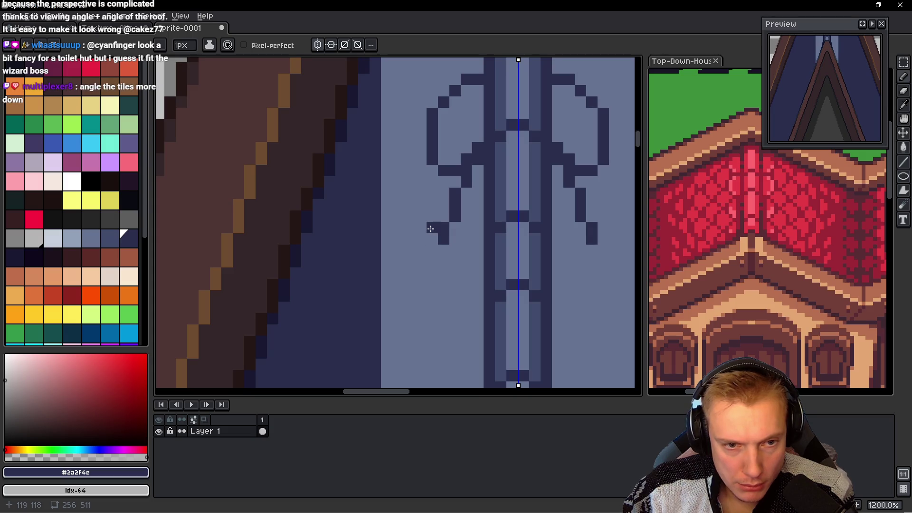
{"action": "mouse_move", "coordinate": [421, 214]}
{"action": "left_mouse_down"}
{"action": "mouse_move", "coordinate": [411, 182]}
{"action": "mouse_move", "coordinate": [428, 234]}
{"action": "left_mouse_up"}
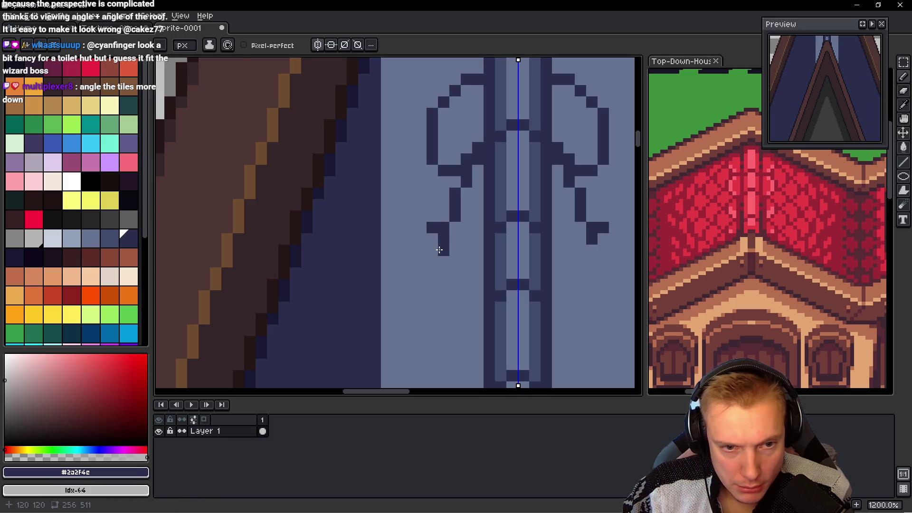
Step: Clean stray dark pixels with blue-grey and light blue, and extend the left loop taller
{"action": "left_click", "coordinate": [439, 250], "text": "alt"}
{"action": "left_click", "coordinate": [444, 239]}
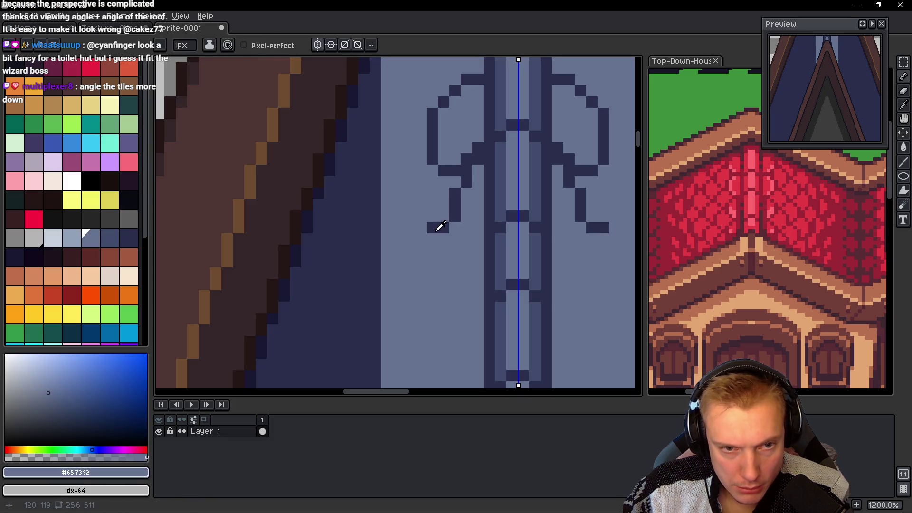
{"action": "left_click", "coordinate": [436, 227], "text": "alt"}
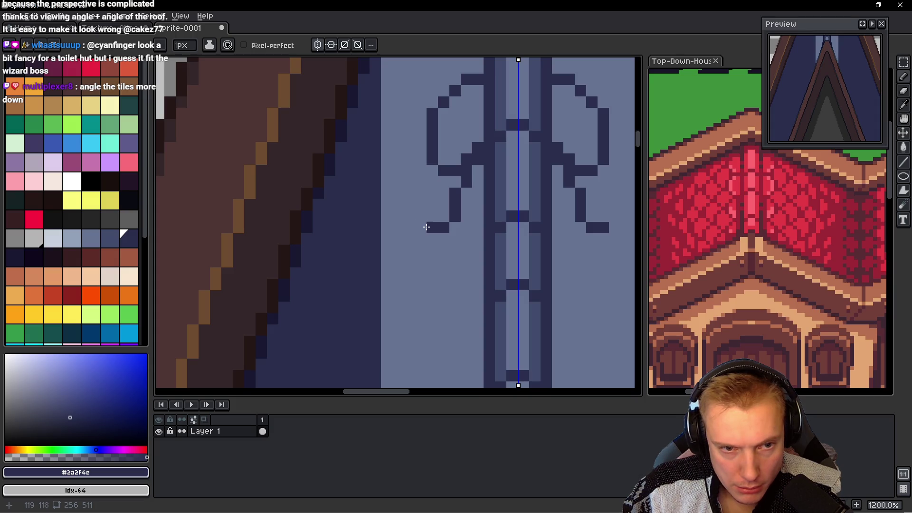
{"action": "left_click", "coordinate": [422, 216]}
{"action": "left_click_drag", "start_coordinate": [419, 205], "coordinate": [410, 238]}
{"action": "mouse_move", "coordinate": [412, 228]}
{"action": "left_mouse_down"}
{"action": "mouse_move", "coordinate": [412, 193]}
{"action": "mouse_move", "coordinate": [456, 187]}
{"action": "mouse_move", "coordinate": [430, 206]}
{"action": "mouse_move", "coordinate": [428, 143]}
{"action": "mouse_move", "coordinate": [457, 114]}
{"action": "left_mouse_up"}
{"action": "left_click", "coordinate": [435, 219], "text": "alt"}
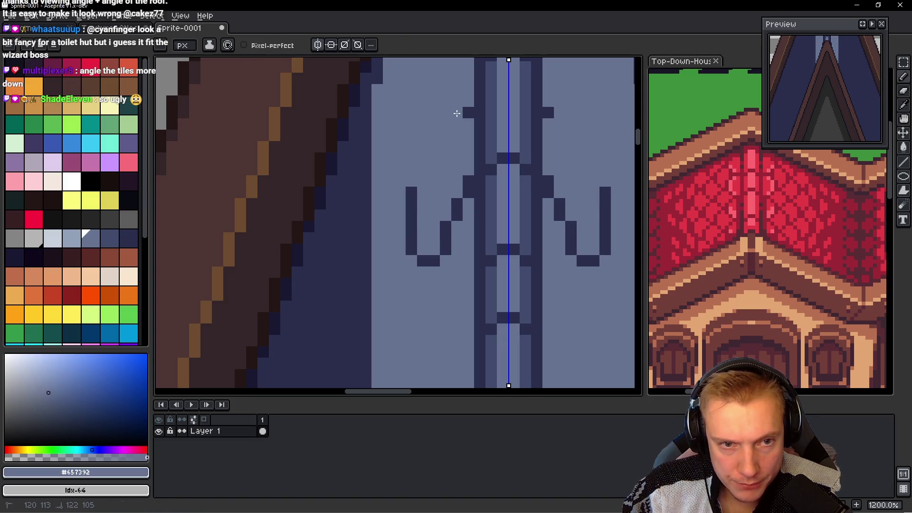
{"action": "left_click", "coordinate": [469, 113]}
{"action": "left_click", "coordinate": [411, 193]}
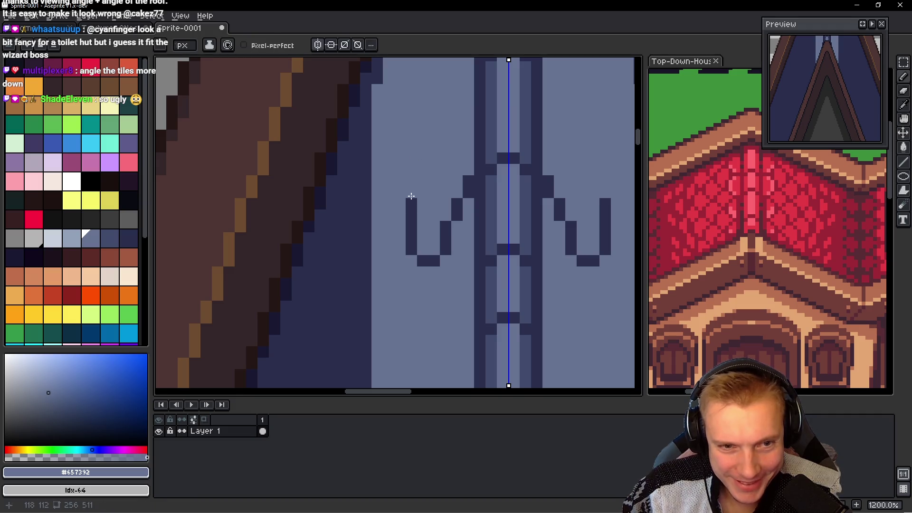
{"action": "left_click", "coordinate": [412, 204], "text": "alt"}
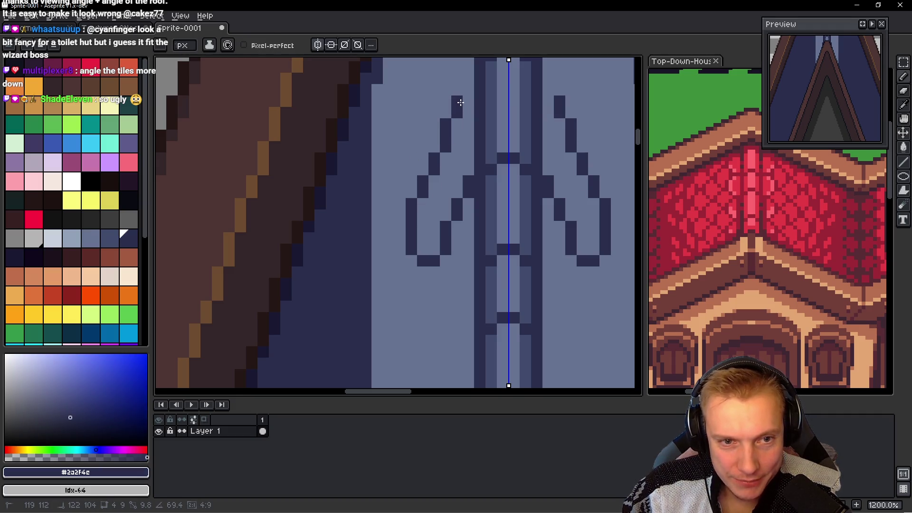
{"action": "left_click", "coordinate": [466, 93]}
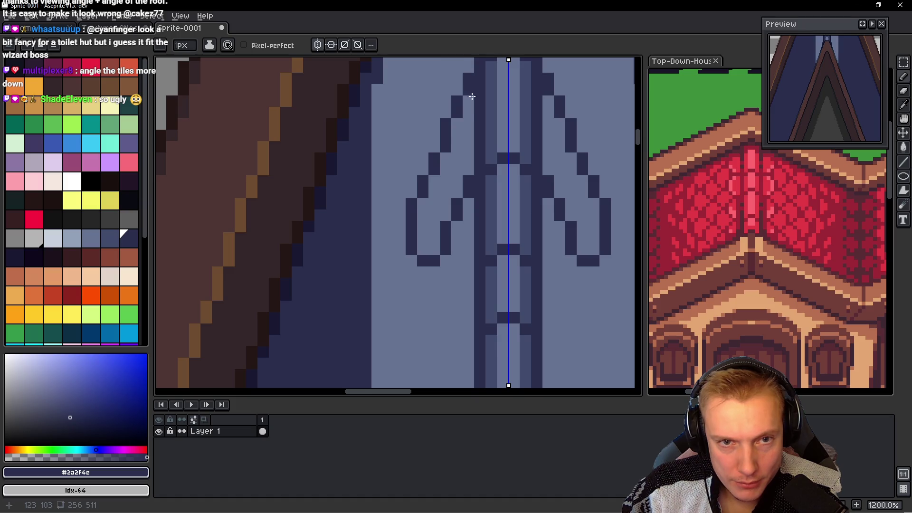
Step: Add dark pixels near the U shape of the curl, switching between outline and light blue colours
{"action": "scroll", "coordinate": [472, 96], "scroll_direction": "down", "scroll_amount": 8}
{"action": "scroll", "coordinate": [505, 172], "scroll_direction": "down", "scroll_amount": 1}
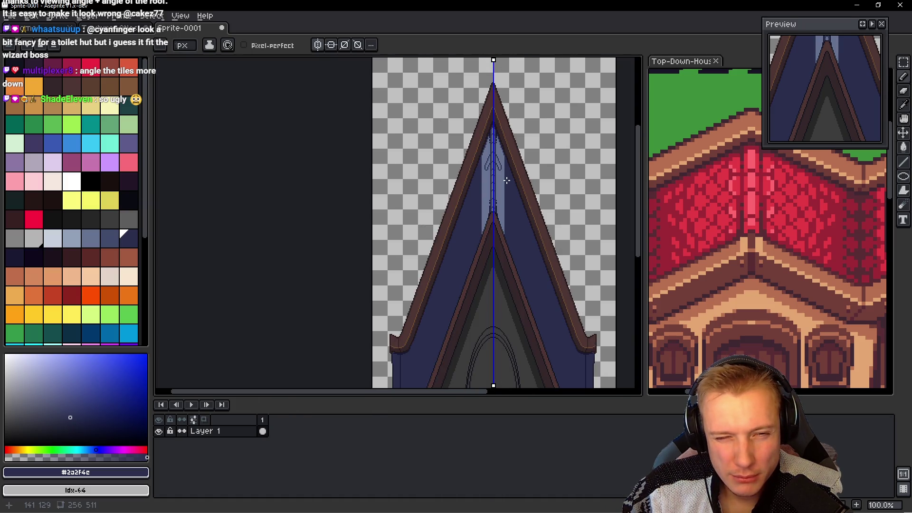
{"action": "scroll", "coordinate": [490, 173], "scroll_direction": "up", "scroll_amount": 2}
{"action": "scroll", "coordinate": [492, 152], "scroll_direction": "up", "scroll_amount": 2}
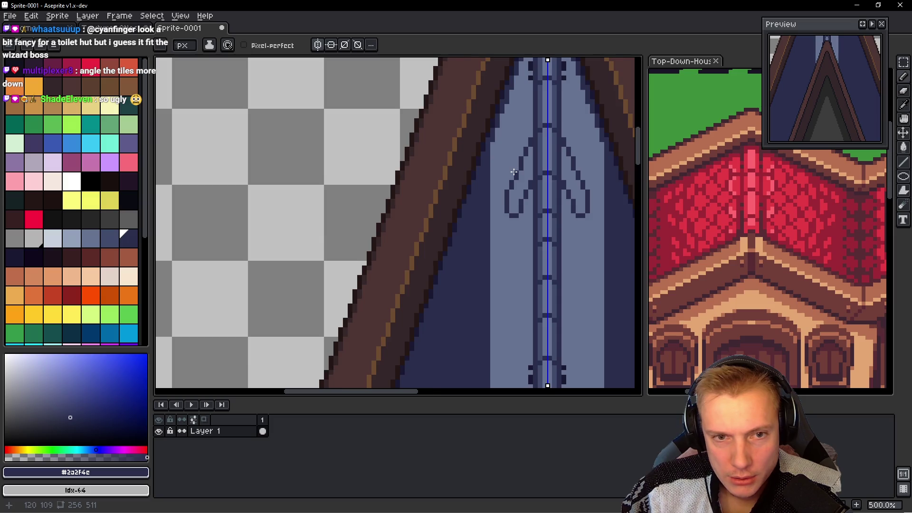
{"action": "scroll", "coordinate": [514, 172], "scroll_direction": "down", "scroll_amount": 3}
{"action": "scroll", "coordinate": [491, 171], "scroll_direction": "up", "scroll_amount": 4}
{"action": "scroll", "coordinate": [490, 171], "scroll_direction": "up", "scroll_amount": 3}
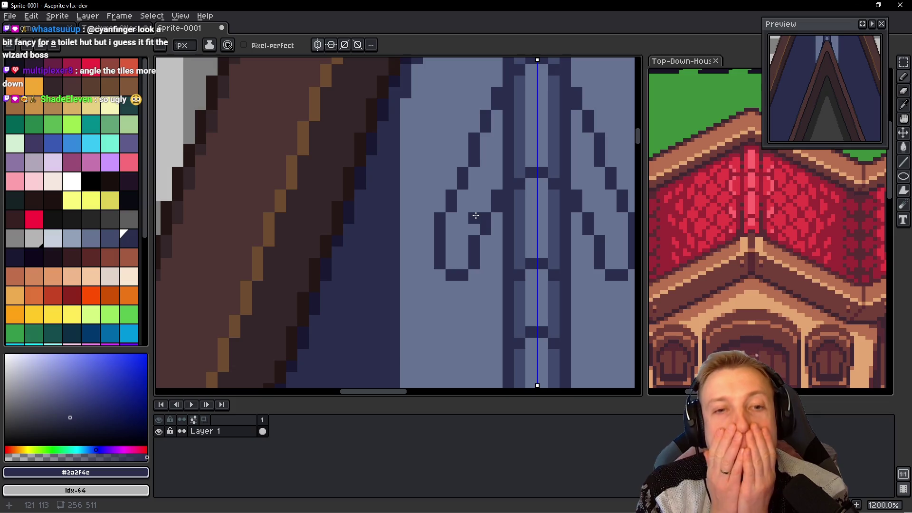
{"action": "scroll", "coordinate": [476, 216], "scroll_direction": "down", "scroll_amount": 4}
{"action": "scroll", "coordinate": [477, 217], "scroll_direction": "down", "scroll_amount": 1}
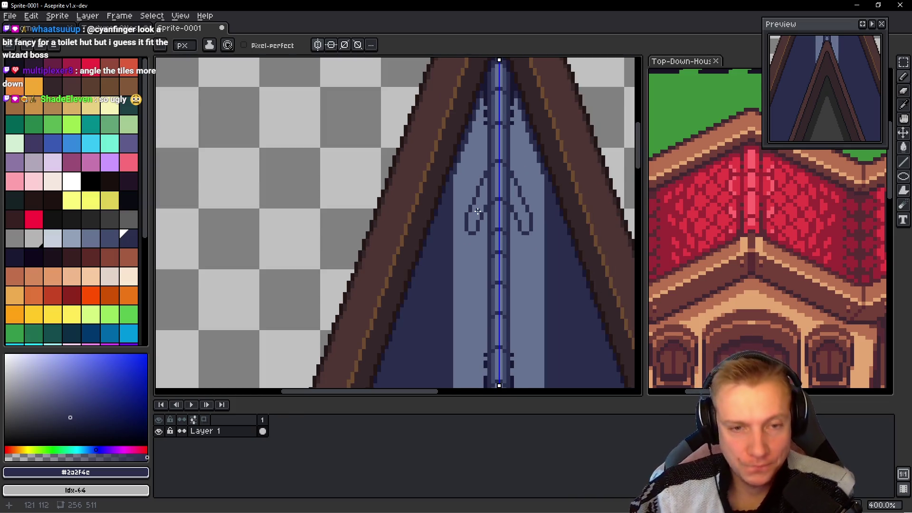
{"action": "scroll", "coordinate": [479, 217], "scroll_direction": "down", "scroll_amount": 1}
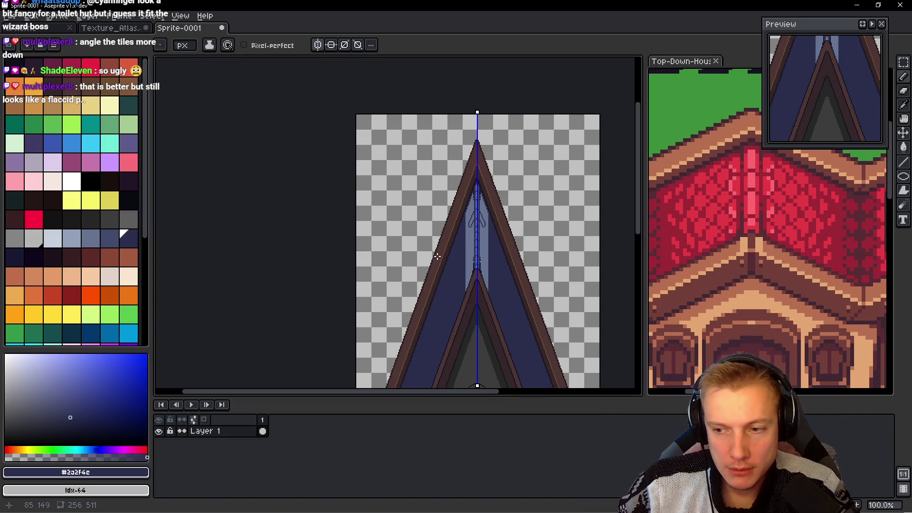
{"action": "scroll", "coordinate": [442, 266], "scroll_direction": "up", "scroll_amount": 3}
{"action": "scroll", "coordinate": [494, 179], "scroll_direction": "up", "scroll_amount": 1}
{"action": "scroll", "coordinate": [497, 165], "scroll_direction": "up", "scroll_amount": 1}
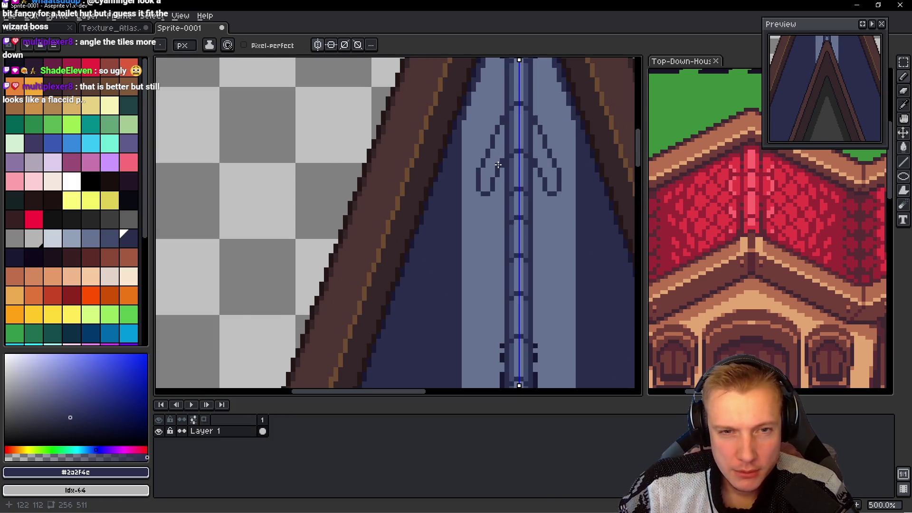
{"action": "scroll", "coordinate": [497, 168], "scroll_direction": "up", "scroll_amount": 2}
{"action": "scroll", "coordinate": [485, 200], "scroll_direction": "up", "scroll_amount": 2}
{"action": "left_click", "coordinate": [466, 199]}
{"action": "scroll", "coordinate": [484, 209], "scroll_direction": "down", "scroll_amount": 5}
{"action": "scroll", "coordinate": [494, 212], "scroll_direction": "up", "scroll_amount": 1}
{"action": "scroll", "coordinate": [496, 212], "scroll_direction": "up", "scroll_amount": 4}
{"action": "left_click", "coordinate": [496, 212]}
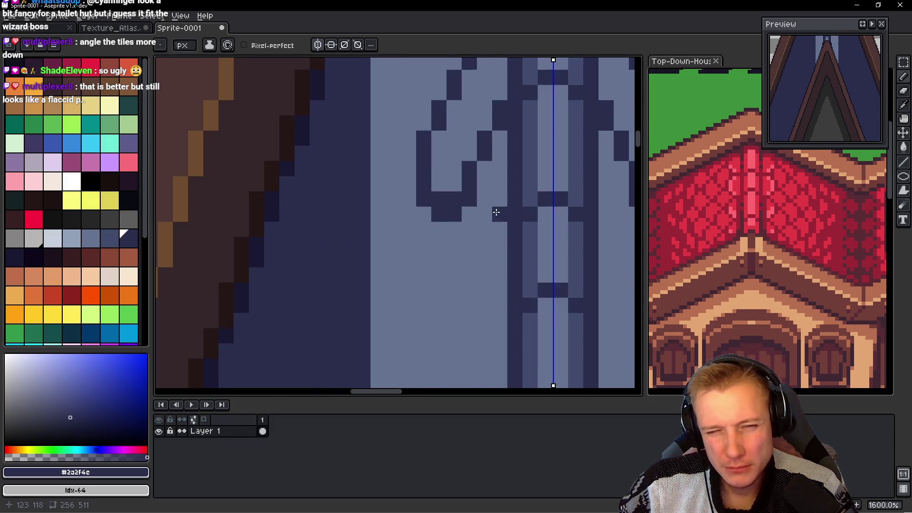
{"action": "left_click", "coordinate": [496, 212], "text": "alt"}
{"action": "scroll", "coordinate": [497, 238], "scroll_direction": "down", "scroll_amount": 6}
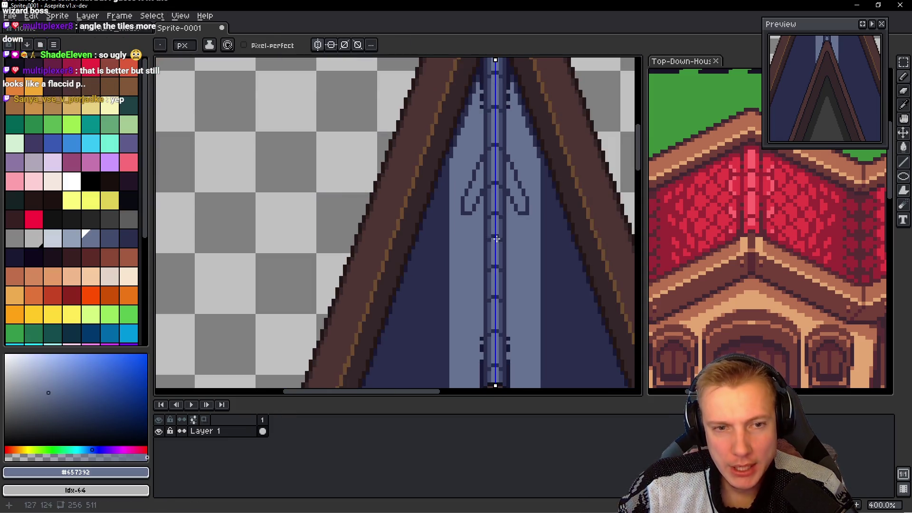
{"action": "scroll", "coordinate": [482, 238], "scroll_direction": "down", "scroll_amount": 1}
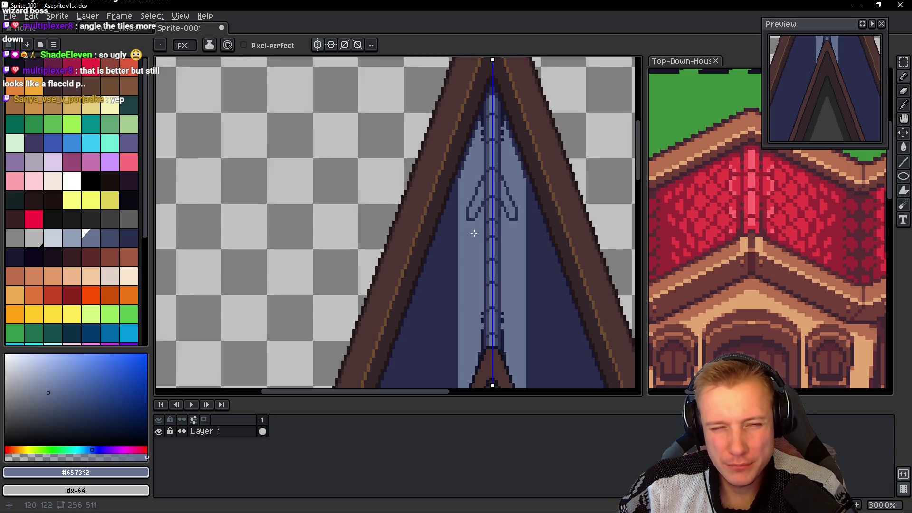
{"action": "scroll", "coordinate": [467, 230], "scroll_direction": "up", "scroll_amount": 3}
{"action": "scroll", "coordinate": [461, 219], "scroll_direction": "up", "scroll_amount": 2}
{"action": "scroll", "coordinate": [454, 228], "scroll_direction": "up", "scroll_amount": 1}
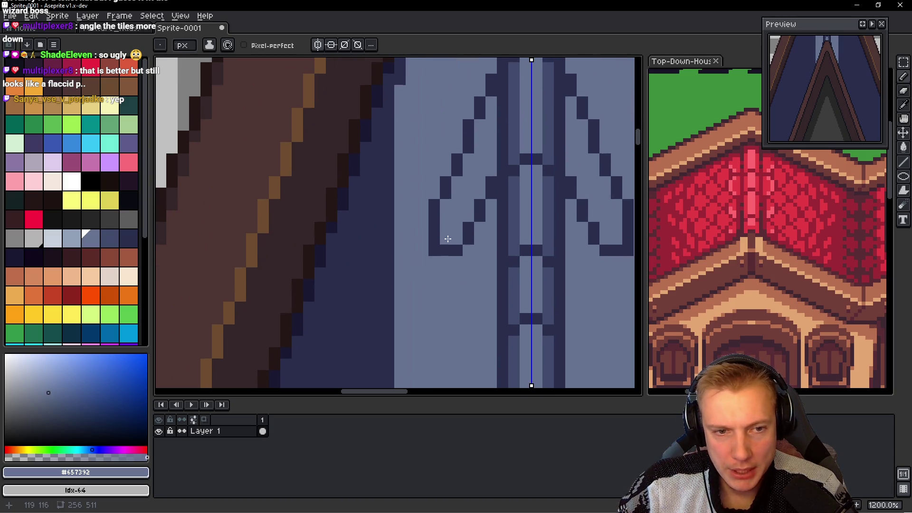
{"action": "left_click", "coordinate": [445, 248], "text": "alt"}
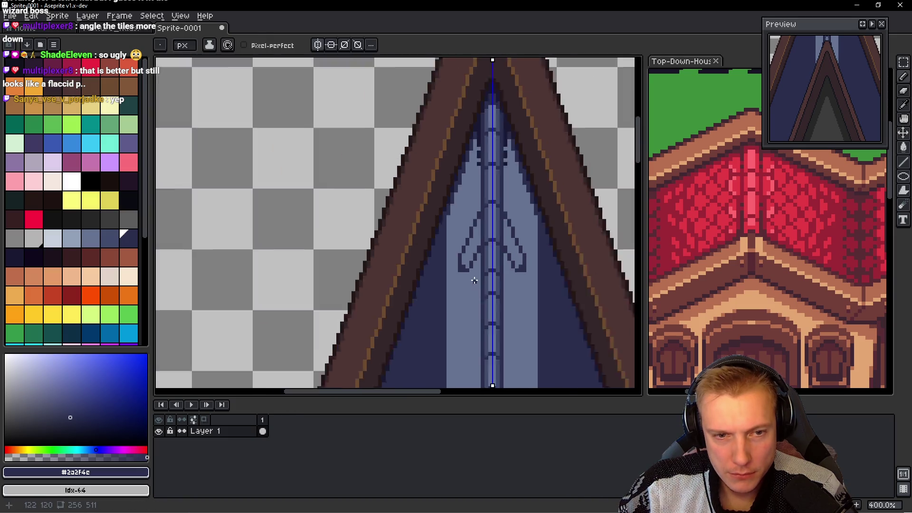
{"action": "scroll", "coordinate": [474, 280], "scroll_direction": "down", "scroll_amount": 7}
{"action": "scroll", "coordinate": [474, 281], "scroll_direction": "up", "scroll_amount": 5}
{"action": "left_click", "coordinate": [452, 283], "text": "alt"}
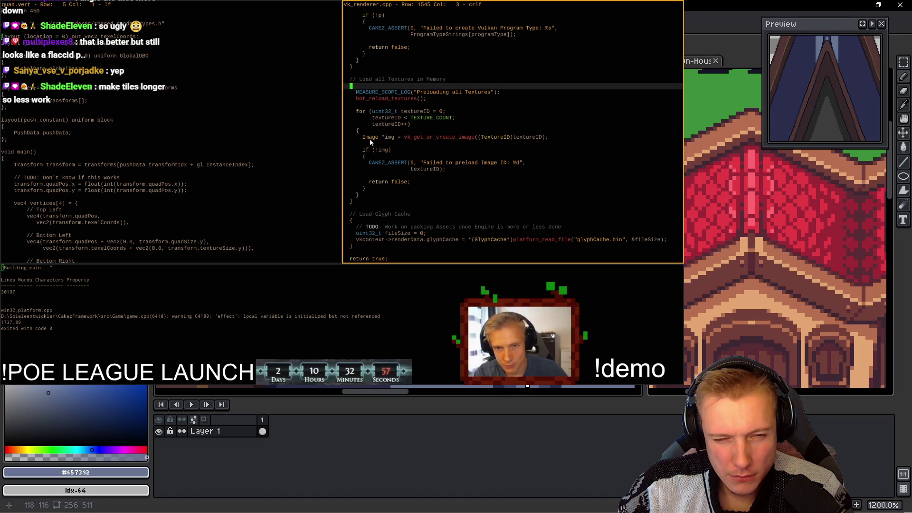
{"action": "scroll", "coordinate": [370, 142], "scroll_direction": "down", "scroll_amount": 2}
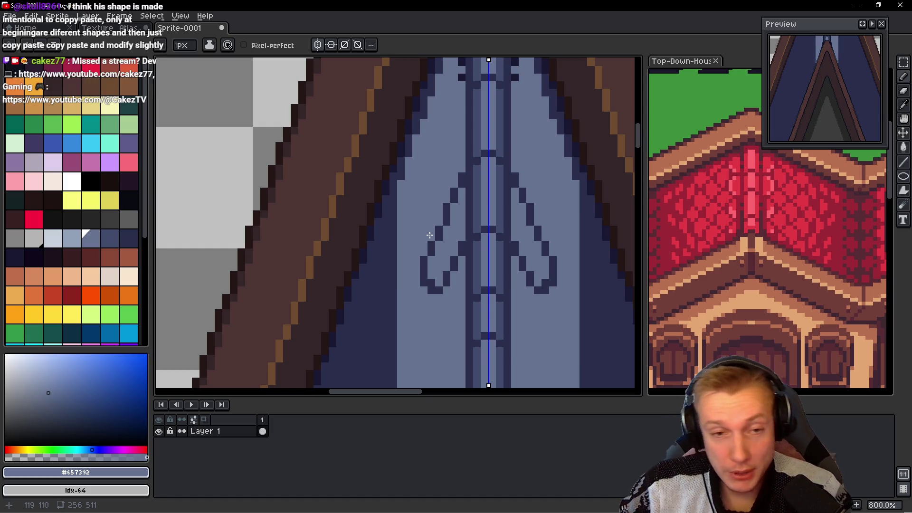
{"action": "scroll", "coordinate": [507, 237], "scroll_direction": "down", "scroll_amount": 1}
{"action": "scroll", "coordinate": [507, 237], "scroll_direction": "down", "scroll_amount": 4}
Step: Paint over the curl ornaments in light blue, then place a dark pixel on the strip
{"action": "scroll", "coordinate": [496, 232], "scroll_direction": "up", "scroll_amount": 3}
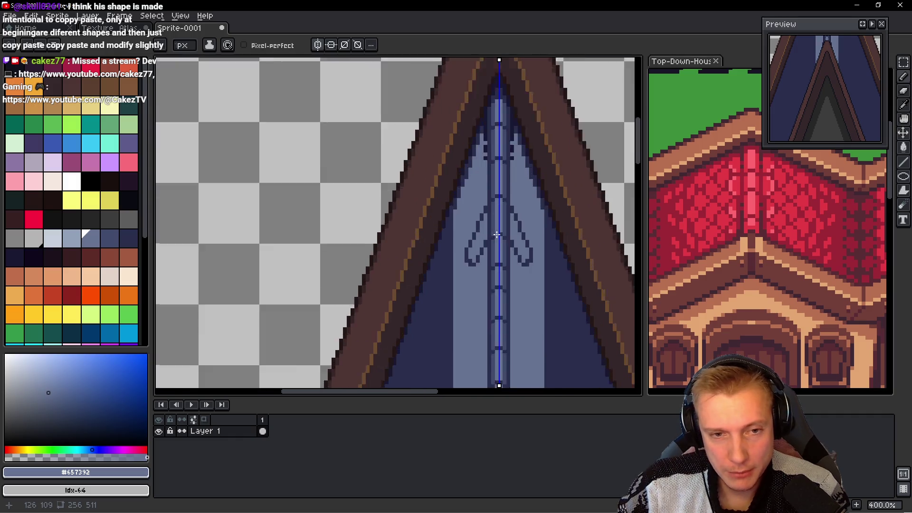
{"action": "scroll", "coordinate": [467, 248], "scroll_direction": "up", "scroll_amount": 4}
{"action": "left_click_drag", "start_coordinate": [455, 259], "coordinate": [473, 291]}
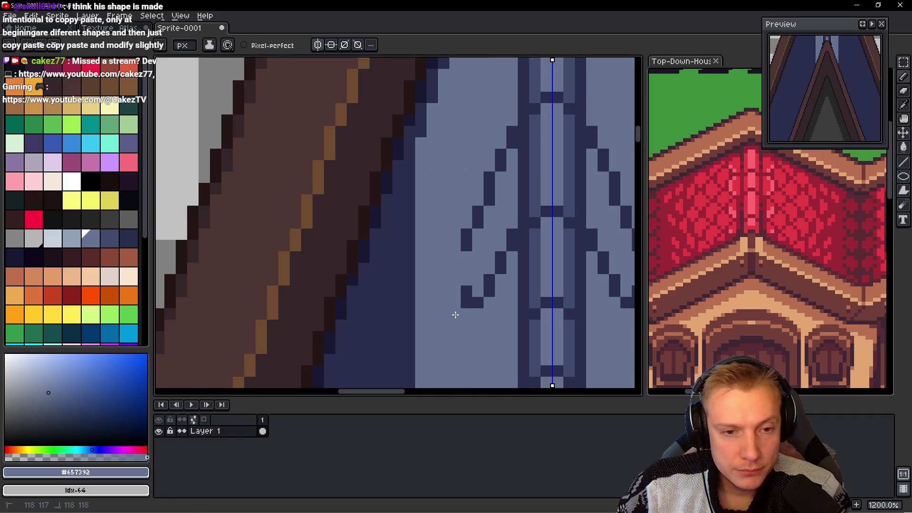
{"action": "left_click_drag", "start_coordinate": [466, 234], "coordinate": [477, 218]}
{"action": "mouse_move", "coordinate": [489, 180]}
{"action": "left_mouse_down"}
{"action": "mouse_move", "coordinate": [501, 161]}
{"action": "mouse_move", "coordinate": [488, 242]}
{"action": "mouse_move", "coordinate": [508, 235]}
{"action": "mouse_move", "coordinate": [489, 296]}
{"action": "mouse_move", "coordinate": [523, 210]}
{"action": "left_mouse_up"}
{"action": "left_click", "coordinate": [525, 193], "text": "alt"}
{"action": "left_click", "coordinate": [456, 199]}
Step: Extend the mirrored dark lines downward and draw the first pair of slanted tile lines
{"action": "scroll", "coordinate": [459, 227], "scroll_direction": "down", "scroll_amount": 2}
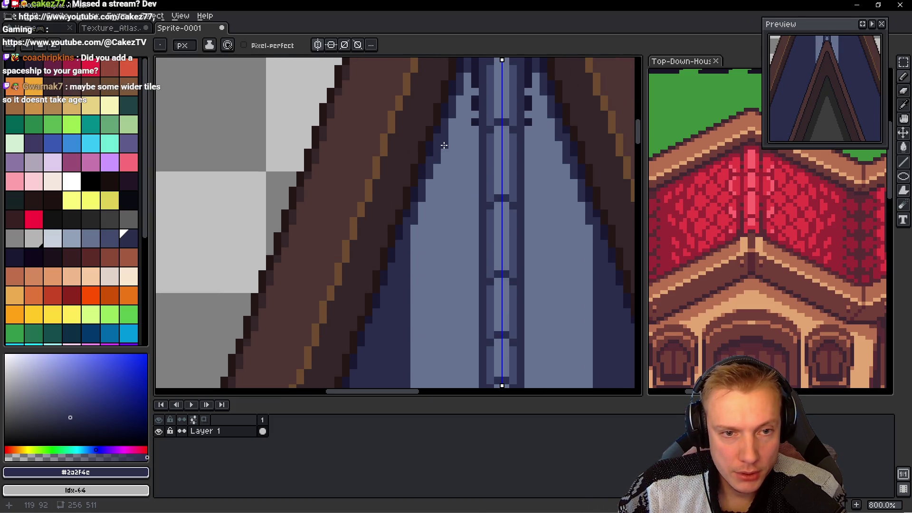
{"action": "scroll", "coordinate": [456, 190], "scroll_direction": "down", "scroll_amount": 2}
{"action": "left_click_drag", "start_coordinate": [469, 290], "coordinate": [473, 306]}
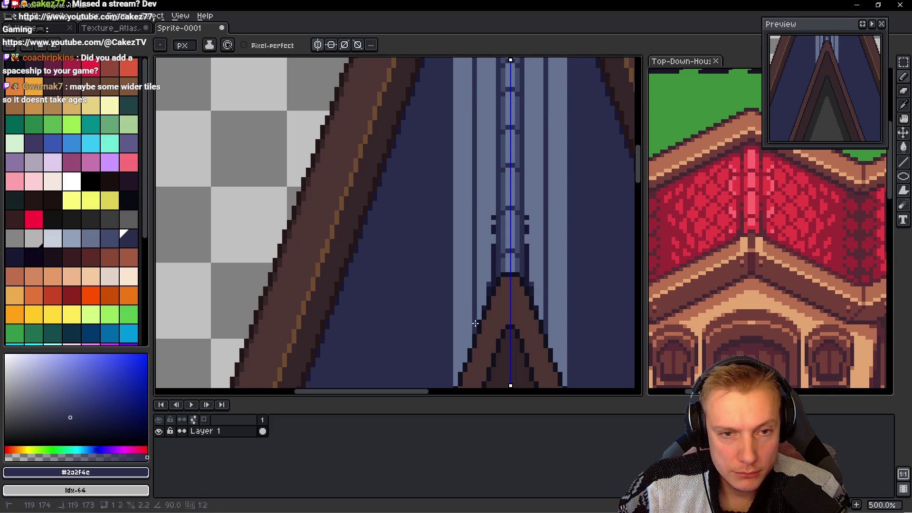
{"action": "scroll", "coordinate": [463, 299], "scroll_direction": "up", "scroll_amount": 1}
{"action": "scroll", "coordinate": [479, 247], "scroll_direction": "up", "scroll_amount": 1}
{"action": "left_click_drag", "start_coordinate": [458, 240], "coordinate": [482, 163]}
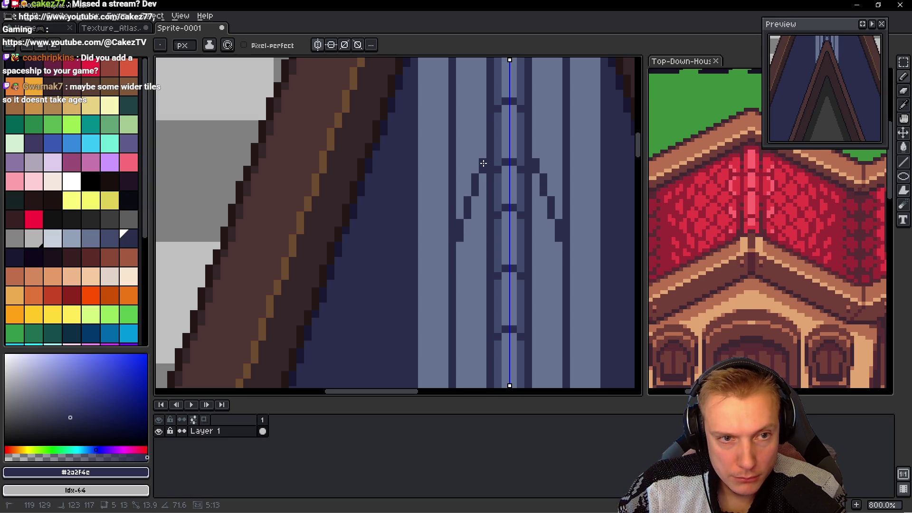
Step: Draw a second mirrored pair of slanted dark tile lines down the strip
{"action": "mouse_move", "coordinate": [465, 122]}
{"action": "left_mouse_down"}
{"action": "mouse_move", "coordinate": [436, 195]}
{"action": "mouse_move", "coordinate": [463, 132]}
{"action": "left_mouse_up"}
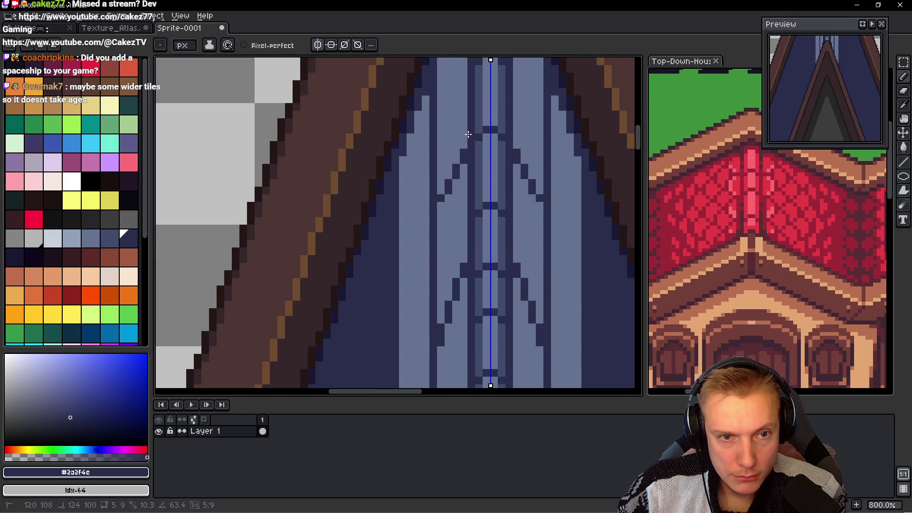
{"action": "scroll", "coordinate": [463, 132], "scroll_direction": "down", "scroll_amount": 2}
{"action": "scroll", "coordinate": [441, 226], "scroll_direction": "down", "scroll_amount": 2}
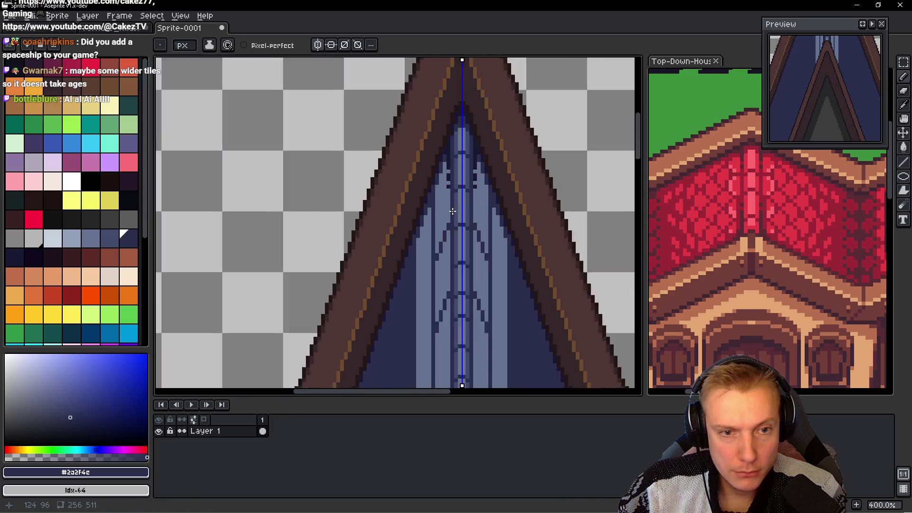
{"action": "scroll", "coordinate": [437, 257], "scroll_direction": "down", "scroll_amount": 1}
{"action": "scroll", "coordinate": [429, 288], "scroll_direction": "down", "scroll_amount": 1}
{"action": "scroll", "coordinate": [429, 289], "scroll_direction": "up", "scroll_amount": 4}
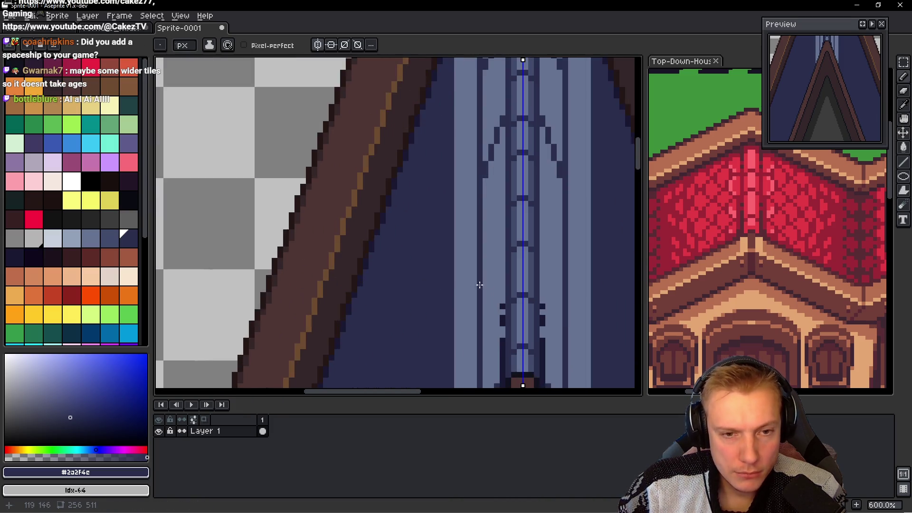
{"action": "scroll", "coordinate": [474, 238], "scroll_direction": "up", "scroll_amount": 1}
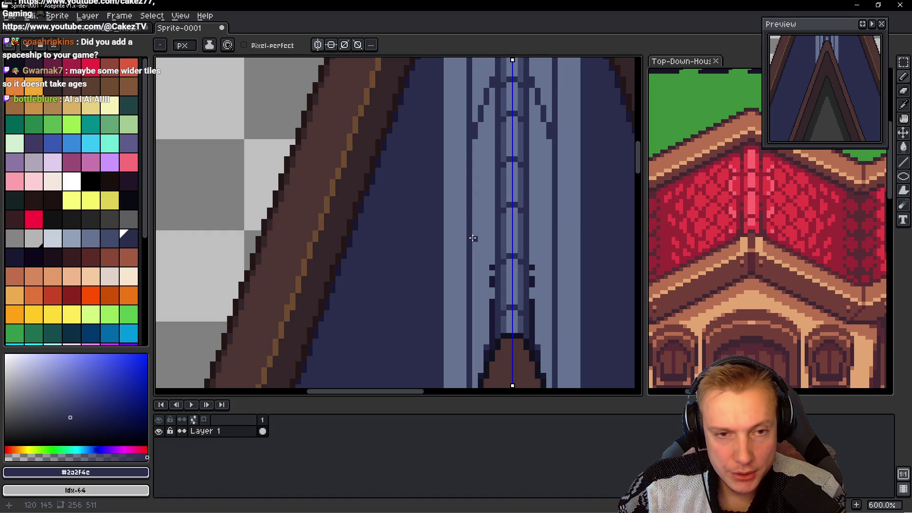
{"action": "left_click_drag", "start_coordinate": [473, 238], "coordinate": [493, 177]}
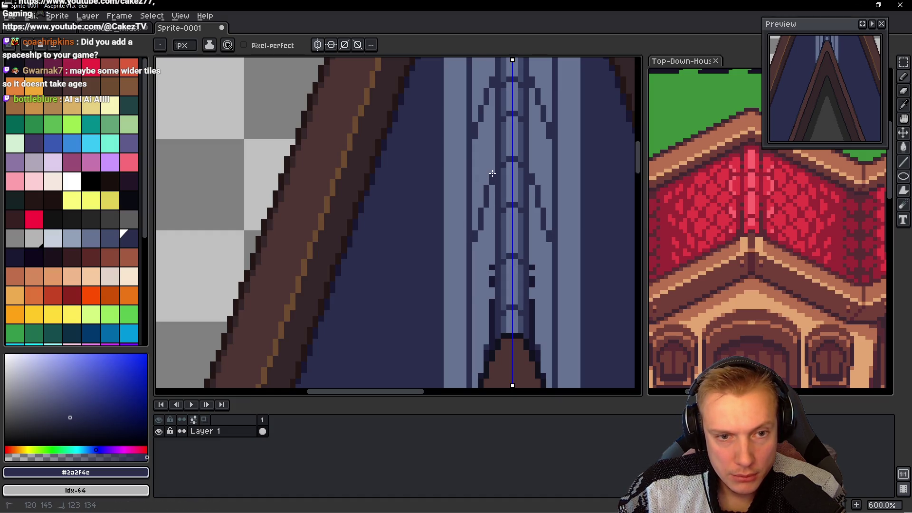
{"action": "scroll", "coordinate": [483, 209], "scroll_direction": "down", "scroll_amount": 2}
{"action": "scroll", "coordinate": [489, 225], "scroll_direction": "up", "scroll_amount": 3}
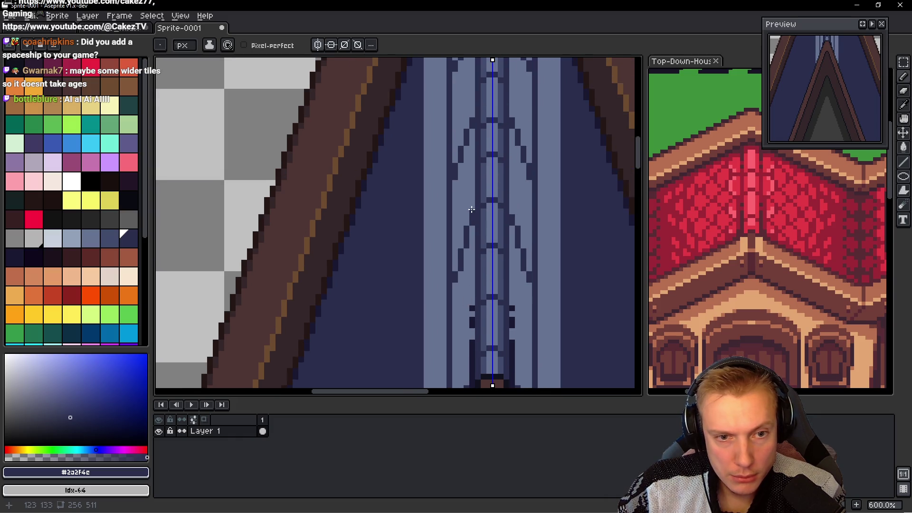
{"action": "scroll", "coordinate": [457, 208], "scroll_direction": "up", "scroll_amount": 4}
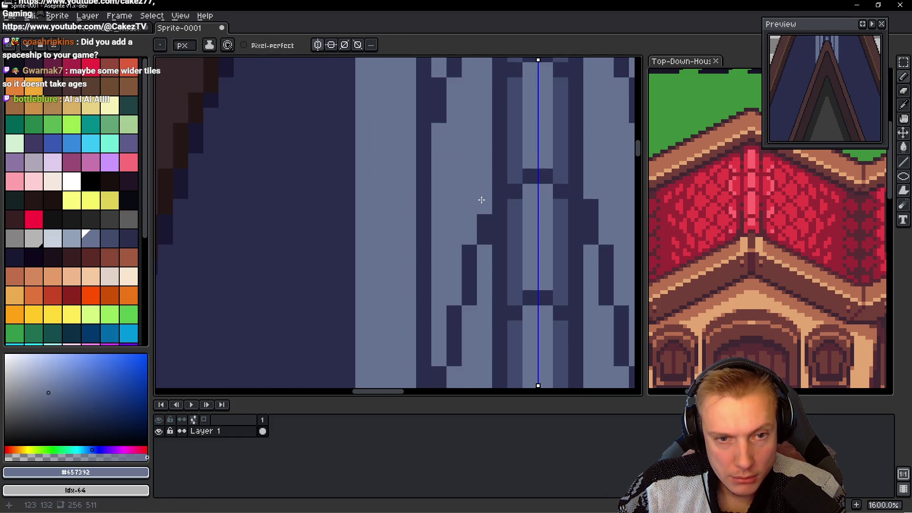
{"action": "scroll", "coordinate": [489, 214], "scroll_direction": "down", "scroll_amount": 5}
{"action": "scroll", "coordinate": [469, 270], "scroll_direction": "down", "scroll_amount": 3}
{"action": "scroll", "coordinate": [470, 270], "scroll_direction": "down", "scroll_amount": 1}
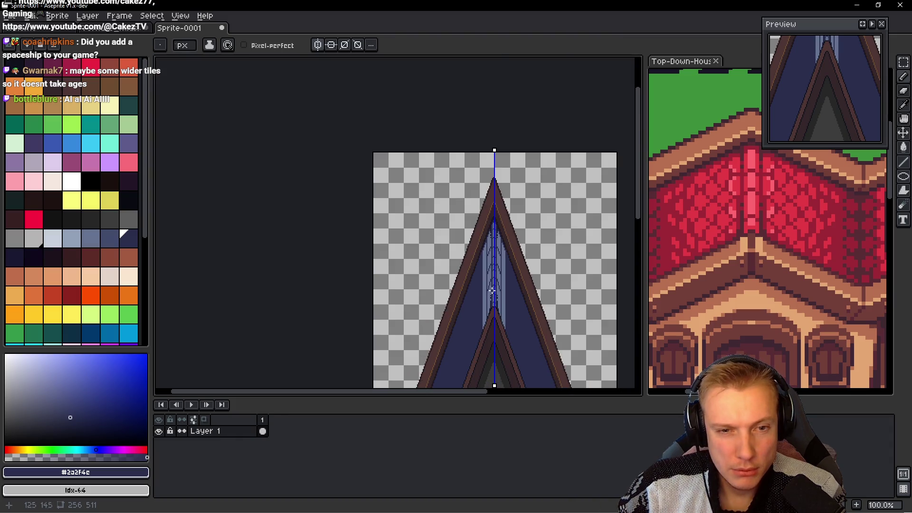
{"action": "scroll", "coordinate": [485, 294], "scroll_direction": "up", "scroll_amount": 1}
{"action": "scroll", "coordinate": [485, 294], "scroll_direction": "up", "scroll_amount": 1}
{"action": "mouse_move", "coordinate": [486, 306]}
{"action": "left_mouse_down"}
{"action": "mouse_move", "coordinate": [490, 269]}
{"action": "mouse_move", "coordinate": [468, 238]}
{"action": "mouse_move", "coordinate": [493, 184]}
{"action": "left_mouse_up"}
{"action": "scroll", "coordinate": [480, 261], "scroll_direction": "up", "scroll_amount": 1}
{"action": "scroll", "coordinate": [478, 254], "scroll_direction": "up", "scroll_amount": 1}
{"action": "scroll", "coordinate": [478, 254], "scroll_direction": "up", "scroll_amount": 1}
{"action": "scroll", "coordinate": [479, 262], "scroll_direction": "up", "scroll_amount": 1}
Step: Sample the darker navy from the spire and paint a mirrored dark vertical run in the tiles
{"action": "left_click", "coordinate": [493, 191], "text": "alt"}
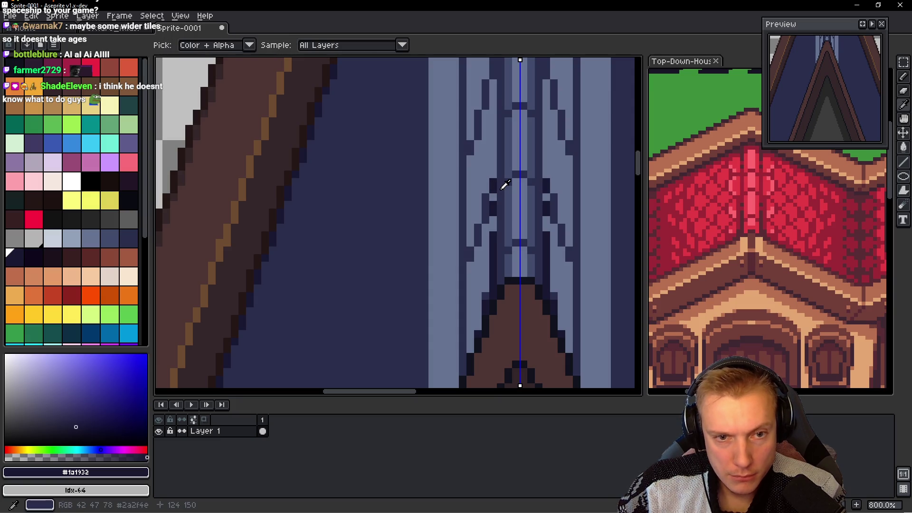
{"action": "left_click", "coordinate": [496, 181], "text": "alt"}
{"action": "left_click", "coordinate": [495, 179], "text": "alt"}
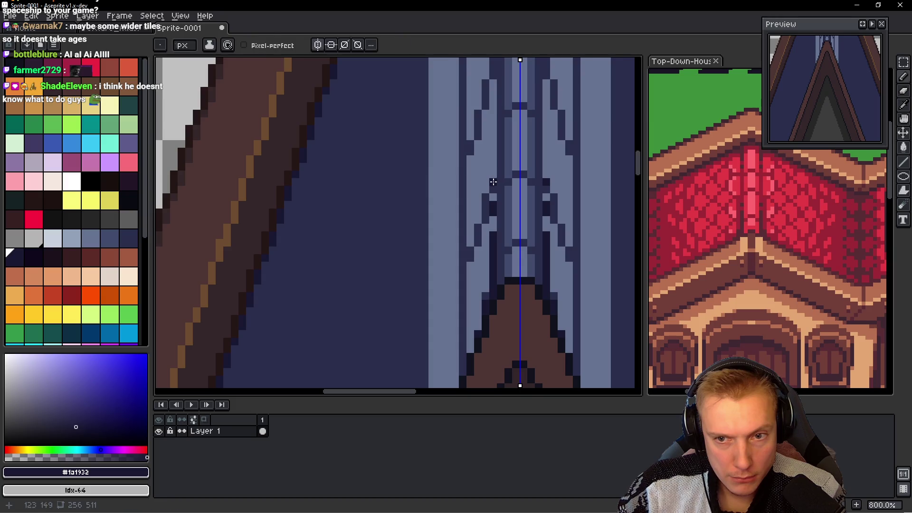
{"action": "scroll", "coordinate": [503, 202], "scroll_direction": "up", "scroll_amount": 2}
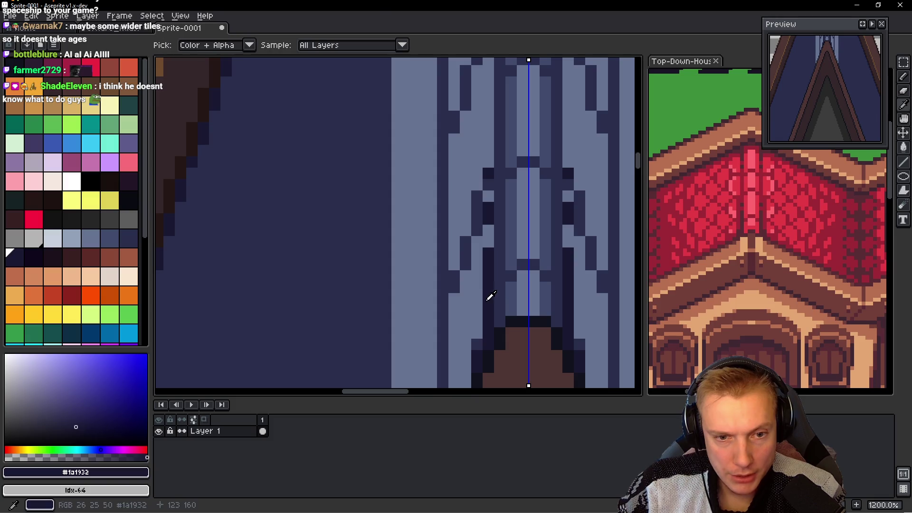
{"action": "scroll", "coordinate": [497, 255], "scroll_direction": "up", "scroll_amount": 3}
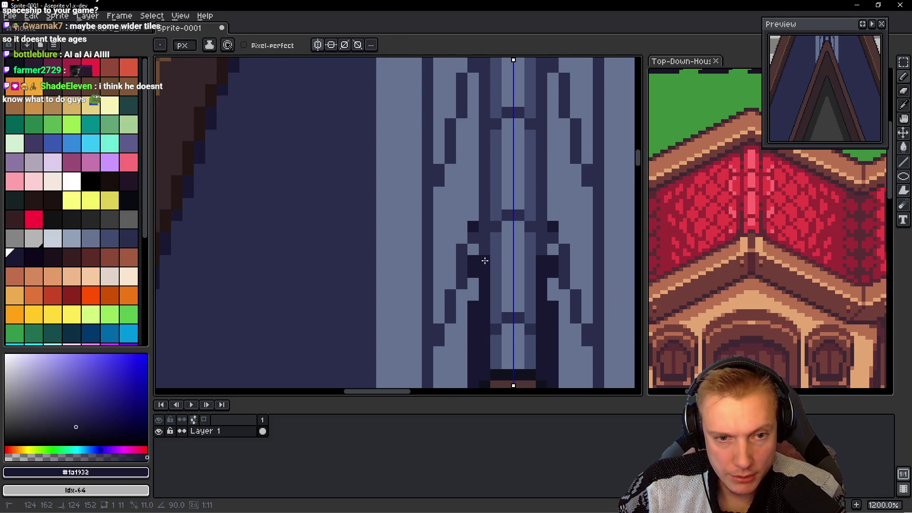
{"action": "left_click_drag", "start_coordinate": [486, 246], "coordinate": [486, 222]}
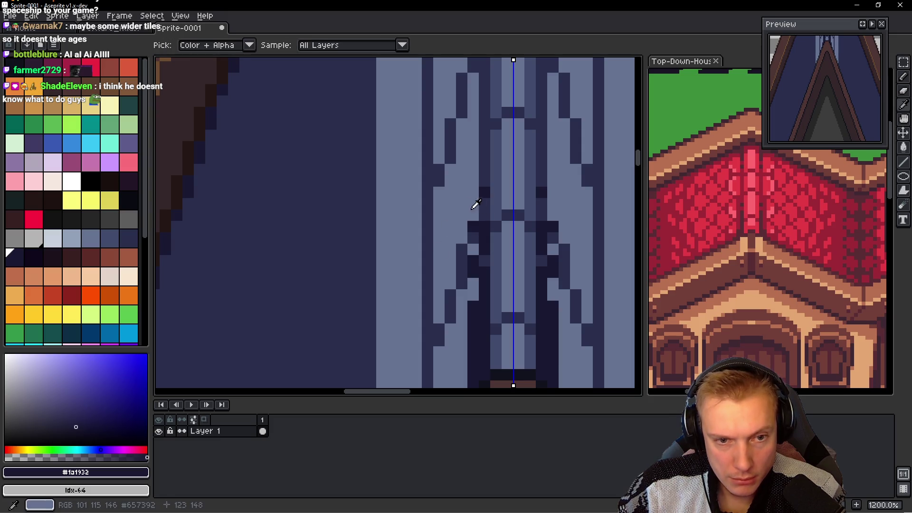
Step: Touch up stray tile pixels, swapping between dark navy and light blue-grey #657392
{"action": "left_click", "coordinate": [475, 234], "text": "alt"}
{"action": "right_click", "coordinate": [474, 226]}
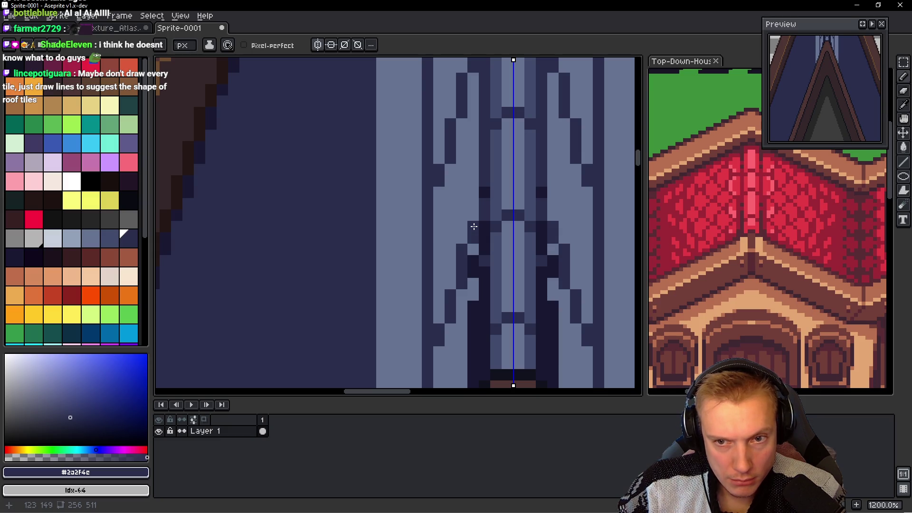
{"action": "left_click", "coordinate": [477, 249]}
{"action": "scroll", "coordinate": [482, 273], "scroll_direction": "down", "scroll_amount": 3}
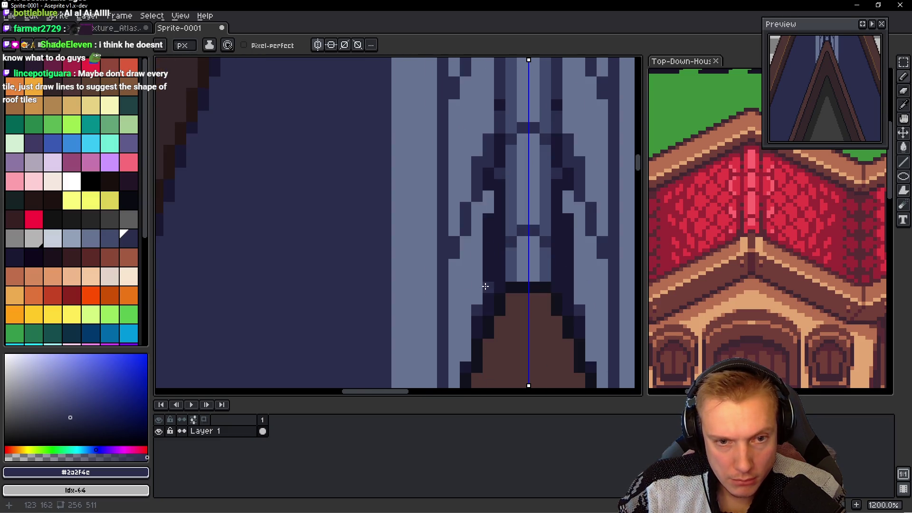
{"action": "right_click", "coordinate": [488, 289]}
{"action": "left_click", "coordinate": [550, 315]}
{"action": "right_click", "coordinate": [458, 306]}
{"action": "left_click_drag", "start_coordinate": [579, 287], "coordinate": [519, 323]}
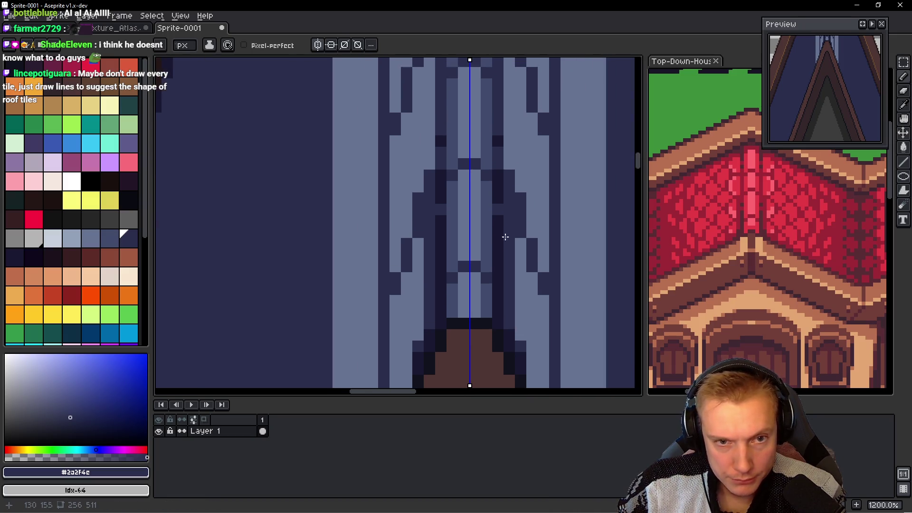
{"action": "left_click", "coordinate": [540, 183], "text": "alt"}
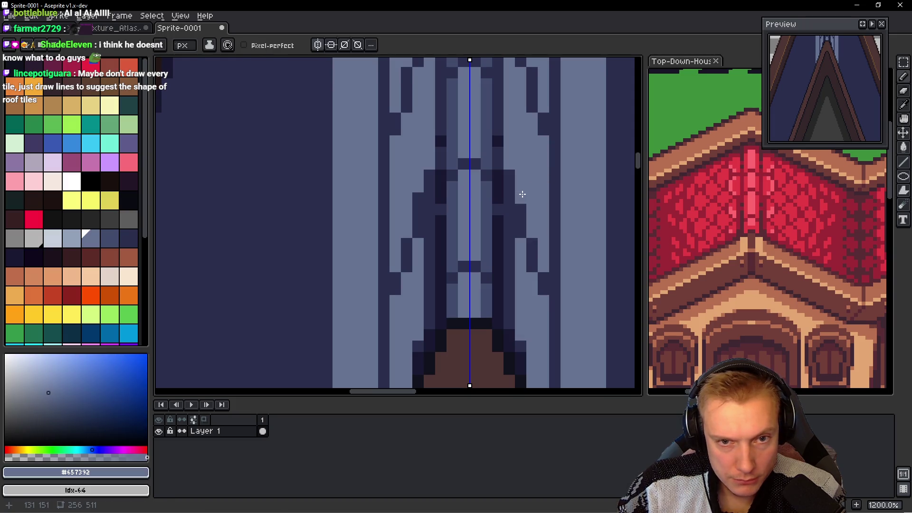
{"action": "scroll", "coordinate": [544, 204], "scroll_direction": "down", "scroll_amount": 3}
{"action": "scroll", "coordinate": [532, 200], "scroll_direction": "up", "scroll_amount": 3}
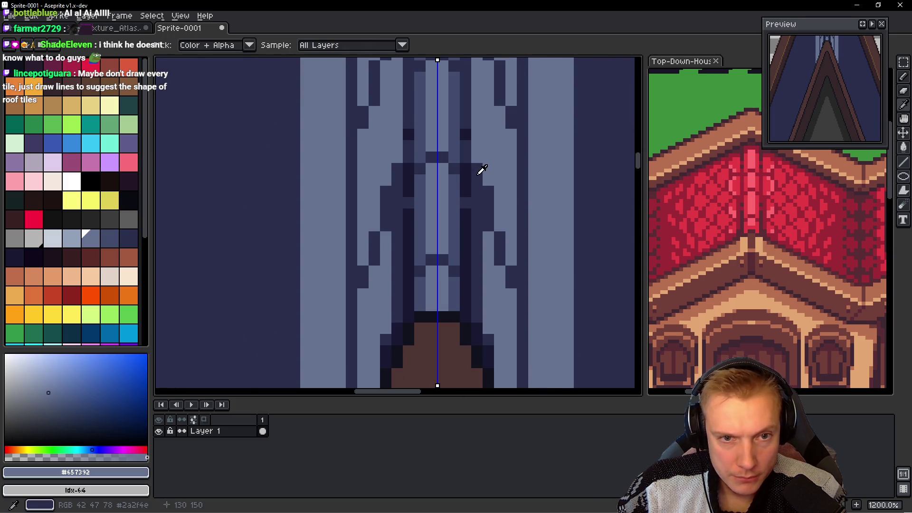
Step: Add mirrored dark #2a2f4c pixels down the ridge tile edge
{"action": "left_click", "coordinate": [477, 149], "text": "alt"}
{"action": "left_click", "coordinate": [477, 148]}
{"action": "left_click", "coordinate": [475, 129]}
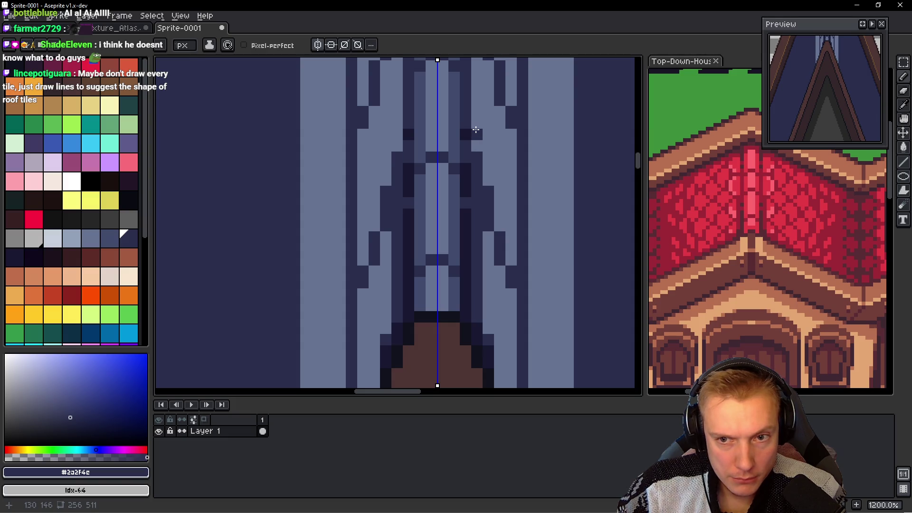
{"action": "left_click_drag", "start_coordinate": [476, 111], "coordinate": [480, 149]}
{"action": "scroll", "coordinate": [456, 142], "scroll_direction": "up", "scroll_amount": 3}
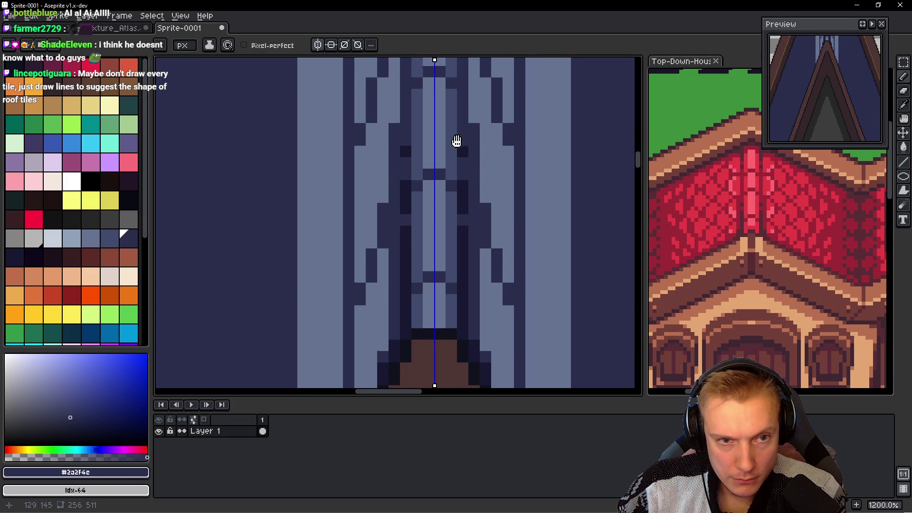
{"action": "left_click", "coordinate": [473, 167]}
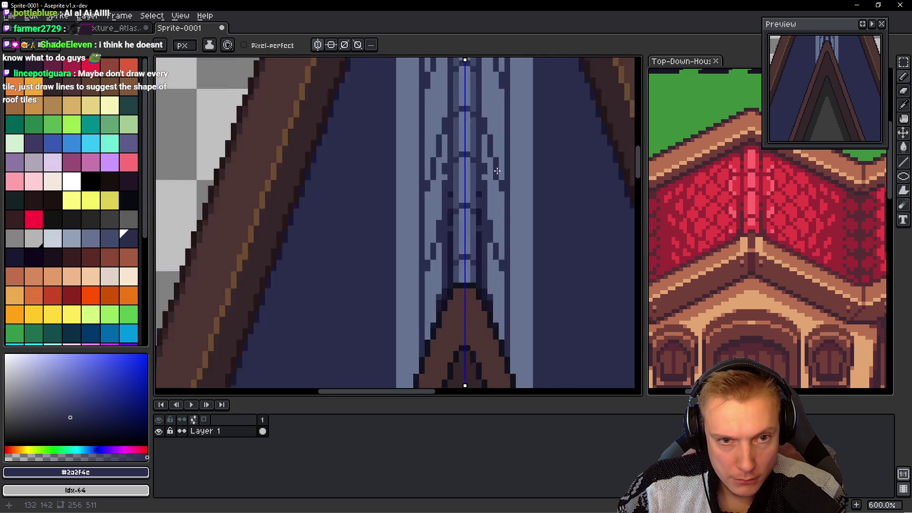
{"action": "scroll", "coordinate": [489, 176], "scroll_direction": "down", "scroll_amount": 7}
{"action": "scroll", "coordinate": [496, 179], "scroll_direction": "up", "scroll_amount": 2}
{"action": "scroll", "coordinate": [461, 205], "scroll_direction": "up", "scroll_amount": 1}
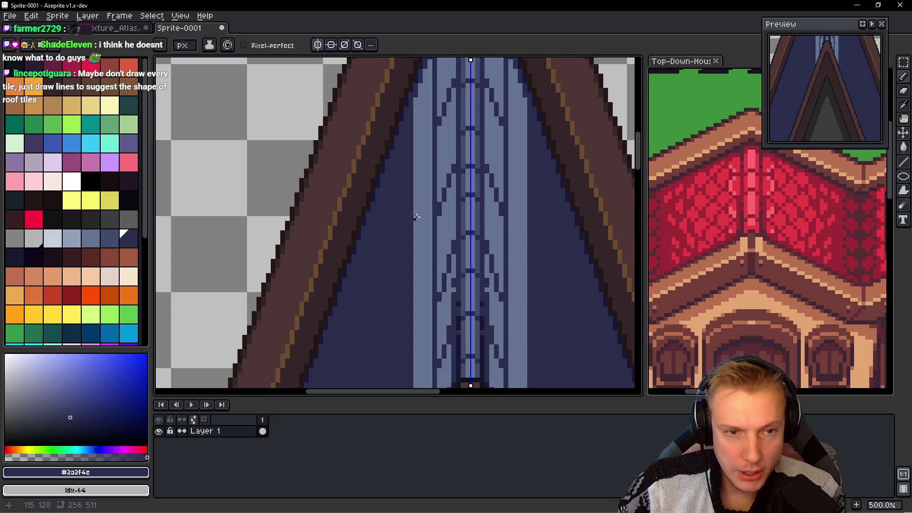
{"action": "scroll", "coordinate": [437, 199], "scroll_direction": "up", "scroll_amount": 1}
Step: Flood-fill the columns flanking the centre line with #424c6c using contiguous-only Paint Bucket
{"action": "key", "text": "alt"}
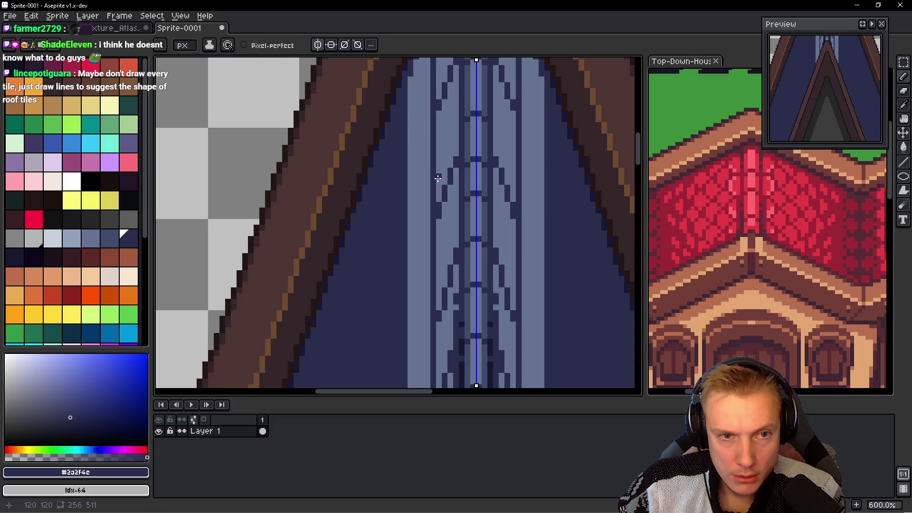
{"action": "left_click", "coordinate": [473, 136], "text": "alt"}
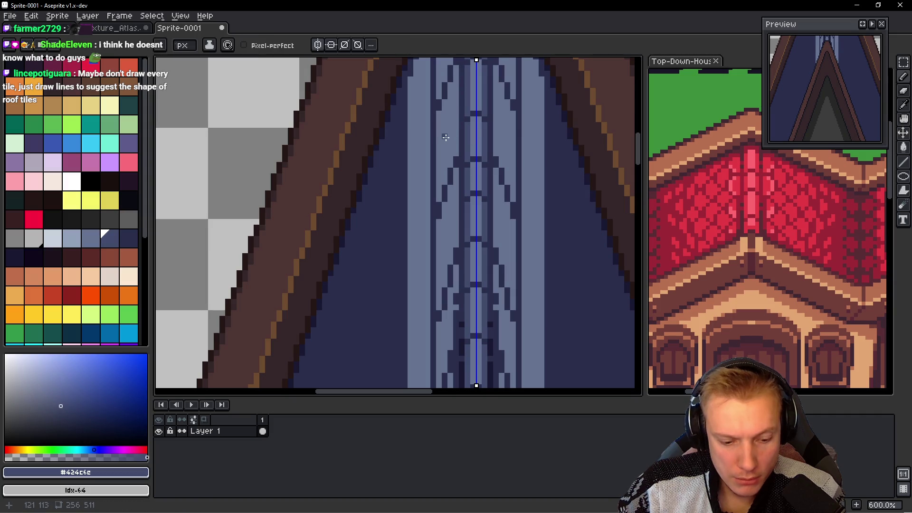
{"action": "key", "text": "g"}
{"action": "left_click", "coordinate": [253, 46]}
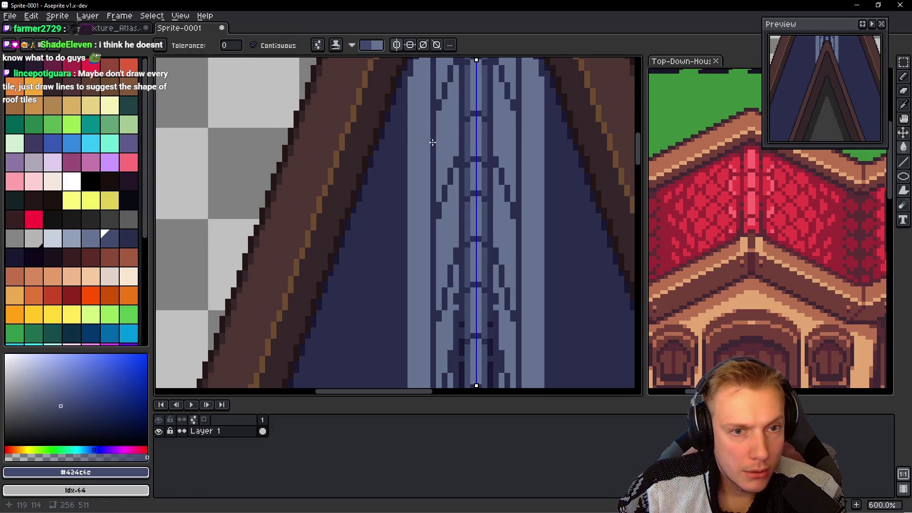
{"action": "left_click", "coordinate": [452, 174]}
{"action": "left_click", "coordinate": [450, 212]}
{"action": "left_click_drag", "start_coordinate": [450, 212], "coordinate": [442, 197]}
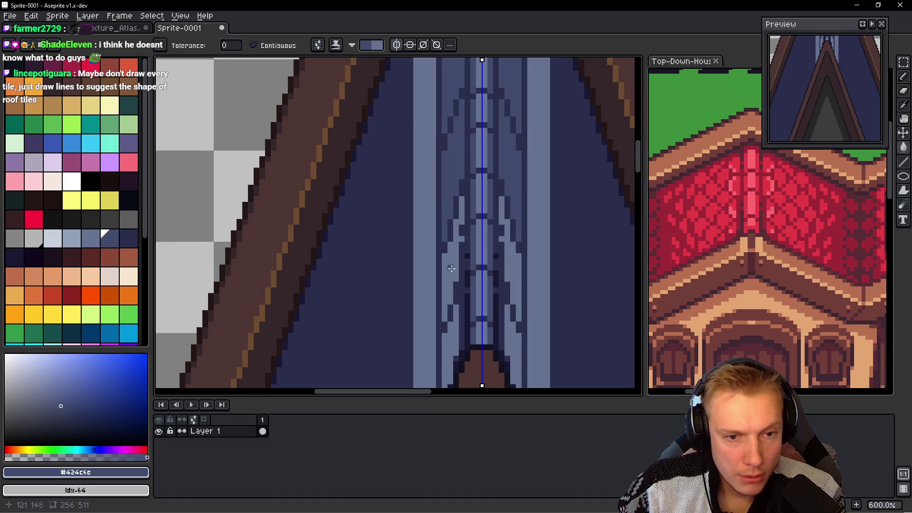
{"action": "left_click", "coordinate": [451, 257]}
{"action": "left_click_drag", "start_coordinate": [452, 257], "coordinate": [429, 243]}
{"action": "left_click", "coordinate": [454, 285]}
{"action": "left_click_drag", "start_coordinate": [412, 210], "coordinate": [390, 274]}
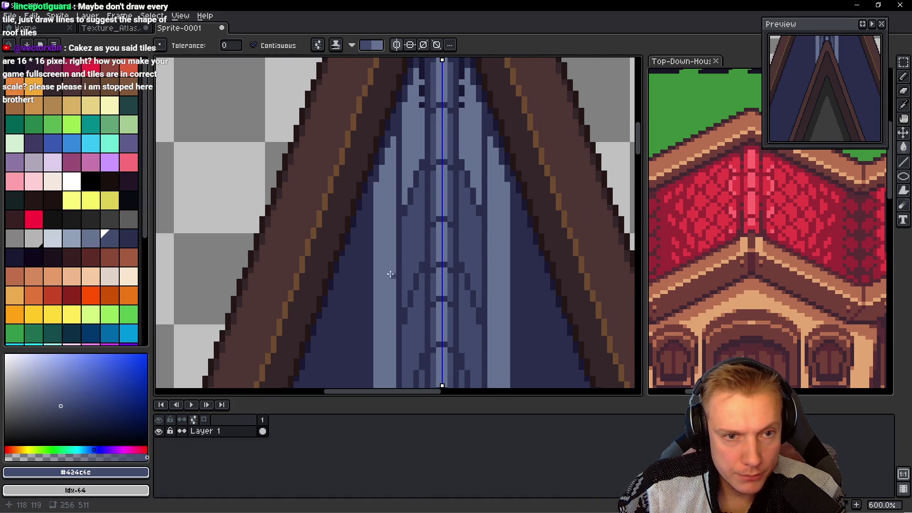
{"action": "left_click", "coordinate": [414, 142]}
{"action": "scroll", "coordinate": [407, 218], "scroll_direction": "down", "scroll_amount": 5}
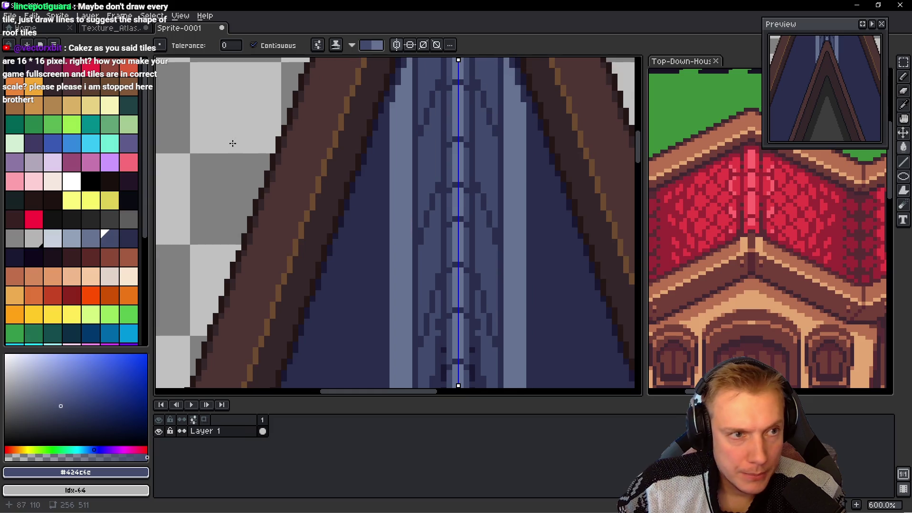
Step: Pick a lighter blue and pencil mirrored light highlight strokes onto the tiles
{"action": "left_click_drag", "start_coordinate": [108, 238], "coordinate": [92, 243]}
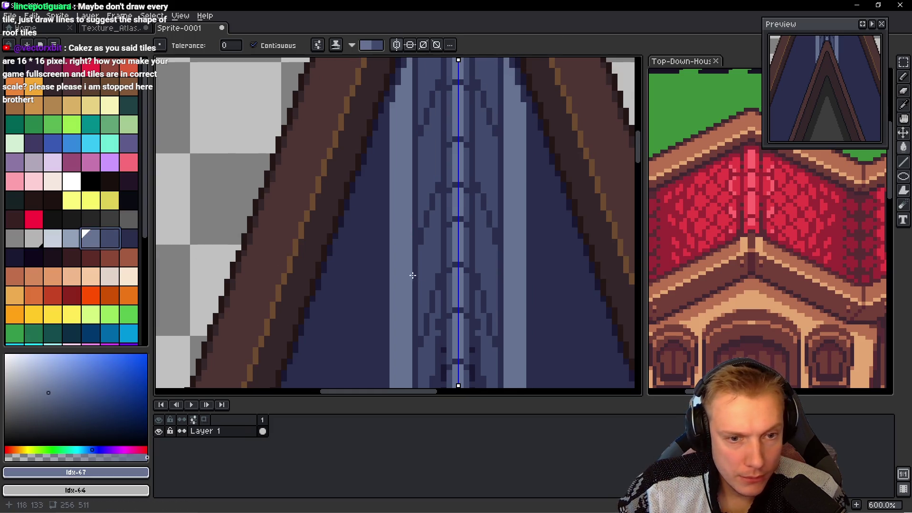
{"action": "scroll", "coordinate": [412, 285], "scroll_direction": "up", "scroll_amount": 3}
{"action": "left_click_drag", "start_coordinate": [414, 317], "coordinate": [427, 239]}
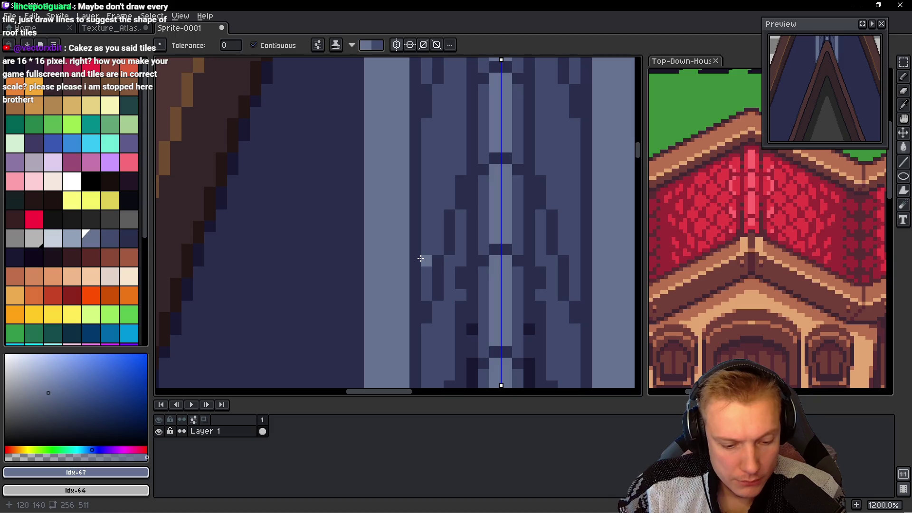
{"action": "key", "text": "b"}
{"action": "left_click", "coordinate": [420, 258], "text": "shift"}
{"action": "key", "text": "ctrl+z"}
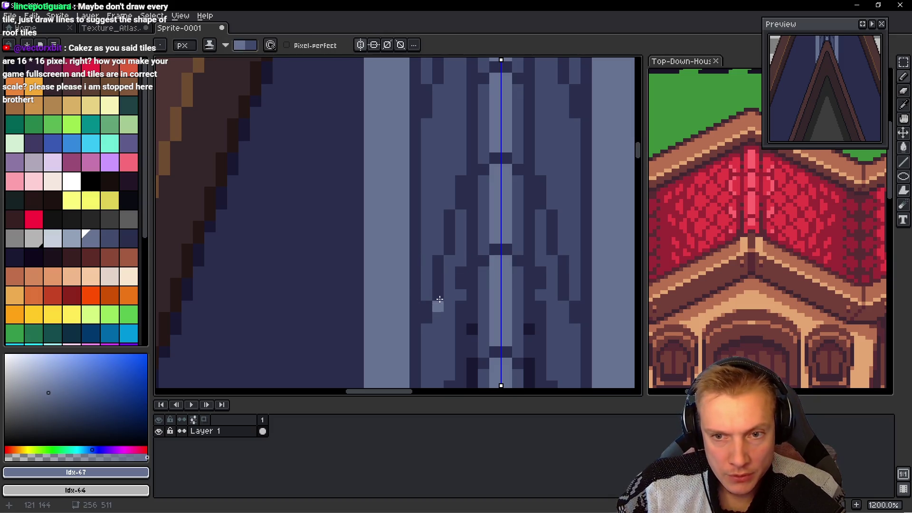
{"action": "left_click_drag", "start_coordinate": [426, 285], "coordinate": [424, 192]}
{"action": "left_click", "coordinate": [450, 206]}
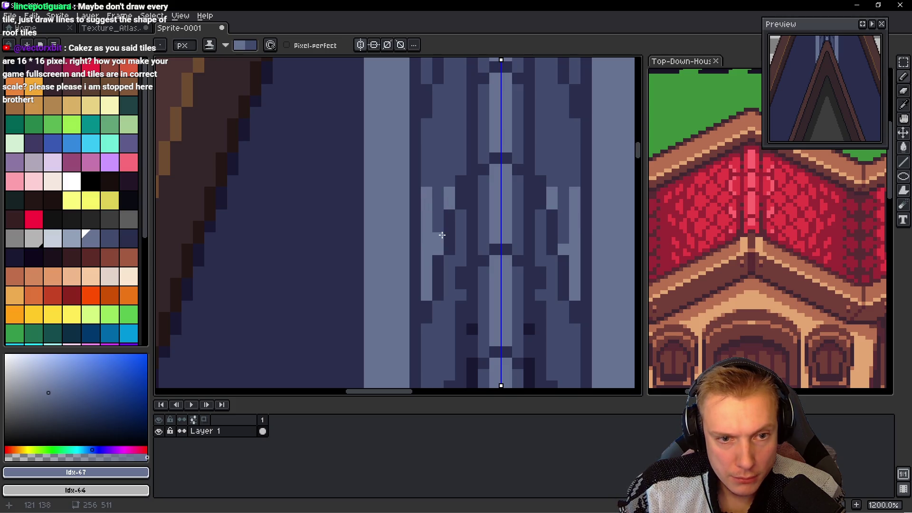
{"action": "scroll", "coordinate": [421, 171], "scroll_direction": "down", "scroll_amount": 2}
{"action": "scroll", "coordinate": [429, 228], "scroll_direction": "down", "scroll_amount": 3}
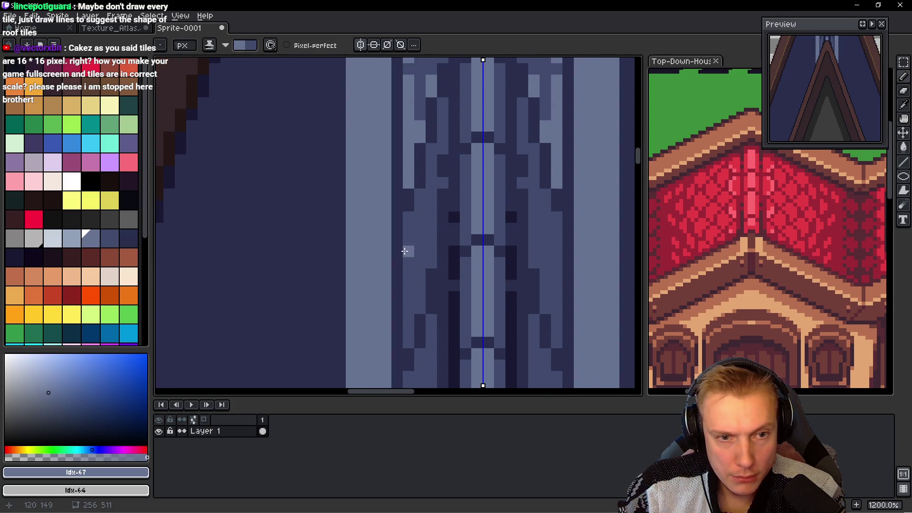
Step: Add more light highlight pixels further down the tile column
{"action": "left_click_drag", "start_coordinate": [417, 313], "coordinate": [418, 301]}
{"action": "left_click", "coordinate": [418, 267]}
{"action": "left_click", "coordinate": [418, 278]}
{"action": "left_click", "coordinate": [431, 278]}
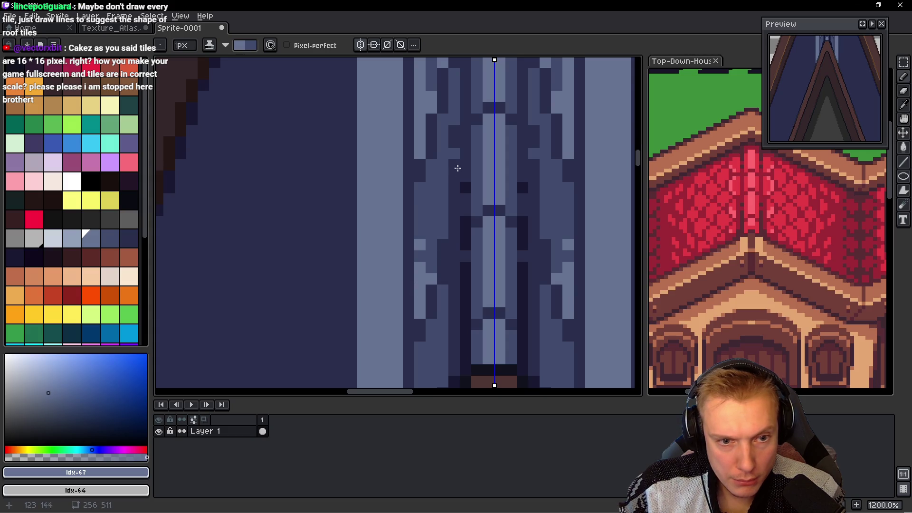
{"action": "left_click_drag", "start_coordinate": [437, 351], "coordinate": [450, 216]}
{"action": "left_click_drag", "start_coordinate": [431, 281], "coordinate": [431, 292]}
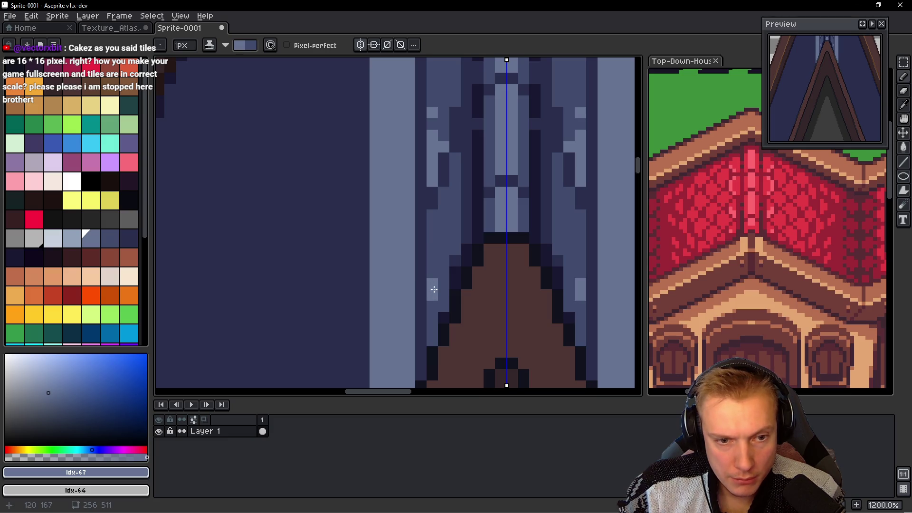
{"action": "scroll", "coordinate": [446, 245], "scroll_direction": "down", "scroll_amount": 5}
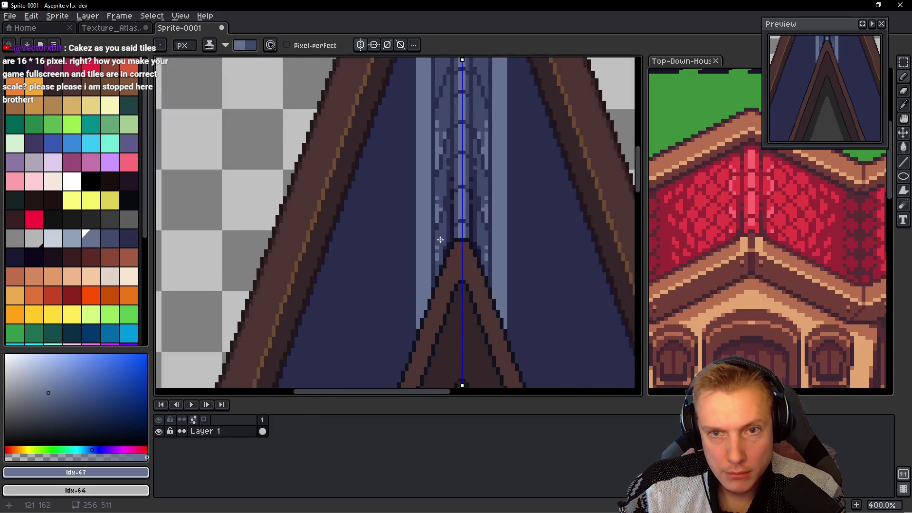
Step: Draw a long light highlight up the tiles plus two mirrored highlight pixels
{"action": "scroll", "coordinate": [447, 244], "scroll_direction": "down", "scroll_amount": 2}
{"action": "scroll", "coordinate": [433, 164], "scroll_direction": "up", "scroll_amount": 3}
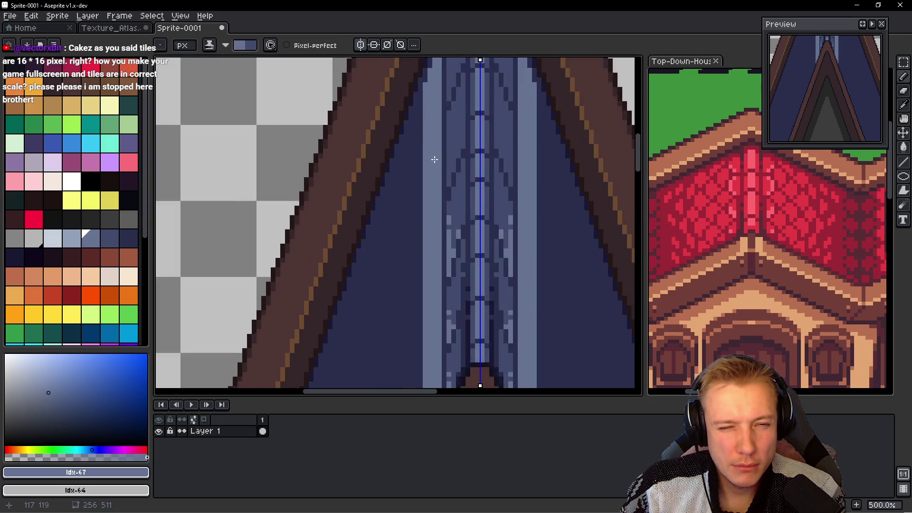
{"action": "scroll", "coordinate": [433, 157], "scroll_direction": "up", "scroll_amount": 2}
{"action": "scroll", "coordinate": [451, 152], "scroll_direction": "up", "scroll_amount": 1}
{"action": "scroll", "coordinate": [450, 238], "scroll_direction": "up", "scroll_amount": 1}
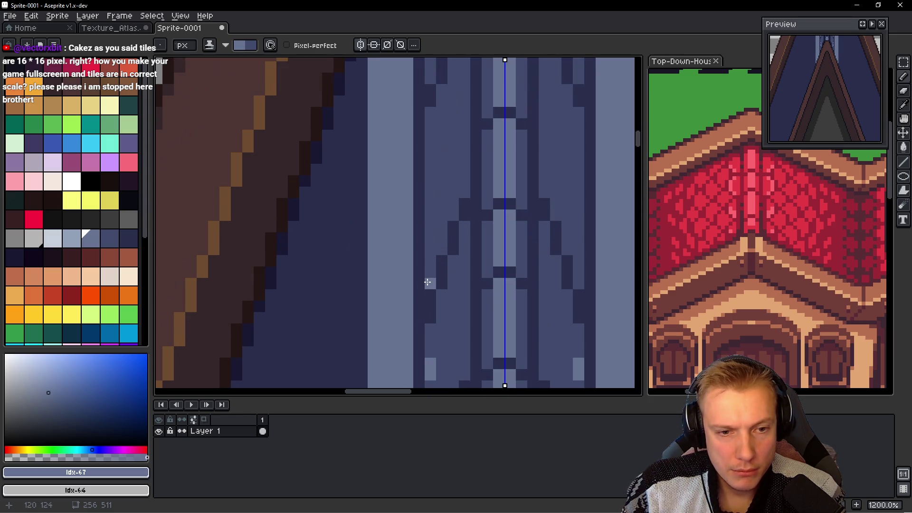
{"action": "left_click_drag", "start_coordinate": [427, 282], "coordinate": [427, 181]}
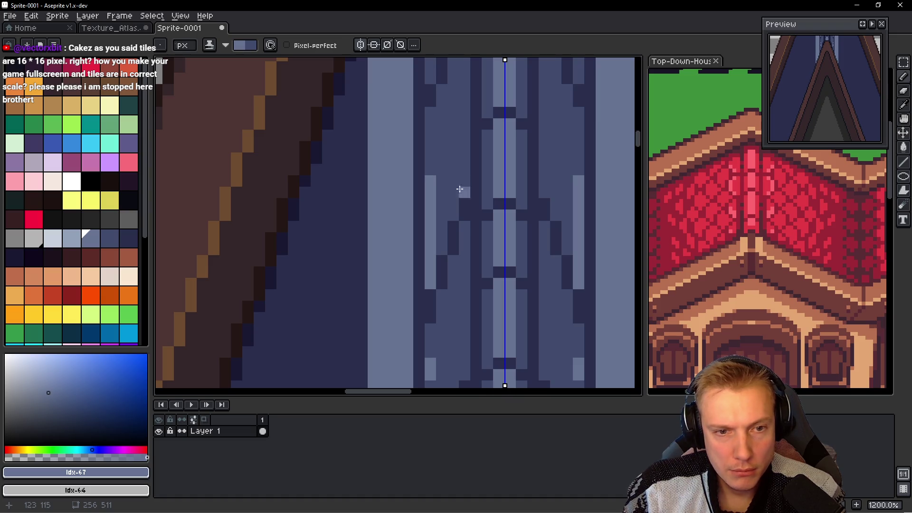
{"action": "left_click", "coordinate": [441, 246]}
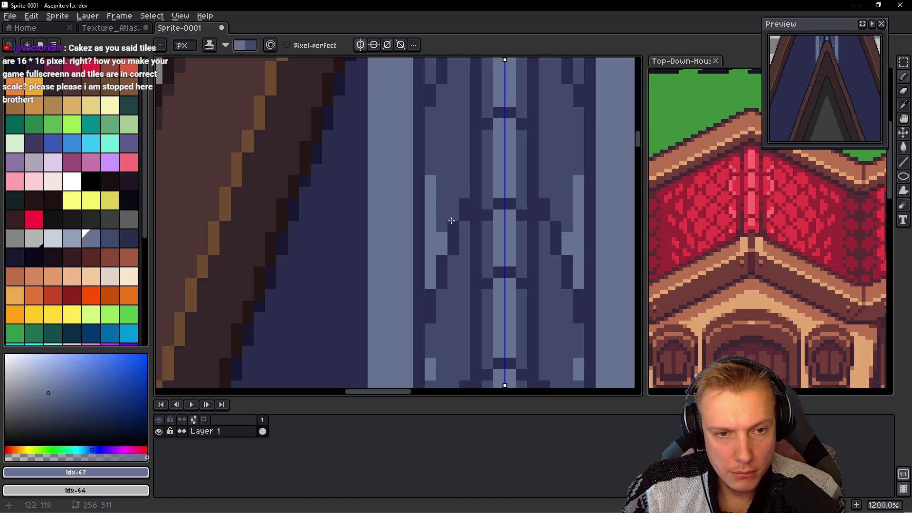
{"action": "left_click", "coordinate": [456, 203]}
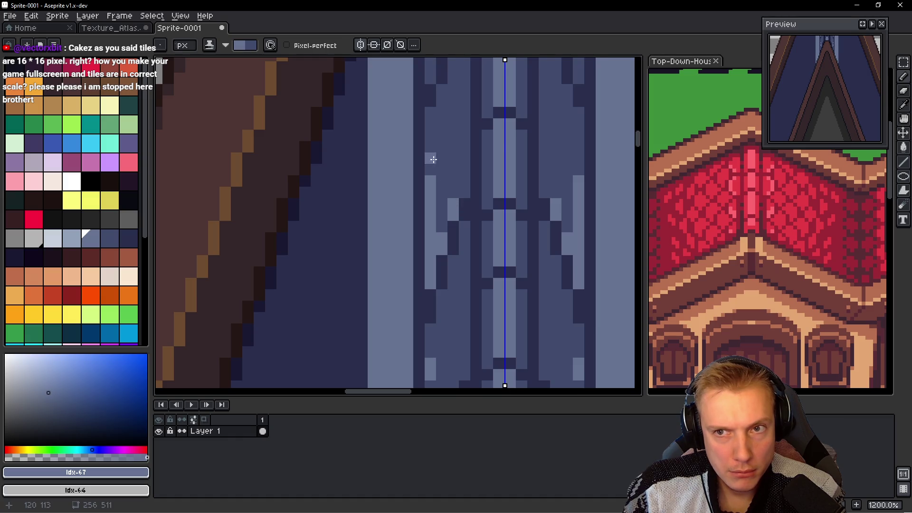
Step: Extend the mirrored light blue highlight strips further up the ridge toward the spire's top
{"action": "scroll", "coordinate": [434, 159], "scroll_direction": "up", "scroll_amount": 3}
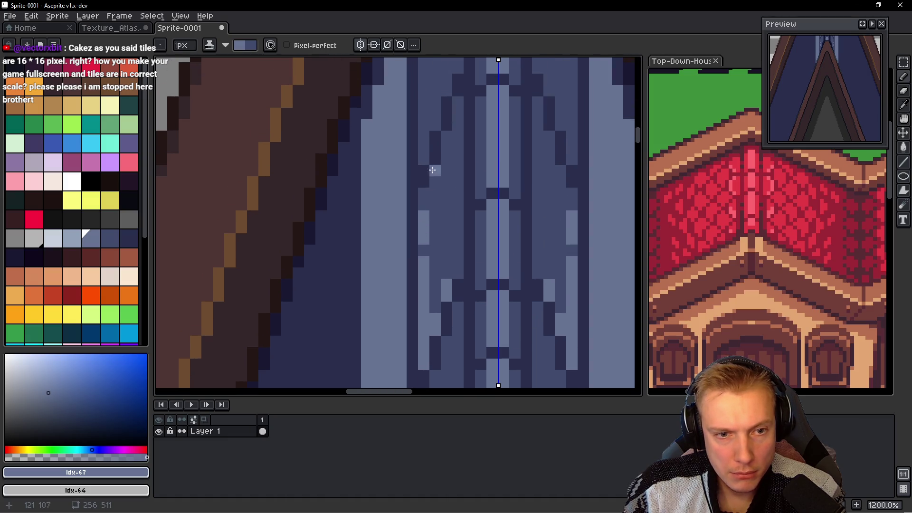
{"action": "scroll", "coordinate": [432, 170], "scroll_direction": "up", "scroll_amount": 3}
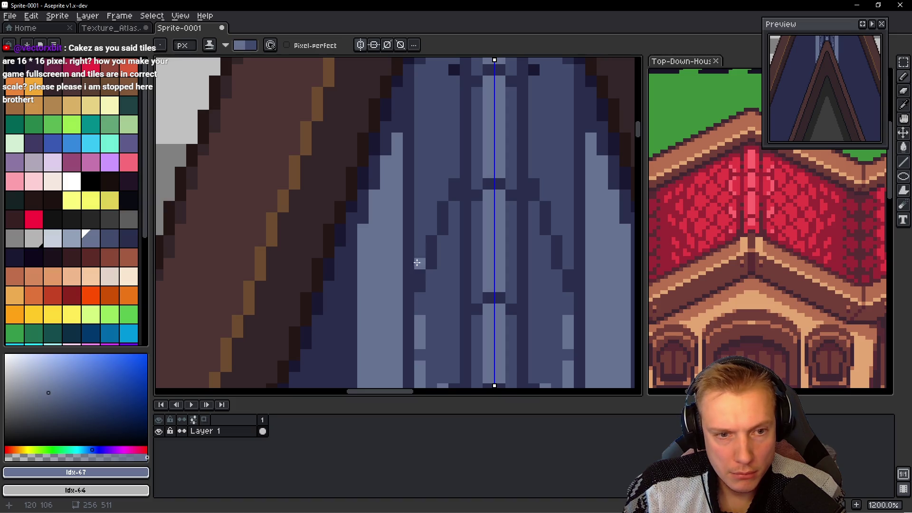
{"action": "left_click_drag", "start_coordinate": [418, 265], "coordinate": [420, 145]}
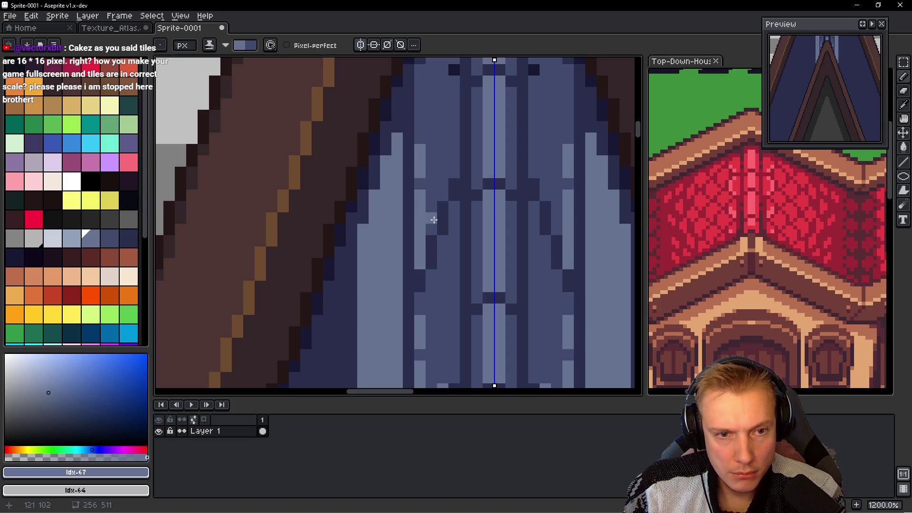
{"action": "left_click_drag", "start_coordinate": [431, 233], "coordinate": [433, 217]}
{"action": "scroll", "coordinate": [453, 143], "scroll_direction": "down", "scroll_amount": 5}
{"action": "scroll", "coordinate": [476, 185], "scroll_direction": "down", "scroll_amount": 1}
{"action": "scroll", "coordinate": [486, 207], "scroll_direction": "up", "scroll_amount": 1}
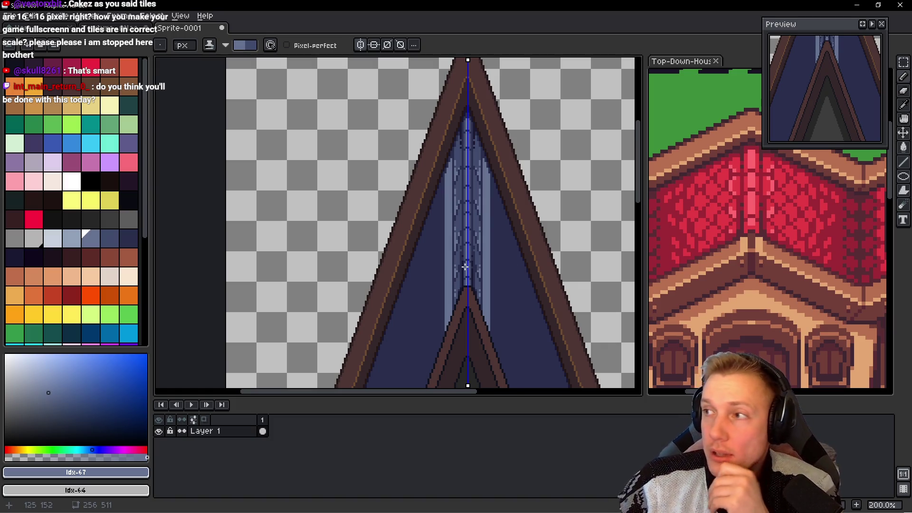
{"action": "left_click_drag", "start_coordinate": [475, 267], "coordinate": [450, 144]}
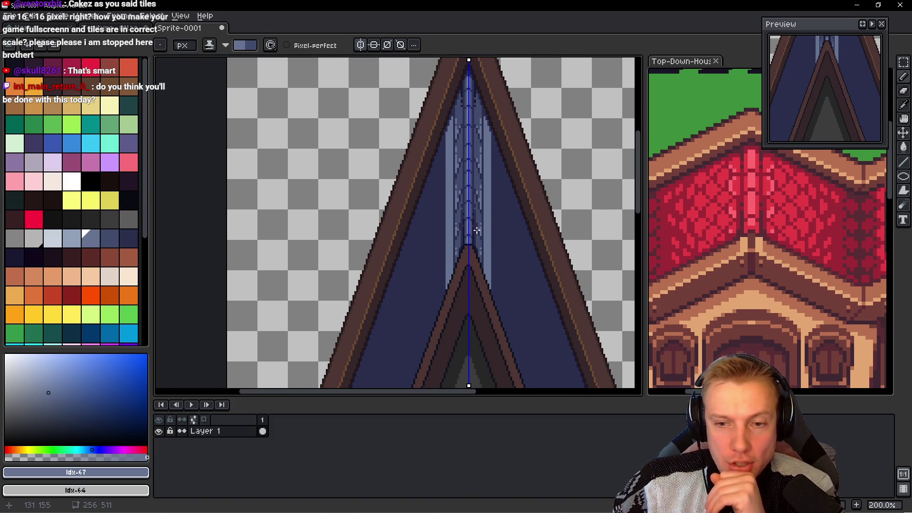
{"action": "scroll", "coordinate": [450, 144], "scroll_direction": "down", "scroll_amount": 2}
{"action": "scroll", "coordinate": [427, 172], "scroll_direction": "down", "scroll_amount": 1}
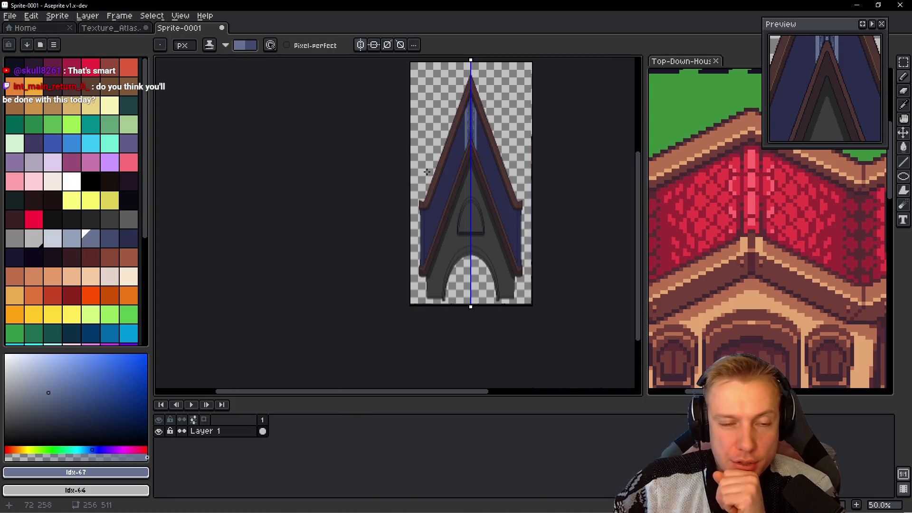
{"action": "scroll", "coordinate": [427, 171], "scroll_direction": "up", "scroll_amount": 1}
{"action": "scroll", "coordinate": [477, 140], "scroll_direction": "up", "scroll_amount": 1}
{"action": "scroll", "coordinate": [478, 152], "scroll_direction": "up", "scroll_amount": 2}
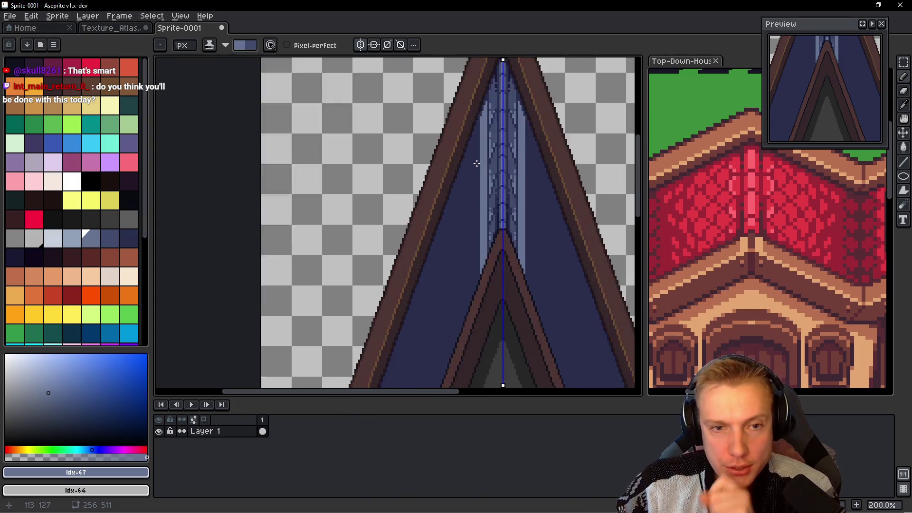
{"action": "scroll", "coordinate": [481, 162], "scroll_direction": "up", "scroll_amount": 1}
{"action": "scroll", "coordinate": [482, 163], "scroll_direction": "down", "scroll_amount": 2}
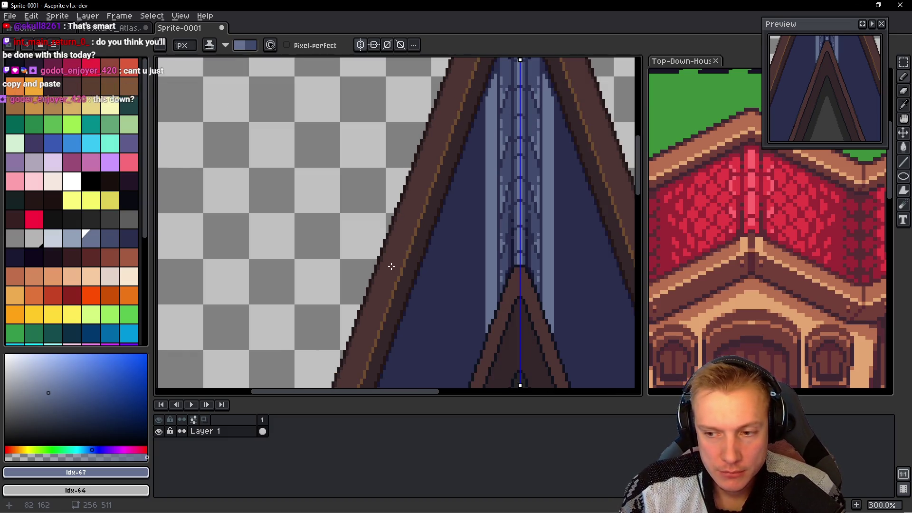
{"action": "scroll", "coordinate": [489, 188], "scroll_direction": "up", "scroll_amount": 1}
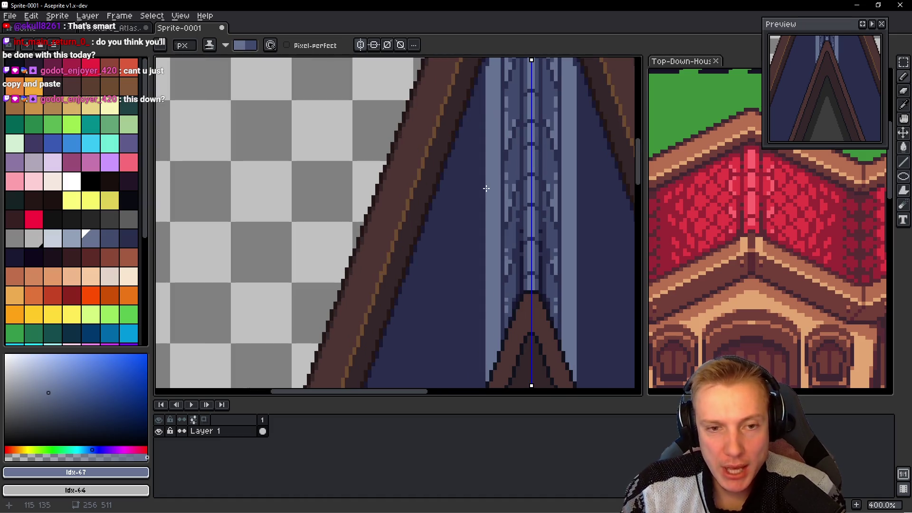
{"action": "scroll", "coordinate": [498, 184], "scroll_direction": "up", "scroll_amount": 1}
Step: Fill the dark navy roof panel, then refill it with medium navy #424c6c sampled from the artwork
{"action": "key", "text": "i"}
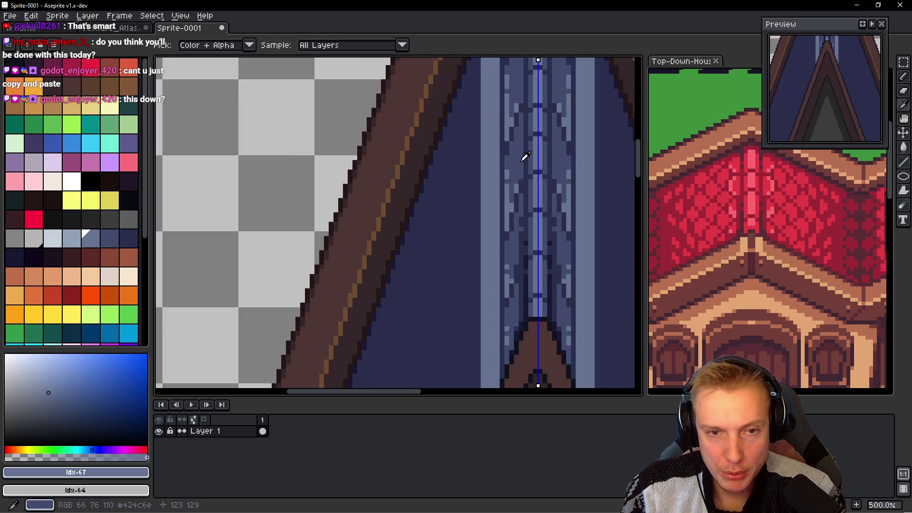
{"action": "scroll", "coordinate": [511, 167], "scroll_direction": "up", "scroll_amount": 2}
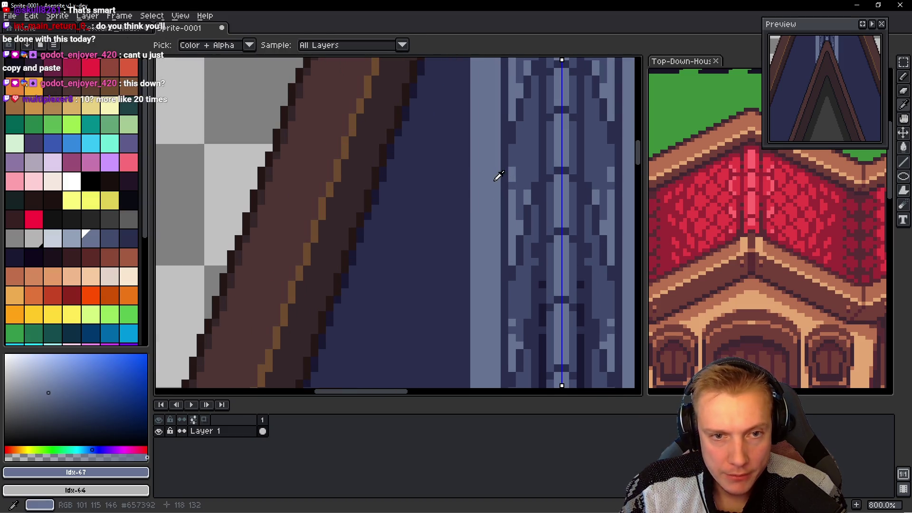
{"action": "key", "text": "g"}
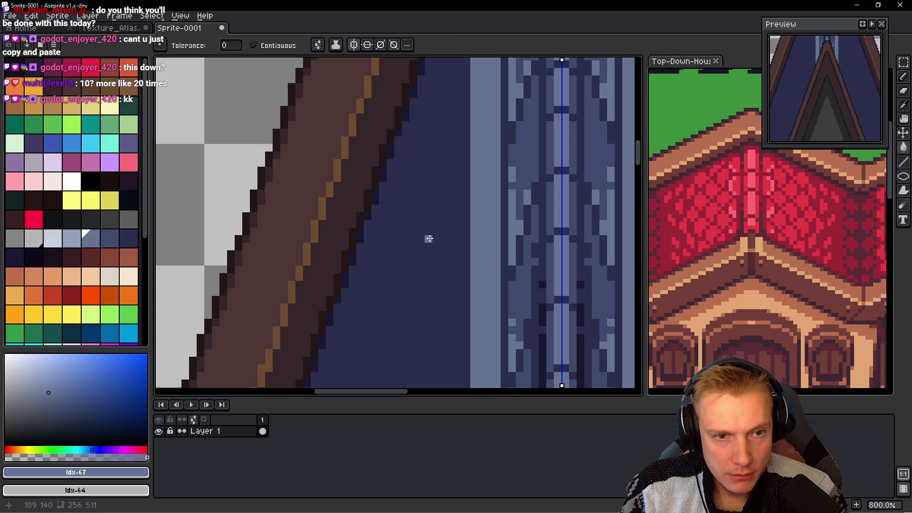
{"action": "left_click", "coordinate": [399, 238]}
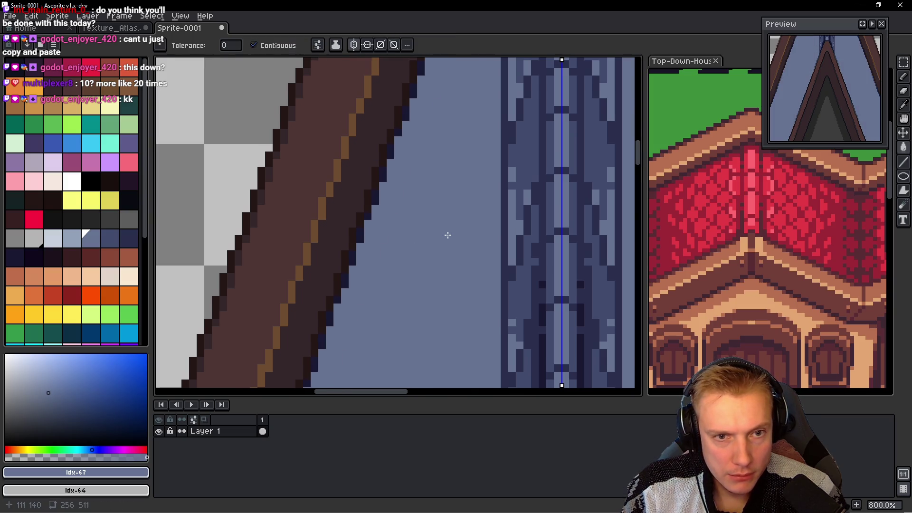
{"action": "scroll", "coordinate": [450, 231], "scroll_direction": "down", "scroll_amount": 1}
{"action": "left_click", "coordinate": [496, 178], "text": "alt"}
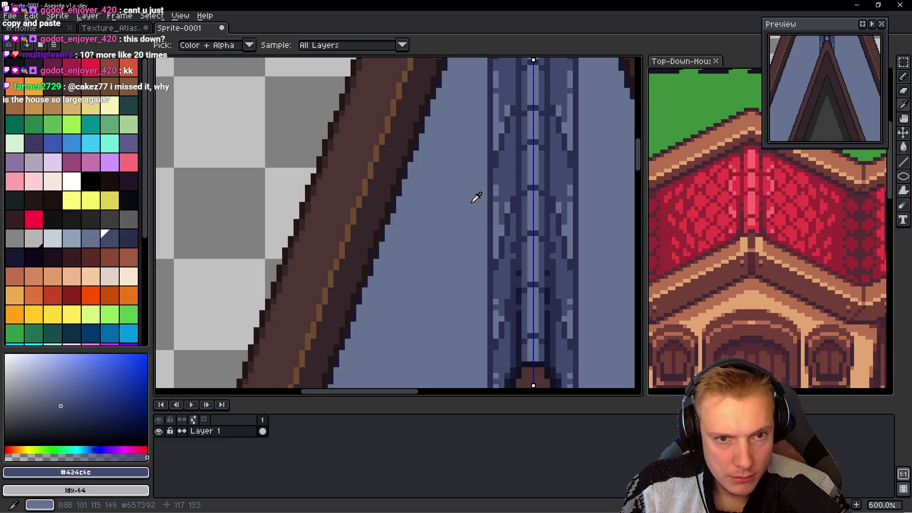
{"action": "left_click", "coordinate": [476, 198]}
{"action": "scroll", "coordinate": [444, 219], "scroll_direction": "down", "scroll_amount": 3}
{"action": "scroll", "coordinate": [447, 221], "scroll_direction": "down", "scroll_amount": 2}
{"action": "scroll", "coordinate": [432, 240], "scroll_direction": "up", "scroll_amount": 1}
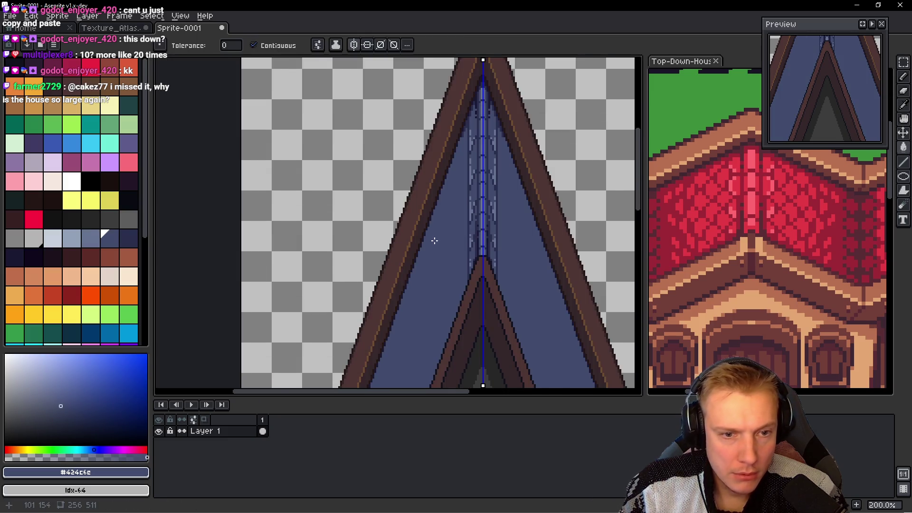
{"action": "scroll", "coordinate": [450, 205], "scroll_direction": "up", "scroll_amount": 1}
{"action": "scroll", "coordinate": [457, 205], "scroll_direction": "up", "scroll_amount": 1}
Step: Return to the Pencil with dark slate #2a2f4c picked for tile lines
{"action": "key", "text": "b"}
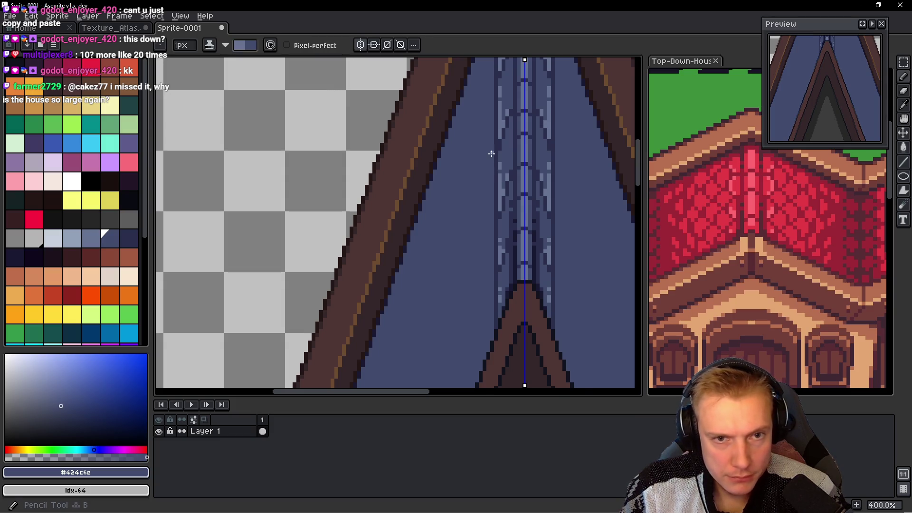
{"action": "scroll", "coordinate": [457, 205], "scroll_direction": "up", "scroll_amount": 1}
{"action": "left_click", "coordinate": [499, 132], "text": "alt"}
{"action": "scroll", "coordinate": [428, 215], "scroll_direction": "up", "scroll_amount": 1}
{"action": "scroll", "coordinate": [418, 204], "scroll_direction": "down", "scroll_amount": 1}
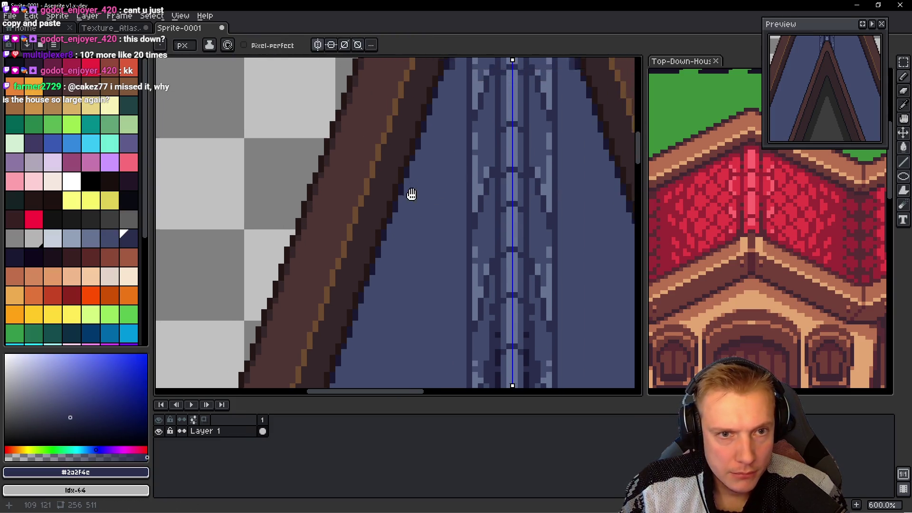
{"action": "scroll", "coordinate": [441, 151], "scroll_direction": "up", "scroll_amount": 1}
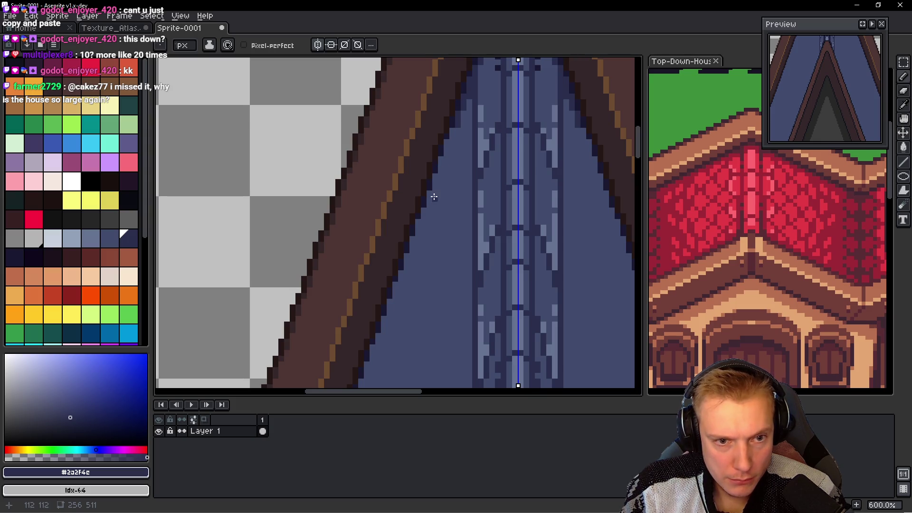
{"action": "scroll", "coordinate": [456, 203], "scroll_direction": "down", "scroll_amount": 2}
{"action": "scroll", "coordinate": [465, 202], "scroll_direction": "down", "scroll_amount": 2}
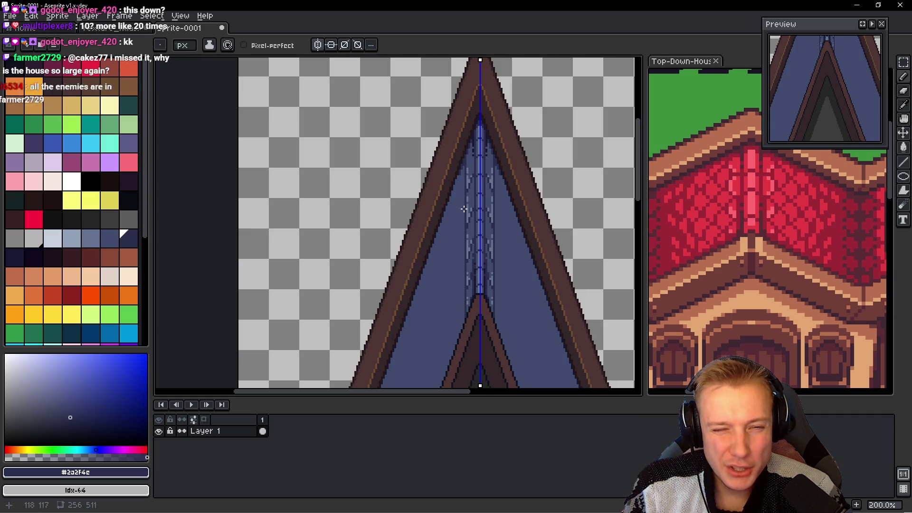
{"action": "scroll", "coordinate": [462, 241], "scroll_direction": "up", "scroll_amount": 2}
{"action": "scroll", "coordinate": [447, 186], "scroll_direction": "up", "scroll_amount": 1}
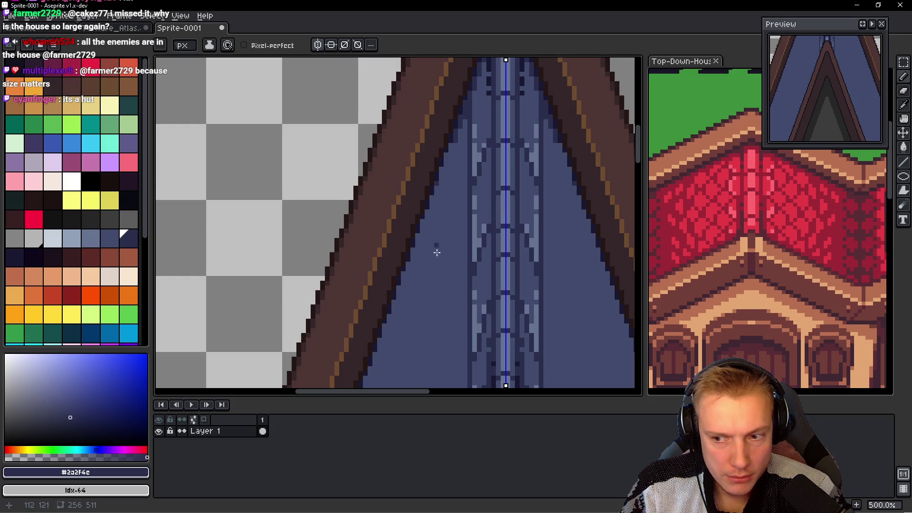
Step: Draw a dark vertical tile line and a diagonal fanning from the ridge, mirrored on both panels
{"action": "scroll", "coordinate": [435, 251], "scroll_direction": "down", "scroll_amount": 3}
{"action": "left_click_drag", "start_coordinate": [459, 143], "coordinate": [459, 346]}
{"action": "scroll", "coordinate": [458, 332], "scroll_direction": "down", "scroll_amount": 2}
{"action": "scroll", "coordinate": [463, 206], "scroll_direction": "up", "scroll_amount": 3}
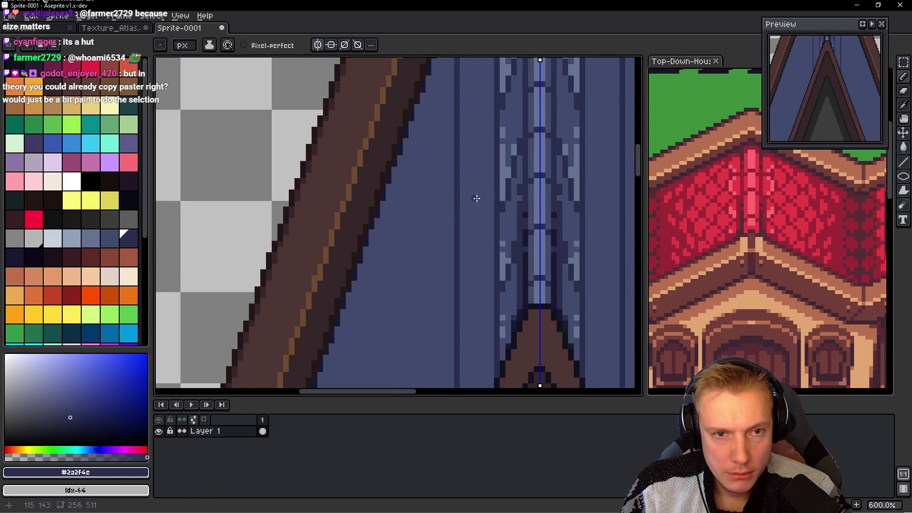
{"action": "mouse_move", "coordinate": [491, 154]}
{"action": "left_mouse_down"}
{"action": "mouse_move", "coordinate": [463, 233]}
{"action": "mouse_move", "coordinate": [436, 174]}
{"action": "left_mouse_up"}
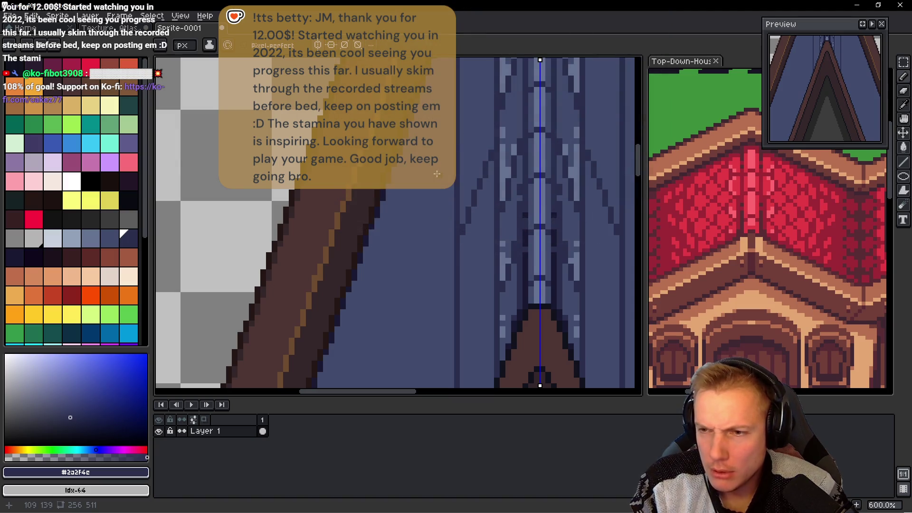
{"action": "key", "text": "i"}
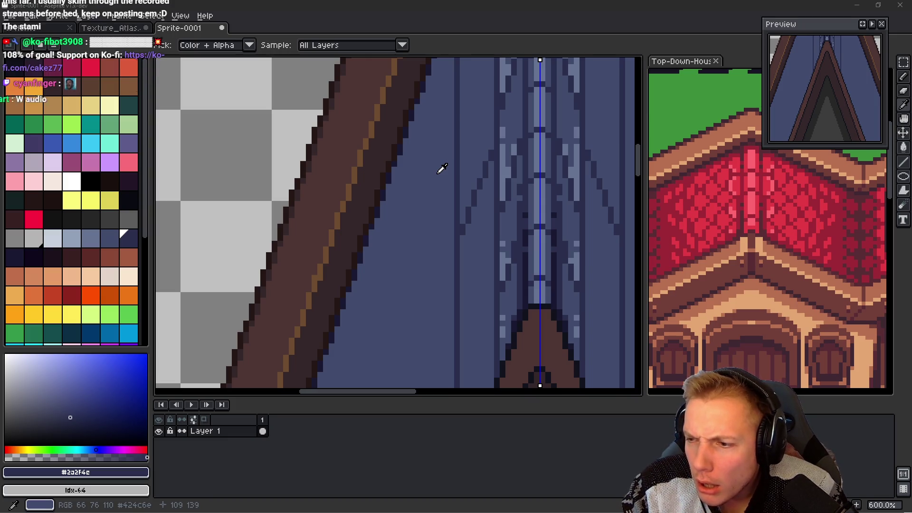
{"action": "key", "text": "b"}
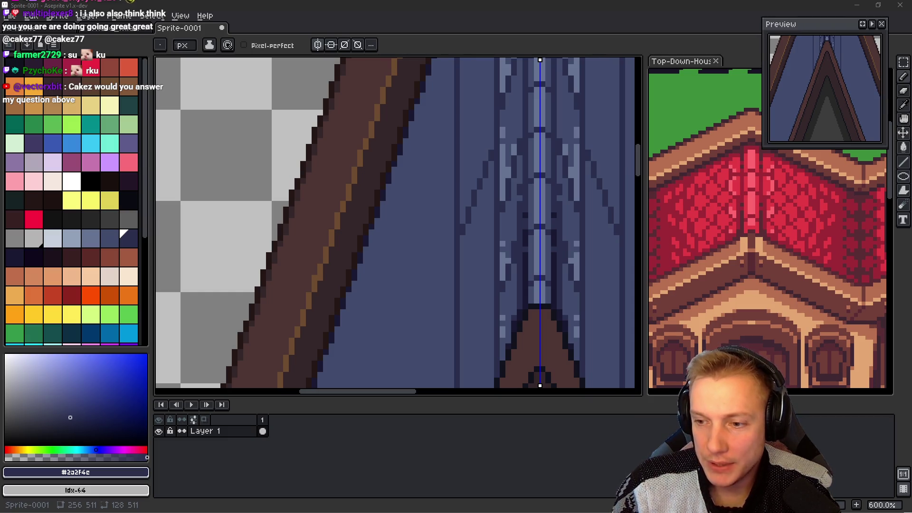
Step: Draw two mirrored diagonal tile lines across the roof slopes
{"action": "mouse_move", "coordinate": [526, 256]}
{"action": "left_mouse_down"}
{"action": "mouse_move", "coordinate": [465, 244]}
{"action": "mouse_move", "coordinate": [434, 218]}
{"action": "mouse_move", "coordinate": [465, 169]}
{"action": "mouse_move", "coordinate": [463, 152]}
{"action": "mouse_move", "coordinate": [464, 218]}
{"action": "mouse_move", "coordinate": [456, 193]}
{"action": "mouse_move", "coordinate": [469, 176]}
{"action": "mouse_move", "coordinate": [436, 281]}
{"action": "left_mouse_up"}
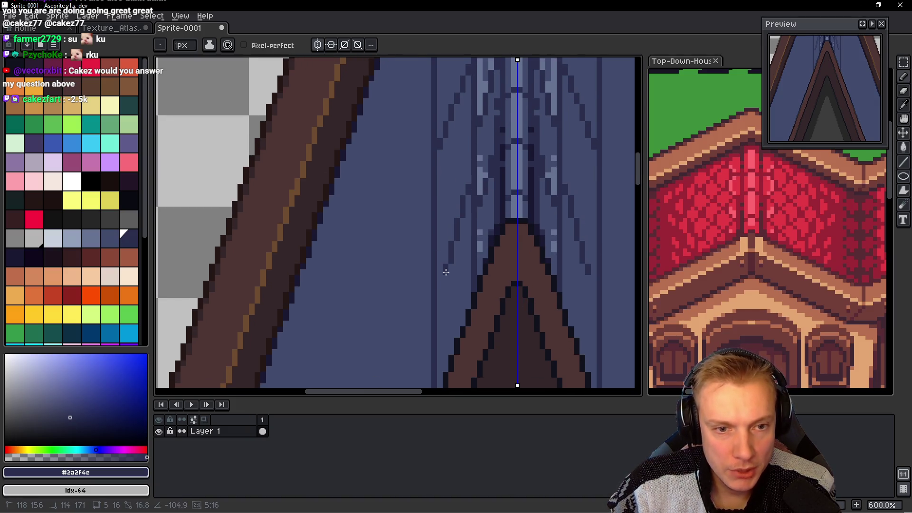
{"action": "scroll", "coordinate": [436, 282], "scroll_direction": "down", "scroll_amount": 1}
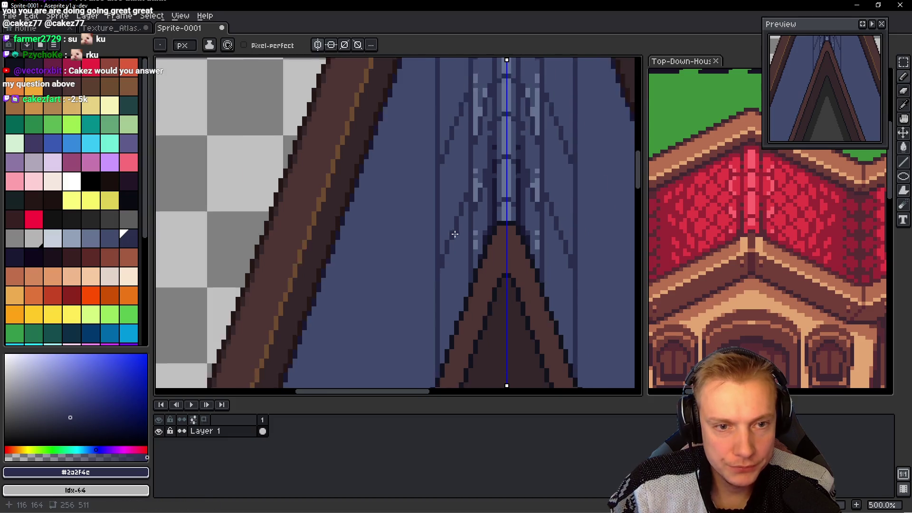
{"action": "scroll", "coordinate": [464, 184], "scroll_direction": "down", "scroll_amount": 1}
{"action": "scroll", "coordinate": [421, 158], "scroll_direction": "up", "scroll_amount": 2}
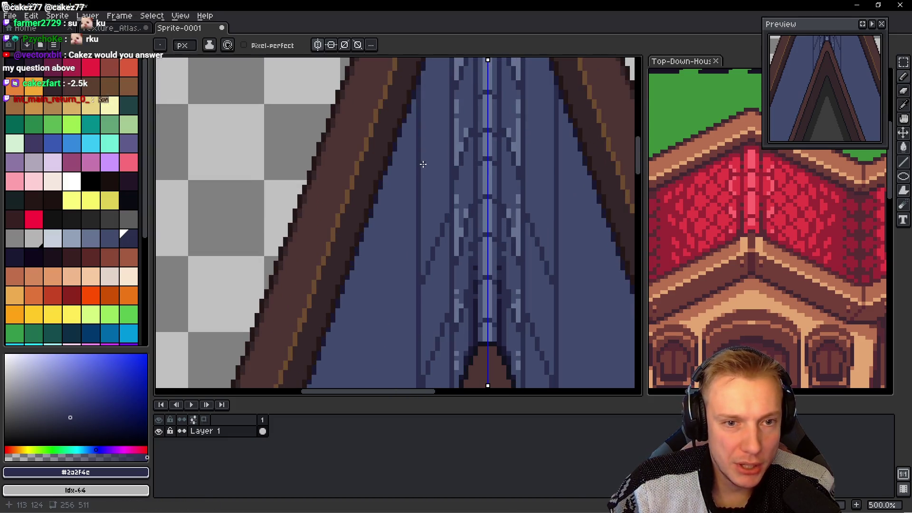
{"action": "left_click_drag", "start_coordinate": [419, 176], "coordinate": [446, 105]}
{"action": "scroll", "coordinate": [449, 152], "scroll_direction": "down", "scroll_amount": 3}
{"action": "scroll", "coordinate": [452, 214], "scroll_direction": "down", "scroll_amount": 2}
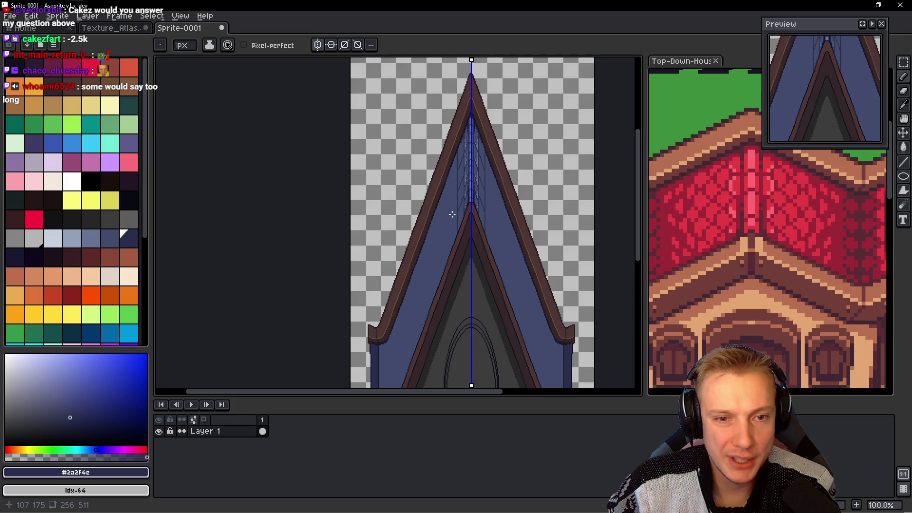
{"action": "scroll", "coordinate": [452, 214], "scroll_direction": "up", "scroll_amount": 2}
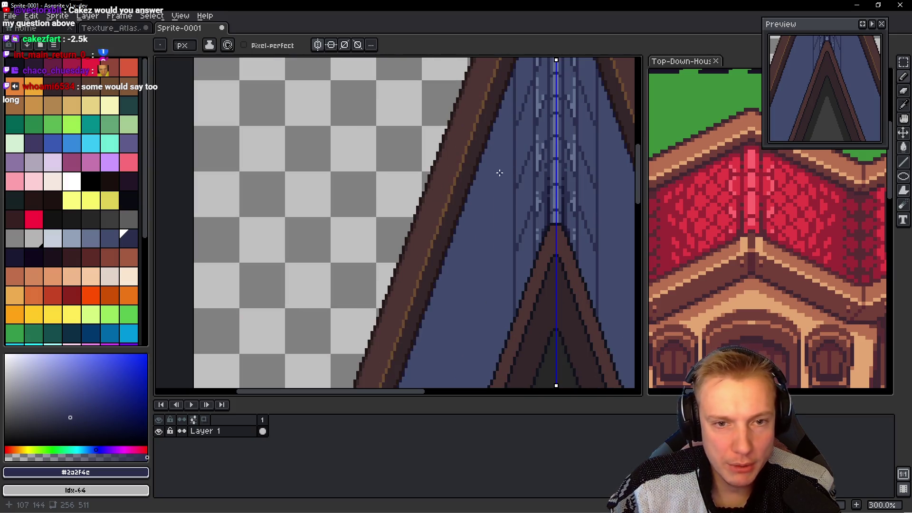
{"action": "scroll", "coordinate": [485, 173], "scroll_direction": "up", "scroll_amount": 1}
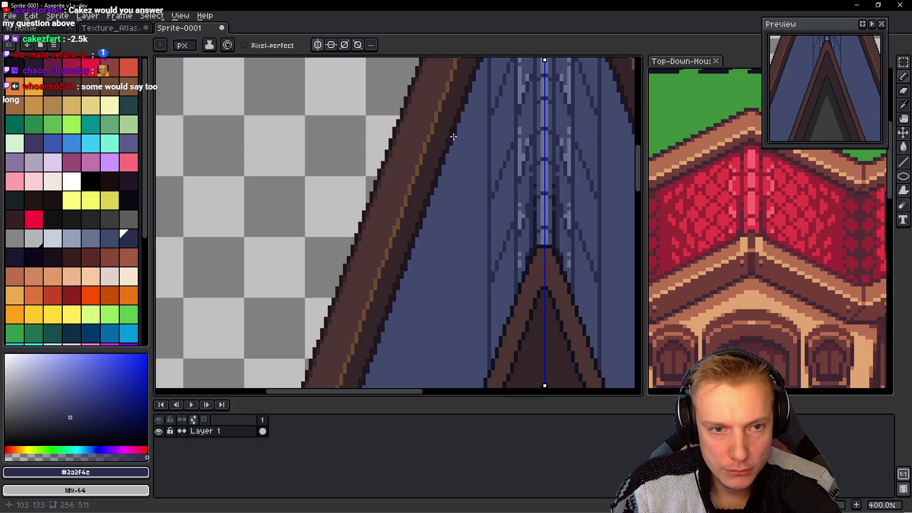
Step: Add a dark vertical tile line and two more diagonal lines fanning up the roof panel
{"action": "left_click_drag", "start_coordinate": [461, 222], "coordinate": [444, 134]}
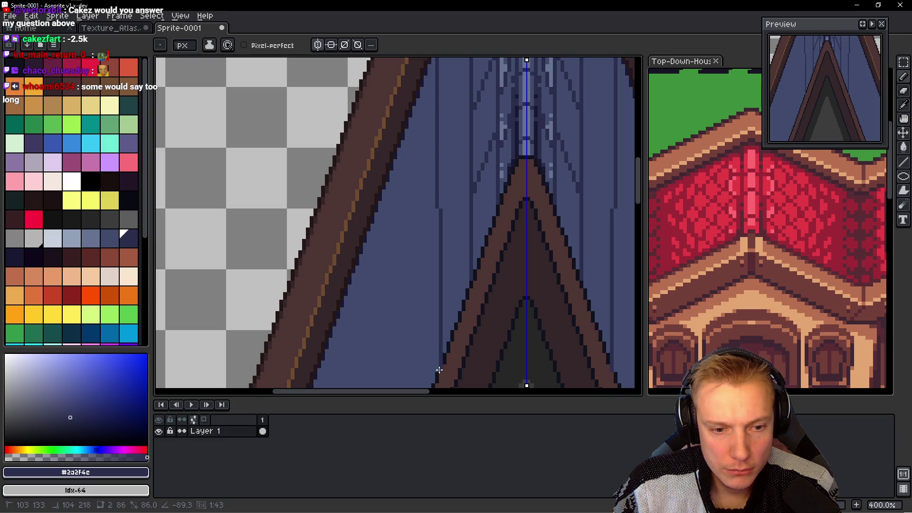
{"action": "left_click_drag", "start_coordinate": [437, 363], "coordinate": [439, 365]}
{"action": "left_click_drag", "start_coordinate": [439, 307], "coordinate": [469, 228]}
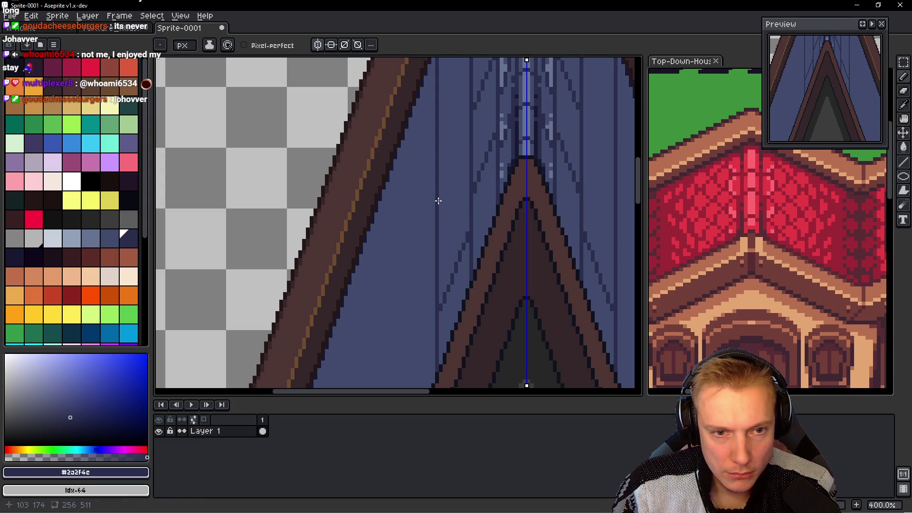
{"action": "left_click_drag", "start_coordinate": [438, 212], "coordinate": [469, 130]}
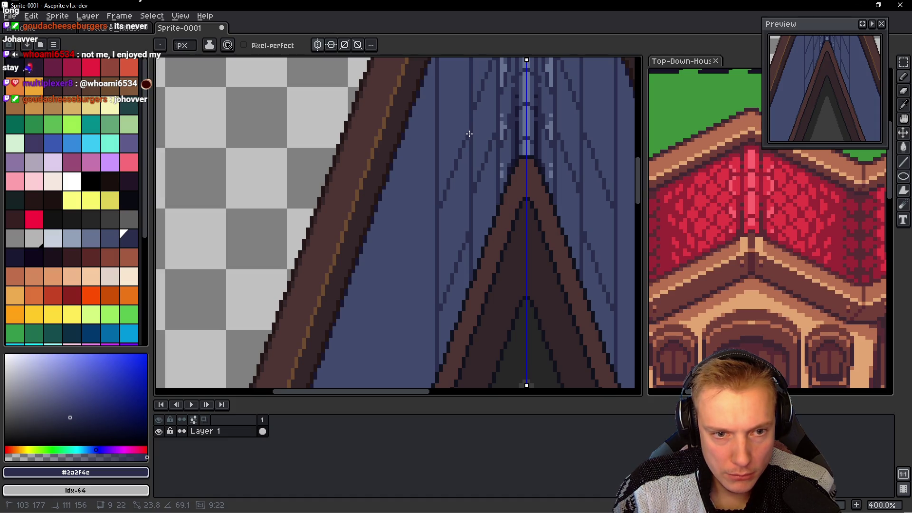
{"action": "left_click_drag", "start_coordinate": [469, 130], "coordinate": [470, 124]}
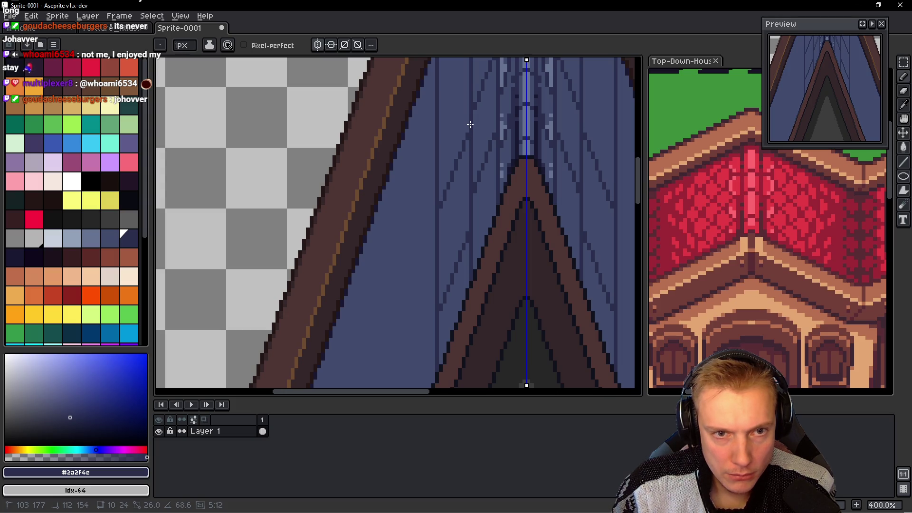
{"action": "left_click_drag", "start_coordinate": [470, 124], "coordinate": [470, 124]}
{"action": "scroll", "coordinate": [440, 207], "scroll_direction": "down", "scroll_amount": 1}
{"action": "scroll", "coordinate": [445, 209], "scroll_direction": "down", "scroll_amount": 2}
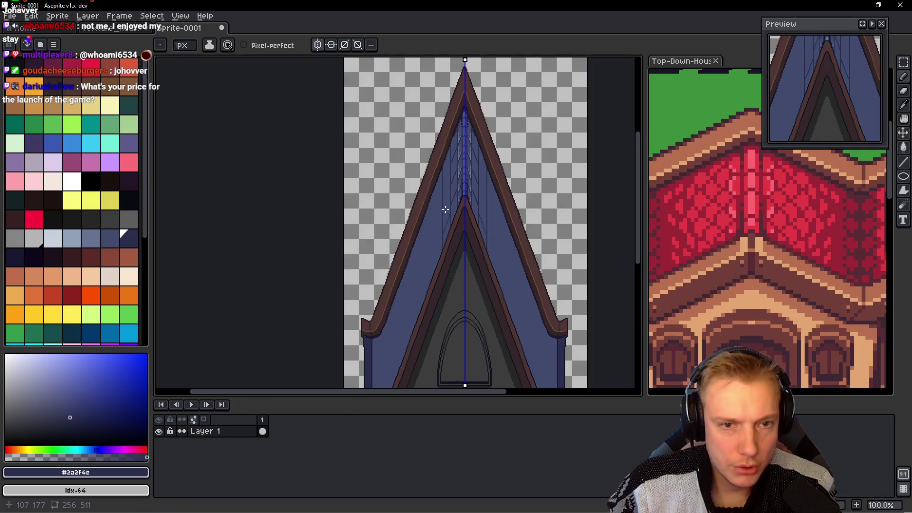
{"action": "scroll", "coordinate": [445, 209], "scroll_direction": "up", "scroll_amount": 1}
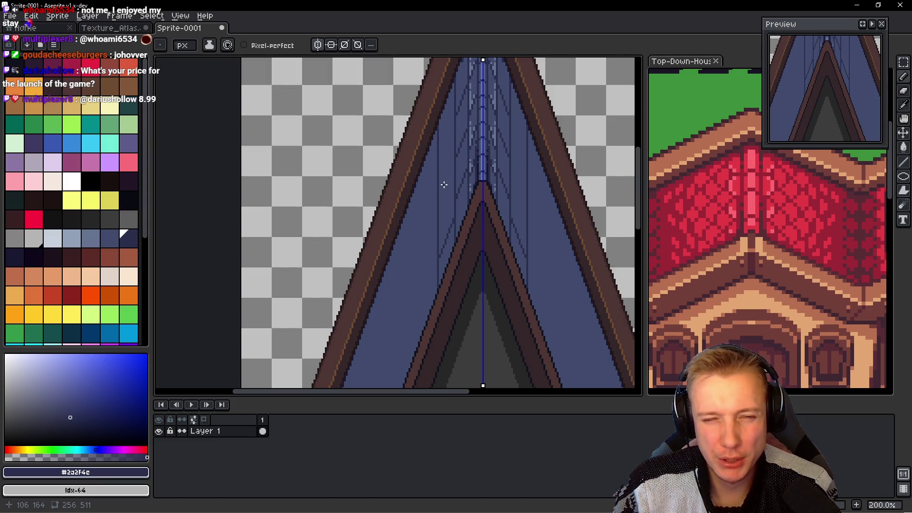
{"action": "scroll", "coordinate": [444, 184], "scroll_direction": "down", "scroll_amount": 1}
{"action": "scroll", "coordinate": [433, 204], "scroll_direction": "up", "scroll_amount": 1}
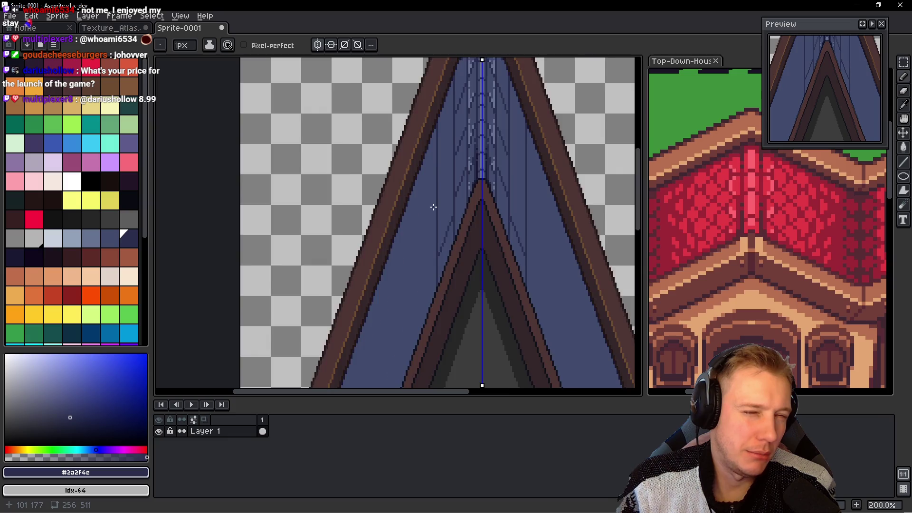
{"action": "scroll", "coordinate": [434, 208], "scroll_direction": "down", "scroll_amount": 1}
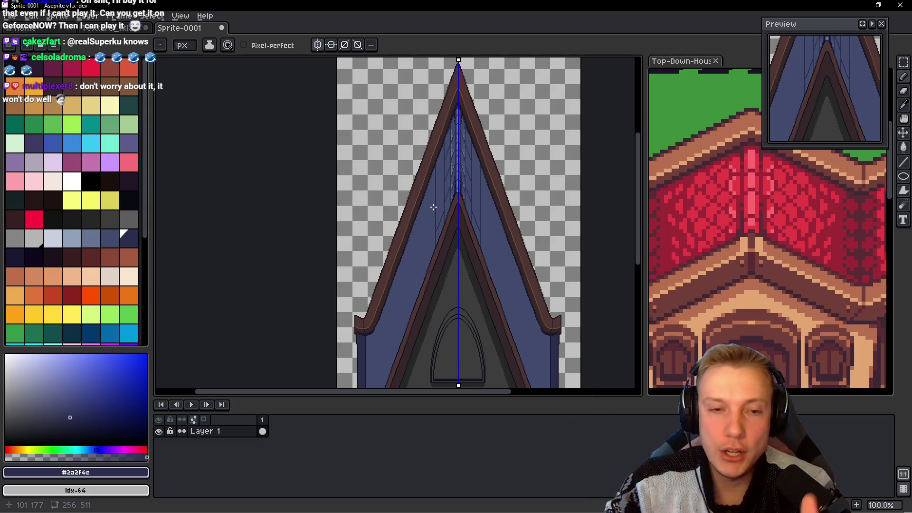
{"action": "scroll", "coordinate": [433, 207], "scroll_direction": "up", "scroll_amount": 2}
Step: Draw a mirrored diagonal tile line up the roof slope and extend it slightly higher
{"action": "scroll", "coordinate": [468, 200], "scroll_direction": "up", "scroll_amount": 1}
{"action": "scroll", "coordinate": [409, 189], "scroll_direction": "up", "scroll_amount": 2}
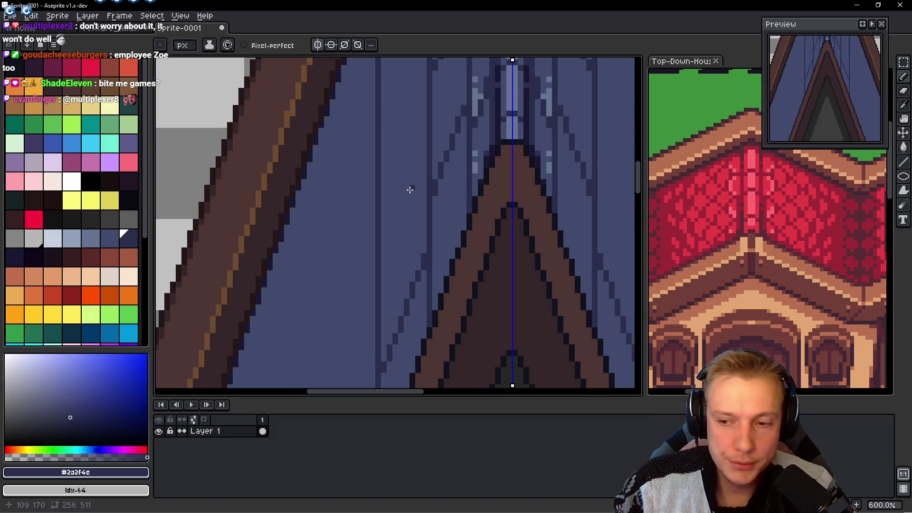
{"action": "left_click_drag", "start_coordinate": [379, 208], "coordinate": [423, 118]}
{"action": "left_click_drag", "start_coordinate": [426, 104], "coordinate": [426, 92]}
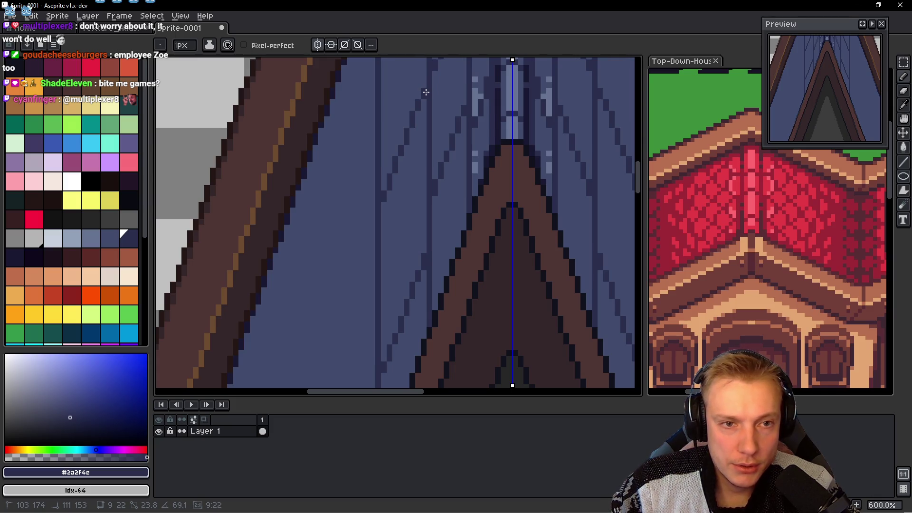
{"action": "scroll", "coordinate": [427, 143], "scroll_direction": "down", "scroll_amount": 3}
{"action": "scroll", "coordinate": [421, 154], "scroll_direction": "down", "scroll_amount": 2}
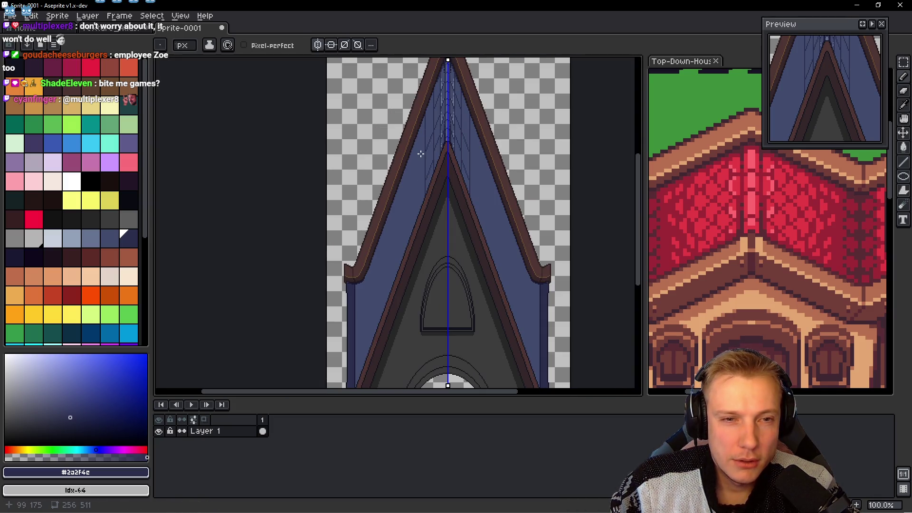
{"action": "scroll", "coordinate": [424, 137], "scroll_direction": "up", "scroll_amount": 4}
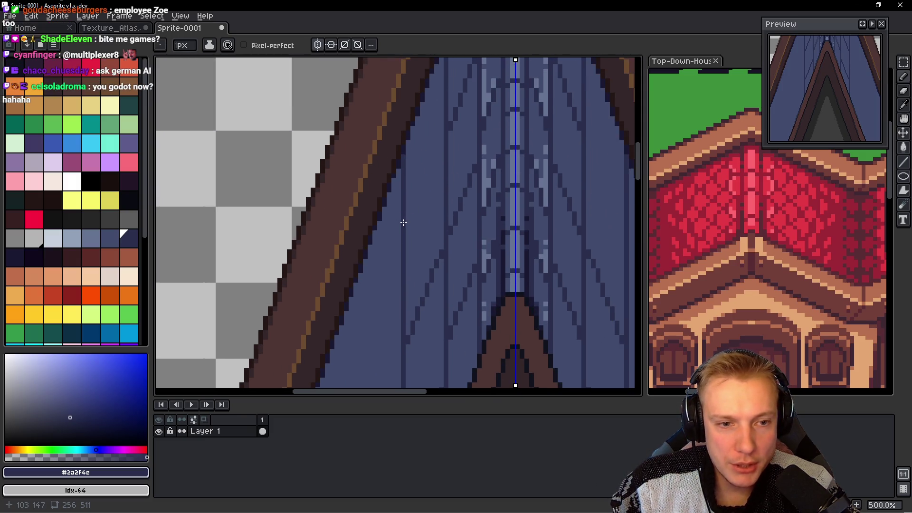
Step: Draw another mirrored tile line up the roof slope, then undo it with Ctrl+Z
{"action": "left_click_drag", "start_coordinate": [408, 213], "coordinate": [444, 108]}
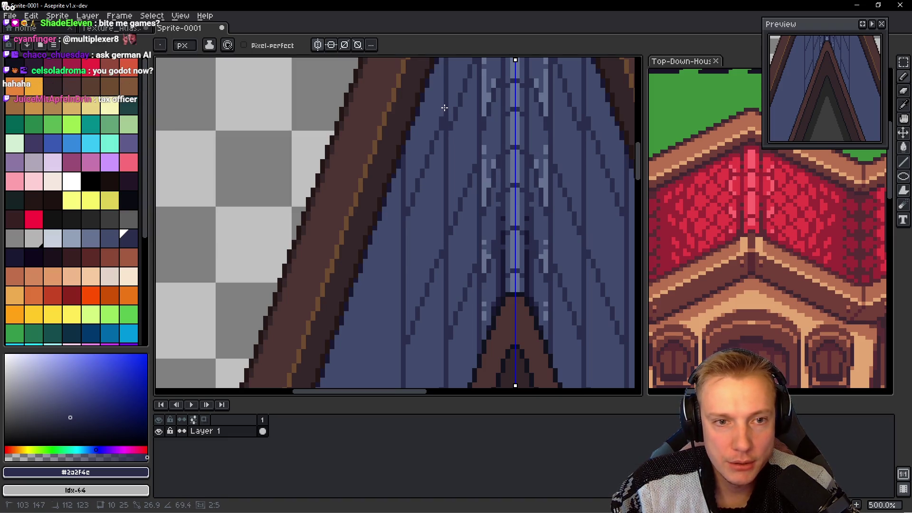
{"action": "left_click_drag", "start_coordinate": [444, 108], "coordinate": [446, 114]}
{"action": "scroll", "coordinate": [475, 185], "scroll_direction": "down", "scroll_amount": 4}
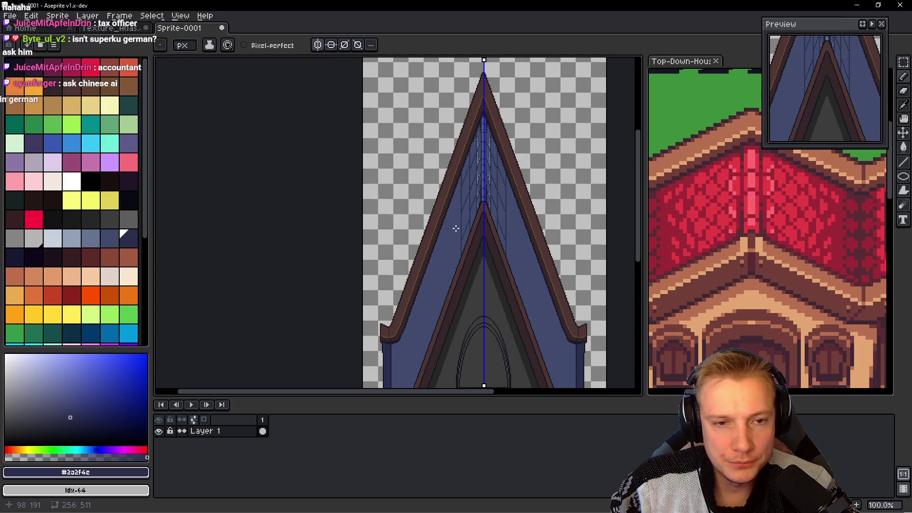
{"action": "scroll", "coordinate": [464, 239], "scroll_direction": "up", "scroll_amount": 1}
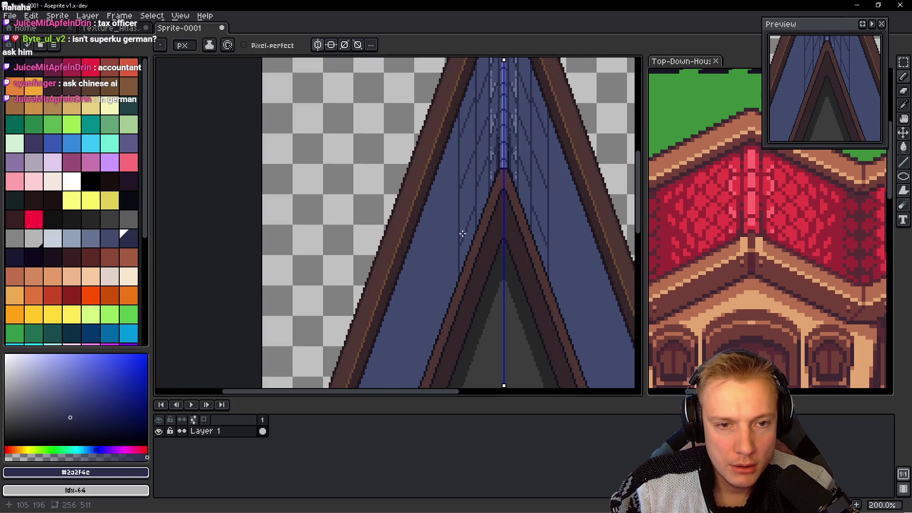
{"action": "key", "text": "ctrl+z"}
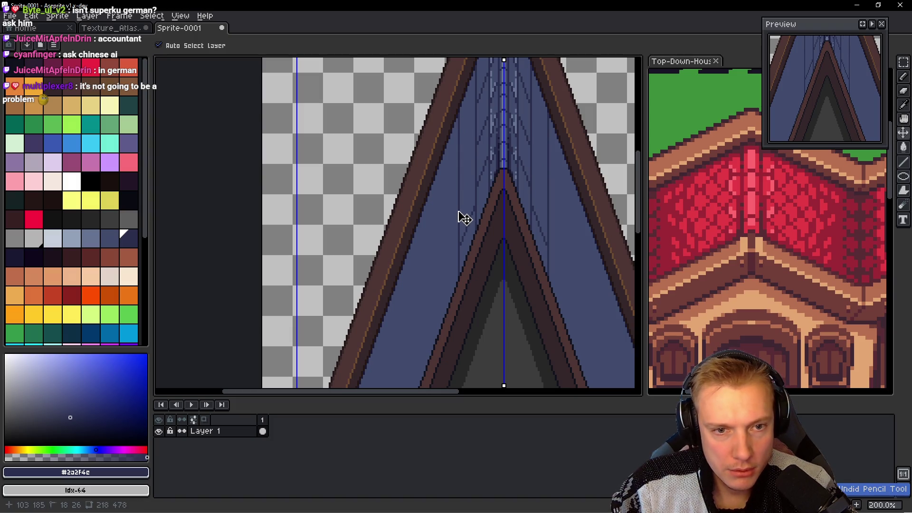
Step: Redraw the tile line up the left slope and add another diagonal line near the spire
{"action": "scroll", "coordinate": [464, 209], "scroll_direction": "up", "scroll_amount": 1}
{"action": "scroll", "coordinate": [458, 203], "scroll_direction": "up", "scroll_amount": 2}
{"action": "left_click_drag", "start_coordinate": [447, 198], "coordinate": [489, 86]}
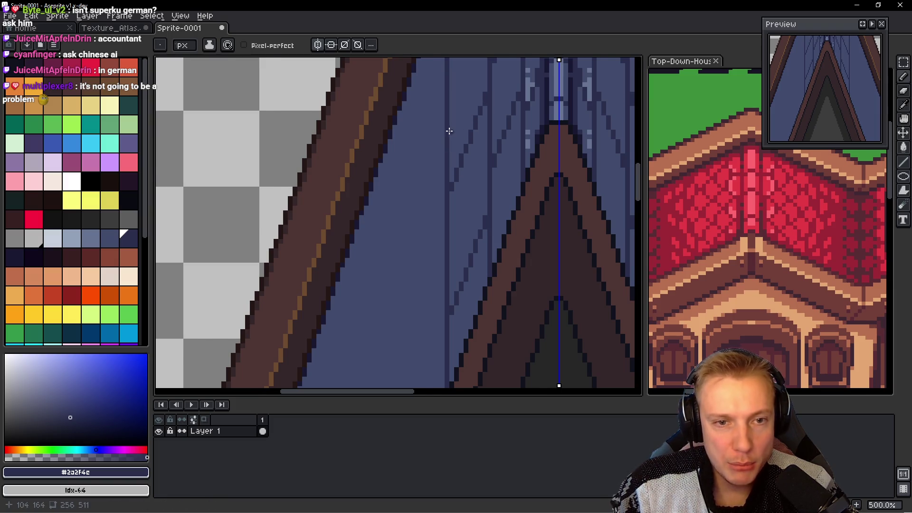
{"action": "scroll", "coordinate": [449, 134], "scroll_direction": "down", "scroll_amount": 1}
{"action": "scroll", "coordinate": [451, 138], "scroll_direction": "down", "scroll_amount": 1}
{"action": "scroll", "coordinate": [451, 152], "scroll_direction": "up", "scroll_amount": 2}
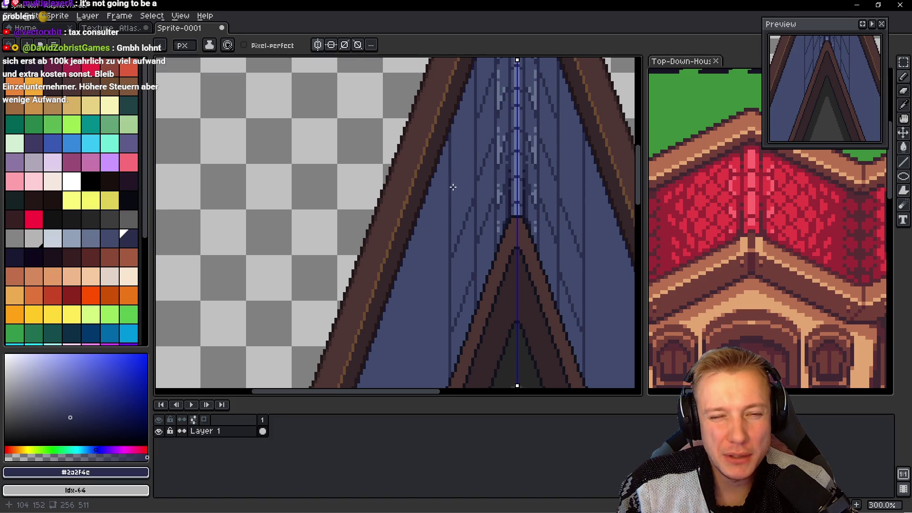
{"action": "scroll", "coordinate": [452, 178], "scroll_direction": "up", "scroll_amount": 1}
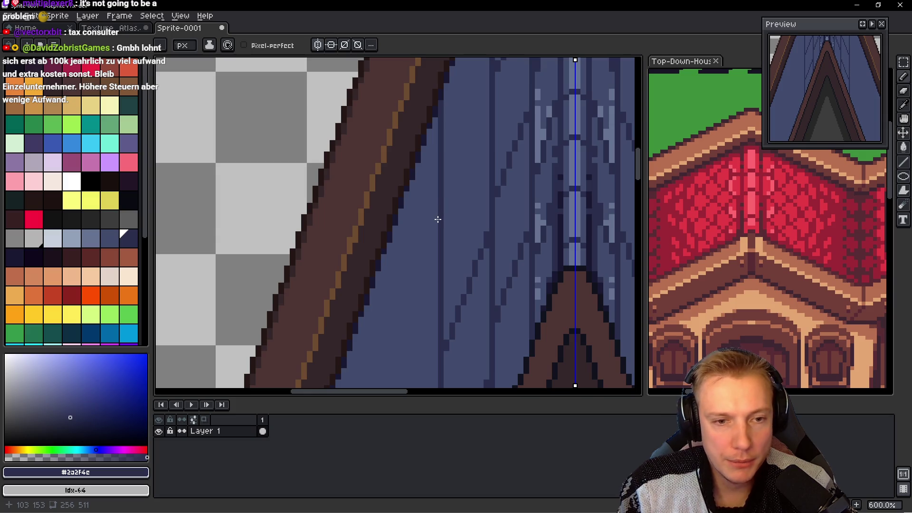
{"action": "left_click_drag", "start_coordinate": [442, 226], "coordinate": [490, 97]}
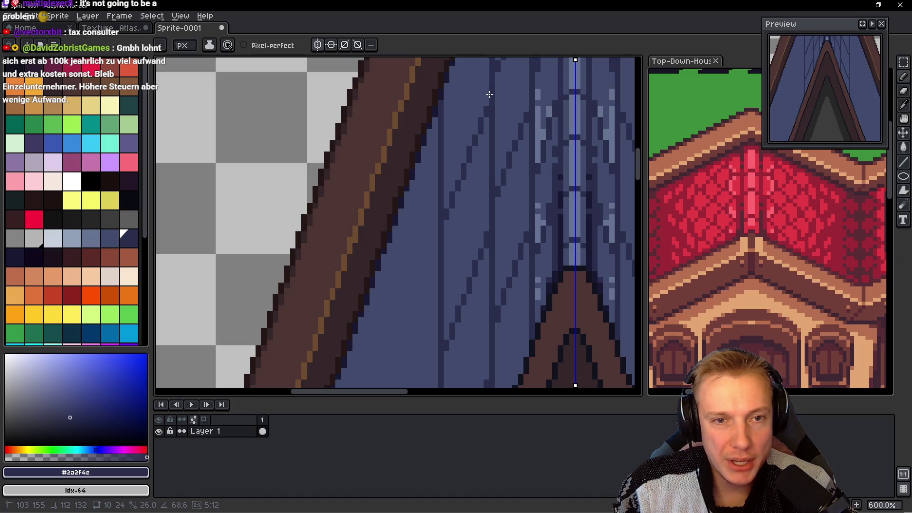
{"action": "scroll", "coordinate": [490, 89], "scroll_direction": "down", "scroll_amount": 1}
{"action": "scroll", "coordinate": [499, 133], "scroll_direction": "down", "scroll_amount": 2}
{"action": "scroll", "coordinate": [508, 179], "scroll_direction": "down", "scroll_amount": 2}
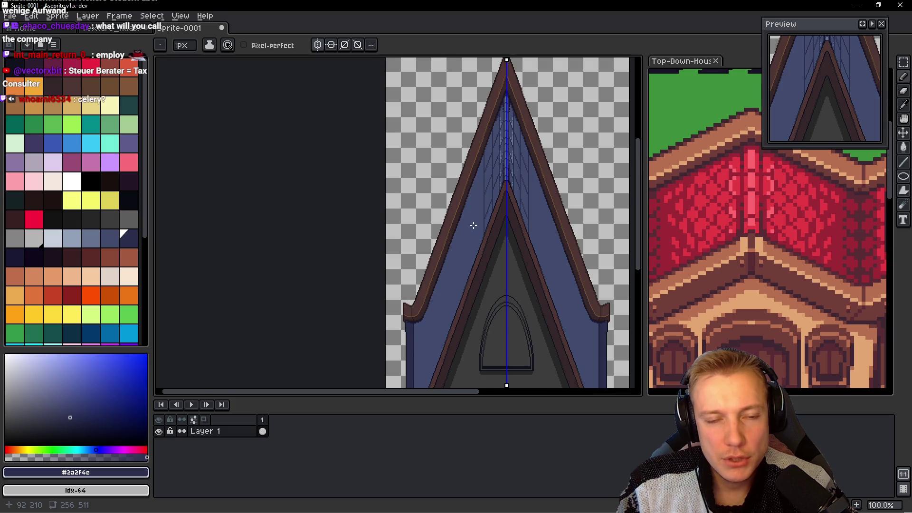
{"action": "scroll", "coordinate": [490, 199], "scroll_direction": "up", "scroll_amount": 2}
{"action": "scroll", "coordinate": [489, 200], "scroll_direction": "down", "scroll_amount": 1}
{"action": "scroll", "coordinate": [492, 197], "scroll_direction": "down", "scroll_amount": 1}
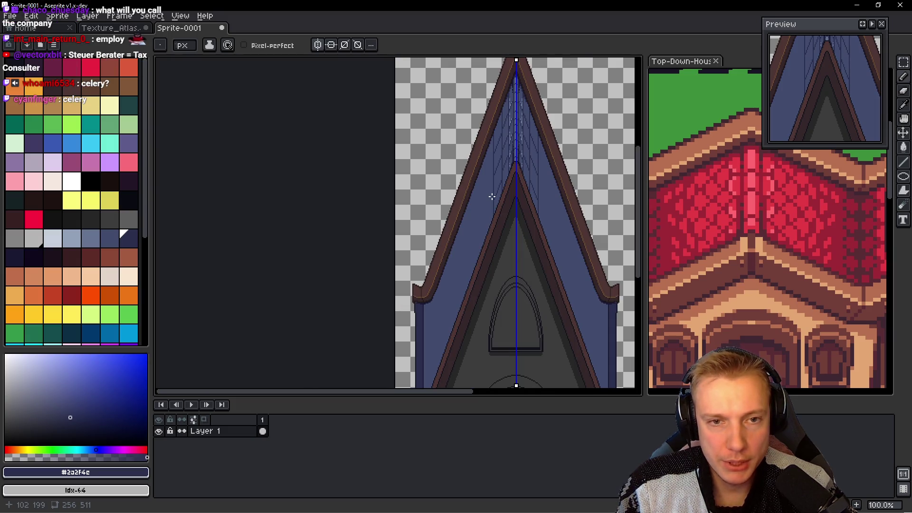
{"action": "scroll", "coordinate": [492, 196], "scroll_direction": "up", "scroll_amount": 2}
{"action": "scroll", "coordinate": [471, 190], "scroll_direction": "down", "scroll_amount": 1}
{"action": "scroll", "coordinate": [460, 222], "scroll_direction": "up", "scroll_amount": 1}
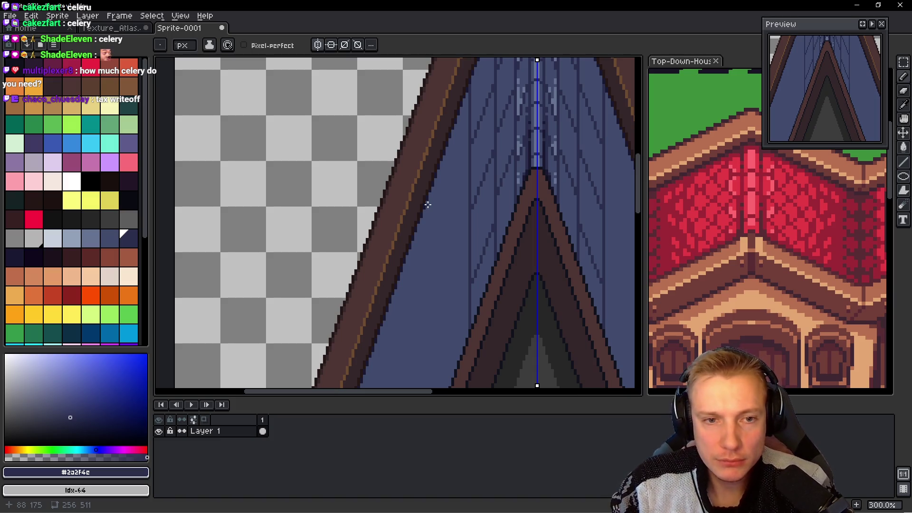
{"action": "scroll", "coordinate": [446, 151], "scroll_direction": "up", "scroll_amount": 2}
Step: Zoom and pan along the left roof slope to bring the whole peak into view
{"action": "scroll", "coordinate": [448, 151], "scroll_direction": "up", "scroll_amount": 1}
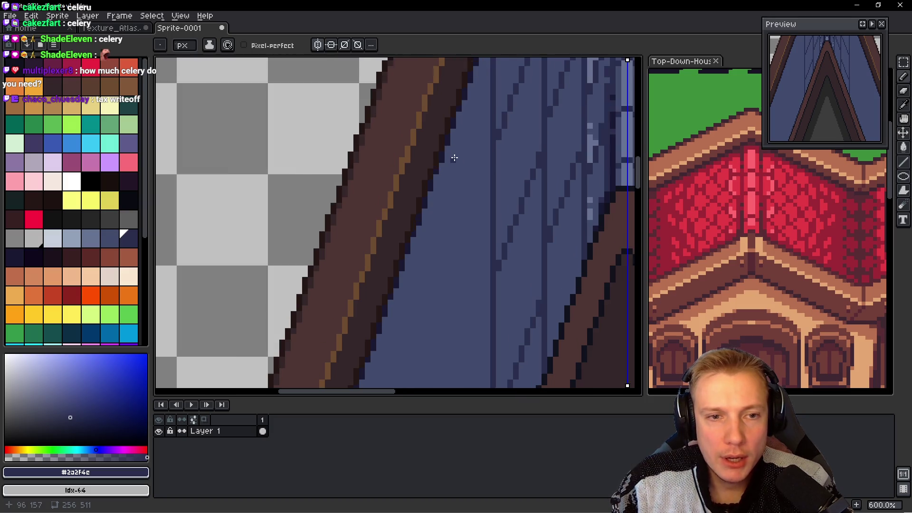
{"action": "scroll", "coordinate": [450, 152], "scroll_direction": "up", "scroll_amount": 1}
{"action": "scroll", "coordinate": [444, 145], "scroll_direction": "down", "scroll_amount": 1}
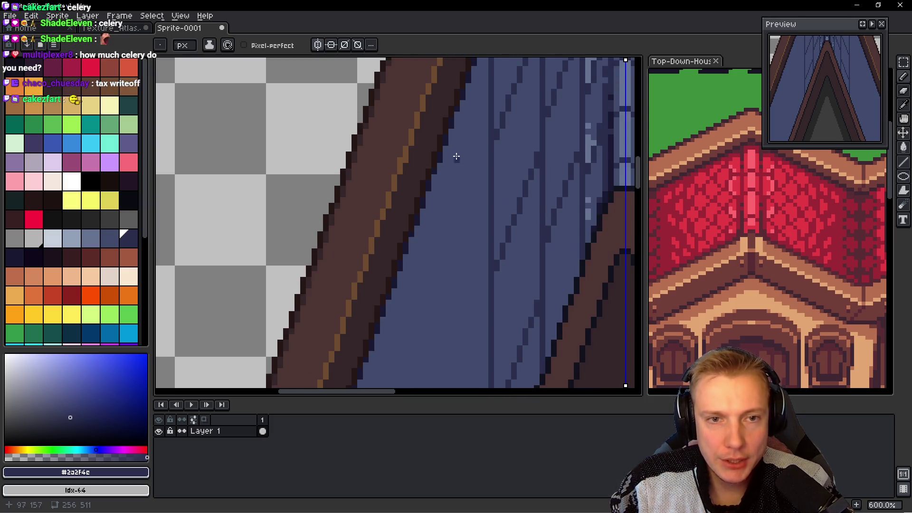
{"action": "left_click_drag", "start_coordinate": [446, 258], "coordinate": [454, 275]}
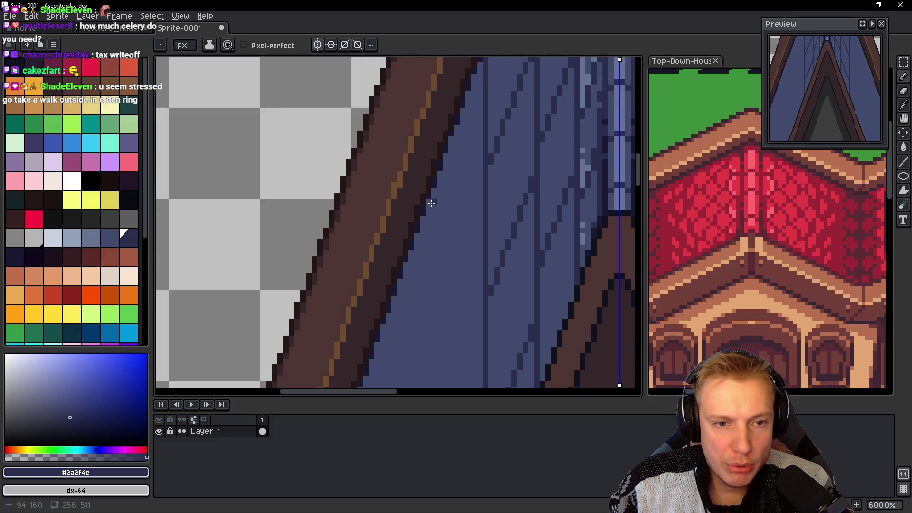
{"action": "scroll", "coordinate": [444, 209], "scroll_direction": "down", "scroll_amount": 1}
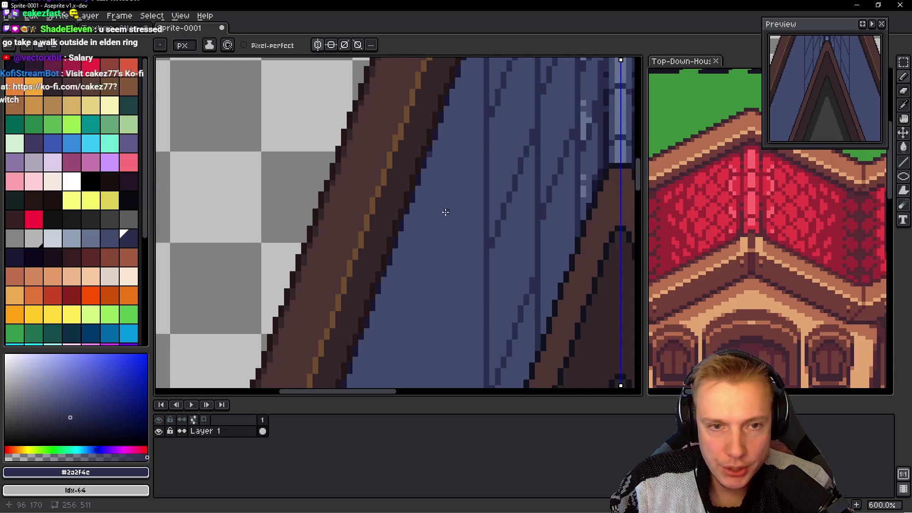
{"action": "scroll", "coordinate": [458, 228], "scroll_direction": "down", "scroll_amount": 1}
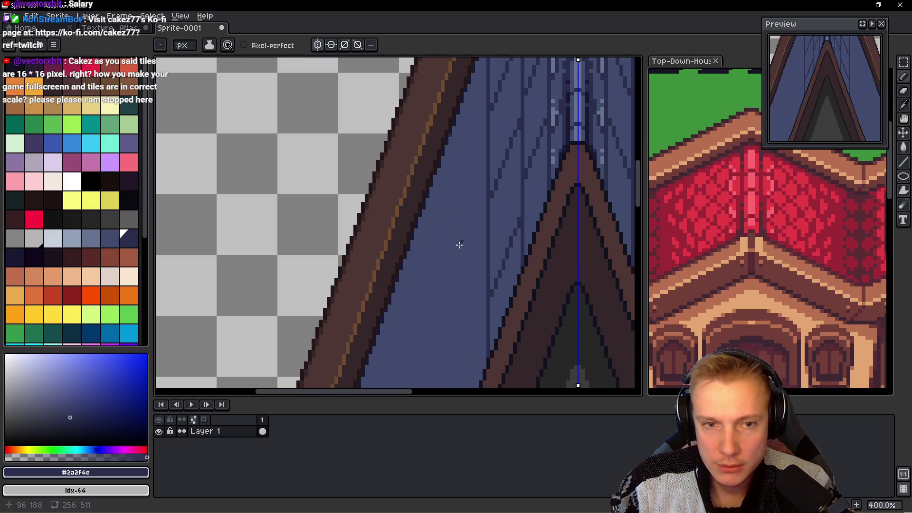
{"action": "scroll", "coordinate": [459, 351], "scroll_direction": "down", "scroll_amount": 2}
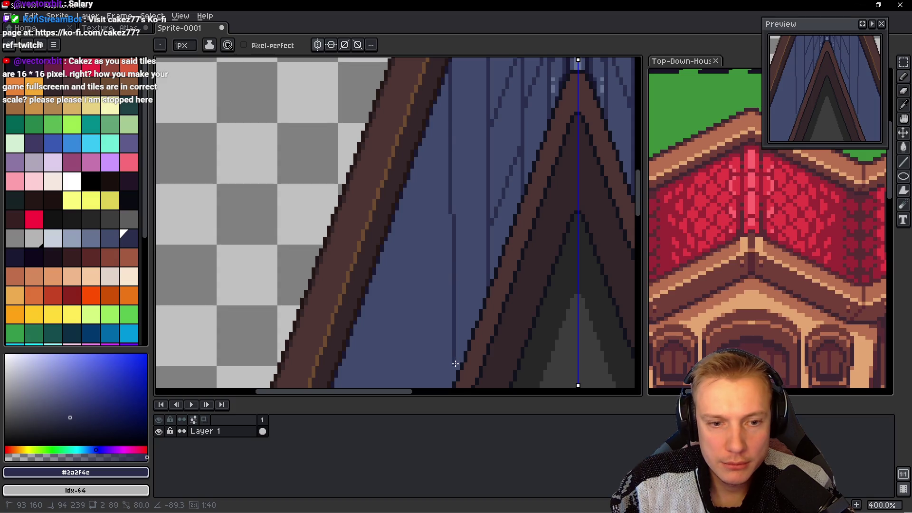
{"action": "scroll", "coordinate": [452, 380], "scroll_direction": "down", "scroll_amount": 1}
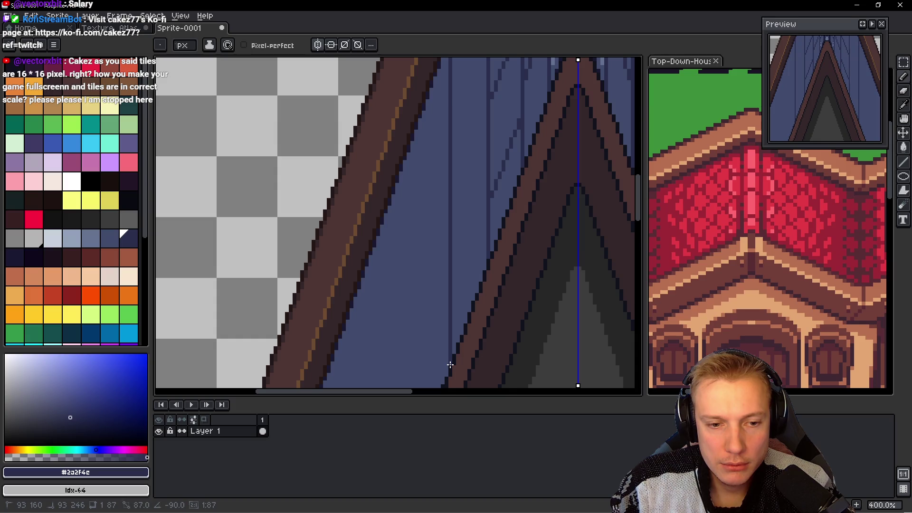
{"action": "scroll", "coordinate": [464, 282], "scroll_direction": "down", "scroll_amount": 2}
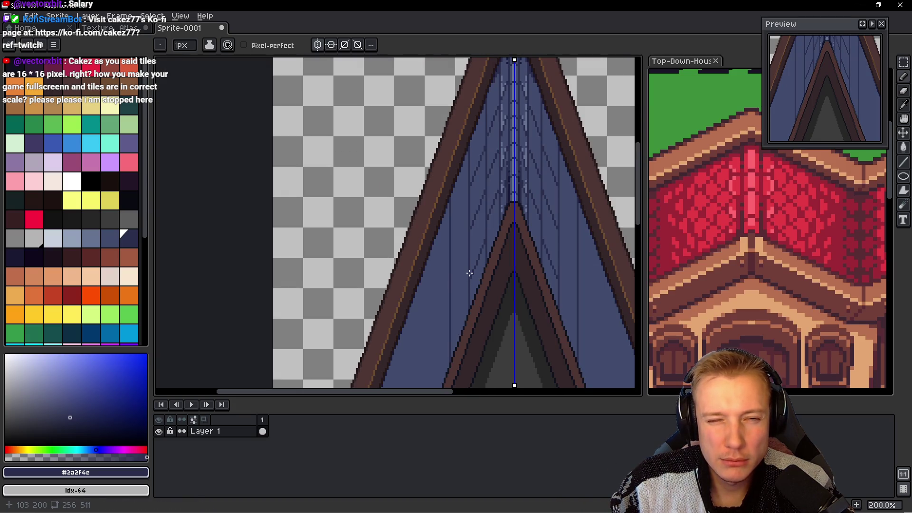
{"action": "scroll", "coordinate": [504, 259], "scroll_direction": "down", "scroll_amount": 1}
{"action": "left_click_drag", "start_coordinate": [498, 207], "coordinate": [505, 159]}
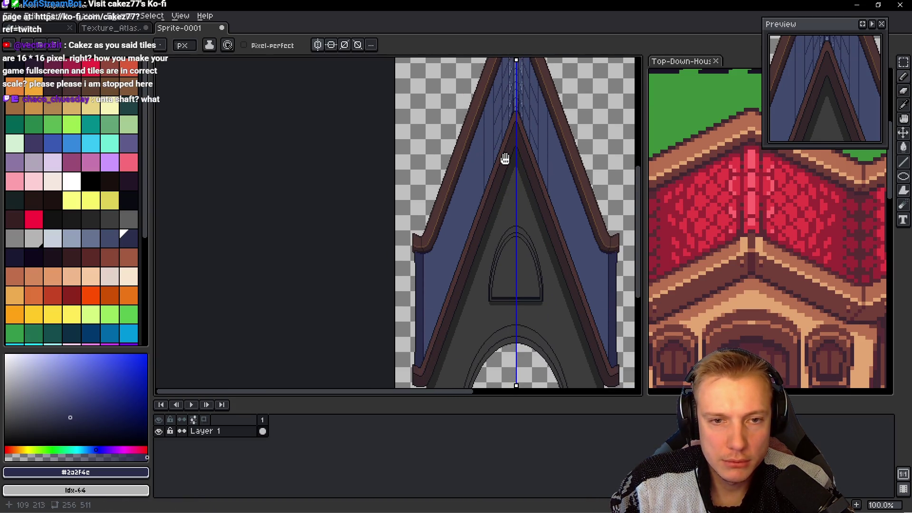
{"action": "scroll", "coordinate": [490, 256], "scroll_direction": "up", "scroll_amount": 1}
{"action": "scroll", "coordinate": [475, 255], "scroll_direction": "up", "scroll_amount": 3}
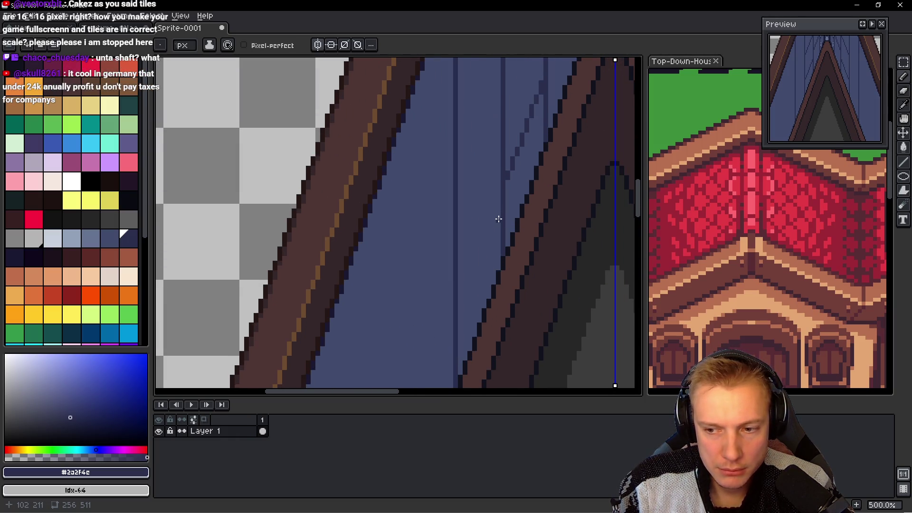
{"action": "scroll", "coordinate": [481, 237], "scroll_direction": "down", "scroll_amount": 1}
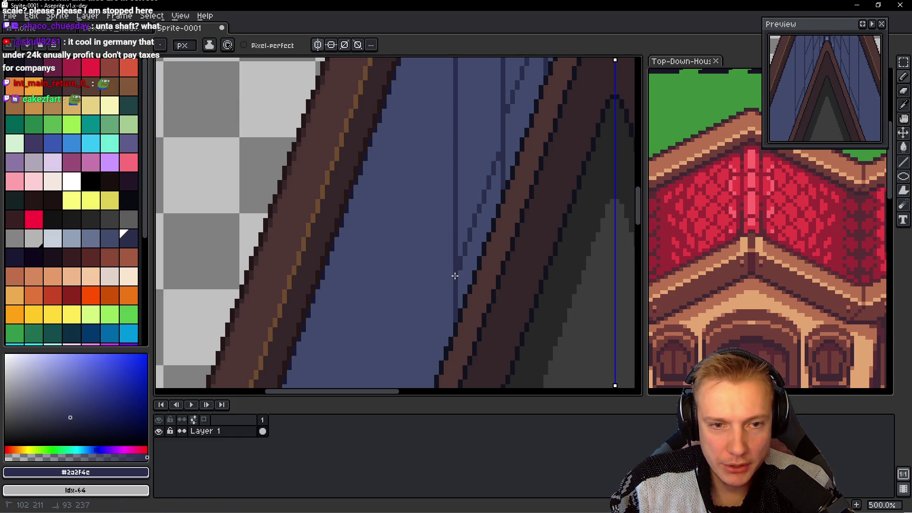
Step: Draw a stepped dark tile line down the roof slope and zoom to check it
{"action": "scroll", "coordinate": [445, 236], "scroll_direction": "up", "scroll_amount": 3}
{"action": "scroll", "coordinate": [445, 236], "scroll_direction": "right", "scroll_amount": 1}
{"action": "scroll", "coordinate": [480, 163], "scroll_direction": "up", "scroll_amount": 2}
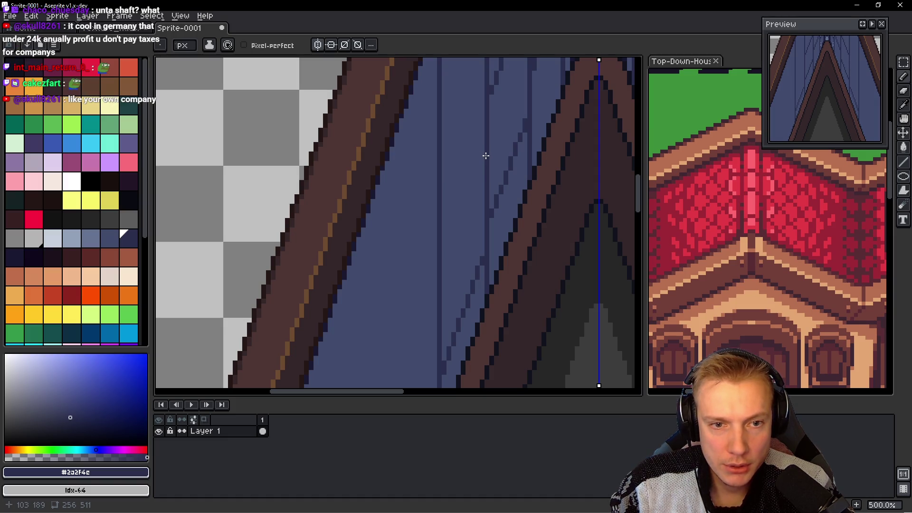
{"action": "mouse_move", "coordinate": [486, 155]}
{"action": "left_mouse_down"}
{"action": "mouse_move", "coordinate": [436, 299]}
{"action": "mouse_move", "coordinate": [438, 288]}
{"action": "left_mouse_up"}
{"action": "scroll", "coordinate": [470, 262], "scroll_direction": "down", "scroll_amount": 2}
{"action": "scroll", "coordinate": [481, 252], "scroll_direction": "down", "scroll_amount": 1}
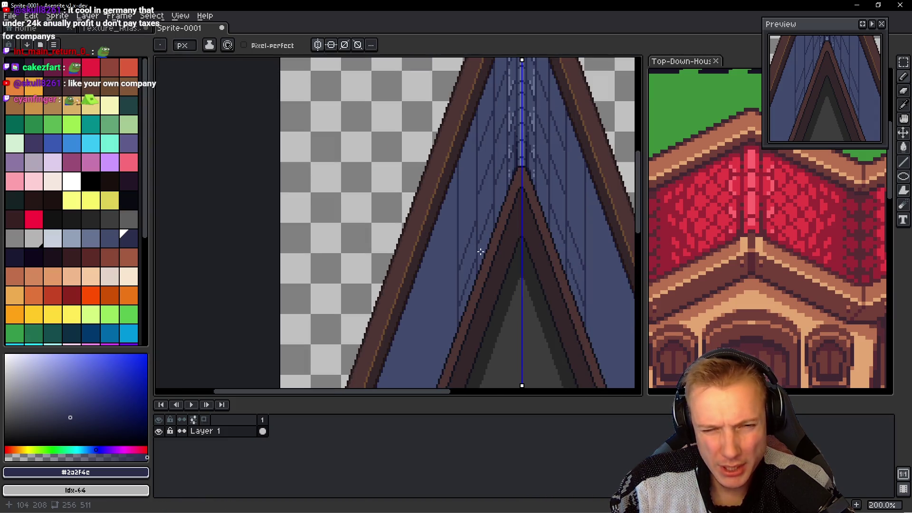
{"action": "scroll", "coordinate": [473, 201], "scroll_direction": "up", "scroll_amount": 3}
{"action": "scroll", "coordinate": [476, 206], "scroll_direction": "down", "scroll_amount": 1}
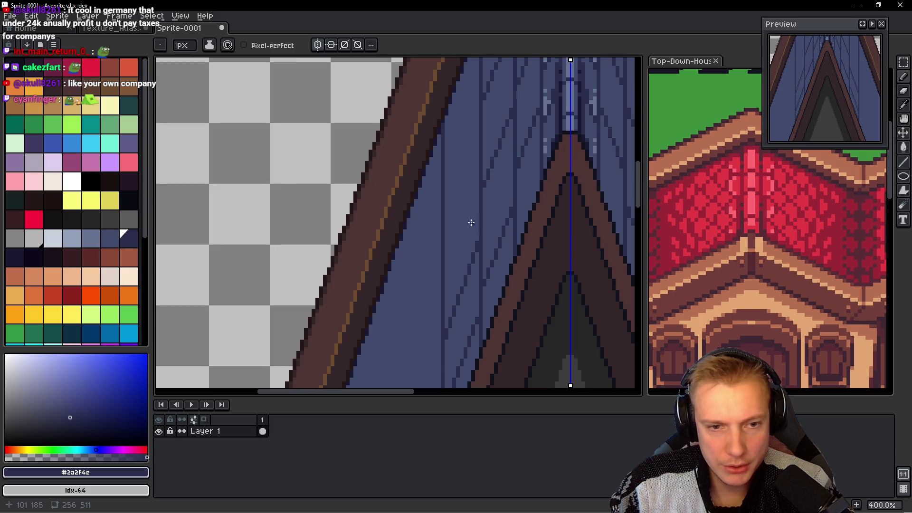
{"action": "scroll", "coordinate": [462, 249], "scroll_direction": "up", "scroll_amount": 1}
Step: Lasso the light grey streak on the slope and nudge it up two pixels
{"action": "key", "text": "u"}
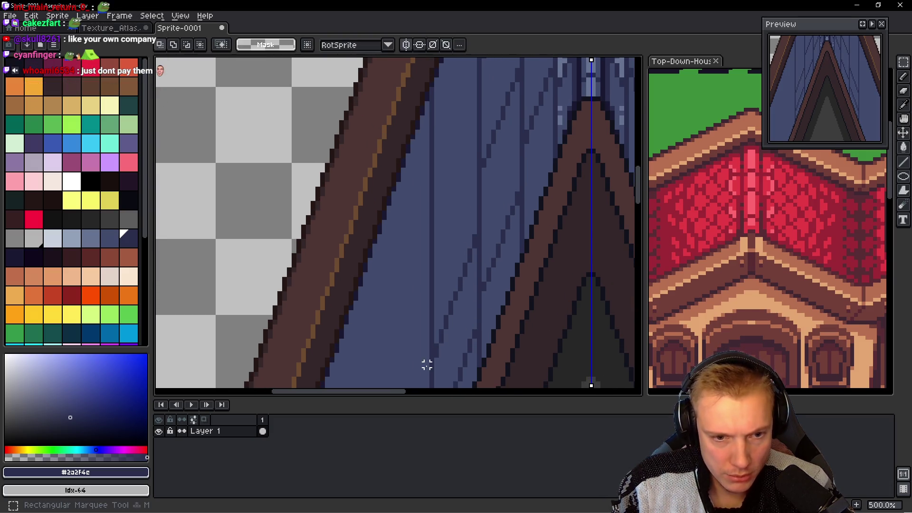
{"action": "mouse_move", "coordinate": [435, 366]}
{"action": "left_mouse_down"}
{"action": "mouse_move", "coordinate": [459, 231]}
{"action": "mouse_move", "coordinate": [438, 361]}
{"action": "mouse_move", "coordinate": [465, 285]}
{"action": "left_mouse_up"}
{"action": "key", "text": "ctrl+z"}
{"action": "key", "text": "b"}
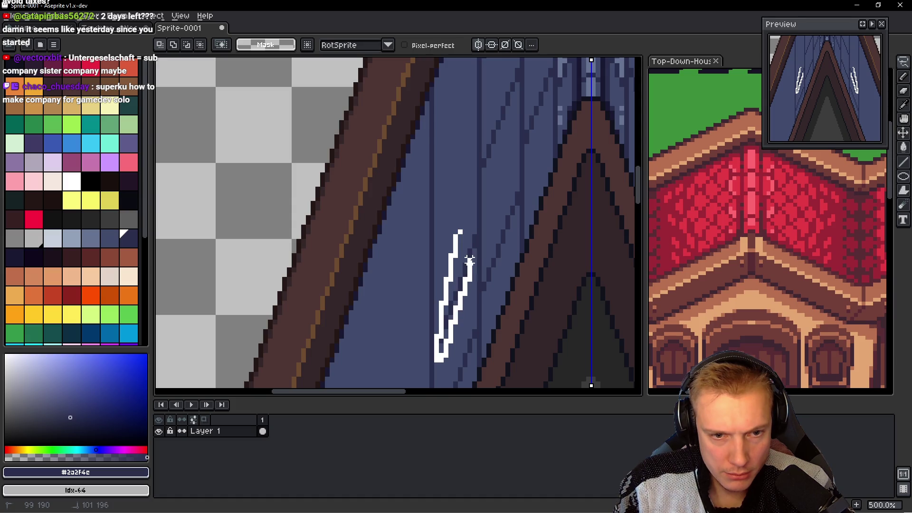
{"action": "left_click_drag", "start_coordinate": [474, 252], "coordinate": [460, 233]}
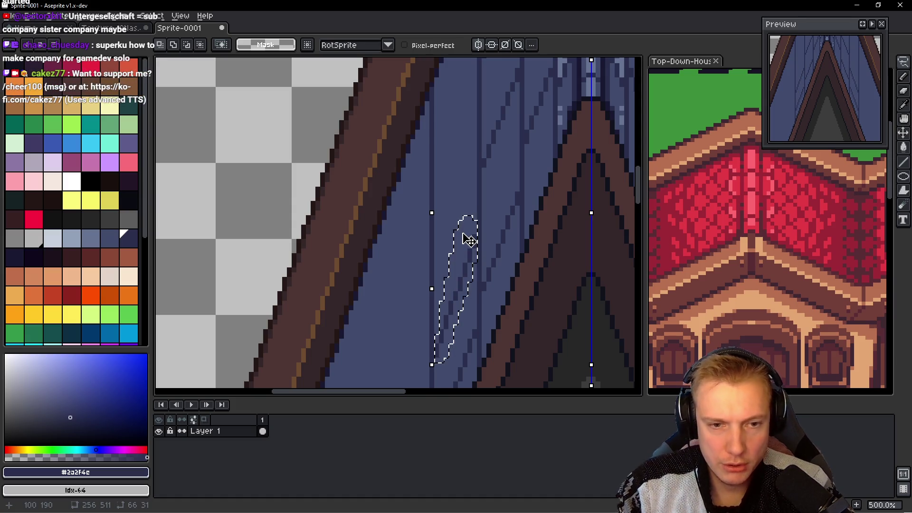
{"action": "key", "text": "Up"}
{"action": "key", "text": "Up"}
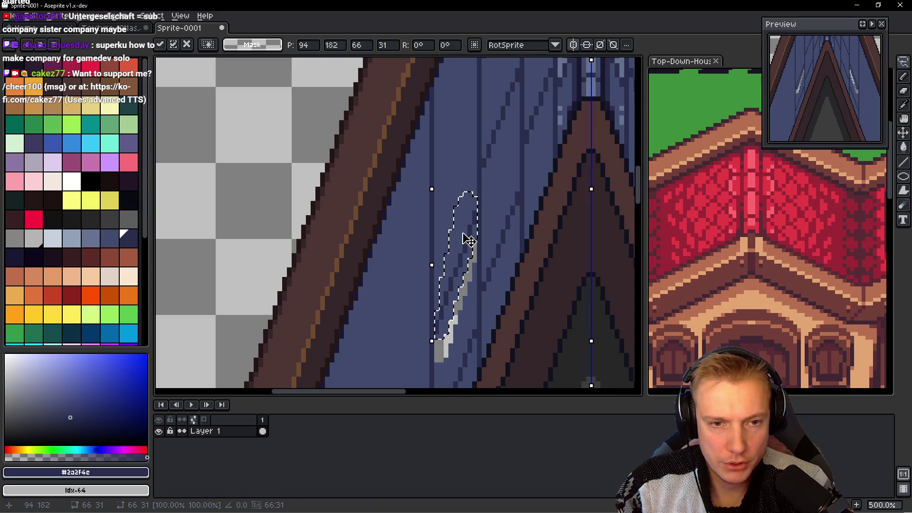
{"action": "key", "text": "b"}
Step: Paint over the grey streak with the roof's mid-blue colour
{"action": "scroll", "coordinate": [470, 329], "scroll_direction": "up", "scroll_amount": 2}
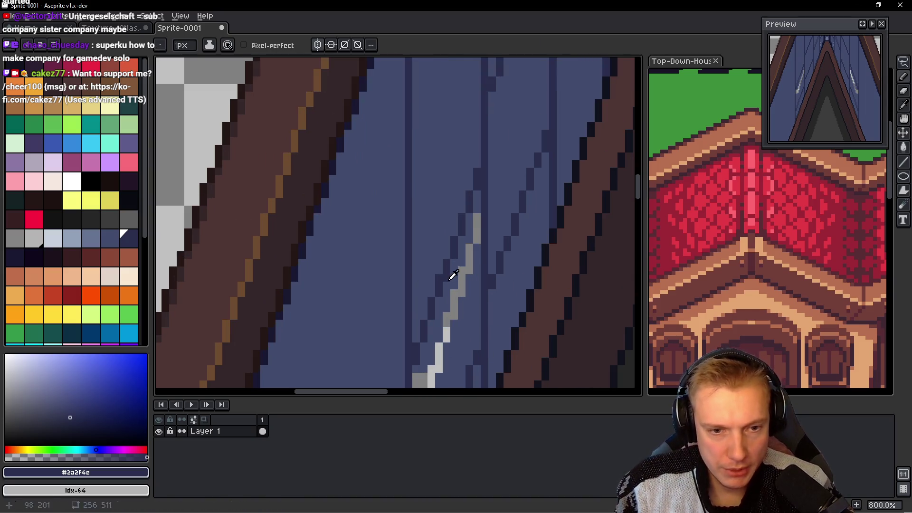
{"action": "left_click", "coordinate": [458, 285], "text": "alt"}
{"action": "left_click_drag", "start_coordinate": [459, 304], "coordinate": [475, 223]}
{"action": "scroll", "coordinate": [465, 267], "scroll_direction": "down", "scroll_amount": 2}
{"action": "right_click", "coordinate": [466, 267]}
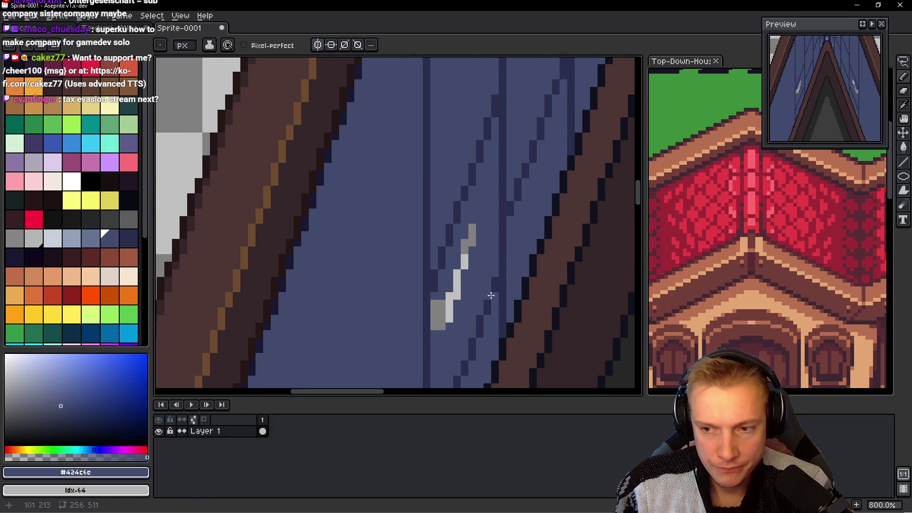
{"action": "scroll", "coordinate": [486, 271], "scroll_direction": "down", "scroll_amount": 2}
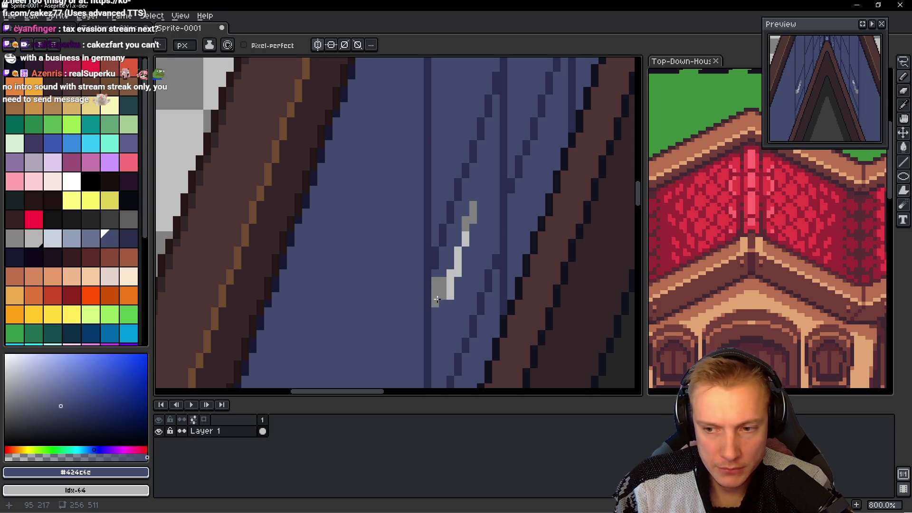
{"action": "left_click_drag", "start_coordinate": [474, 205], "coordinate": [443, 298]}
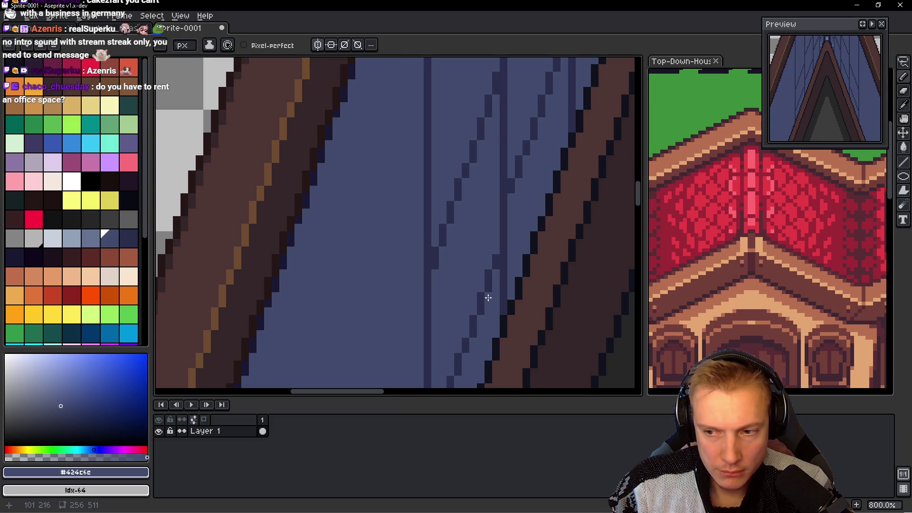
{"action": "scroll", "coordinate": [488, 297], "scroll_direction": "down", "scroll_amount": 1}
{"action": "scroll", "coordinate": [482, 327], "scroll_direction": "down", "scroll_amount": 1}
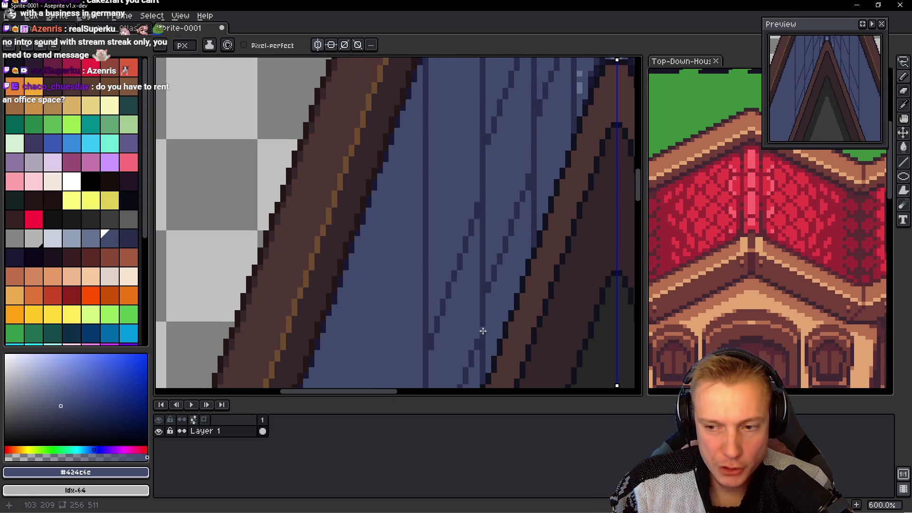
{"action": "scroll", "coordinate": [483, 331], "scroll_direction": "down", "scroll_amount": 3}
{"action": "scroll", "coordinate": [456, 281], "scroll_direction": "down", "scroll_amount": 1}
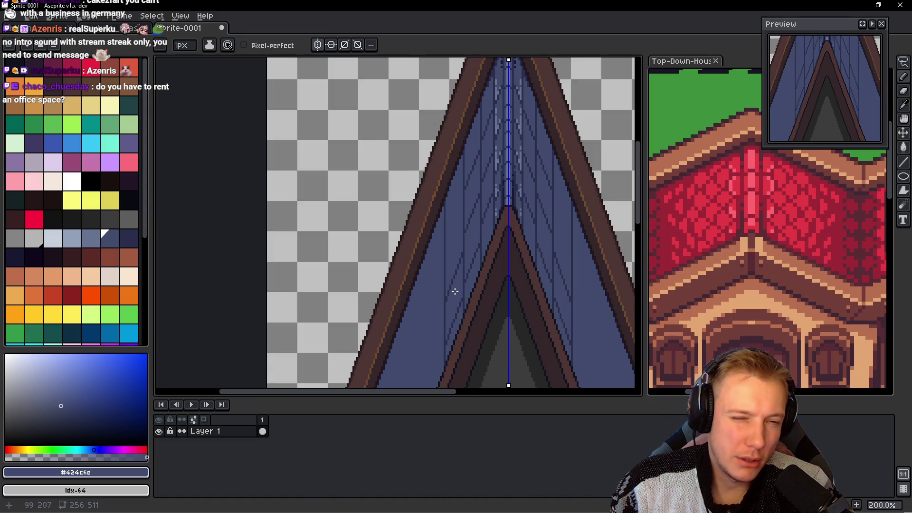
{"action": "scroll", "coordinate": [520, 309], "scroll_direction": "up", "scroll_amount": 4}
Step: Eyedropper the dark tile-line colour and draw two dark diagonal lines down-left on the slope
{"action": "key", "text": "alt"}
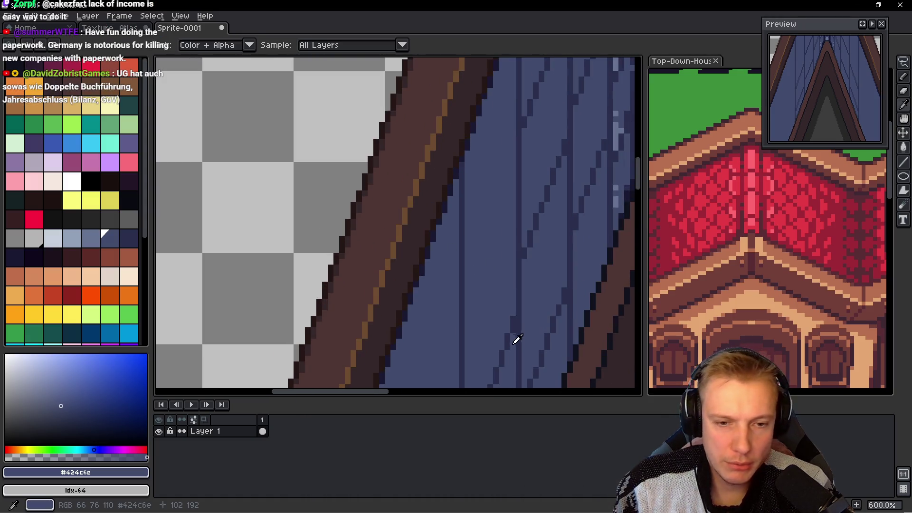
{"action": "left_click", "coordinate": [517, 320], "text": "alt"}
{"action": "left_click_drag", "start_coordinate": [514, 198], "coordinate": [465, 330]}
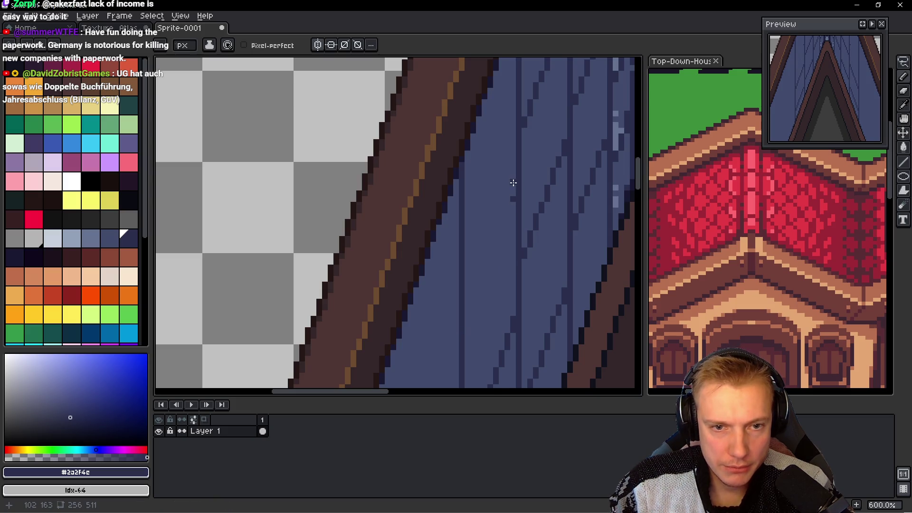
{"action": "left_click_drag", "start_coordinate": [513, 192], "coordinate": [463, 314]}
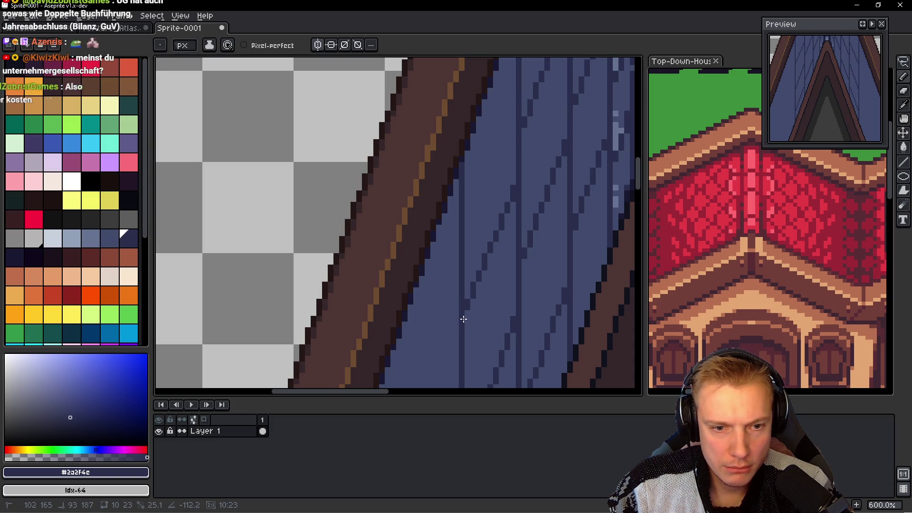
{"action": "scroll", "coordinate": [522, 289], "scroll_direction": "down", "scroll_amount": 4}
{"action": "scroll", "coordinate": [521, 288], "scroll_direction": "down", "scroll_amount": 1}
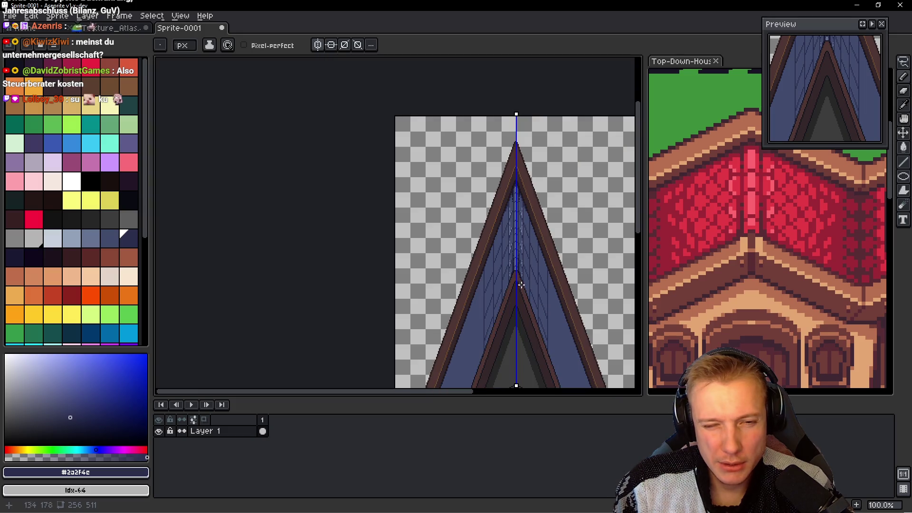
{"action": "scroll", "coordinate": [513, 218], "scroll_direction": "up", "scroll_amount": 4}
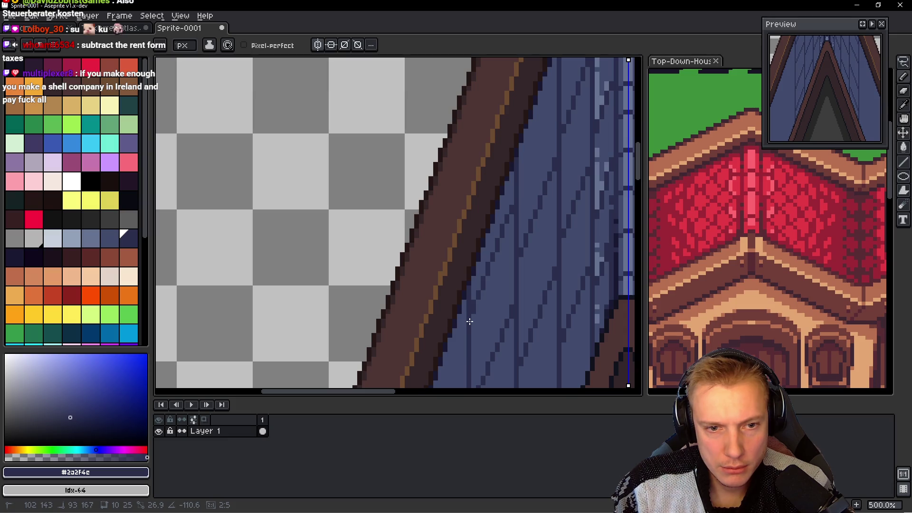
{"action": "scroll", "coordinate": [469, 324], "scroll_direction": "down", "scroll_amount": 3}
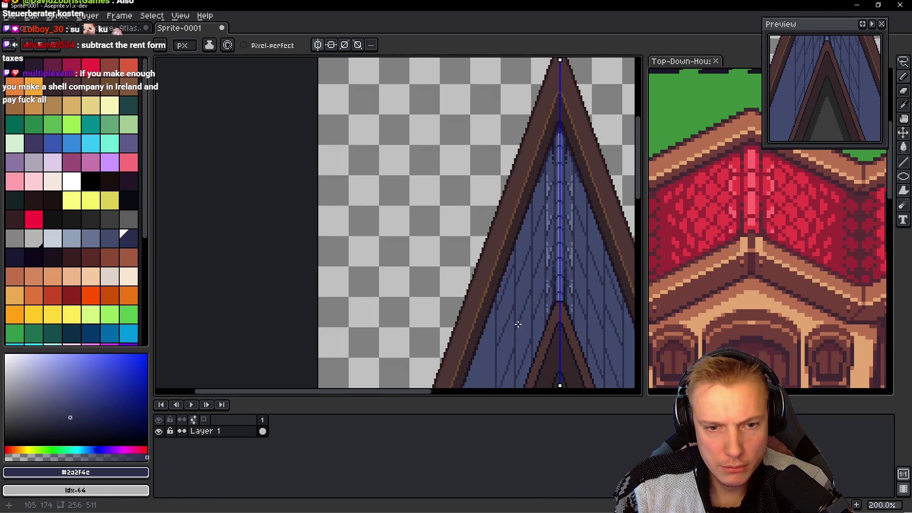
{"action": "scroll", "coordinate": [489, 276], "scroll_direction": "down", "scroll_amount": 1}
Step: Start a freehand lasso outline traced down both roof slopes
{"action": "mouse_move", "coordinate": [489, 276]}
{"action": "left_mouse_down"}
{"action": "mouse_move", "coordinate": [480, 163]}
{"action": "mouse_move", "coordinate": [451, 206]}
{"action": "left_mouse_up"}
{"action": "scroll", "coordinate": [481, 234], "scroll_direction": "up", "scroll_amount": 2}
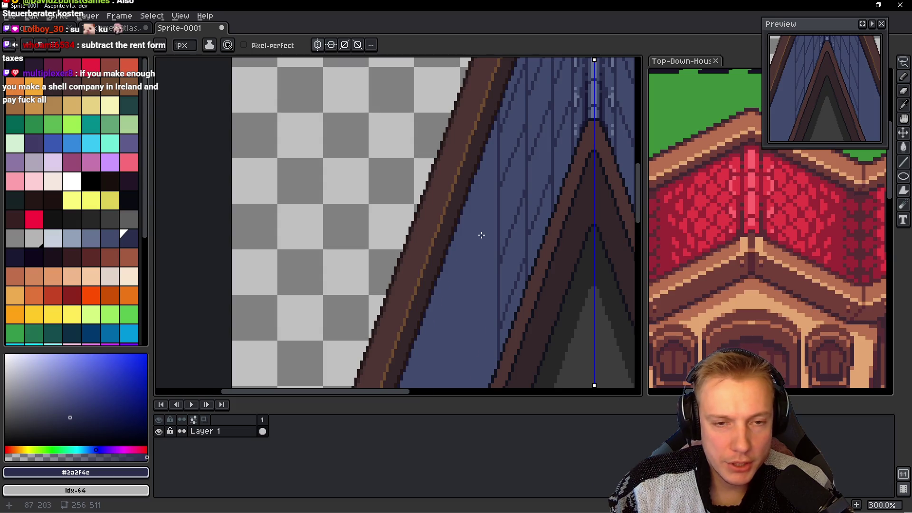
{"action": "scroll", "coordinate": [481, 234], "scroll_direction": "down", "scroll_amount": 1}
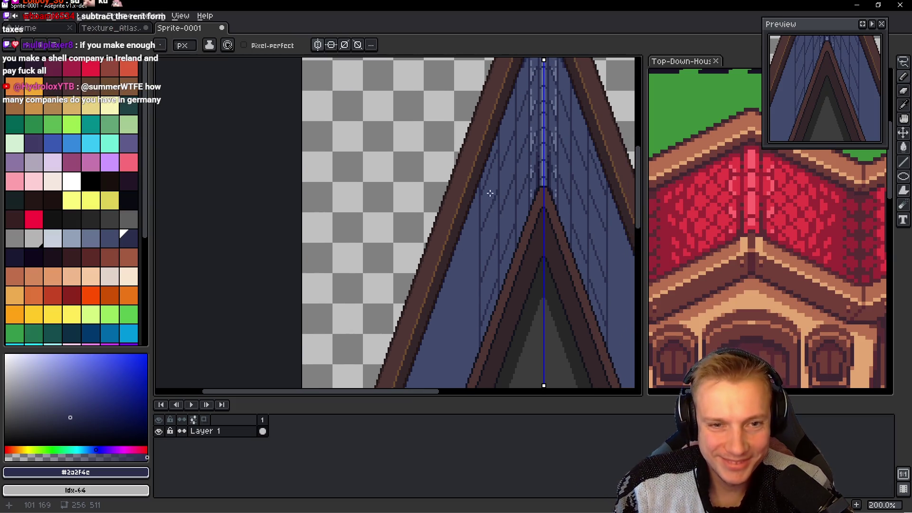
{"action": "key", "text": "m"}
{"action": "mouse_move", "coordinate": [503, 75]}
{"action": "left_mouse_down"}
{"action": "mouse_move", "coordinate": [487, 340]}
{"action": "mouse_move", "coordinate": [510, 280]}
{"action": "mouse_move", "coordinate": [522, 178]}
{"action": "mouse_move", "coordinate": [501, 73]}
{"action": "left_mouse_up"}
Step: Undo the slope move, paste the pieces onto new Layer 2, and drop them beside the spire
{"action": "mouse_move", "coordinate": [507, 204]}
{"action": "left_mouse_down"}
{"action": "mouse_move", "coordinate": [499, 220]}
{"action": "mouse_move", "coordinate": [415, 196]}
{"action": "left_mouse_up"}
{"action": "left_click_drag", "start_coordinate": [385, 195], "coordinate": [357, 203]}
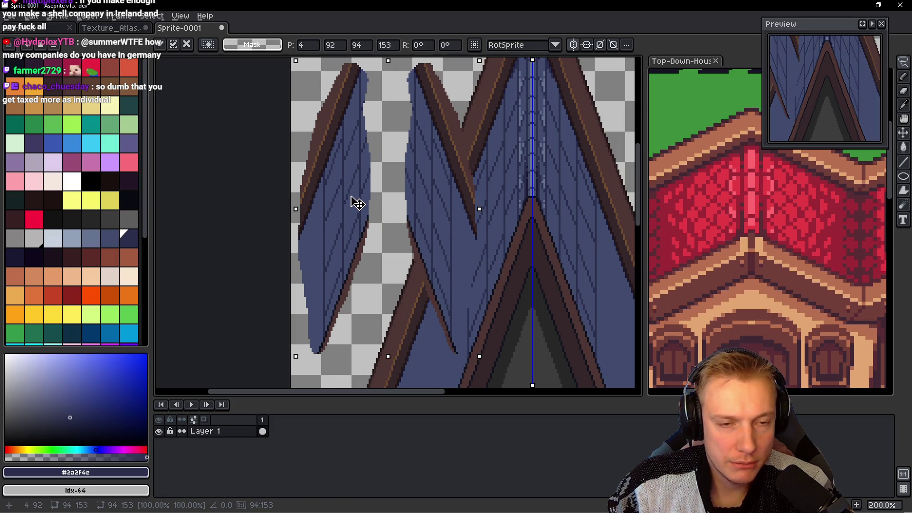
{"action": "key", "text": "Delete"}
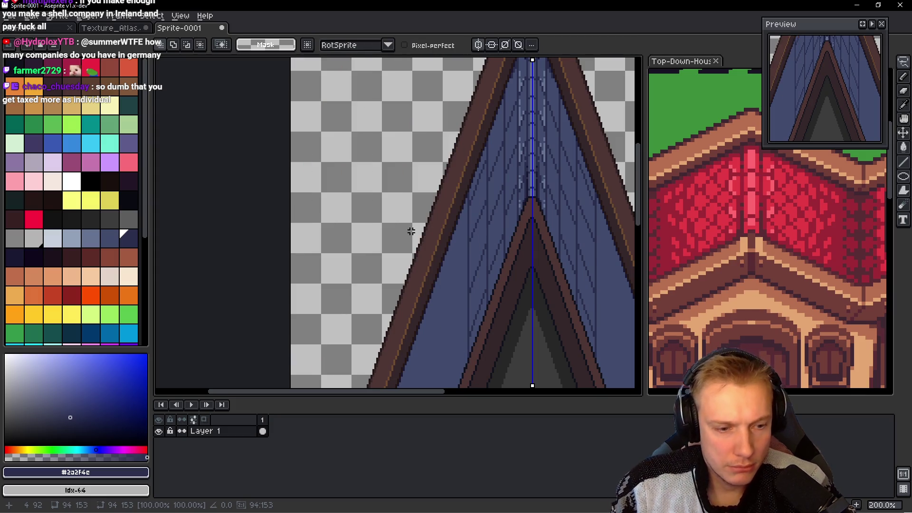
{"action": "key", "text": "ctrl+z"}
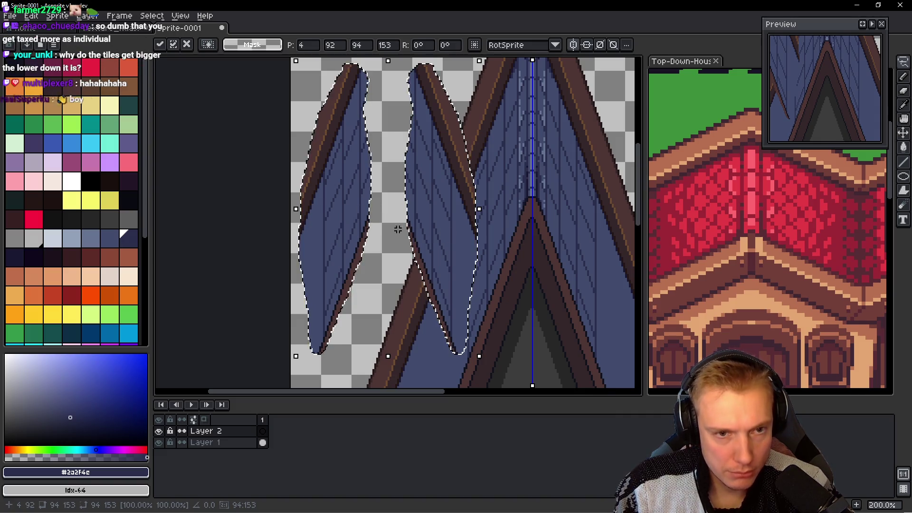
{"action": "mouse_move", "coordinate": [441, 227]}
{"action": "left_mouse_down"}
{"action": "mouse_move", "coordinate": [532, 247]}
{"action": "mouse_move", "coordinate": [453, 248]}
{"action": "left_mouse_up"}
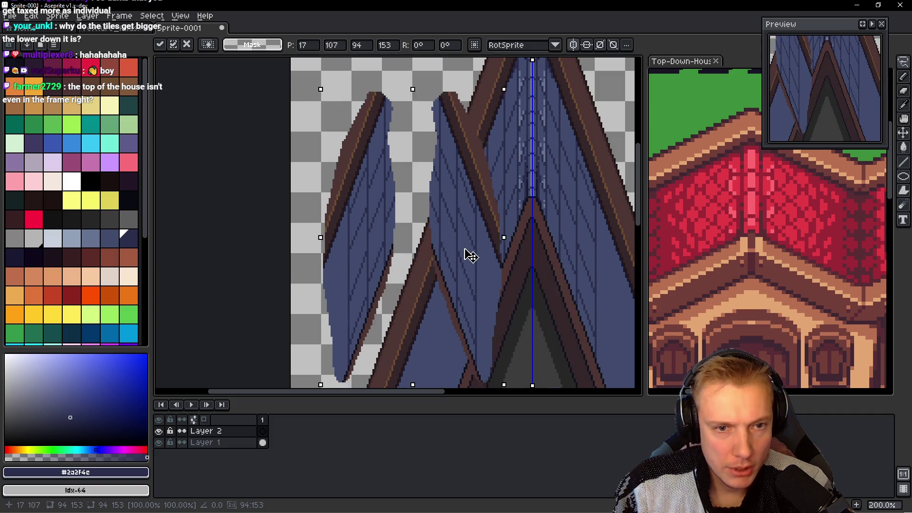
{"action": "key", "text": "Return"}
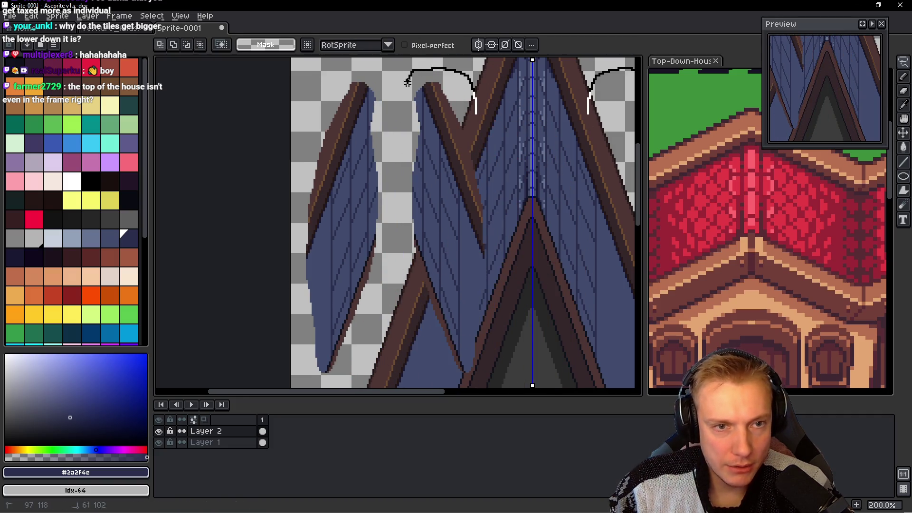
Step: Delete the inner pasted roof piece and the ragged right edge of the copy
{"action": "left_click_drag", "start_coordinate": [400, 303], "coordinate": [428, 376]}
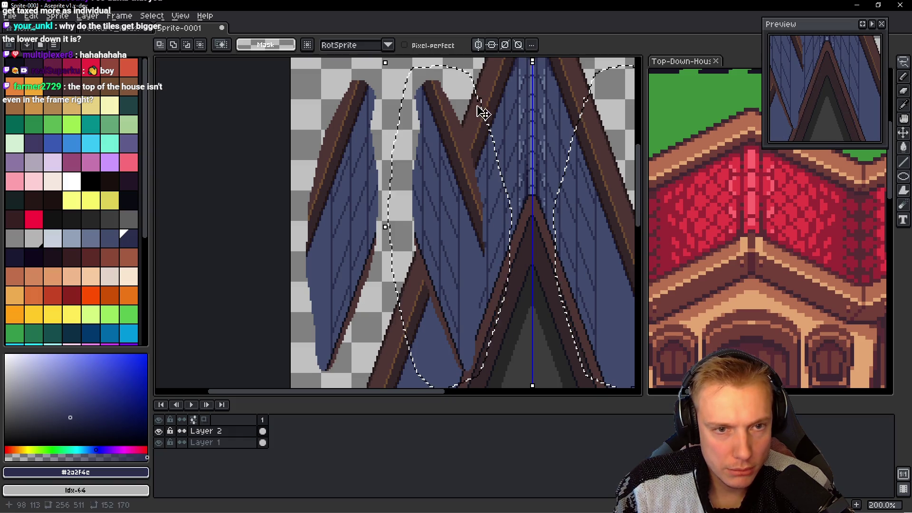
{"action": "key", "text": "Delete"}
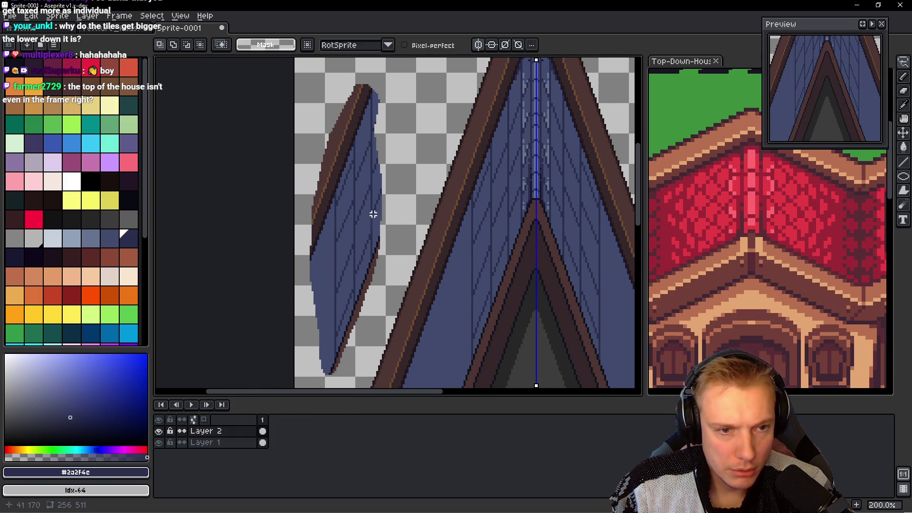
{"action": "scroll", "coordinate": [375, 216], "scroll_direction": "up", "scroll_amount": 1}
{"action": "key", "text": "l"}
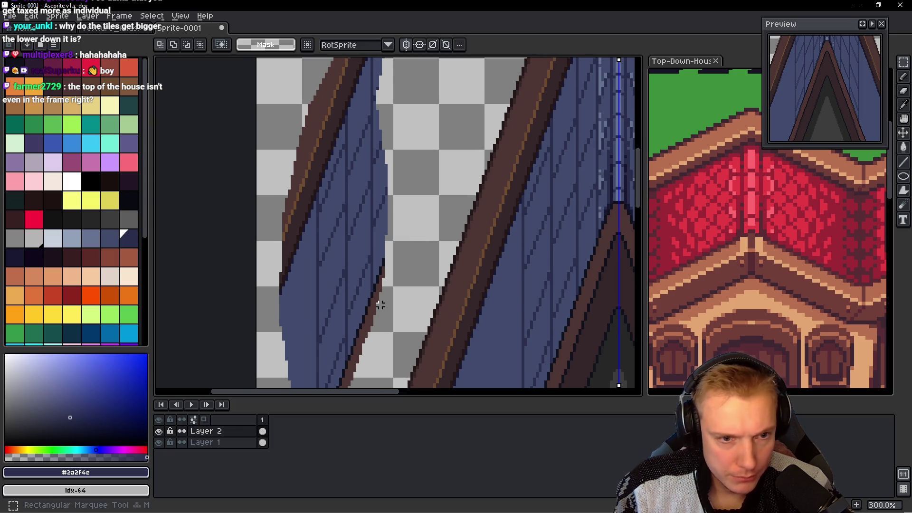
{"action": "left_click_drag", "start_coordinate": [375, 325], "coordinate": [417, 116]}
{"action": "key", "text": "Delete"}
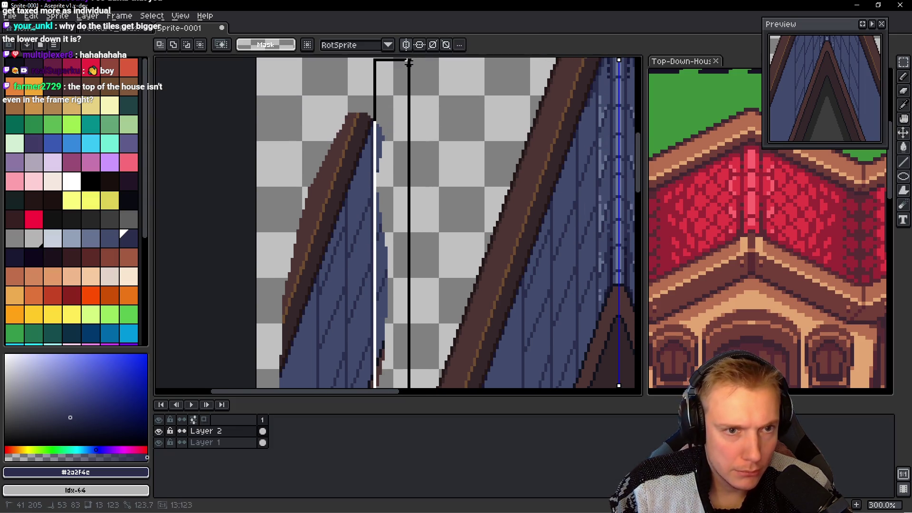
Step: Select a tall strip along the piece's left side and view the whole roof
{"action": "scroll", "coordinate": [404, 194], "scroll_direction": "left", "scroll_amount": 3}
{"action": "scroll", "coordinate": [404, 194], "scroll_direction": "left", "scroll_amount": 2}
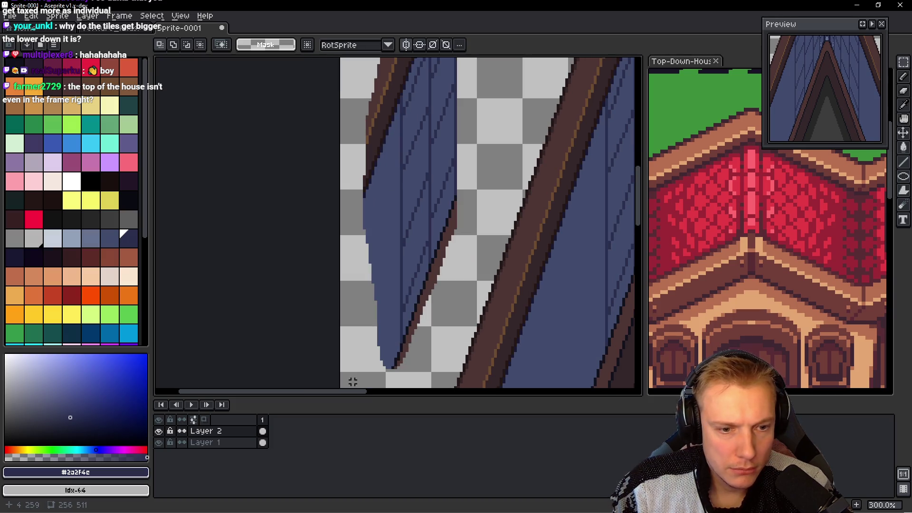
{"action": "left_click_drag", "start_coordinate": [352, 381], "coordinate": [396, 59]}
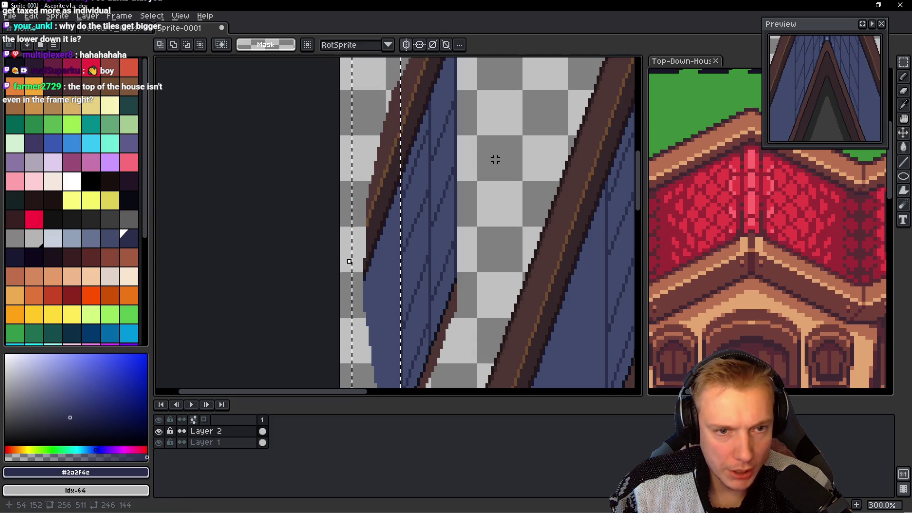
{"action": "scroll", "coordinate": [496, 159], "scroll_direction": "down", "scroll_amount": 2}
{"action": "left_click_drag", "start_coordinate": [496, 160], "coordinate": [486, 186]}
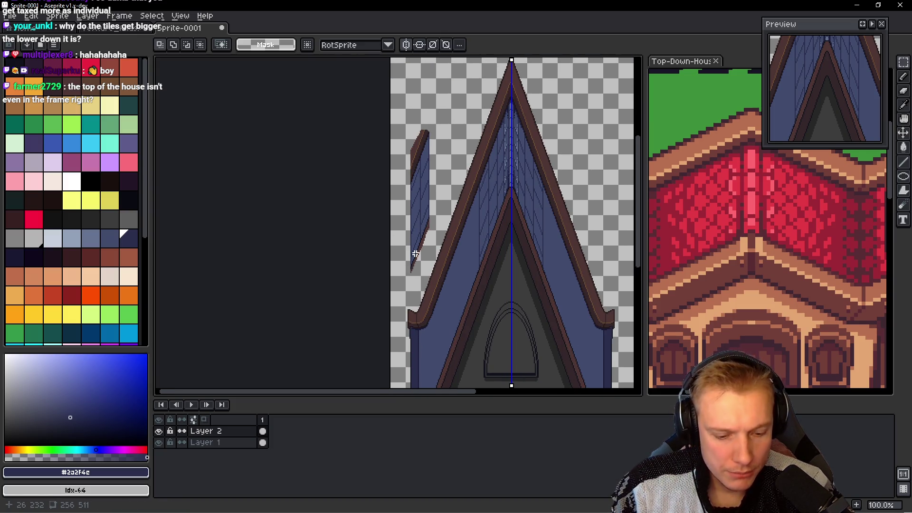
Step: Select the thin roof sliver on the left and drag it onto the roof edge
{"action": "scroll", "coordinate": [416, 281], "scroll_direction": "up", "scroll_amount": 1}
{"action": "mouse_move", "coordinate": [391, 332]}
{"action": "left_mouse_down"}
{"action": "mouse_move", "coordinate": [411, 337]}
{"action": "mouse_move", "coordinate": [472, 59]}
{"action": "left_mouse_up"}
{"action": "left_click_drag", "start_coordinate": [481, 163], "coordinate": [424, 168]}
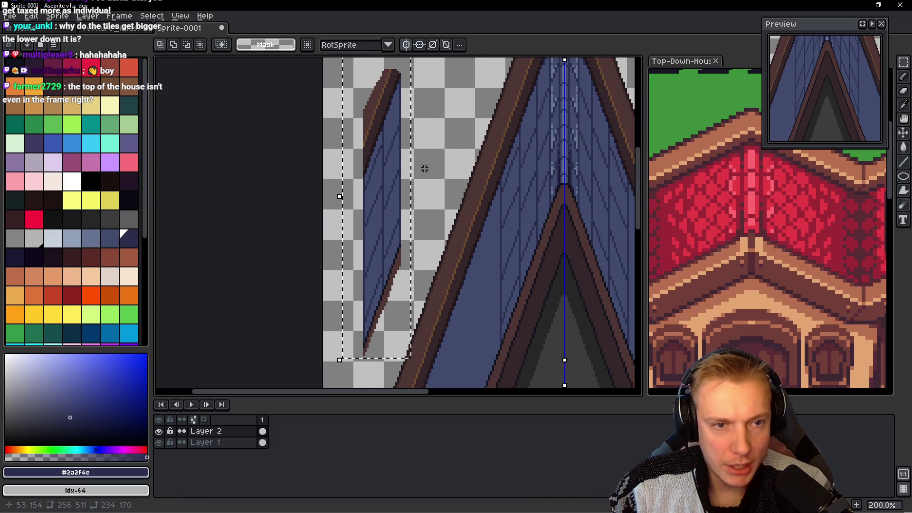
{"action": "left_click_drag", "start_coordinate": [389, 202], "coordinate": [490, 296]}
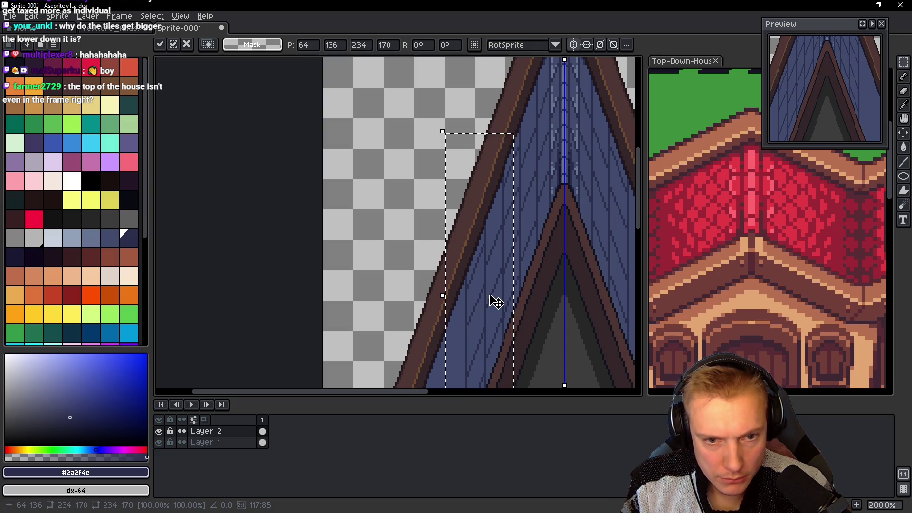
Step: Shift the roof strip down and right with drags and arrow keys toward the eave
{"action": "scroll", "coordinate": [491, 245], "scroll_direction": "down", "scroll_amount": 1}
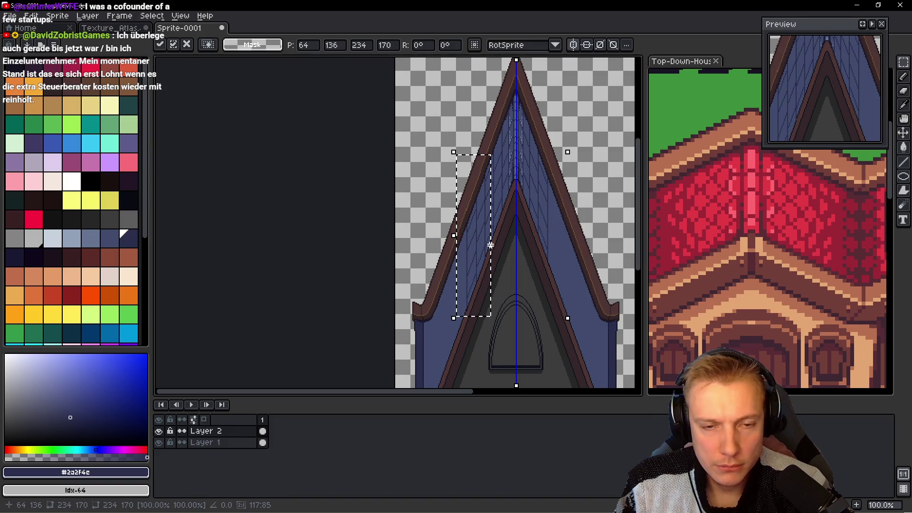
{"action": "mouse_move", "coordinate": [472, 254]}
{"action": "left_mouse_down"}
{"action": "mouse_move", "coordinate": [456, 298]}
{"action": "mouse_move", "coordinate": [463, 287]}
{"action": "left_mouse_up"}
{"action": "scroll", "coordinate": [463, 287], "scroll_direction": "up", "scroll_amount": 1}
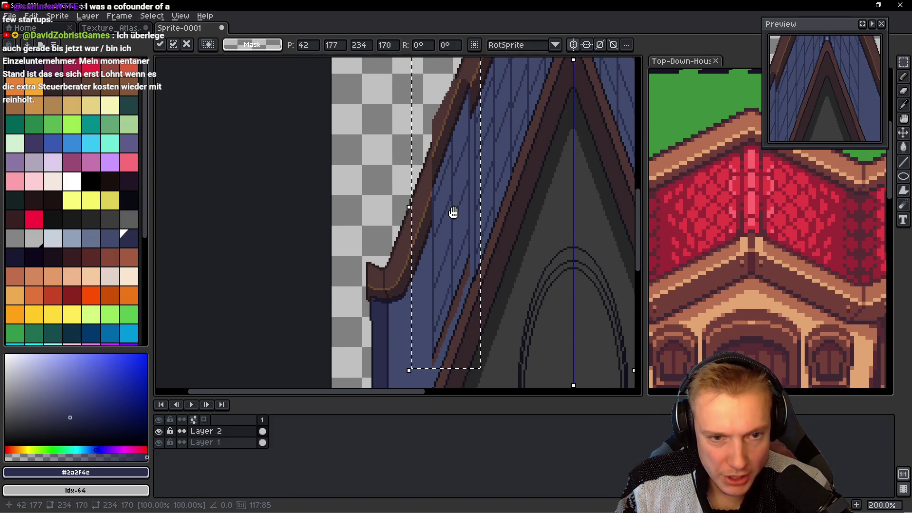
{"action": "left_click_drag", "start_coordinate": [453, 209], "coordinate": [460, 214]}
{"action": "key", "text": "Right"}
{"action": "key", "text": "Right"}
{"action": "key", "text": "Right"}
{"action": "key", "text": "Down"}
{"action": "key", "text": "Down"}
{"action": "key", "text": "Down"}
{"action": "key", "text": "Down"}
{"action": "key", "text": "Down"}
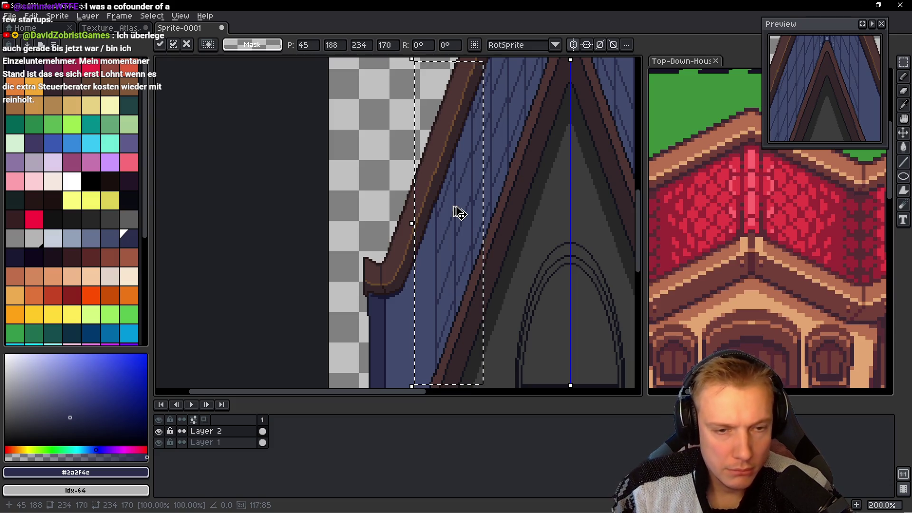
{"action": "key", "text": "Return"}
{"action": "key", "text": "shift+Left"}
{"action": "key", "text": "Right"}
{"action": "key", "text": "Right"}
{"action": "key", "text": "Right"}
{"action": "key", "text": "Right"}
{"action": "key", "text": "Right"}
{"action": "key", "text": "Right"}
{"action": "key", "text": "Right"}
{"action": "key", "text": "Right"}
{"action": "key", "text": "Right"}
{"action": "key", "text": "Right"}
{"action": "key", "text": "Right"}
{"action": "key", "text": "Right"}
{"action": "key", "text": "Right"}
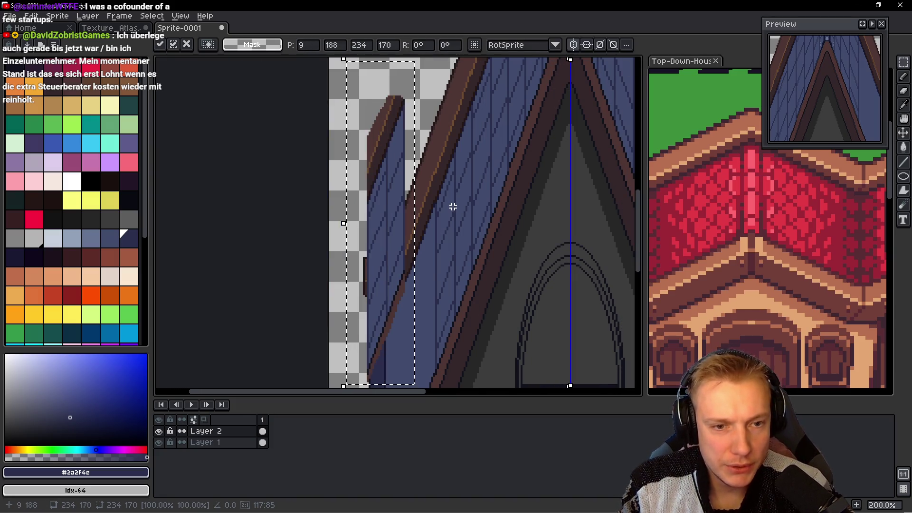
{"action": "key", "text": "Right"}
{"action": "key", "text": "Right"}
{"action": "key", "text": "Right"}
{"action": "key", "text": "Down"}
{"action": "key", "text": "Down"}
{"action": "key", "text": "Down"}
{"action": "key", "text": "Down"}
{"action": "key", "text": "Down"}
{"action": "key", "text": "Down"}
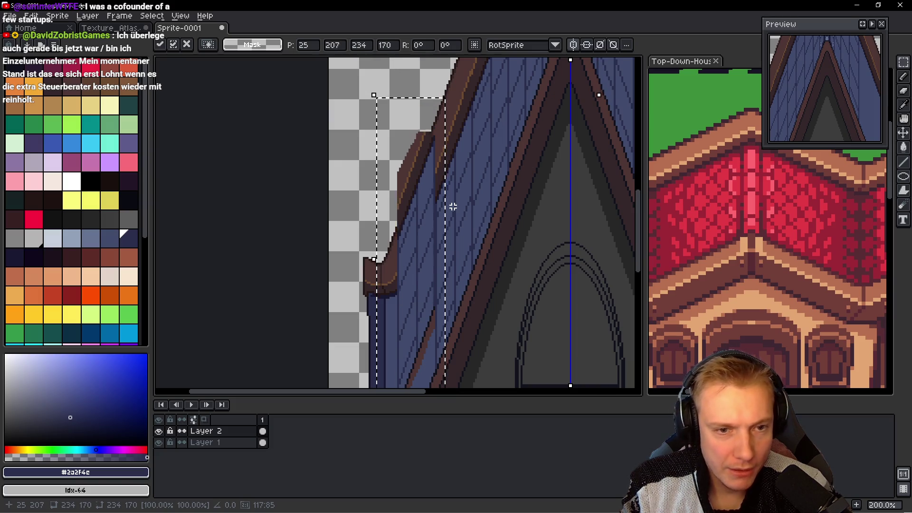
{"action": "key", "text": "Down"}
{"action": "key", "text": "Down"}
{"action": "key", "text": "Down"}
{"action": "key", "text": "Down"}
{"action": "key", "text": "Down"}
{"action": "key", "text": "Down"}
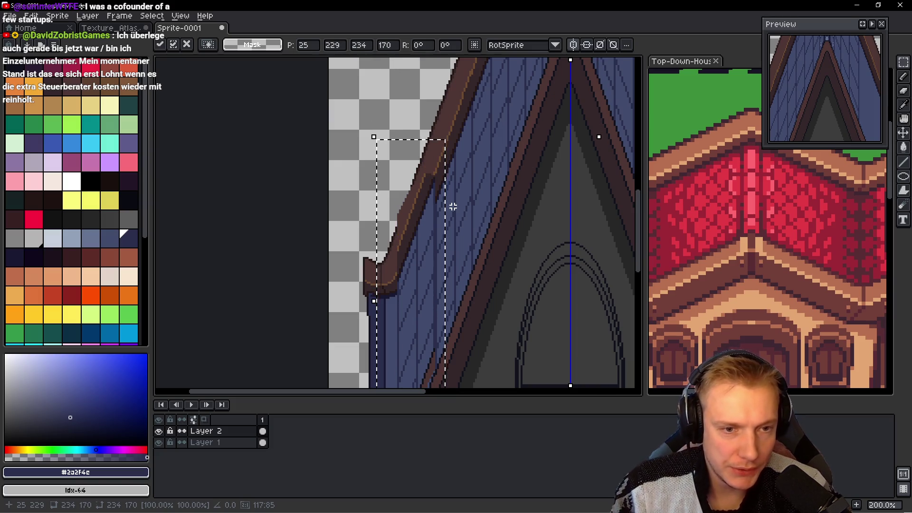
Step: Fine-nudge the strip a pixel right and lower so it sits under the trim, then drop it
{"action": "left_click_drag", "start_coordinate": [486, 214], "coordinate": [491, 143]}
{"action": "key", "text": "Right"}
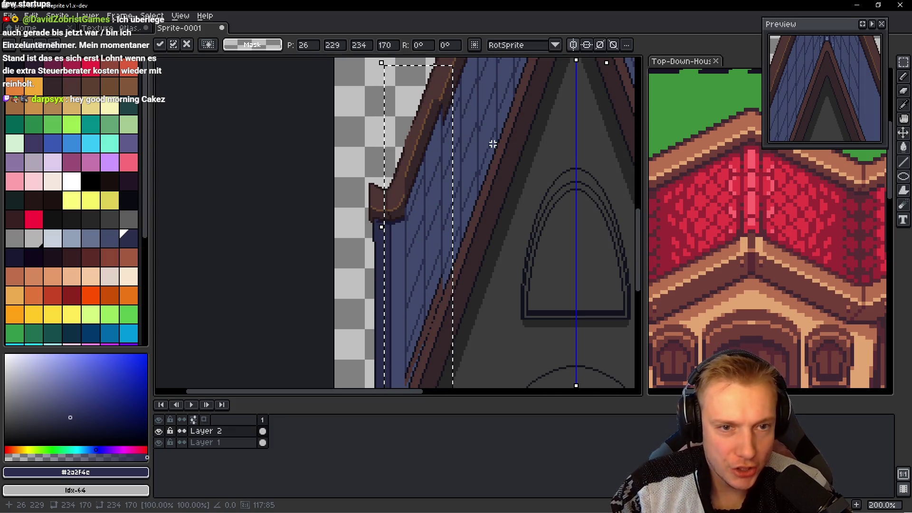
{"action": "key", "text": "Down"}
{"action": "key", "text": "Down"}
{"action": "key", "text": "Down"}
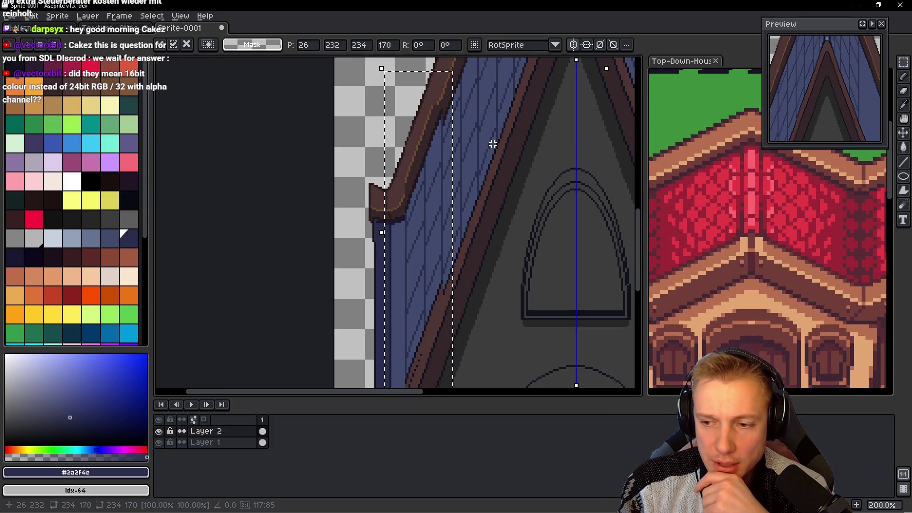
{"action": "key", "text": "Down"}
{"action": "key", "text": "Down"}
{"action": "key", "text": "Down"}
{"action": "key", "text": "Down"}
{"action": "key", "text": "Down"}
{"action": "key", "text": "Down"}
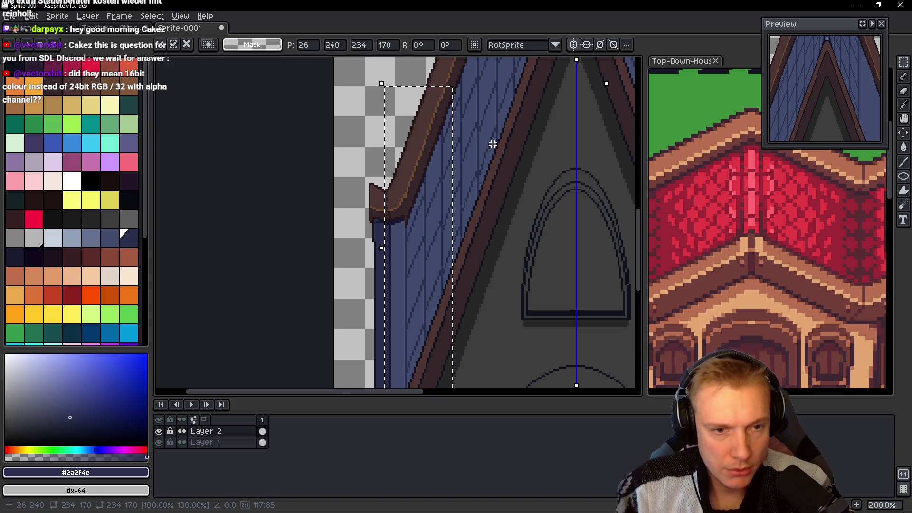
{"action": "scroll", "coordinate": [501, 178], "scroll_direction": "down", "scroll_amount": 3}
{"action": "scroll", "coordinate": [501, 178], "scroll_direction": "up", "scroll_amount": 3}
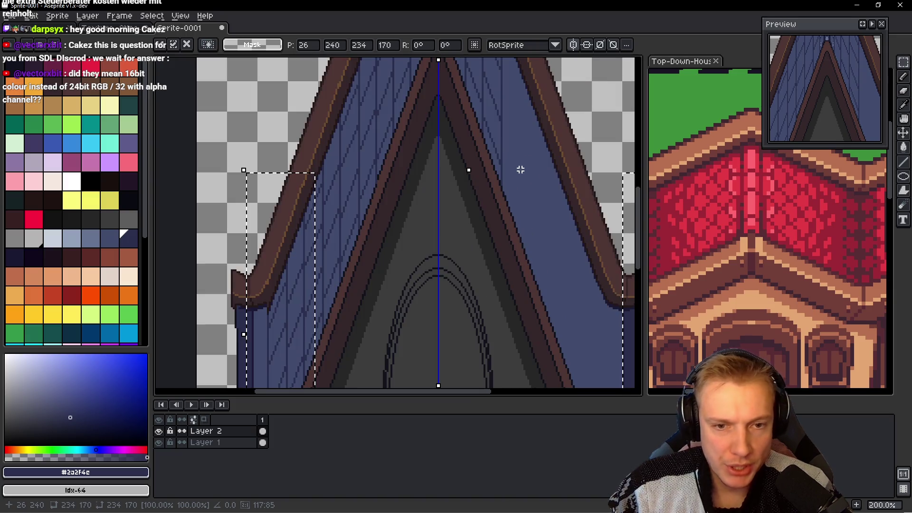
{"action": "left_click_drag", "start_coordinate": [489, 156], "coordinate": [411, 131]}
{"action": "scroll", "coordinate": [465, 185], "scroll_direction": "down", "scroll_amount": 1}
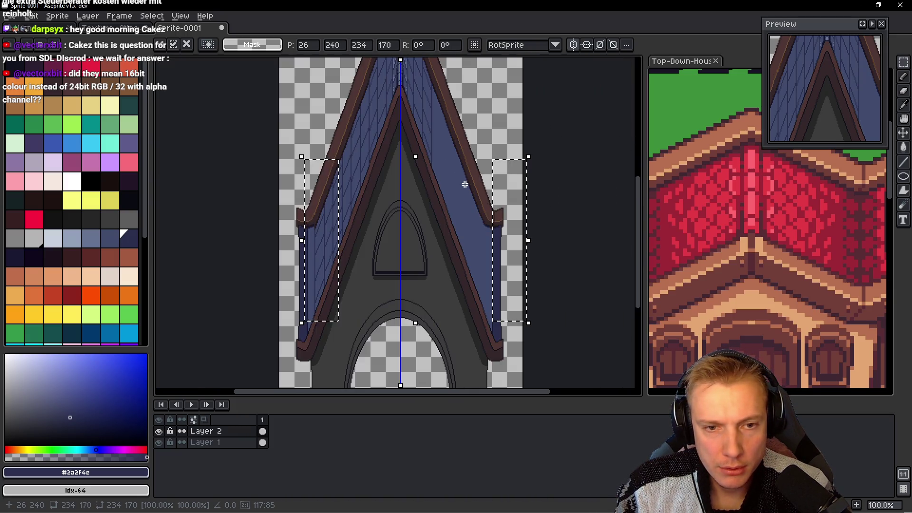
{"action": "key", "text": "Return"}
{"action": "mouse_move", "coordinate": [465, 185]}
{"action": "left_mouse_down"}
{"action": "mouse_move", "coordinate": [417, 250]}
{"action": "mouse_move", "coordinate": [420, 228]}
{"action": "left_mouse_up"}
Step: Zoom in on the roof and toggle Layer 2 off and on twice to compare the roof lines
{"action": "scroll", "coordinate": [403, 317], "scroll_direction": "up", "scroll_amount": 1}
{"action": "scroll", "coordinate": [407, 315], "scroll_direction": "up", "scroll_amount": 3}
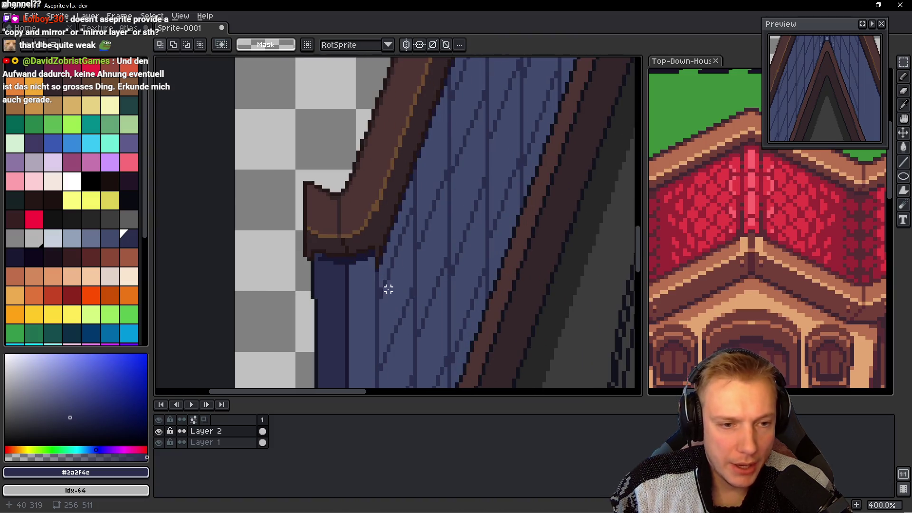
{"action": "scroll", "coordinate": [387, 289], "scroll_direction": "up", "scroll_amount": 1}
{"action": "key", "text": "b"}
{"action": "scroll", "coordinate": [369, 261], "scroll_direction": "up", "scroll_amount": 2}
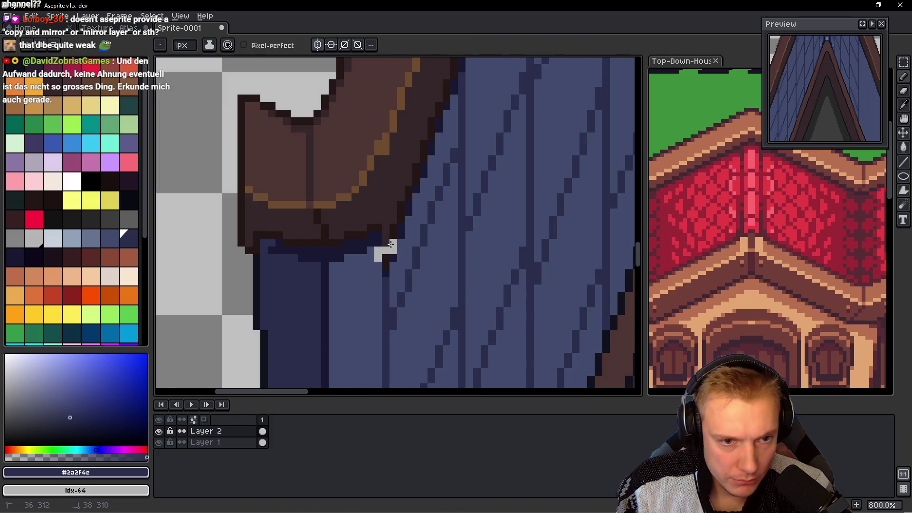
{"action": "left_click", "coordinate": [160, 431]}
{"action": "left_click", "coordinate": [160, 431]}
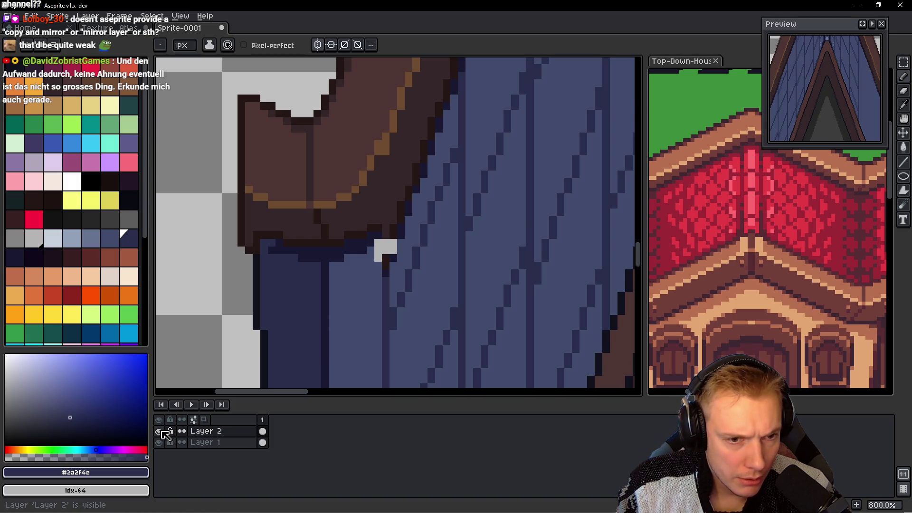
{"action": "left_click", "coordinate": [160, 431]}
{"action": "left_click", "coordinate": [160, 430]}
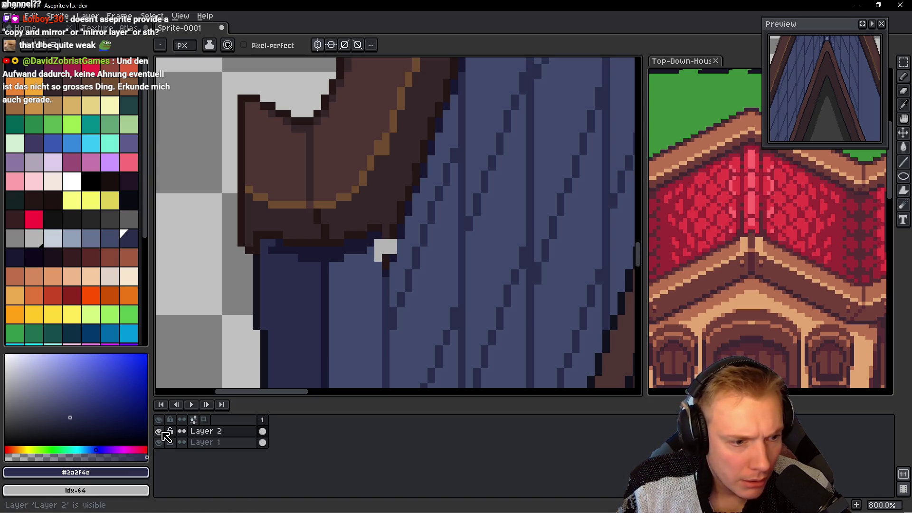
Step: Set the background colour to Mask and pencil a lighter blue tile line below the left eave trim
{"action": "left_click", "coordinate": [78, 490]}
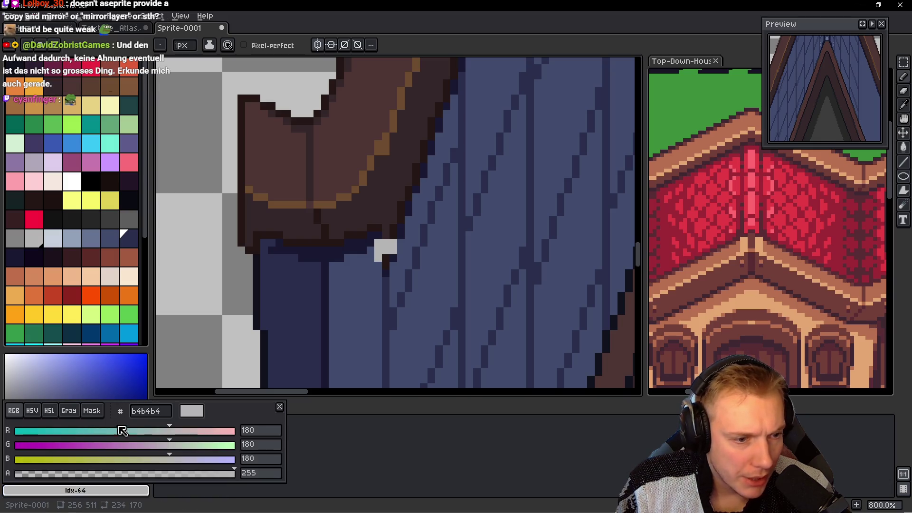
{"action": "left_click", "coordinate": [92, 411]}
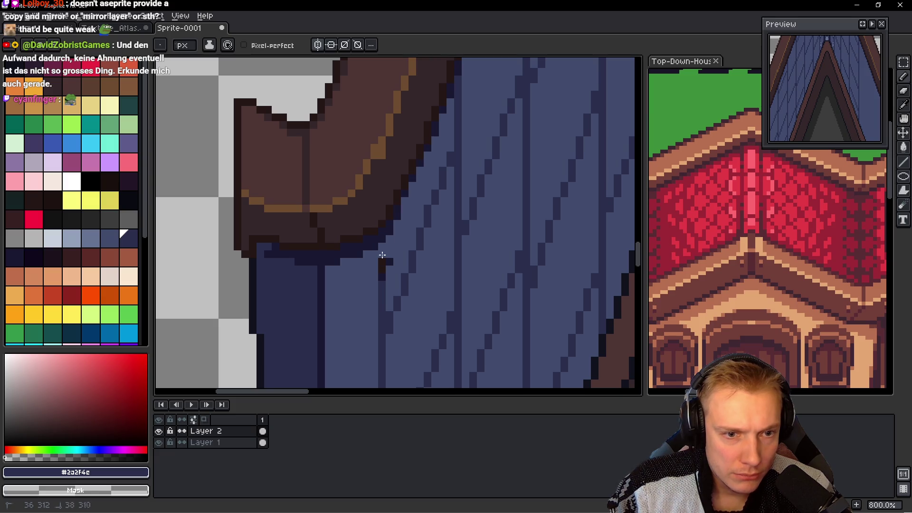
{"action": "scroll", "coordinate": [393, 264], "scroll_direction": "down", "scroll_amount": 3}
{"action": "scroll", "coordinate": [427, 228], "scroll_direction": "up", "scroll_amount": 1}
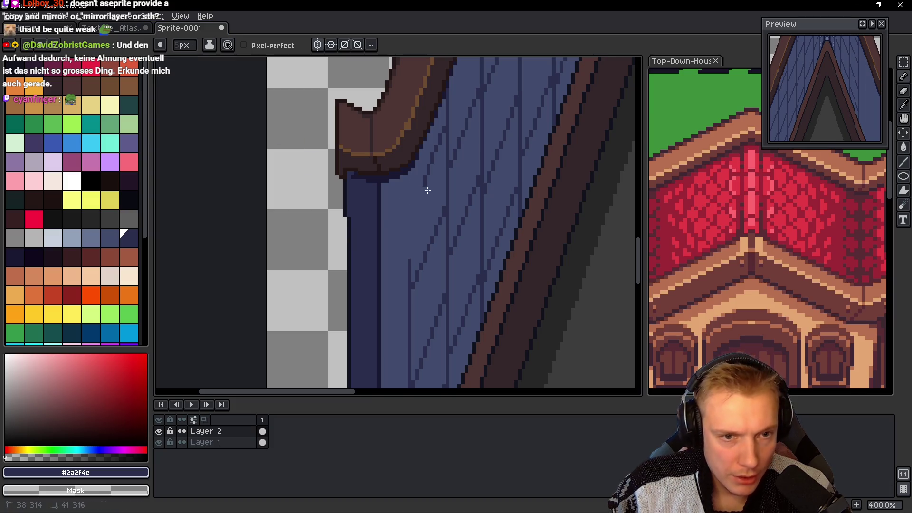
{"action": "scroll", "coordinate": [416, 240], "scroll_direction": "down", "scroll_amount": 1}
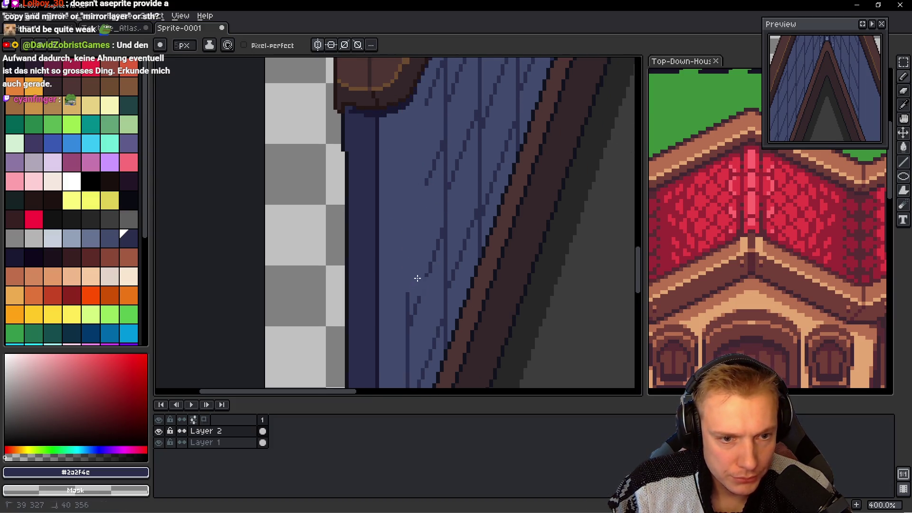
{"action": "scroll", "coordinate": [418, 266], "scroll_direction": "down", "scroll_amount": 1}
{"action": "scroll", "coordinate": [396, 241], "scroll_direction": "down", "scroll_amount": 2}
{"action": "scroll", "coordinate": [361, 247], "scroll_direction": "up", "scroll_amount": 5}
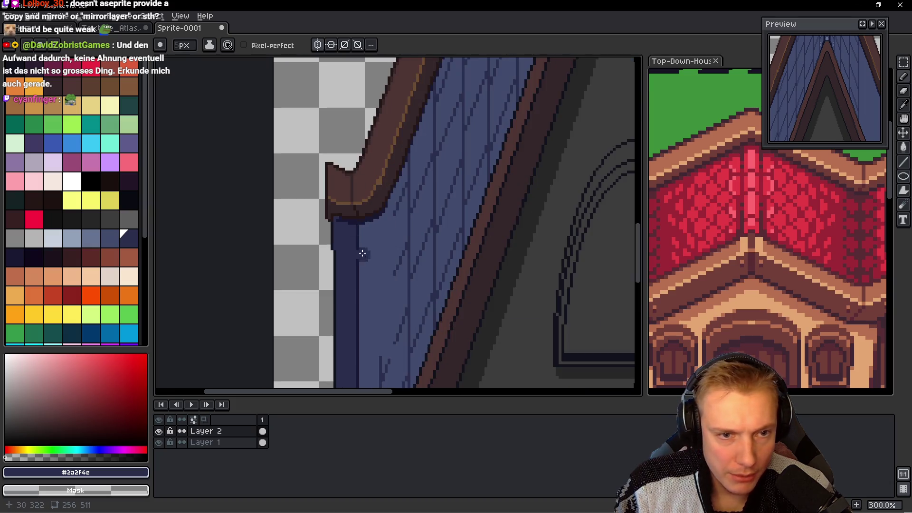
{"action": "left_click_drag", "start_coordinate": [365, 202], "coordinate": [371, 257]}
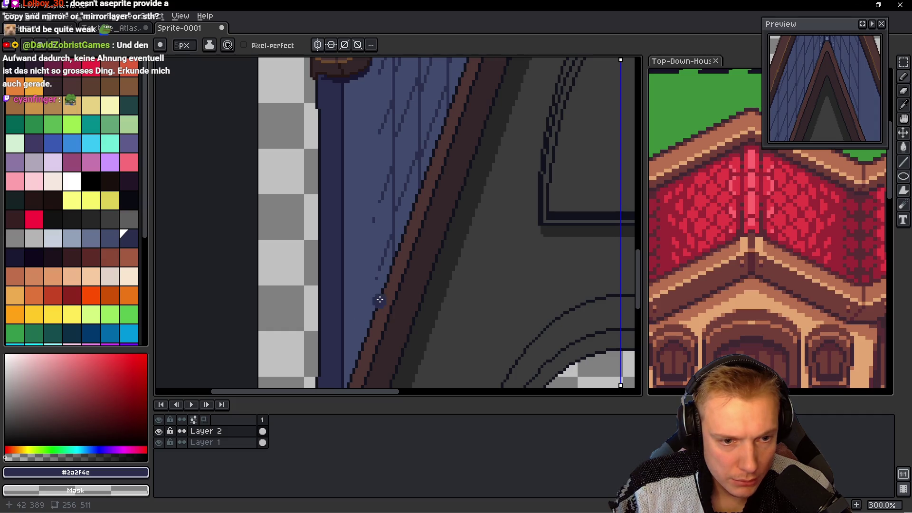
Step: Cut the roof line details out of Layer 2 and paste them onto Layer 1
{"action": "scroll", "coordinate": [373, 273], "scroll_direction": "down", "scroll_amount": 2}
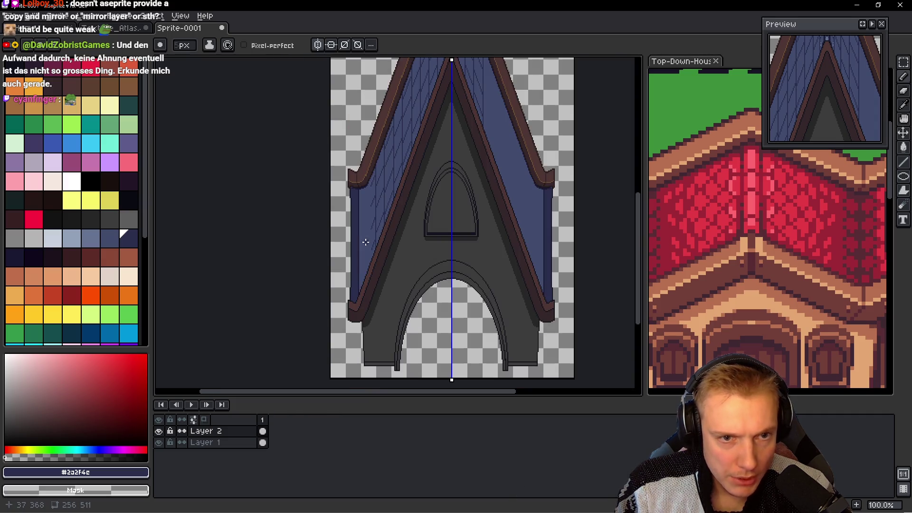
{"action": "left_click_drag", "start_coordinate": [375, 208], "coordinate": [415, 270]}
{"action": "key", "text": "ctrl"}
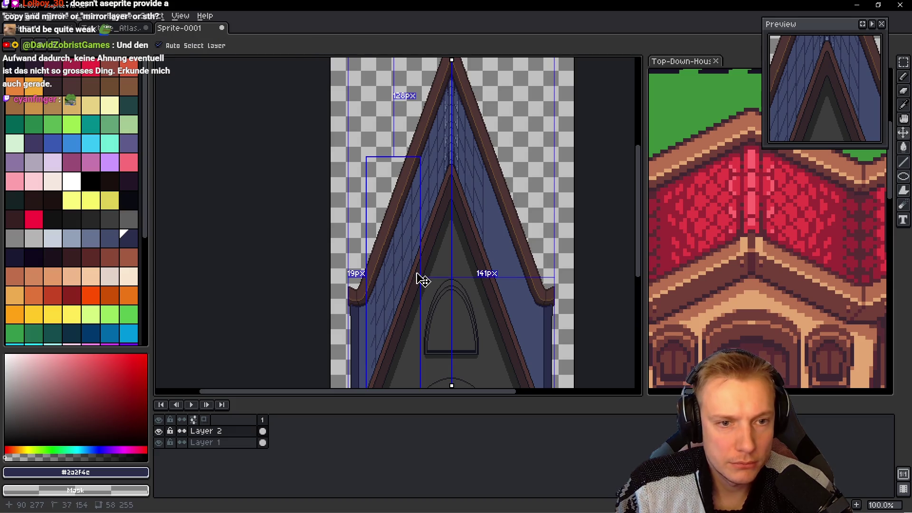
{"action": "key", "text": "Delete"}
{"action": "key", "text": "m"}
{"action": "key", "text": "Down"}
{"action": "key", "text": "ctrl+a"}
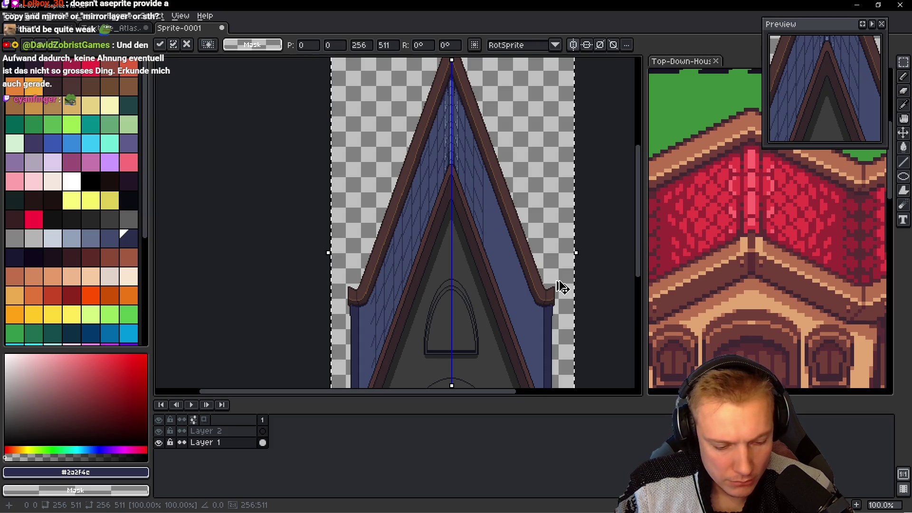